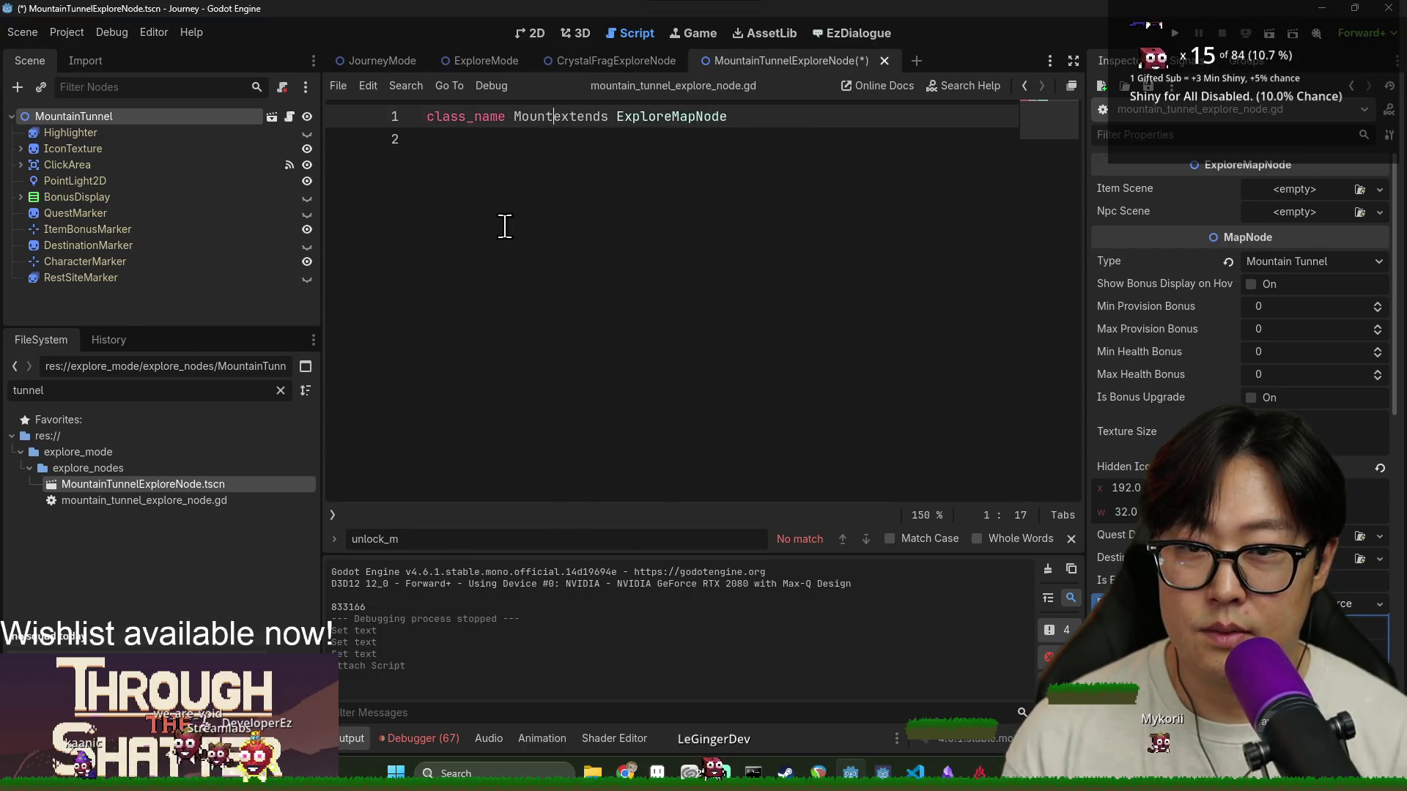
Name the class MountainTunnelExploreNode and copy the on_arrival signature from ExploreMapNode.gd
type("TunnelExpl")
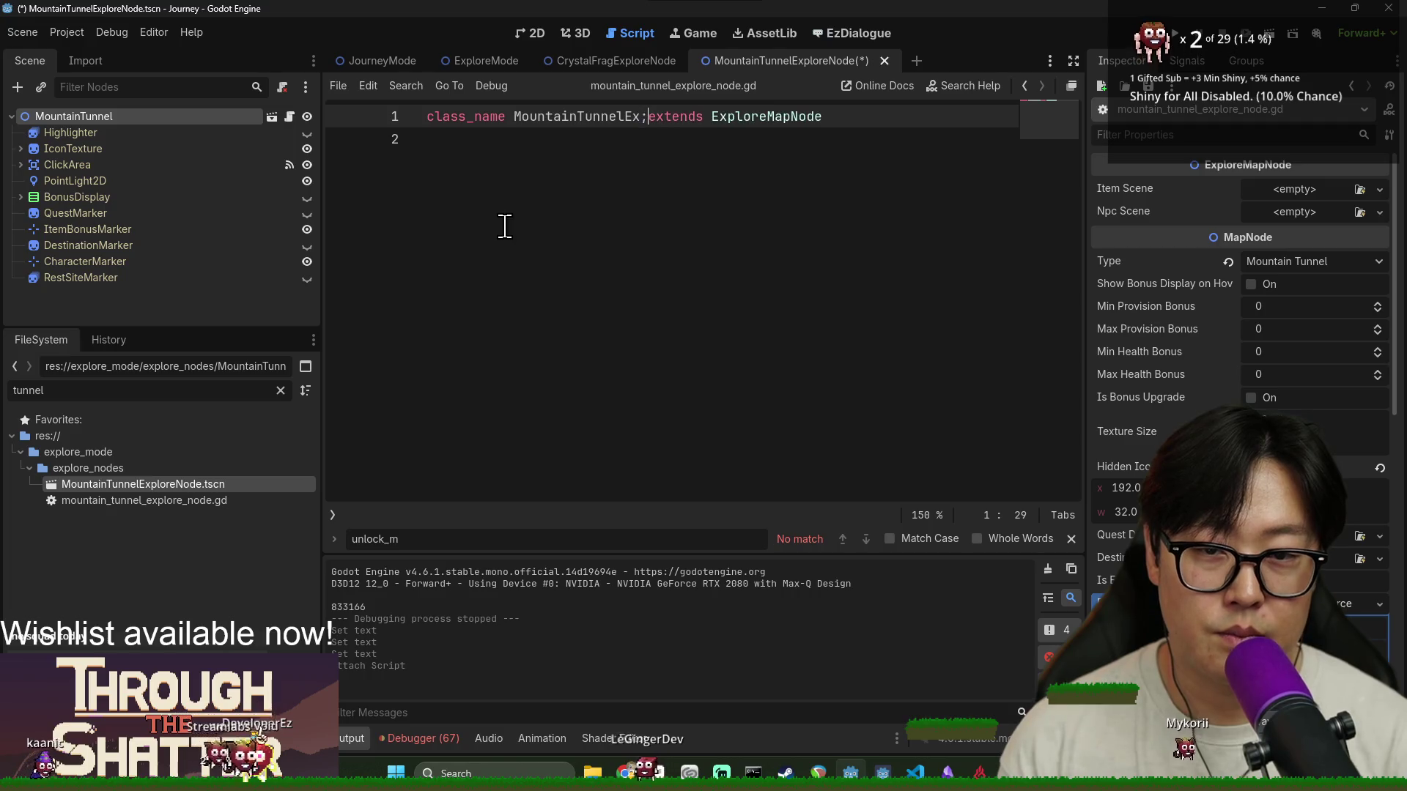
type("oreNode")
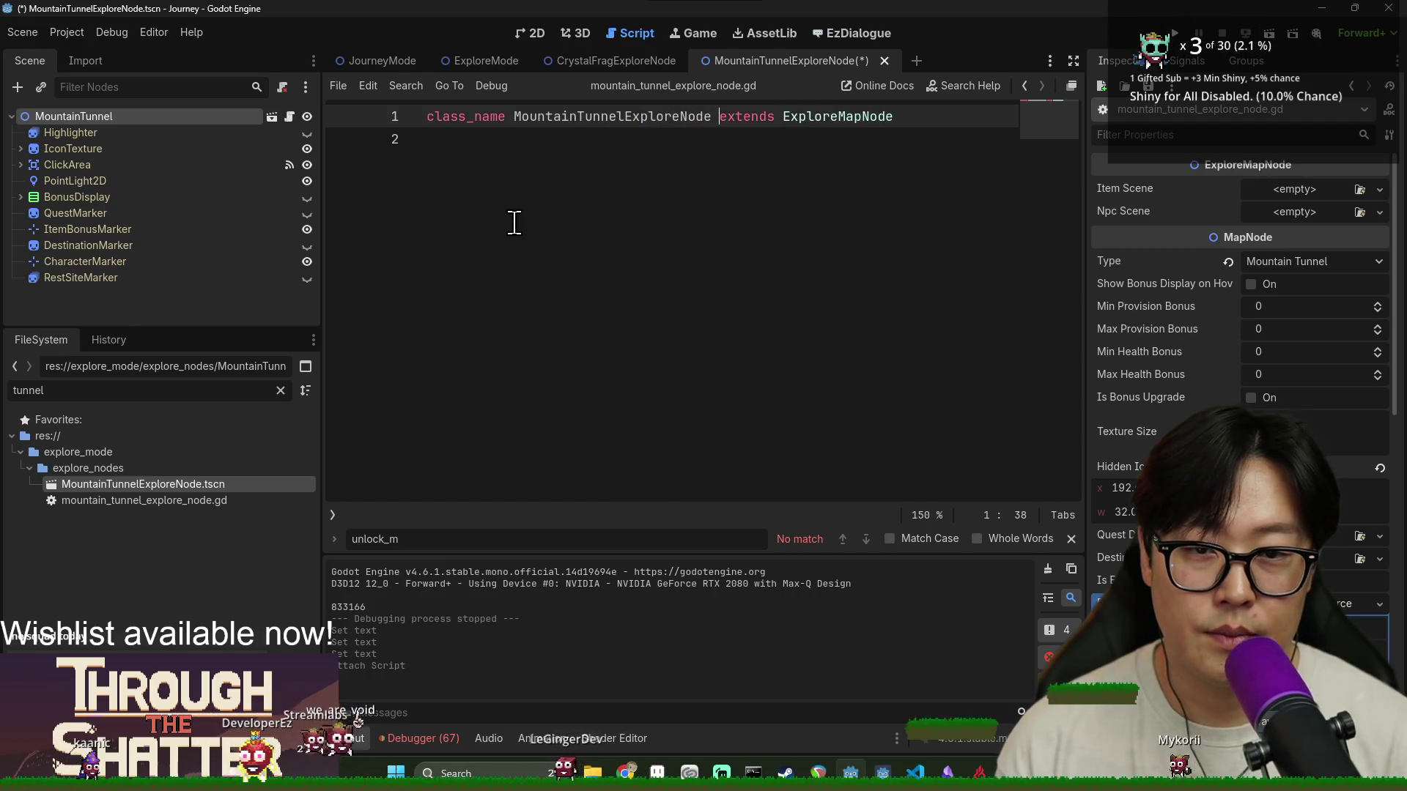
left_click(818, 117, "ctrl")
double_click(491, 184)
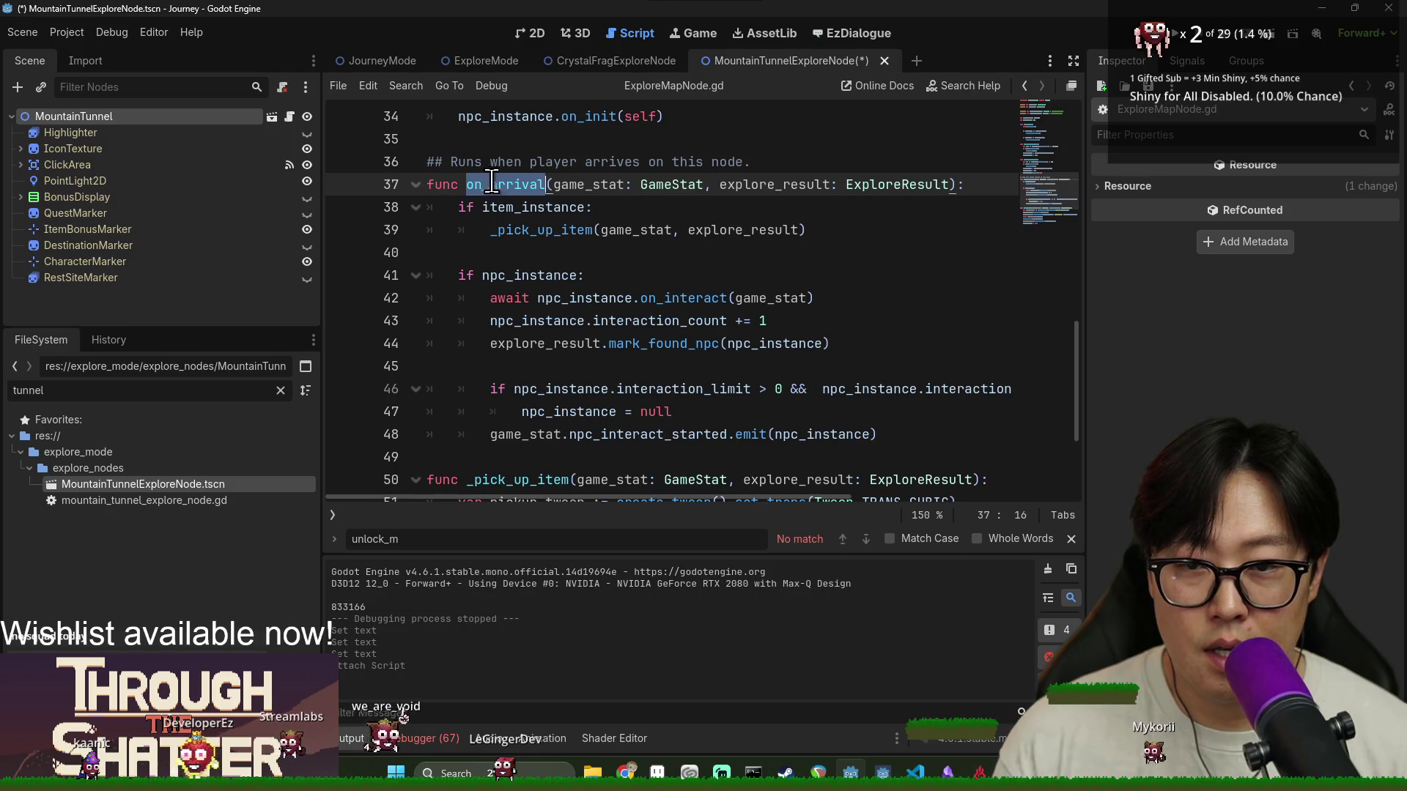
triple_click(463, 184)
key("ctrl+c")
key("alt+Left")
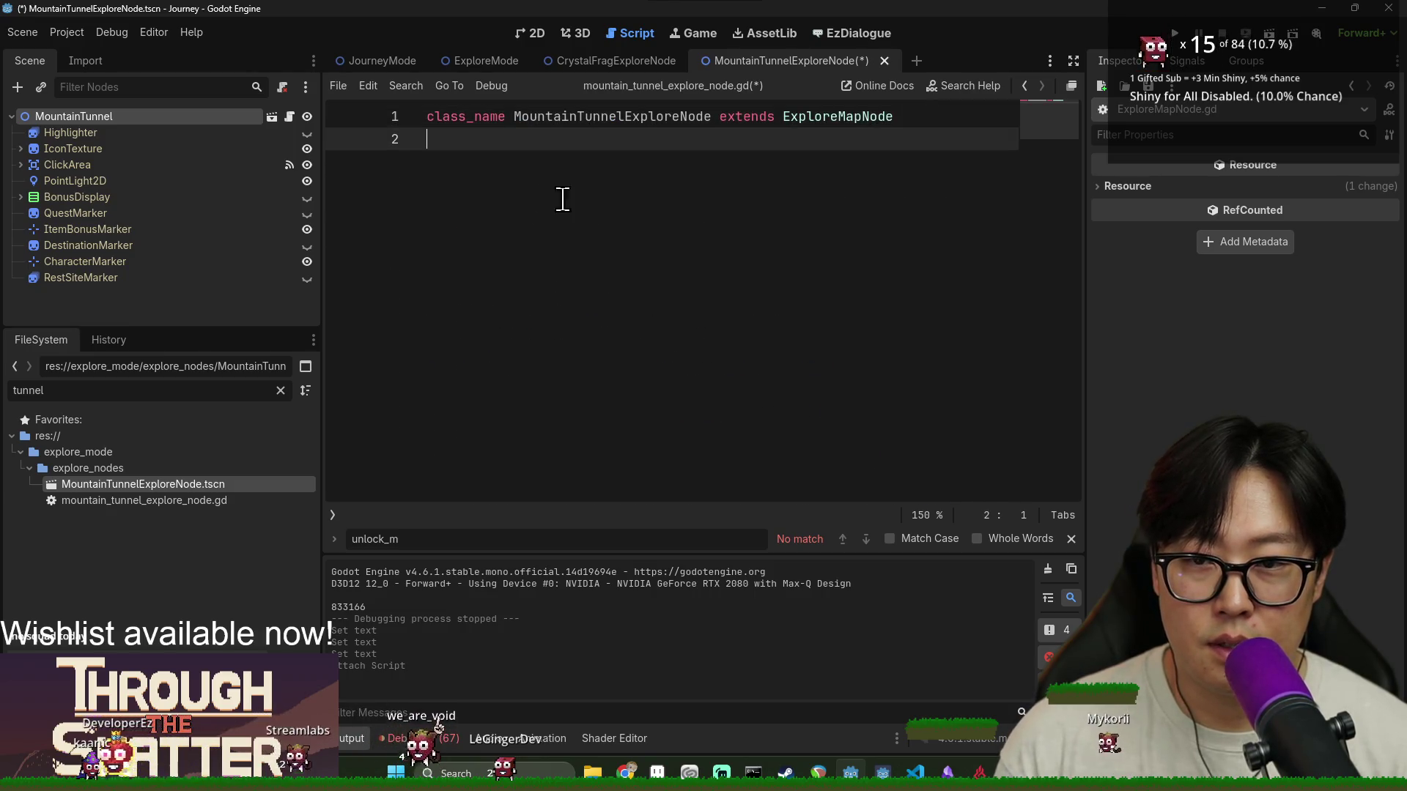
key("Return")
Paste the on_arrival signature into the tunnel script with a pass body, and save
key("ctrl+v")
key("Tab")
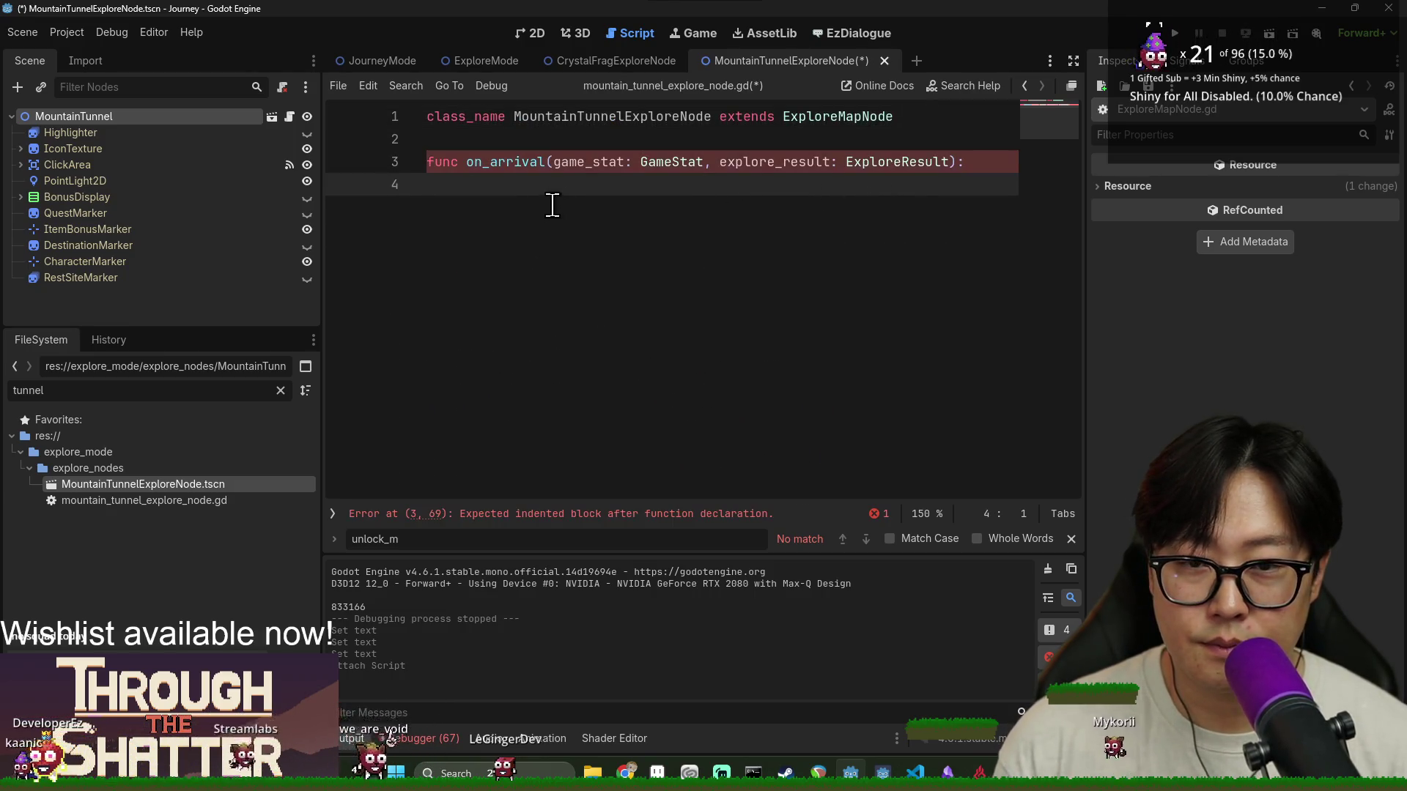
type("pas")
key("ctrl+s")
type("s")
key("ctrl+s")
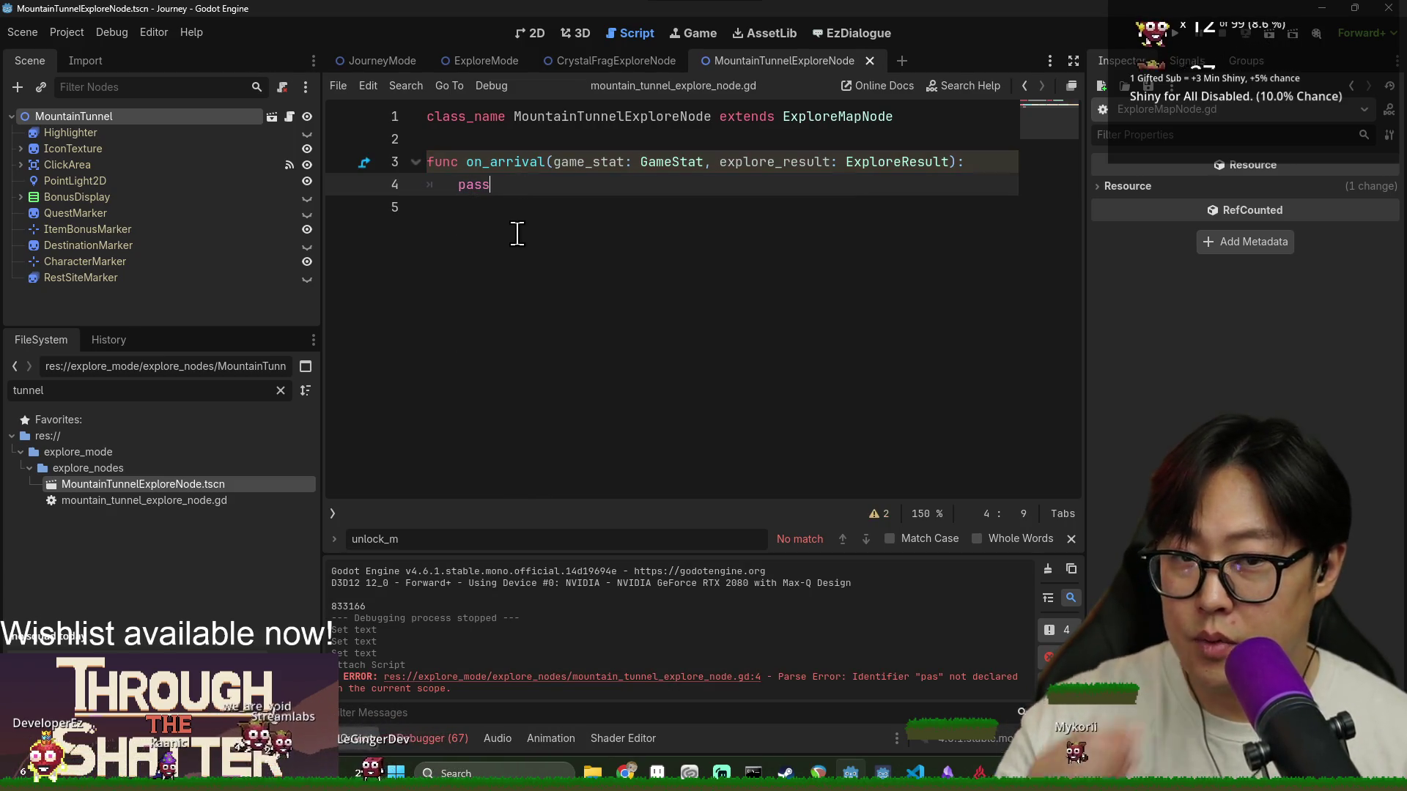
Check the game_stat and explore_result parameters, clear the output log, and resave the tunnel script
double_click(590, 162)
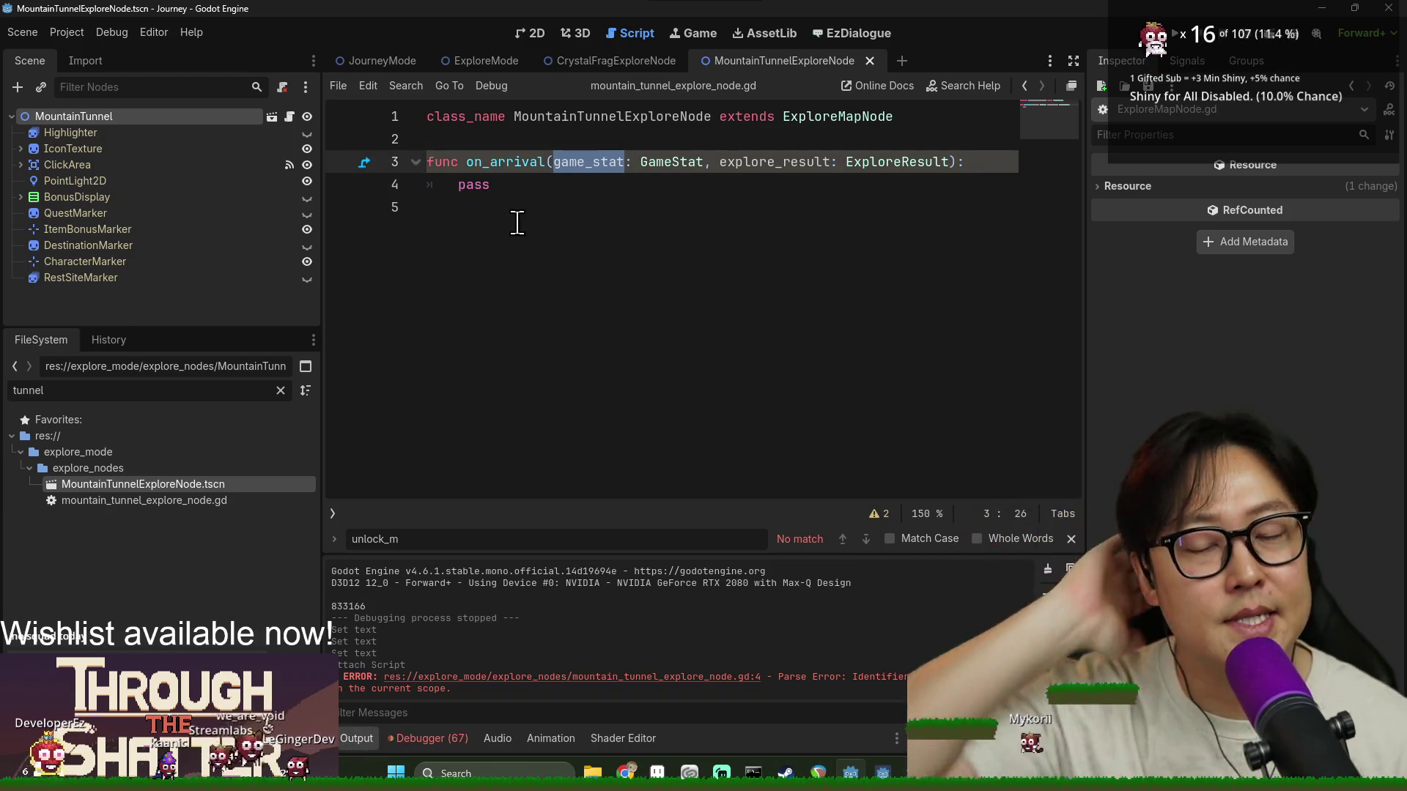
left_click(1048, 569)
left_click(1071, 539)
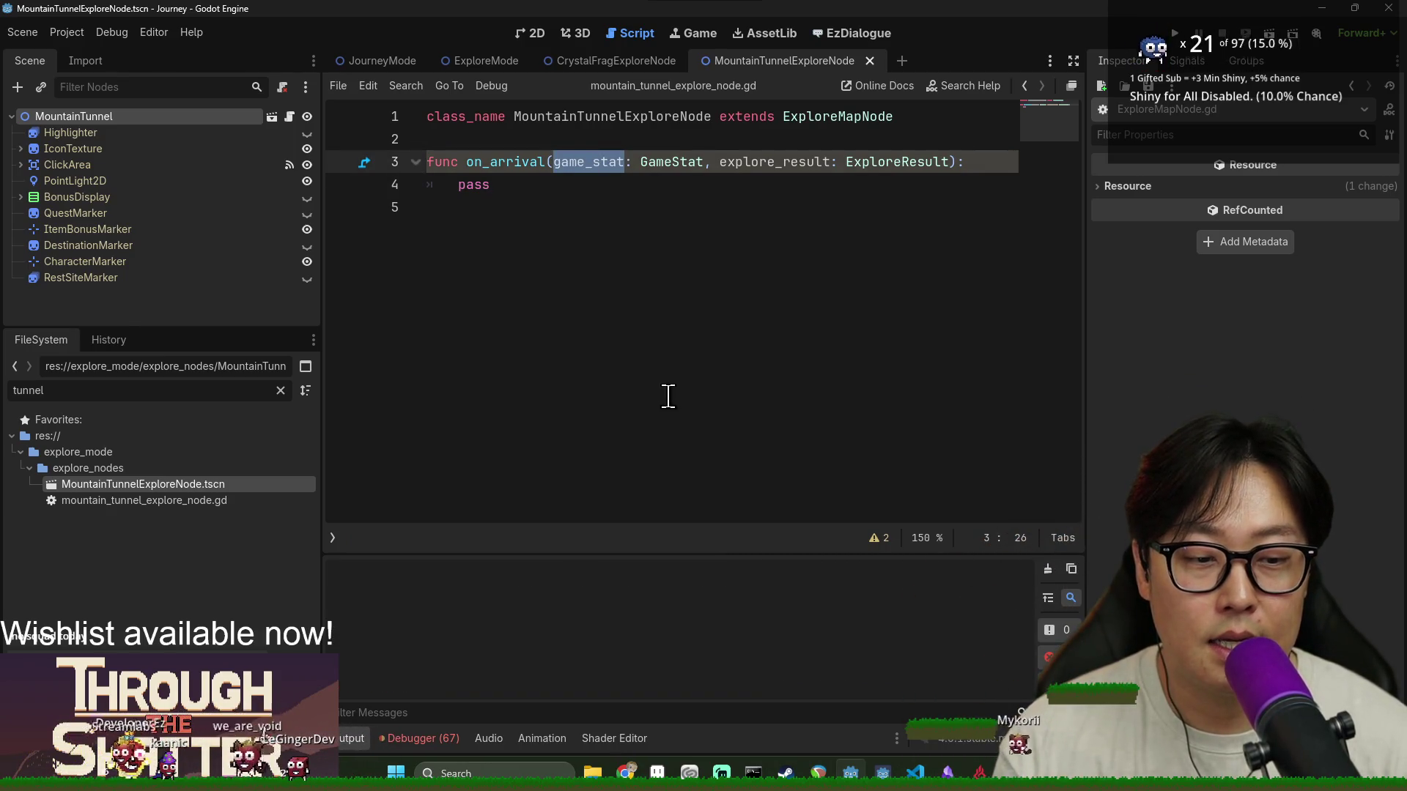
left_click(570, 185)
key("ctrl+s")
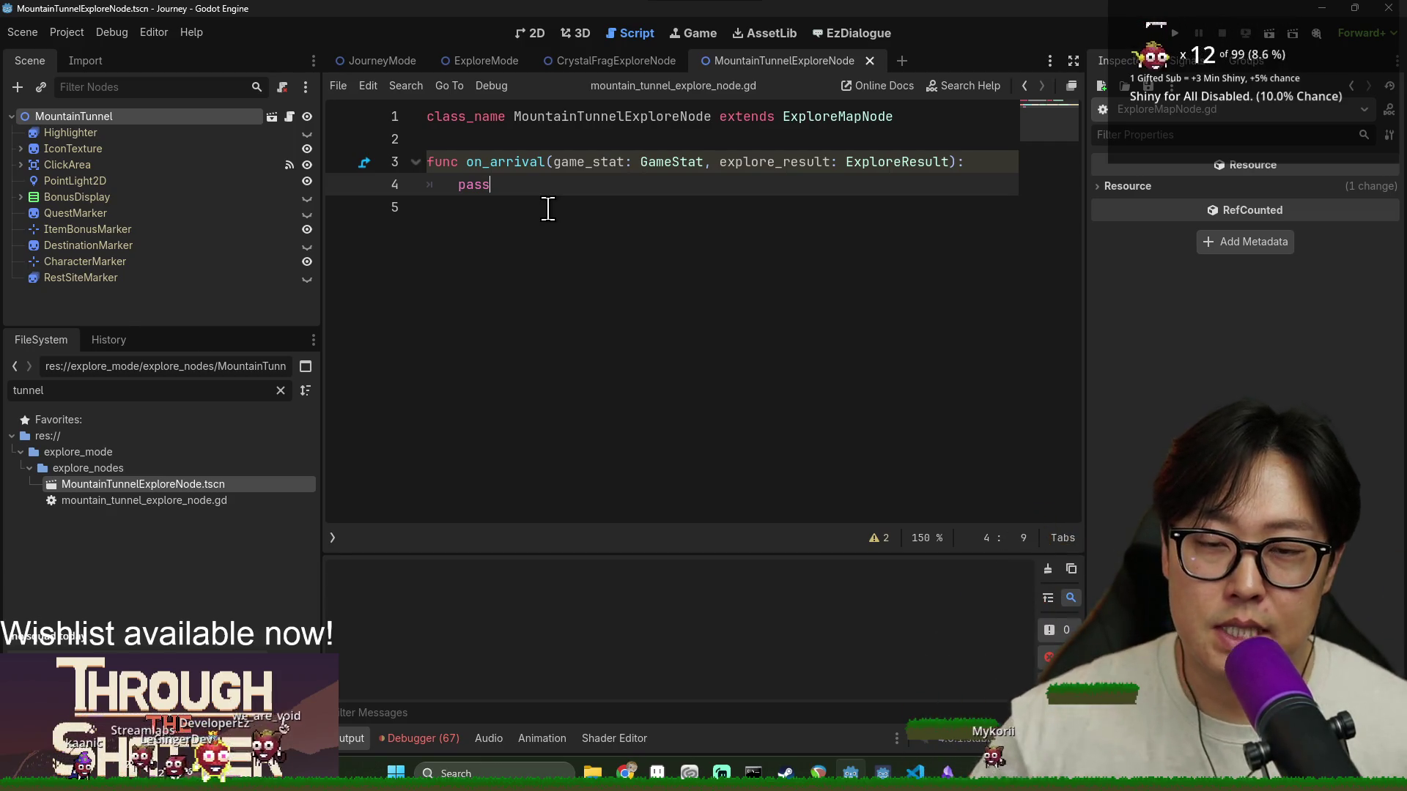
key("ctrl+s")
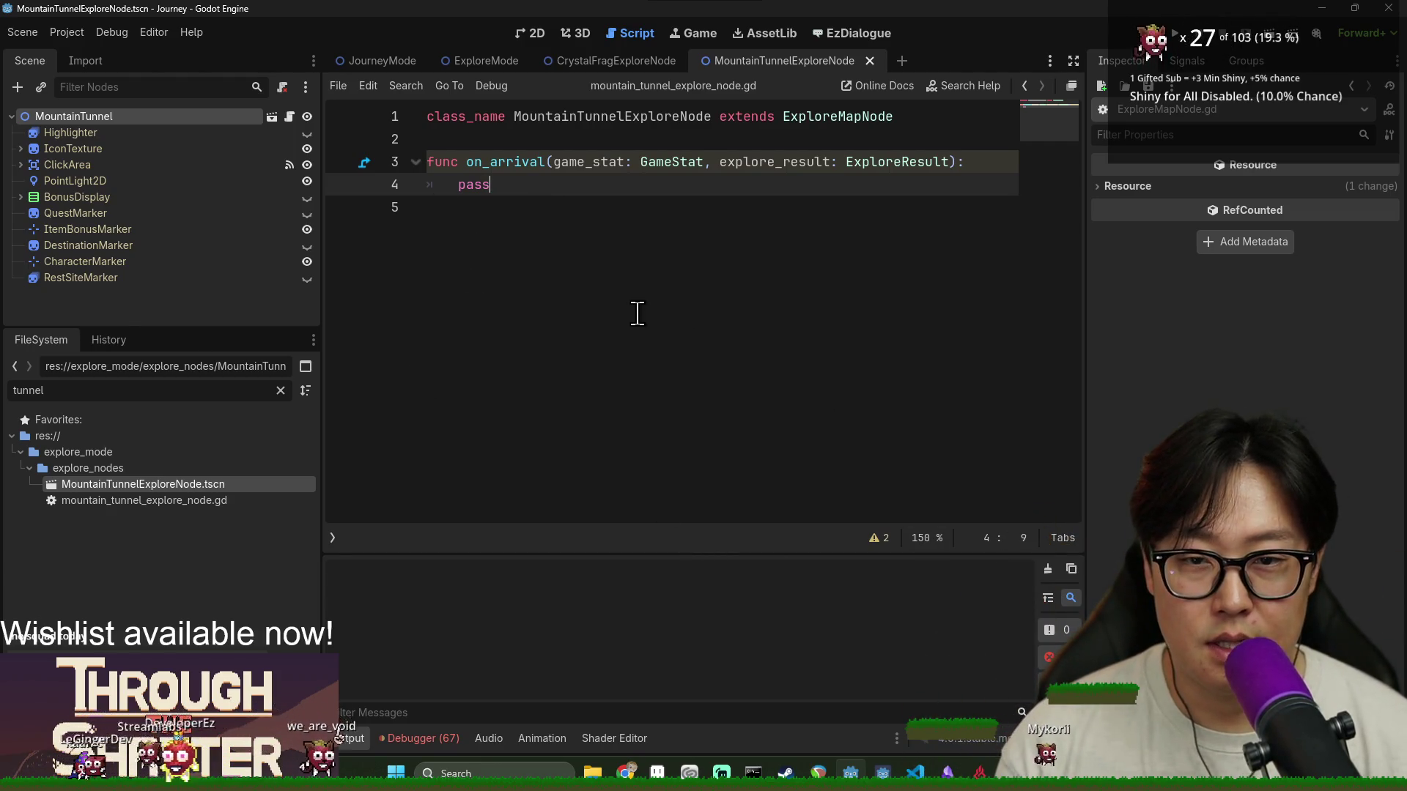
left_click(586, 162)
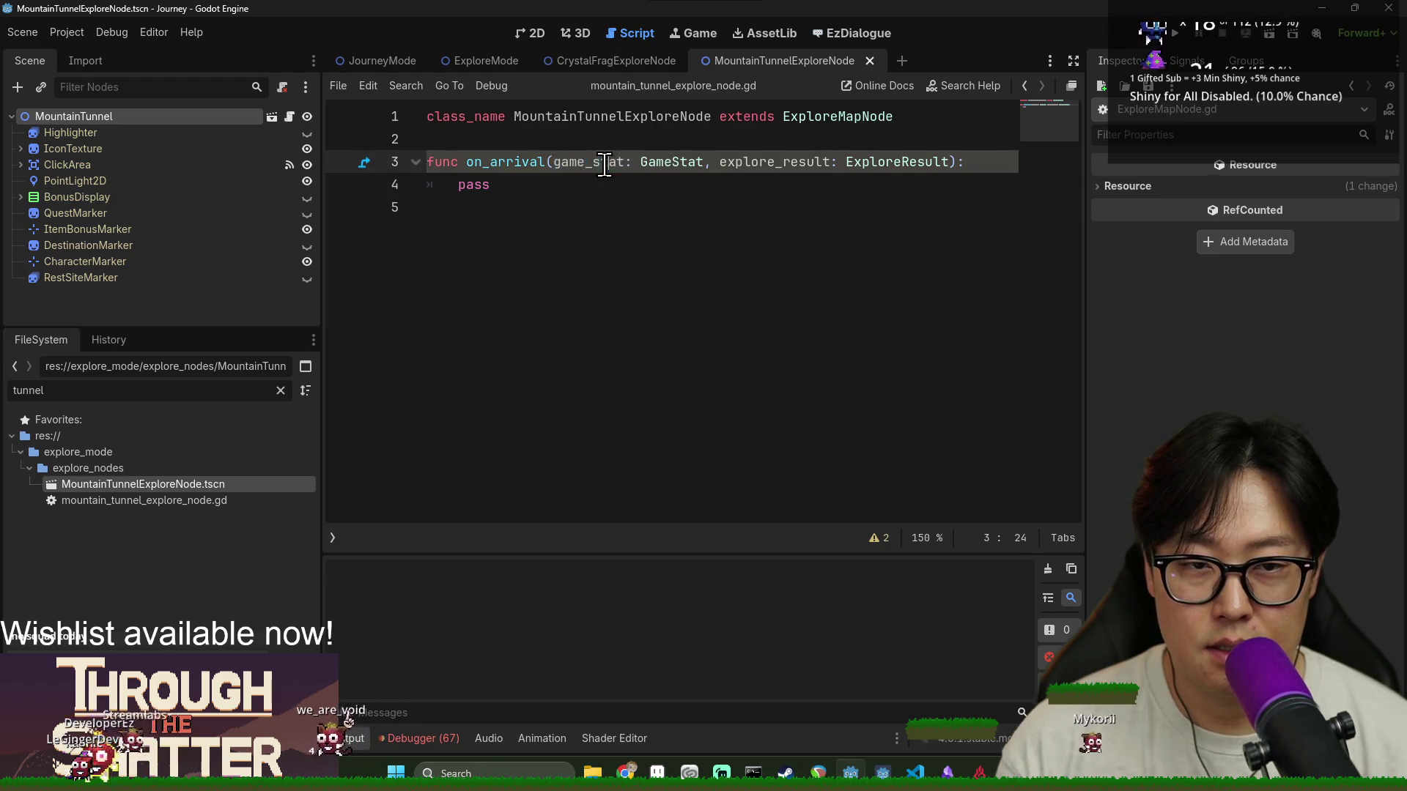
left_click(477, 186)
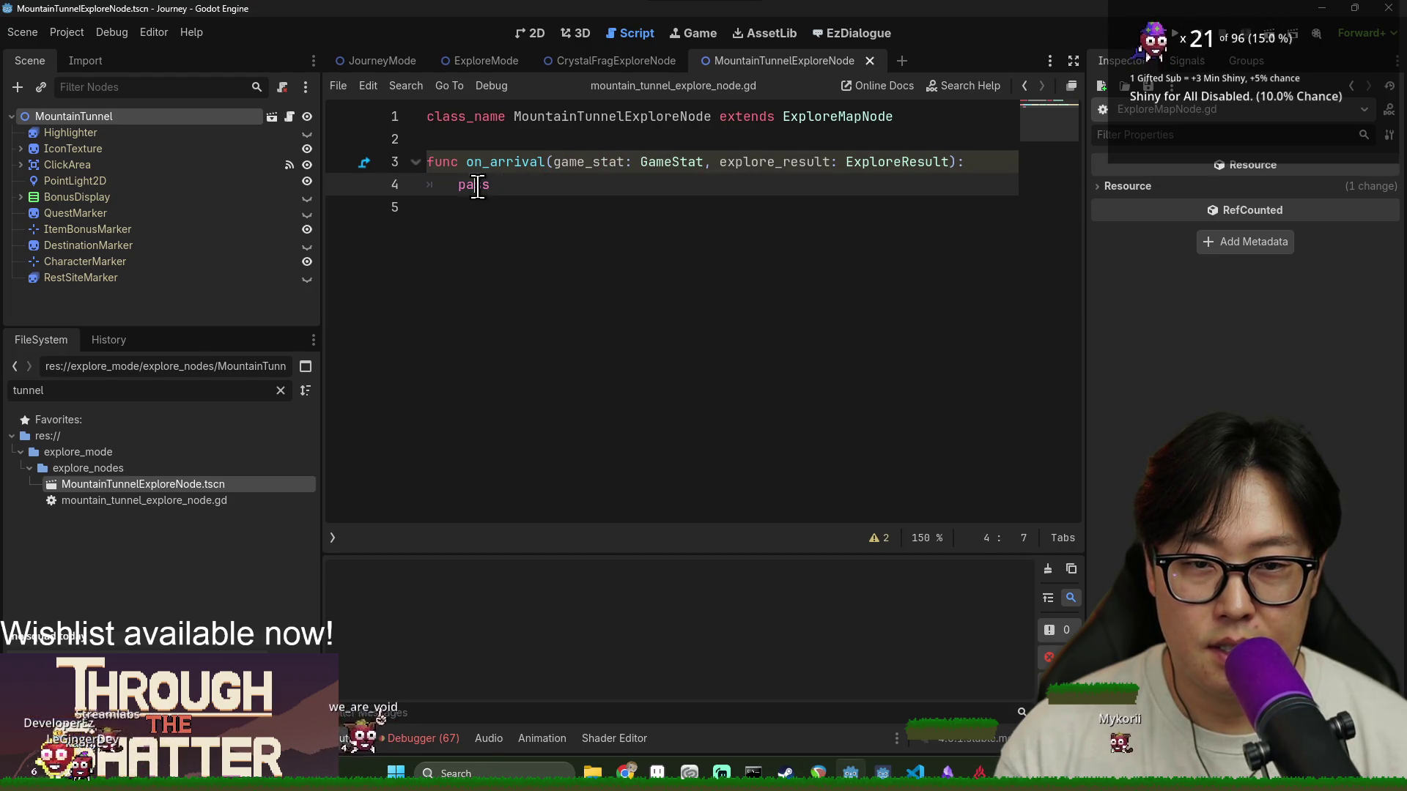
double_click(602, 169)
double_click(734, 162)
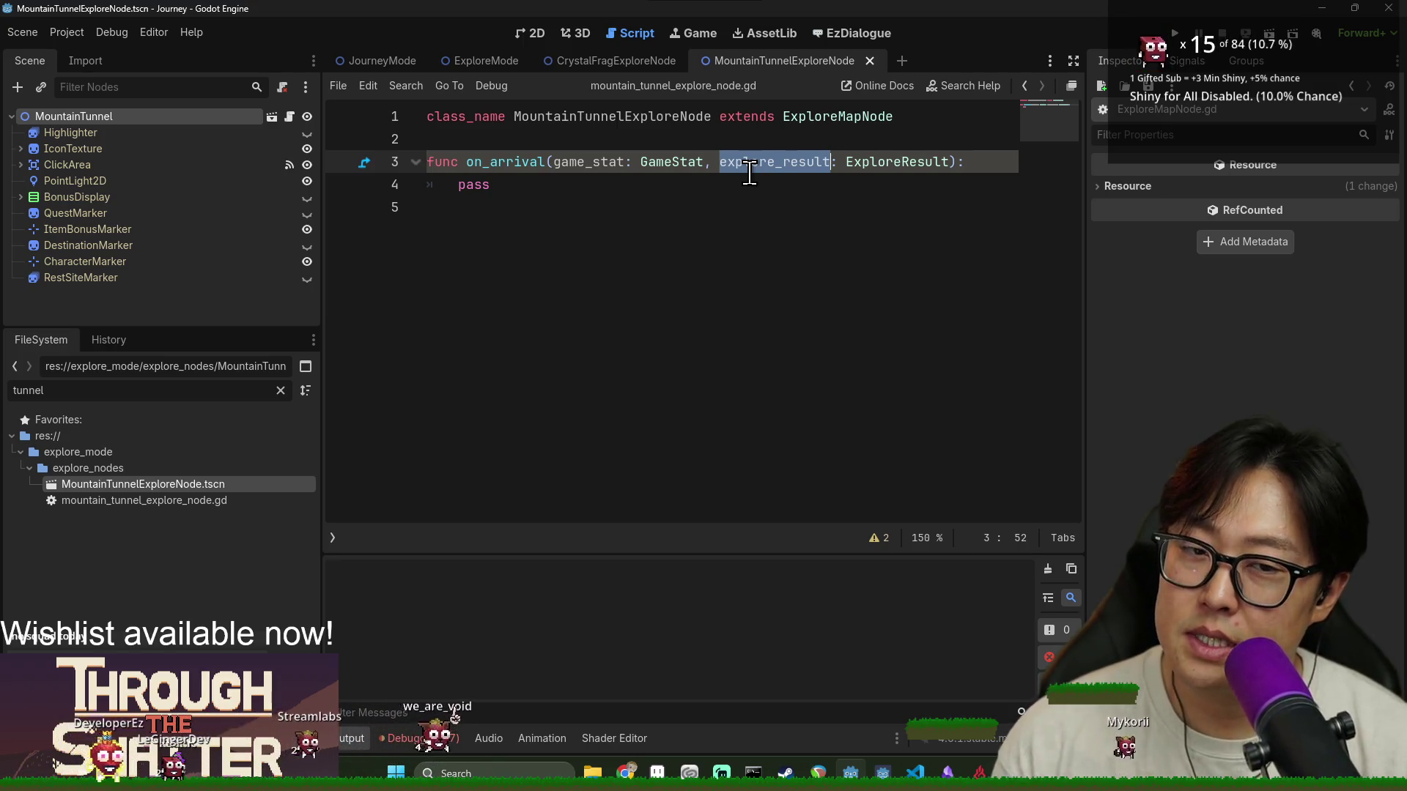
left_click(872, 161, "ctrl")
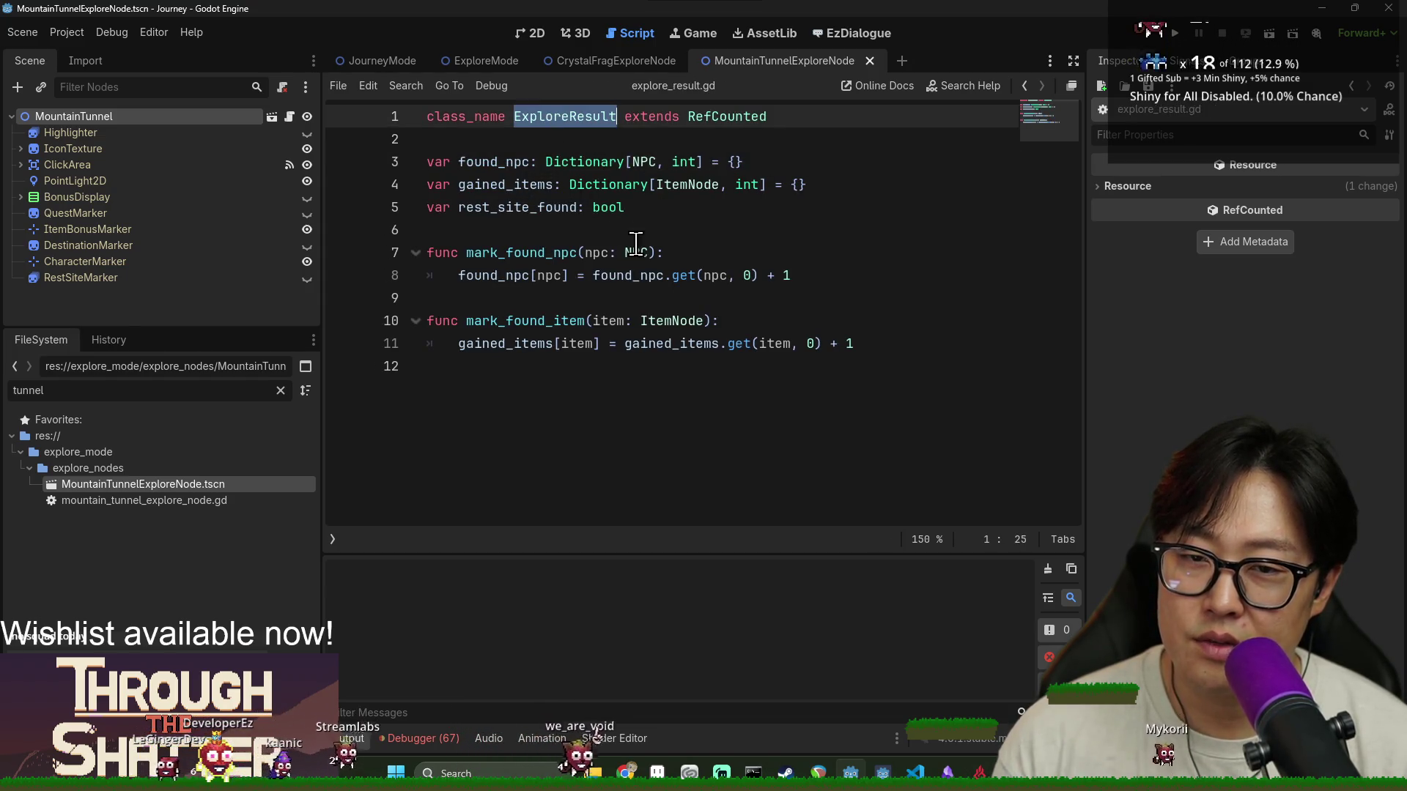
Add 'var mountain_tunnel_found: bool' below rest_site_found in explore_result.gd and save
left_click(608, 217)
left_click(647, 208)
key("Return")
type("var mount")
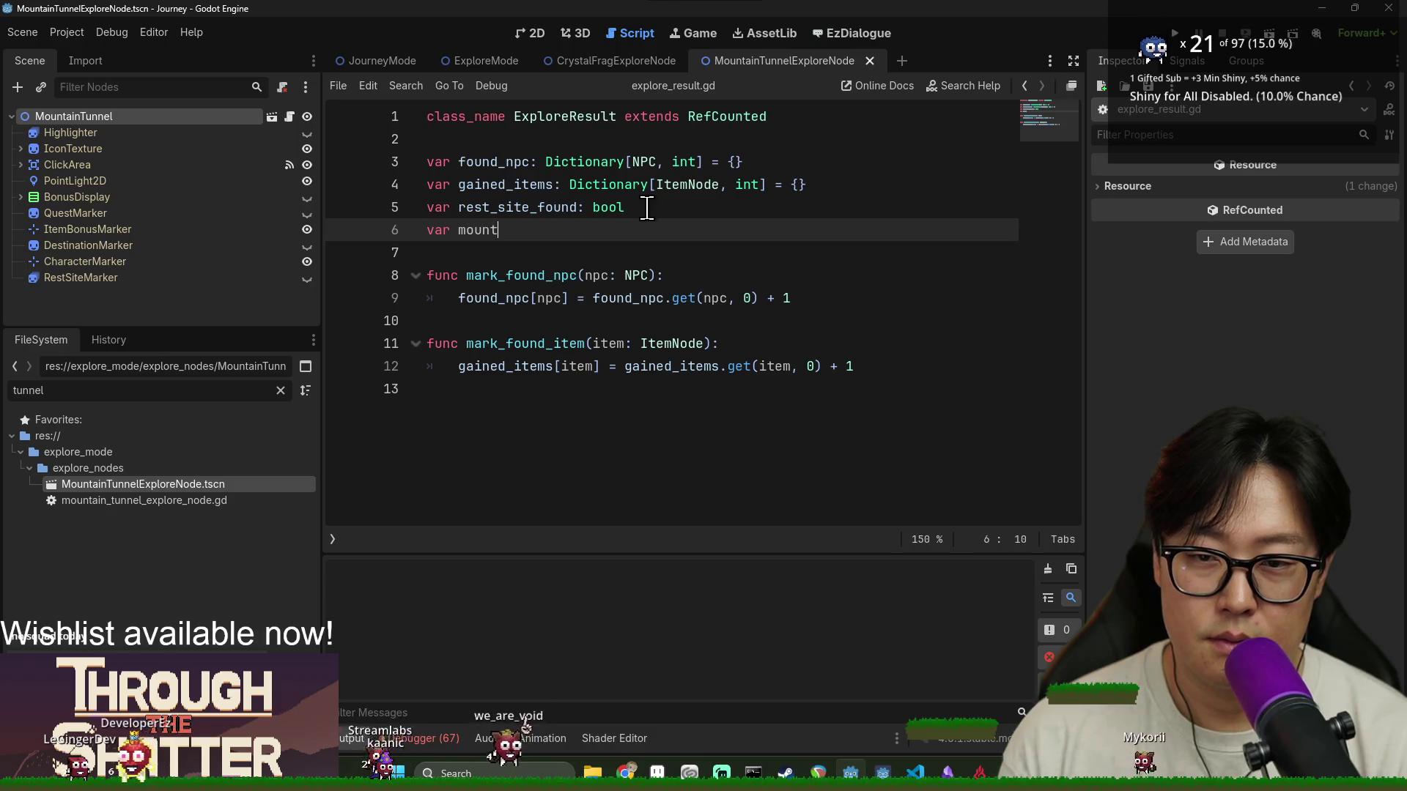
type("ain_tunnel_found: bool")
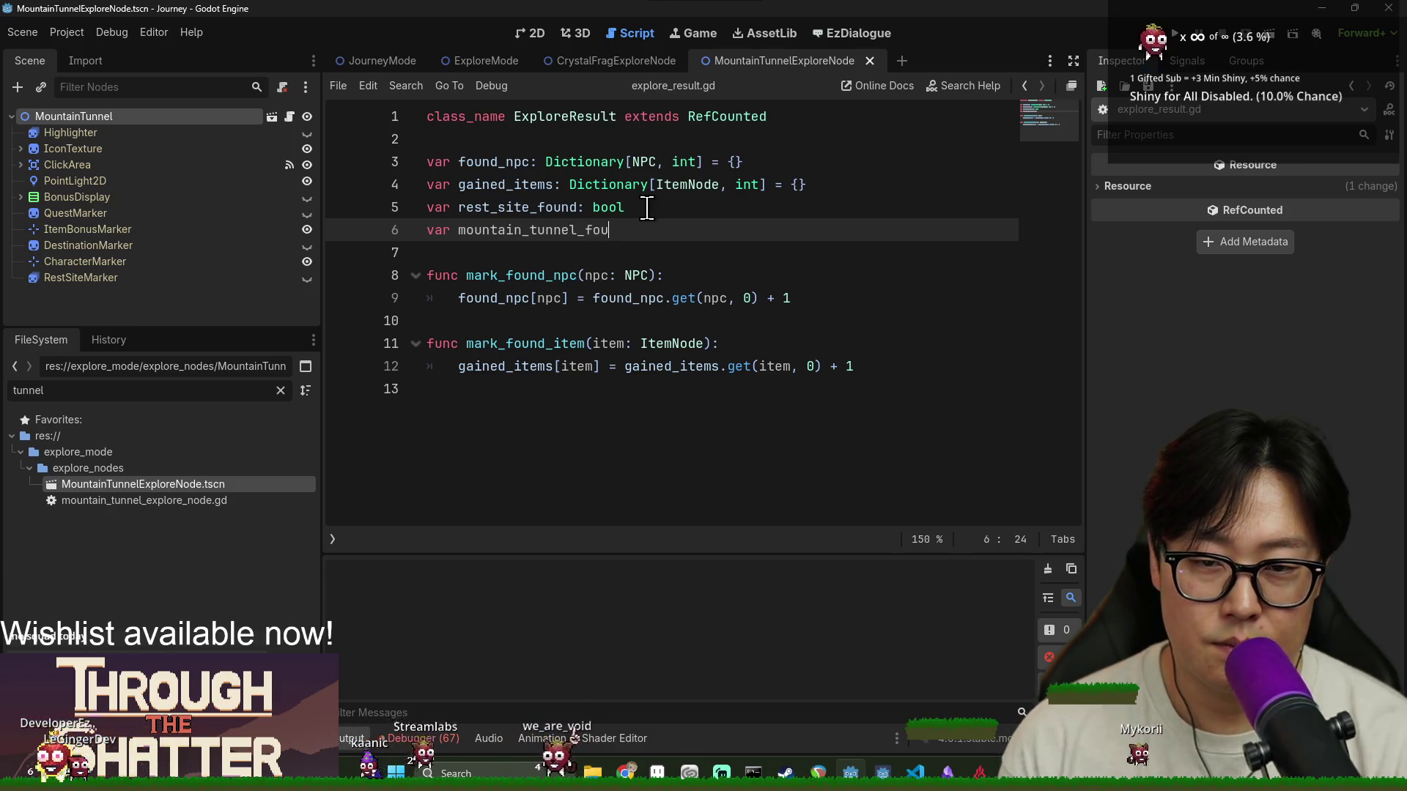
key("Escape")
key("ctrl+s")
Replace pass in the tunnel script's on_arrival with an explore_result reference
double_click(546, 230)
key("alt+Left")
double_click(740, 162)
key("ctrl+c")
double_click(469, 185)
key("ctrl+v")
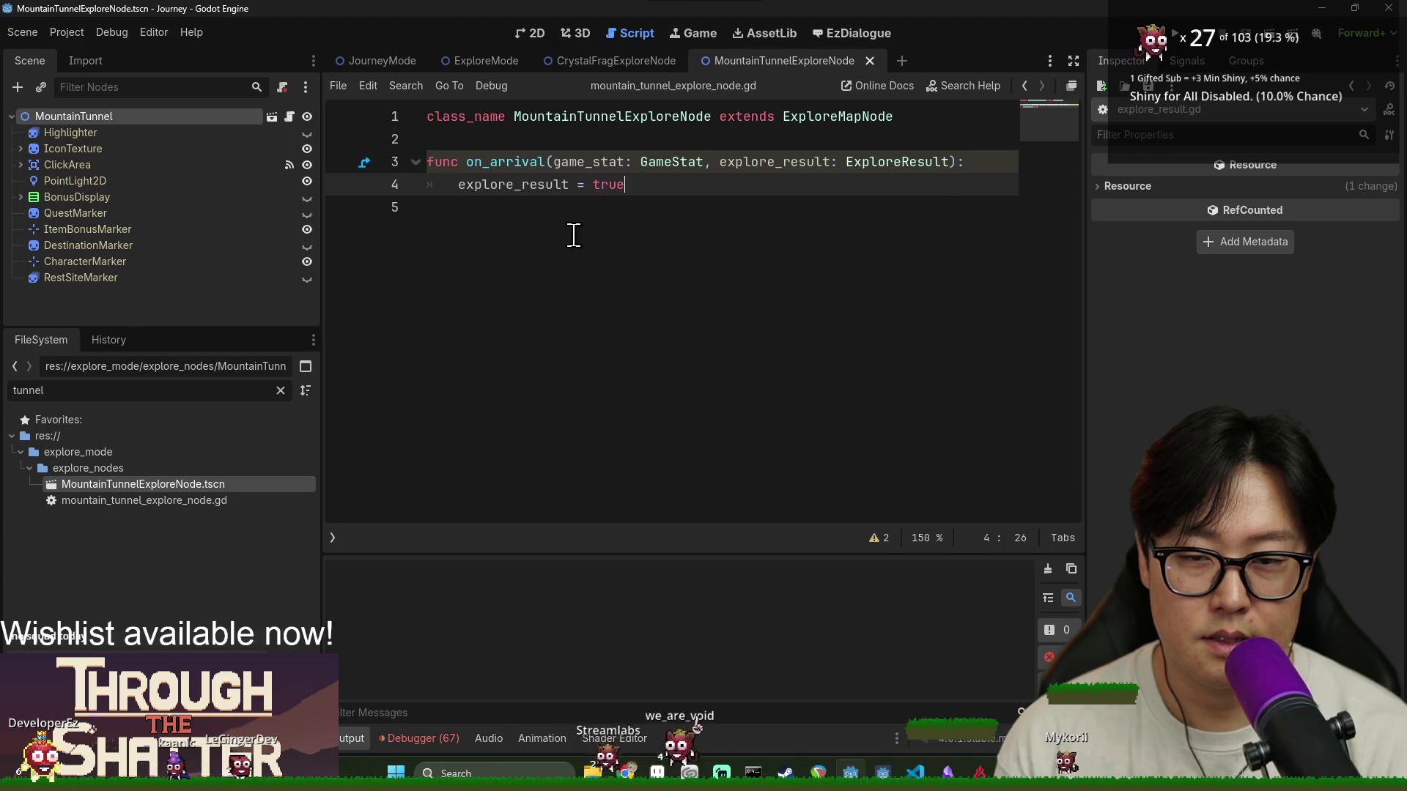
Make the on_arrival body set explore_result.mountain_tunnel_found = true and save
key("BackSpace")
key("BackSpace")
key("BackSpace")
type(".")
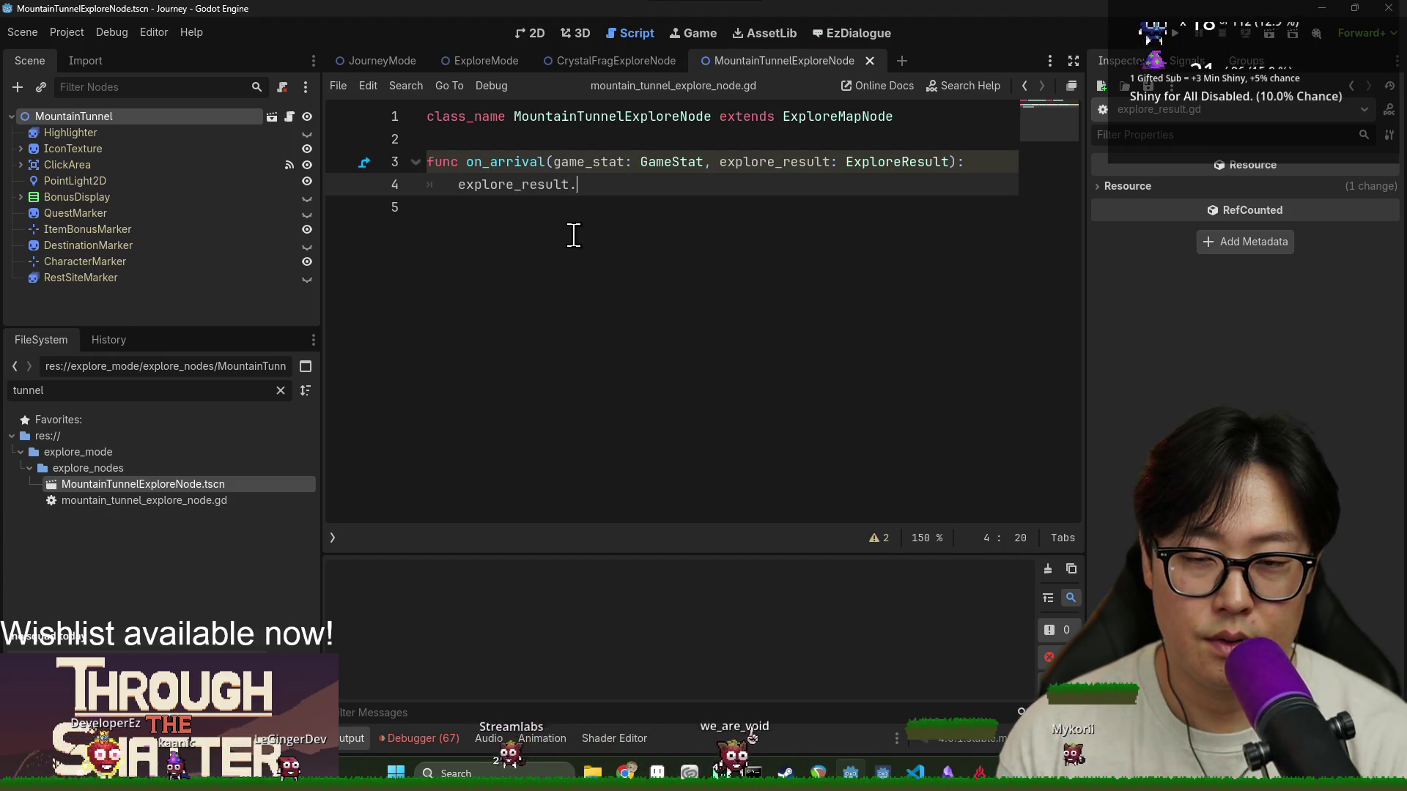
type("mount")
key("Return")
type("= tru")
type("e")
key("ctrl+s")
Review the parent on_arrival body (lines 38–48) in ExploreMapNode.gd
left_click(498, 163, "ctrl")
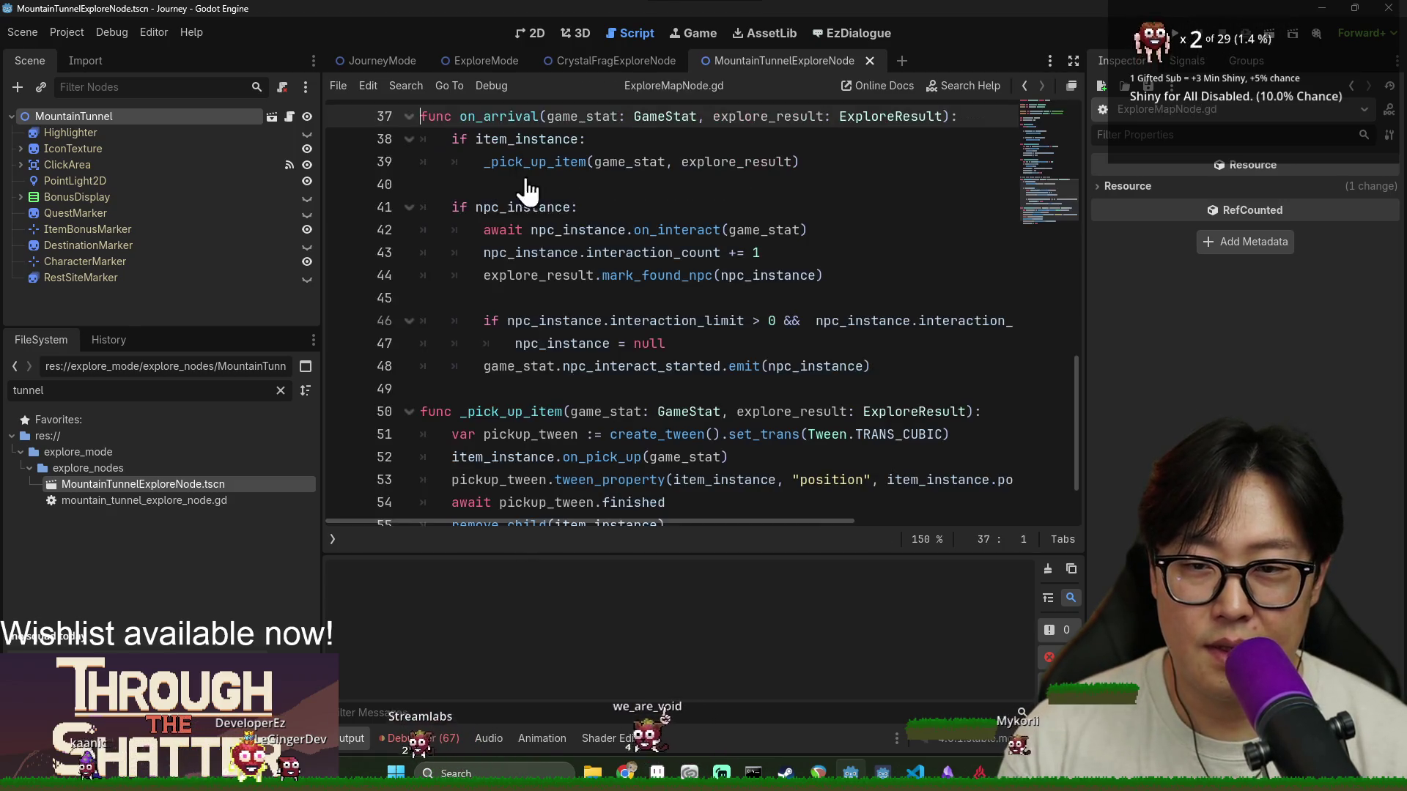
left_click(528, 139)
double_click(517, 208)
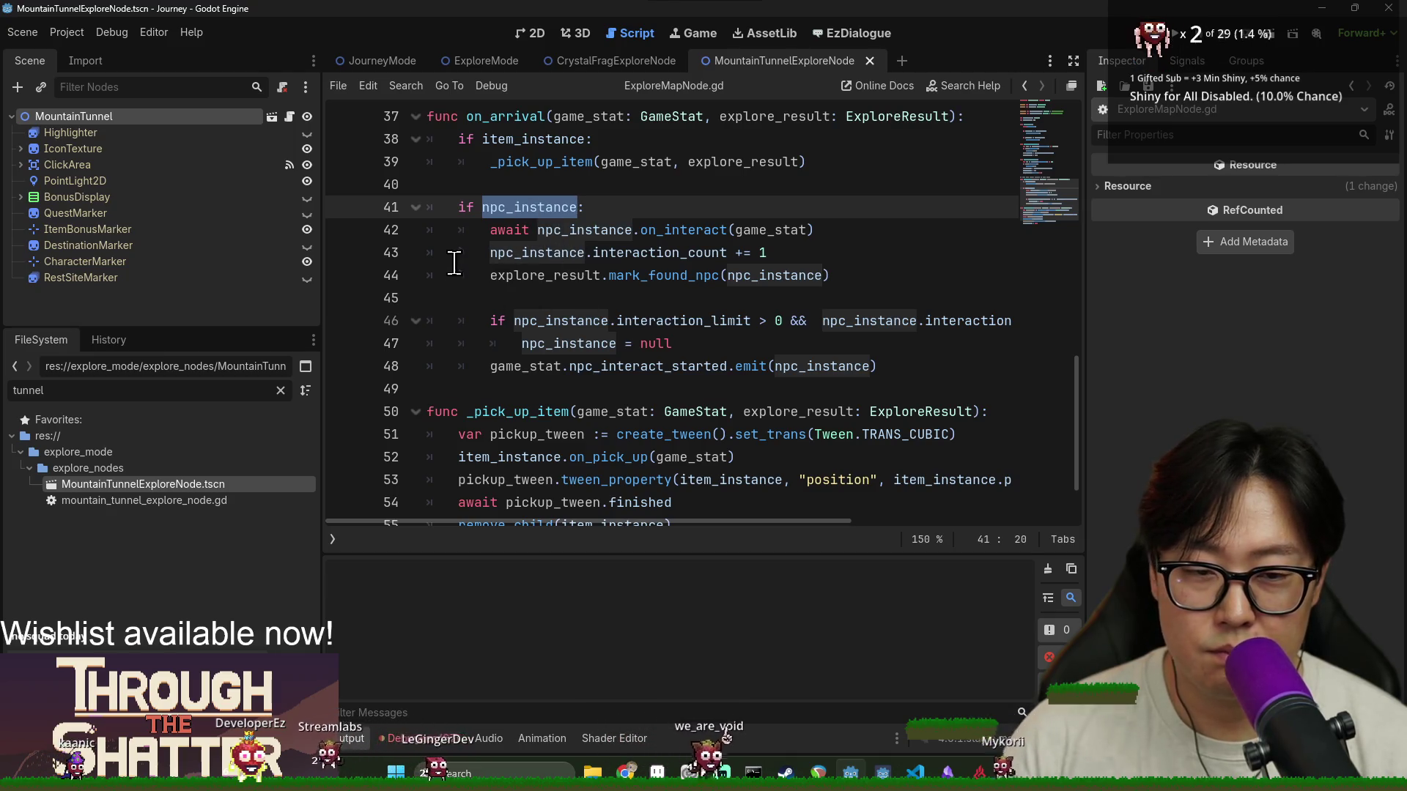
left_click(592, 320)
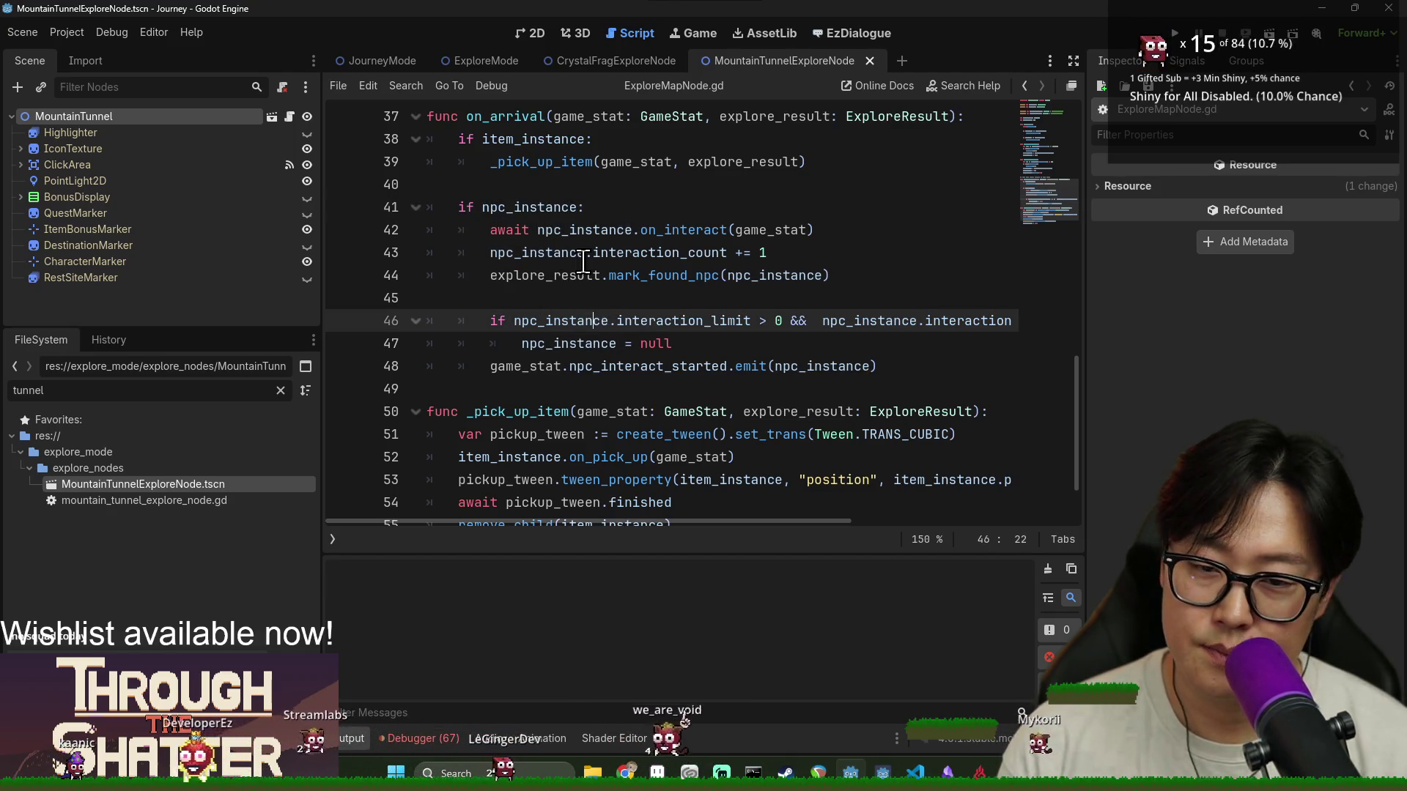
key("ctrl+s")
triple_click(555, 343)
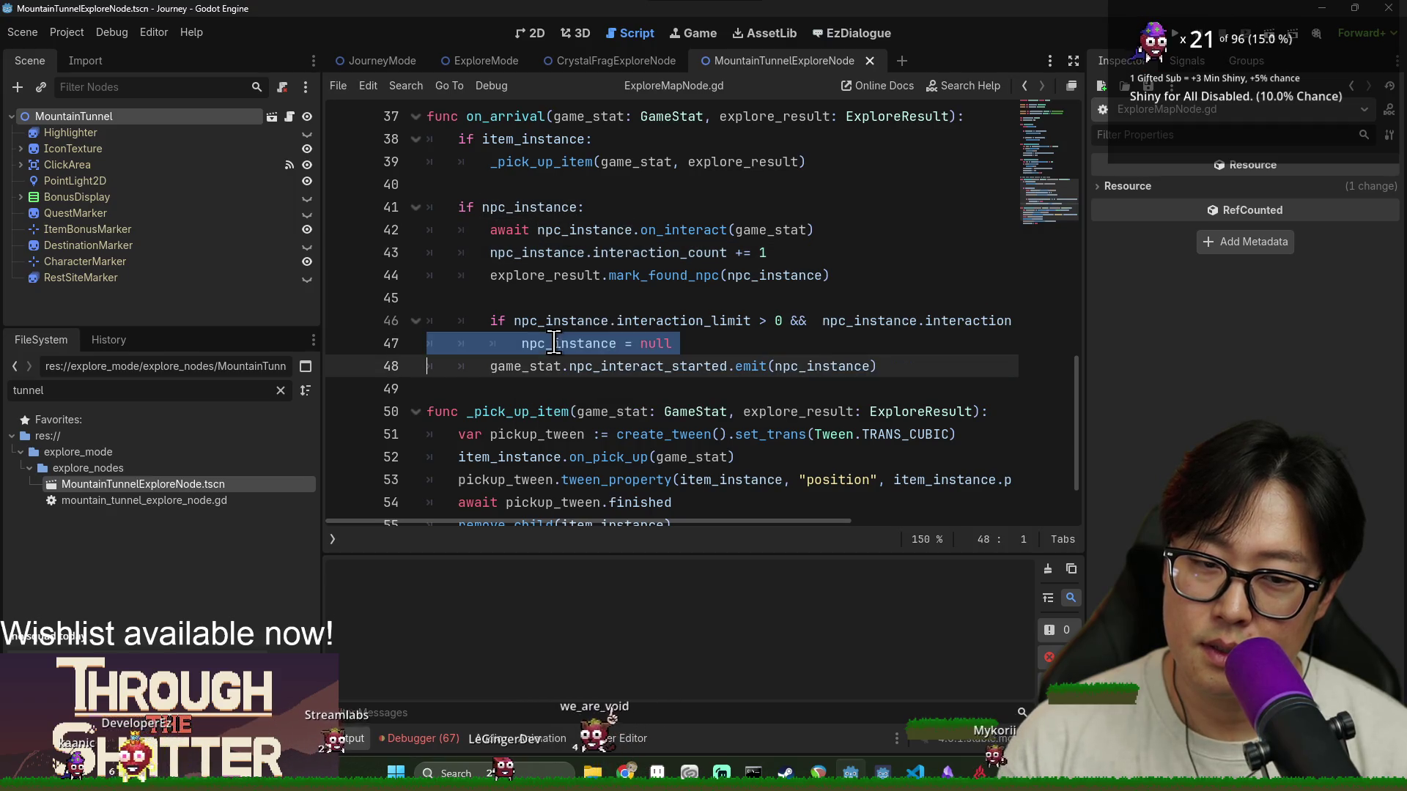
left_click(561, 252)
left_click(576, 275)
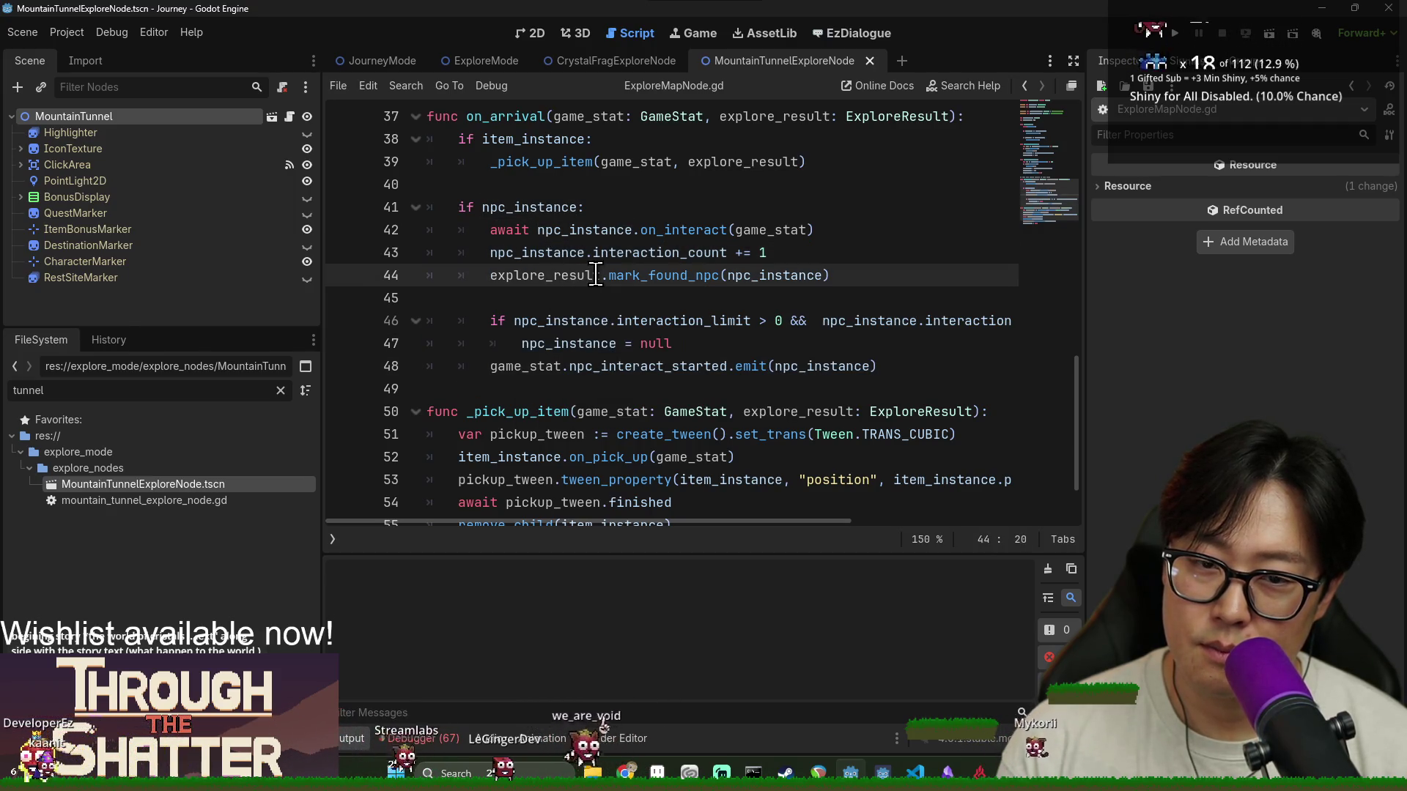
left_click(677, 275)
mouse_move(893, 375)
left_mouse_down()
mouse_move(465, 207)
mouse_move(464, 138)
left_mouse_up()
Insert 'await super.on_arrival(game_stat, explore_result)' above the assignment and save
key("alt+Left")
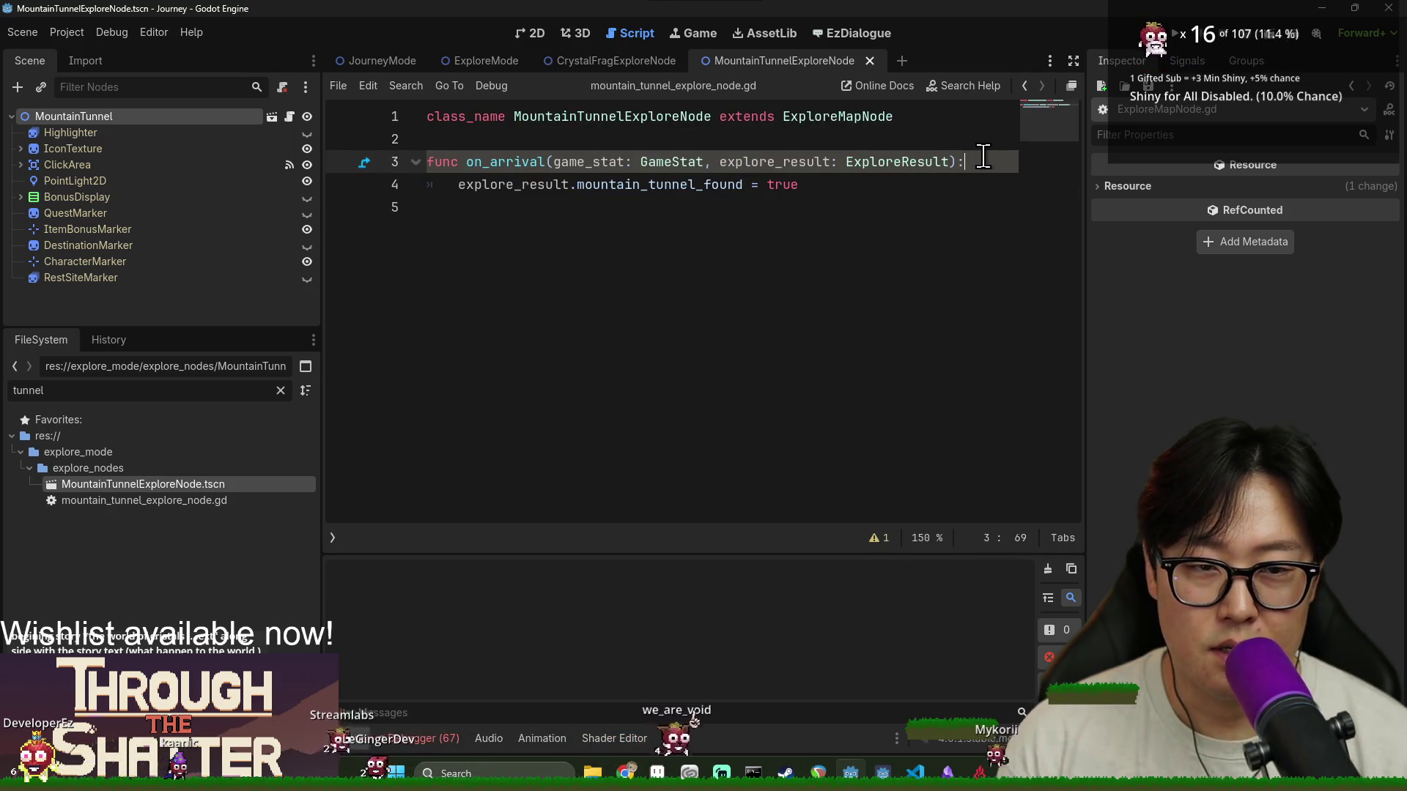
key("Return")
type("await super.on")
key("Return")
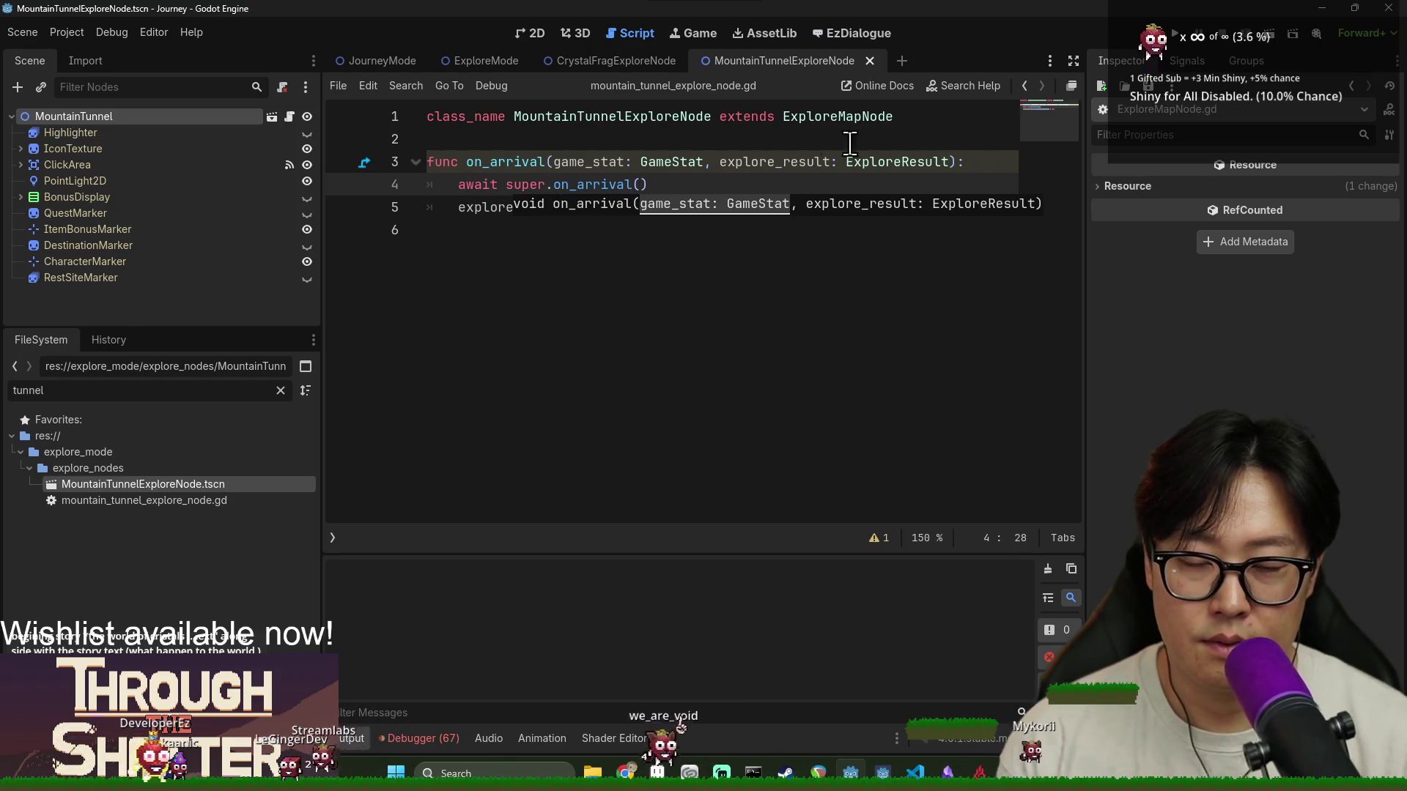
type("game_stat")
double_click(767, 162)
key("ctrl+c")
left_click(710, 185)
type(",")
key("ctrl+v")
key("ctrl+s")
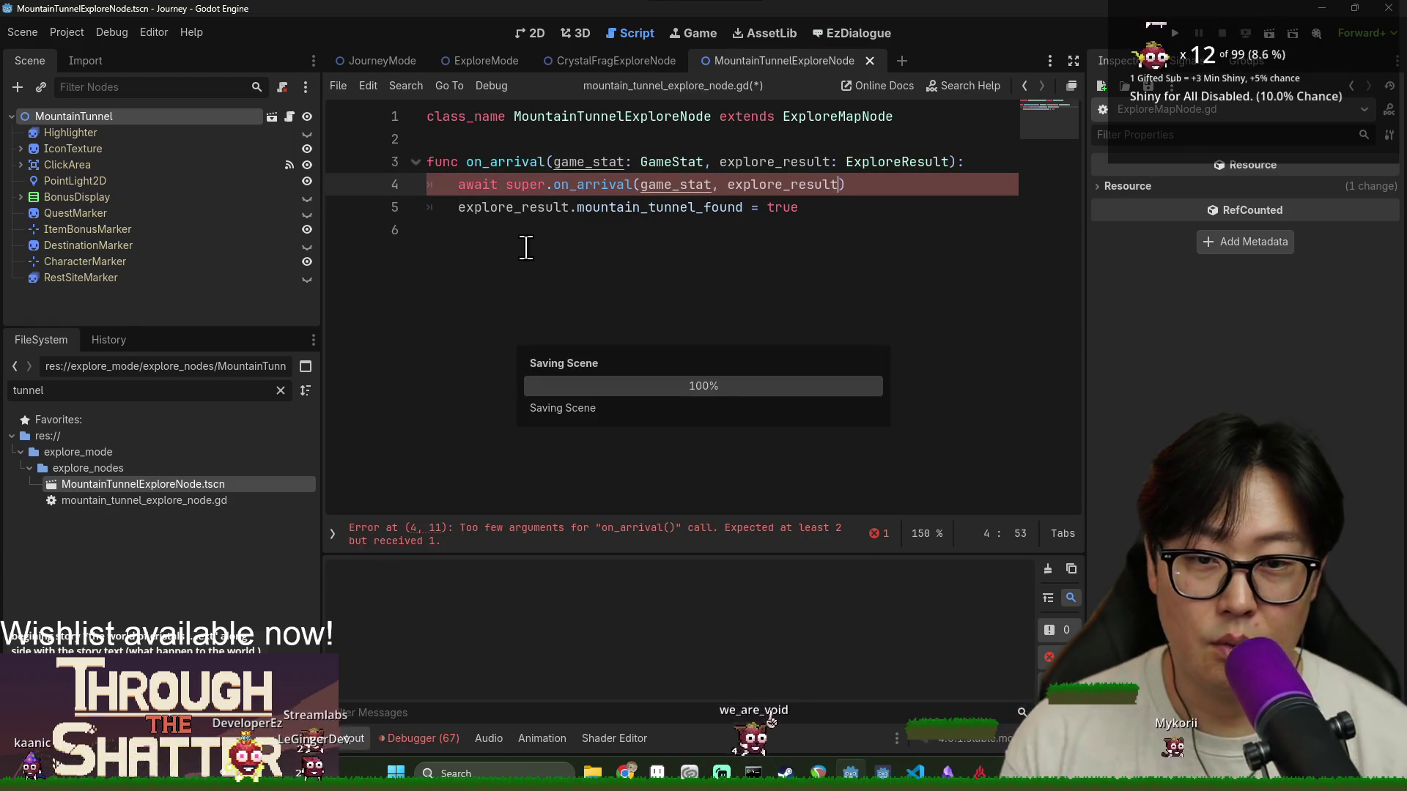
Recheck the parent on_arrival code and the tunnel script's explore_result line
double_click(476, 185)
left_click(577, 187)
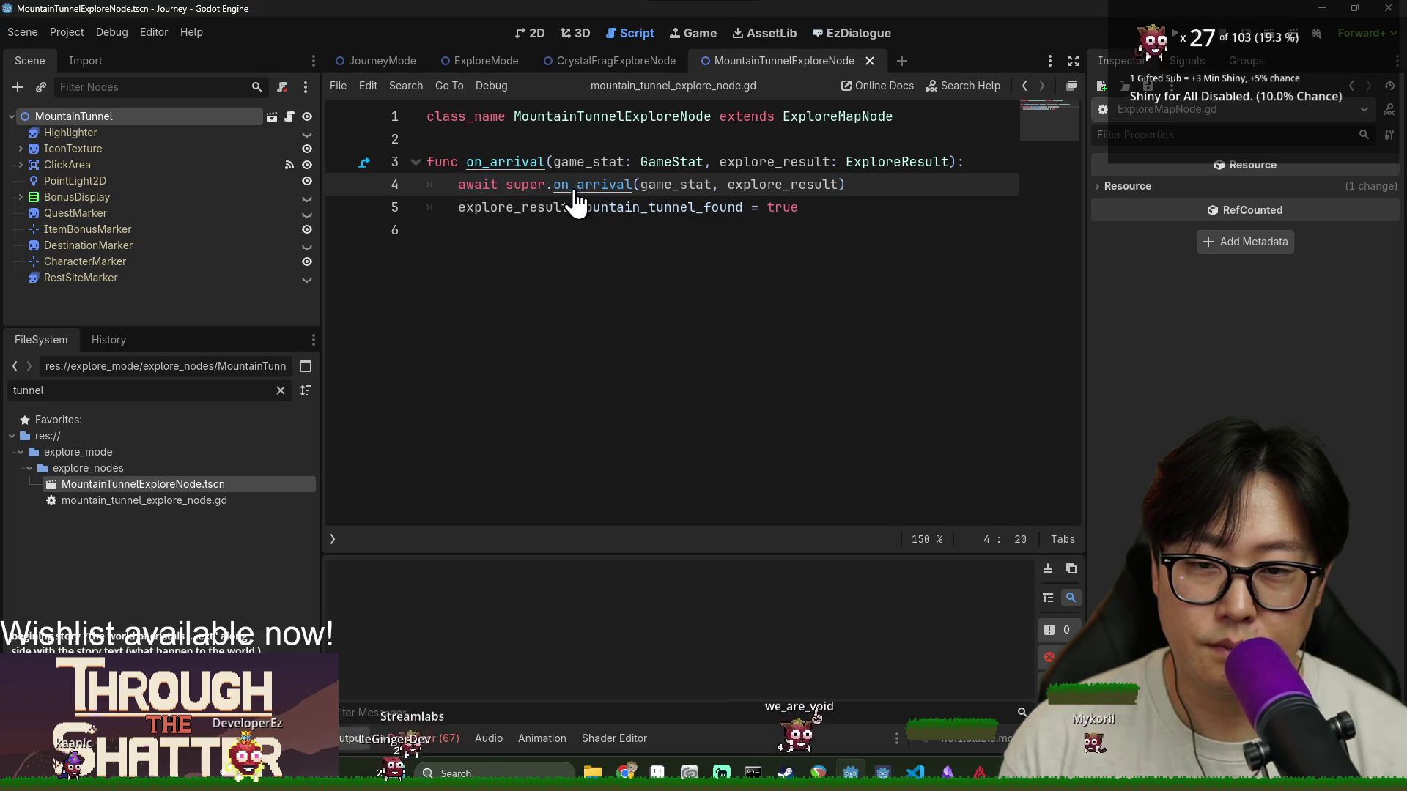
left_click(577, 192, "ctrl")
left_click_drag(569, 367, 727, 367)
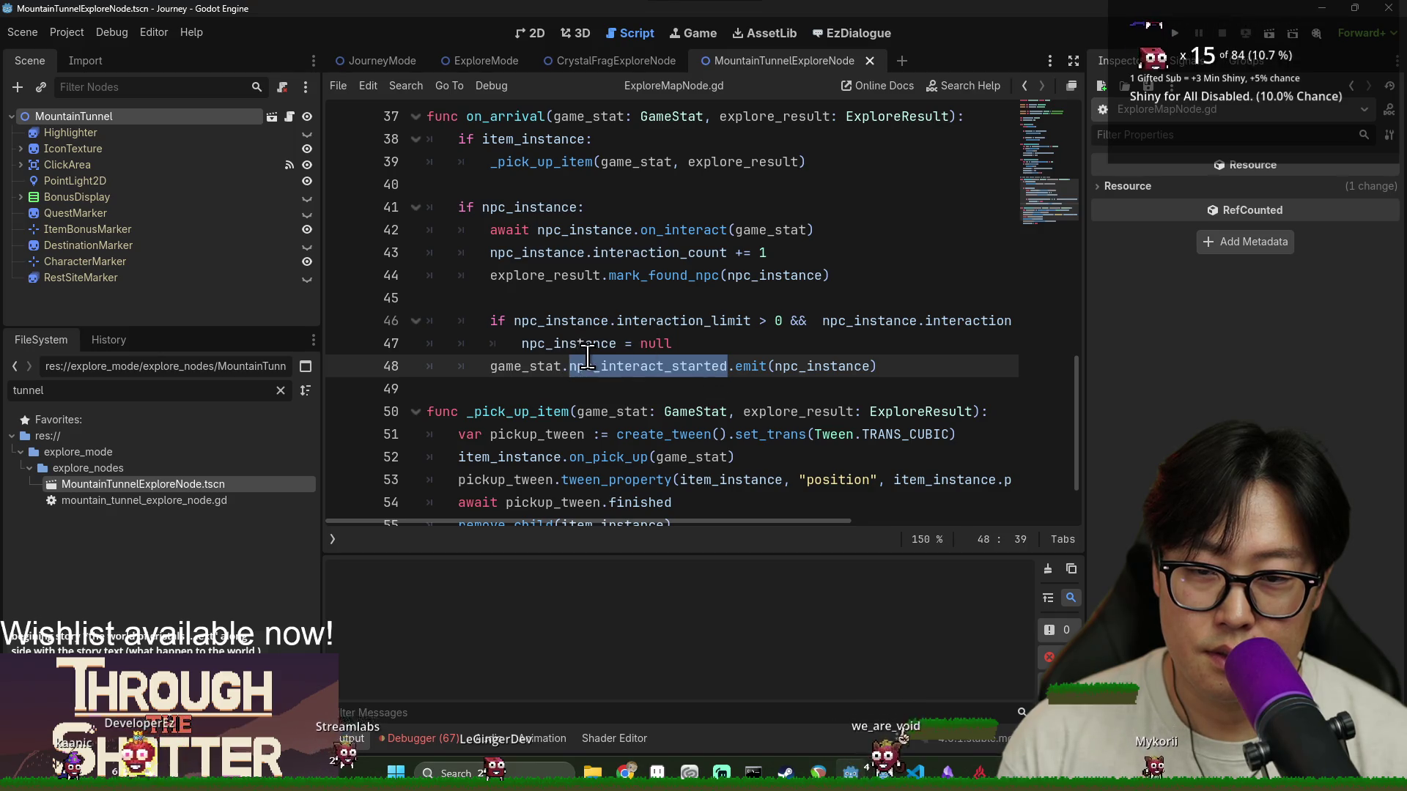
left_click(576, 233)
double_click(576, 233)
left_click(644, 293)
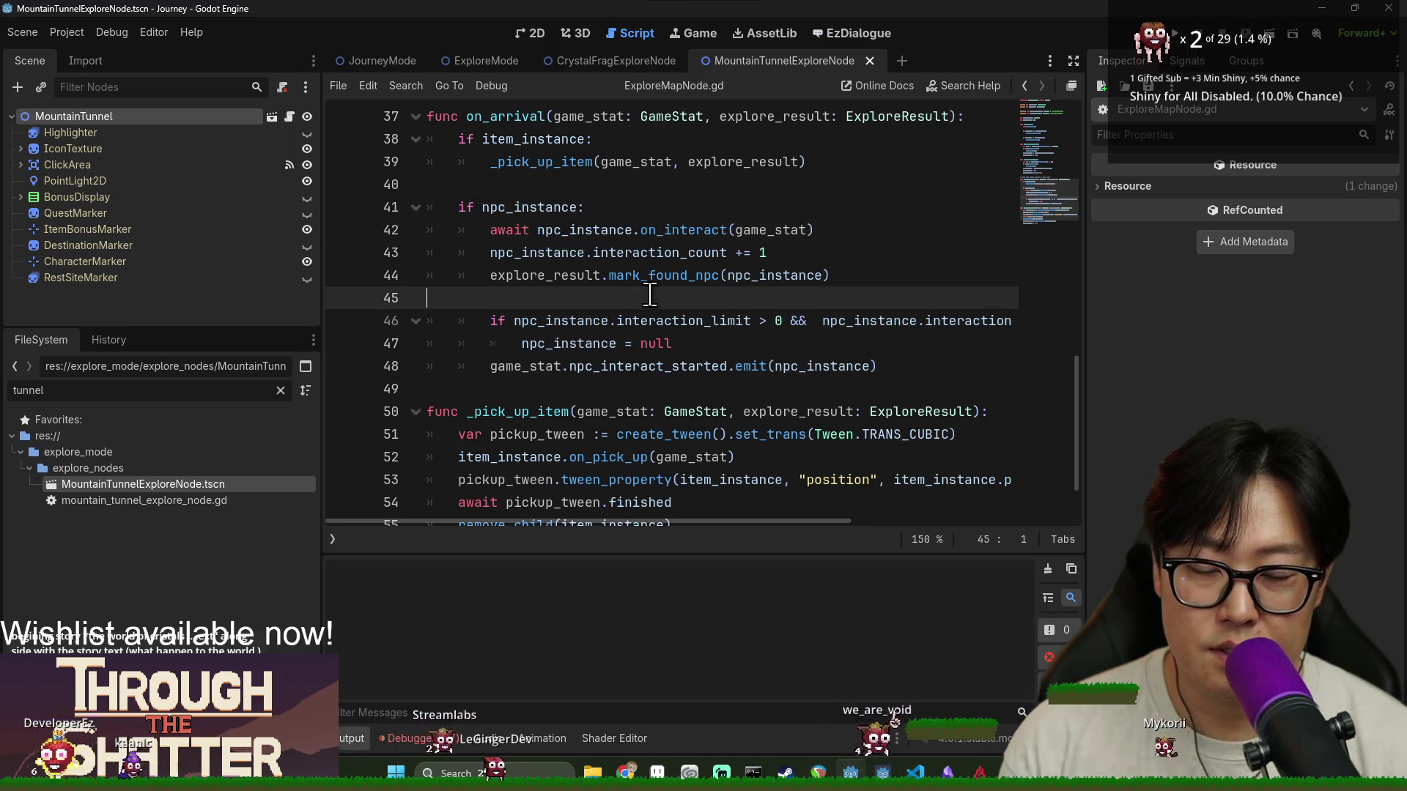
key("alt+Left")
double_click(513, 207)
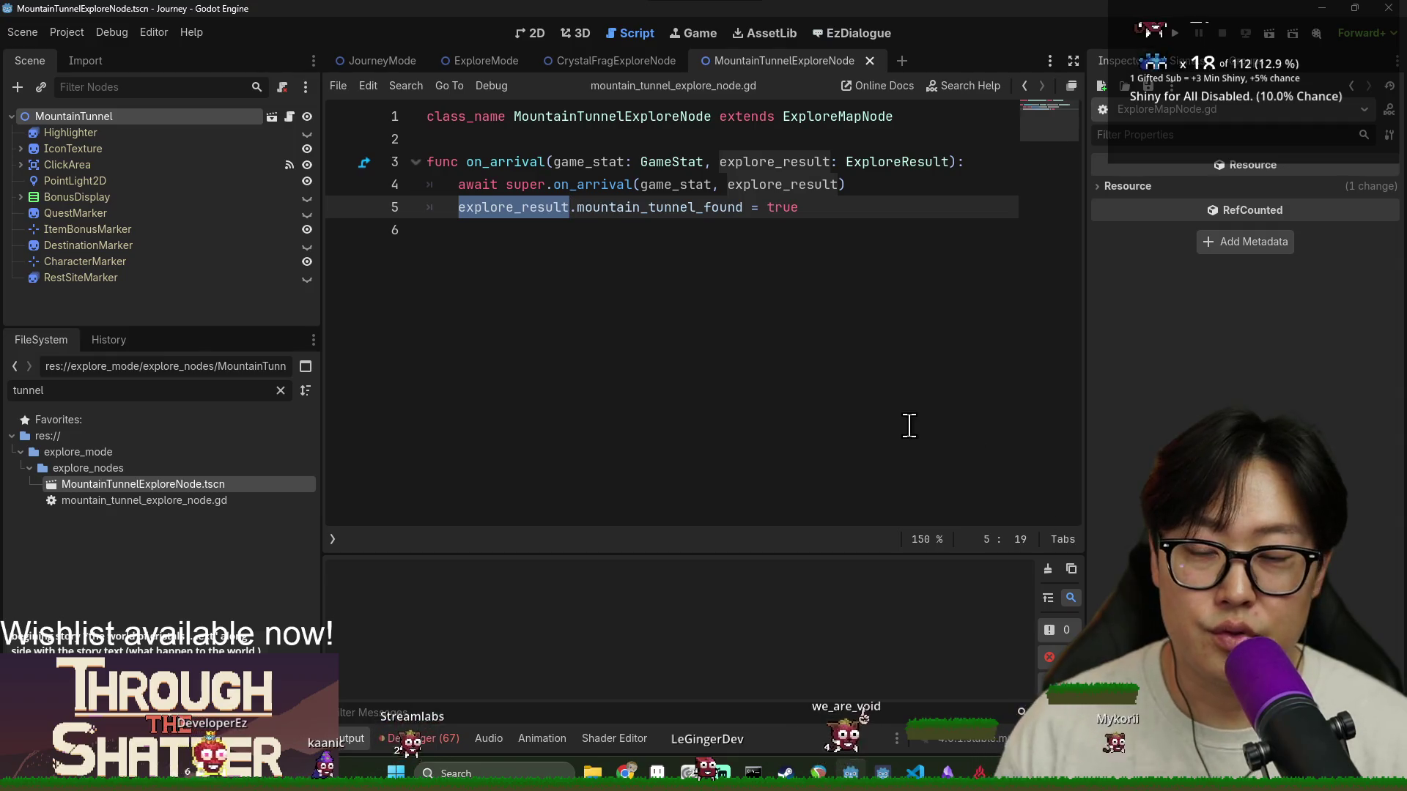
left_click(704, 207)
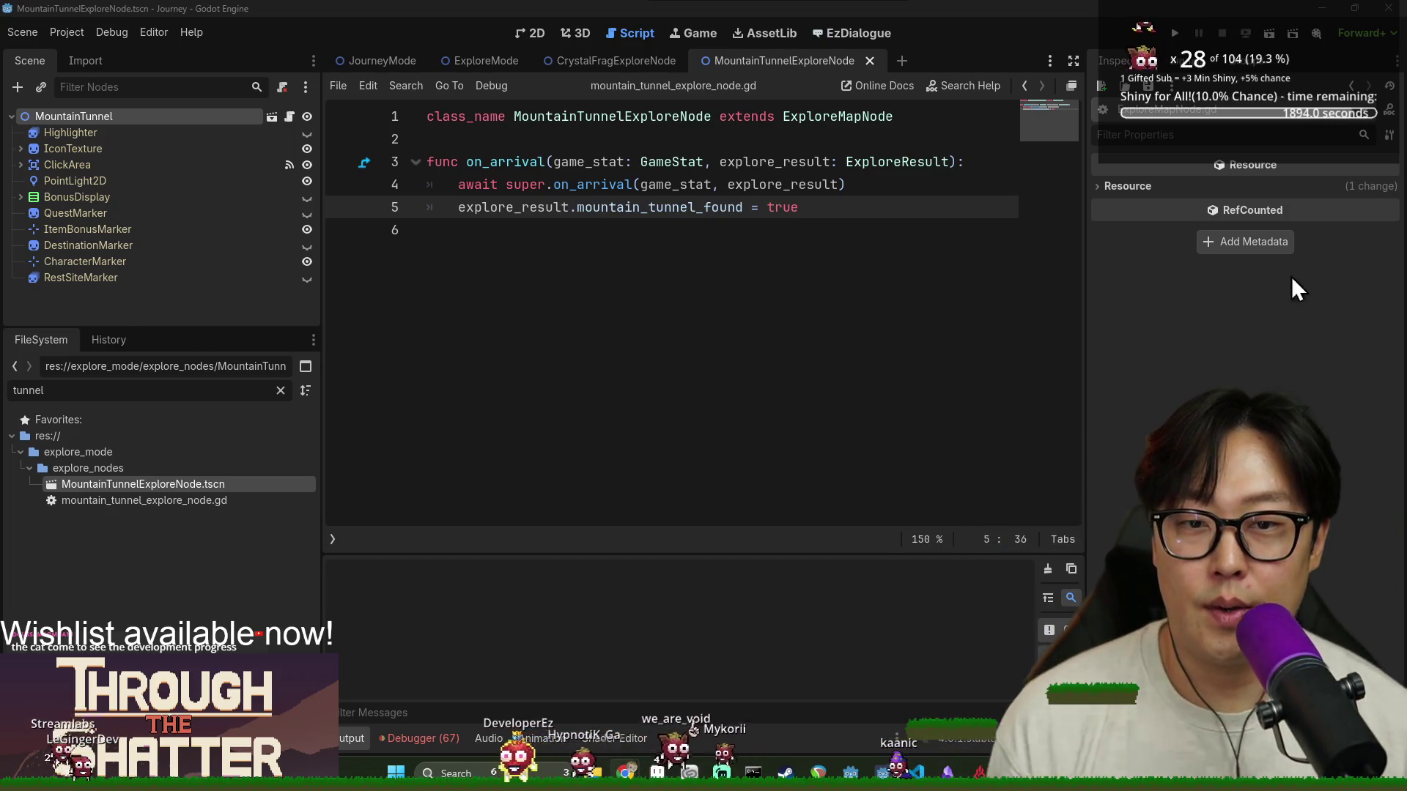
Inspect mountain_tunnel_found, ExploreMapNode and ExploreResult in the tunnel script, then switch to explore_mode.gd
double_click(667, 208)
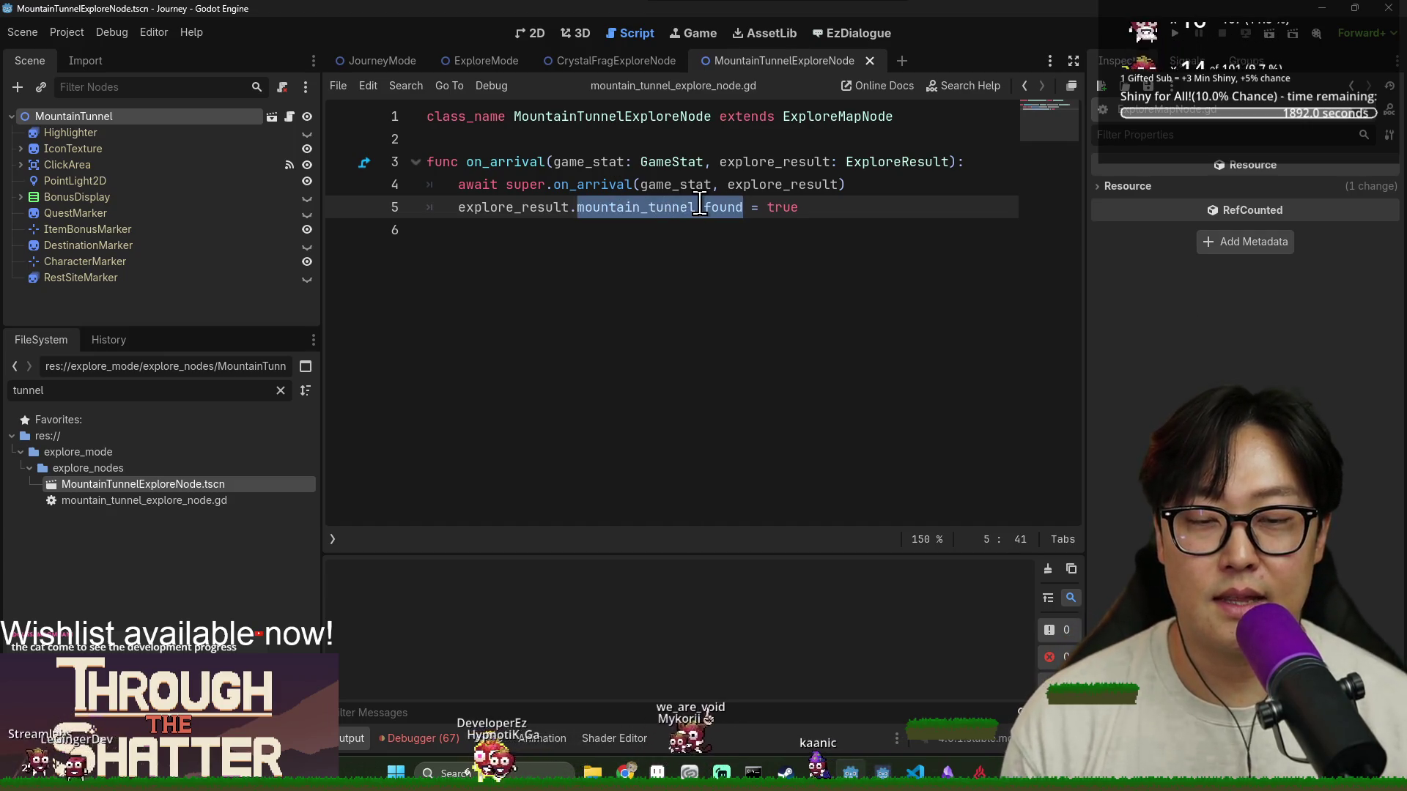
left_click(700, 207)
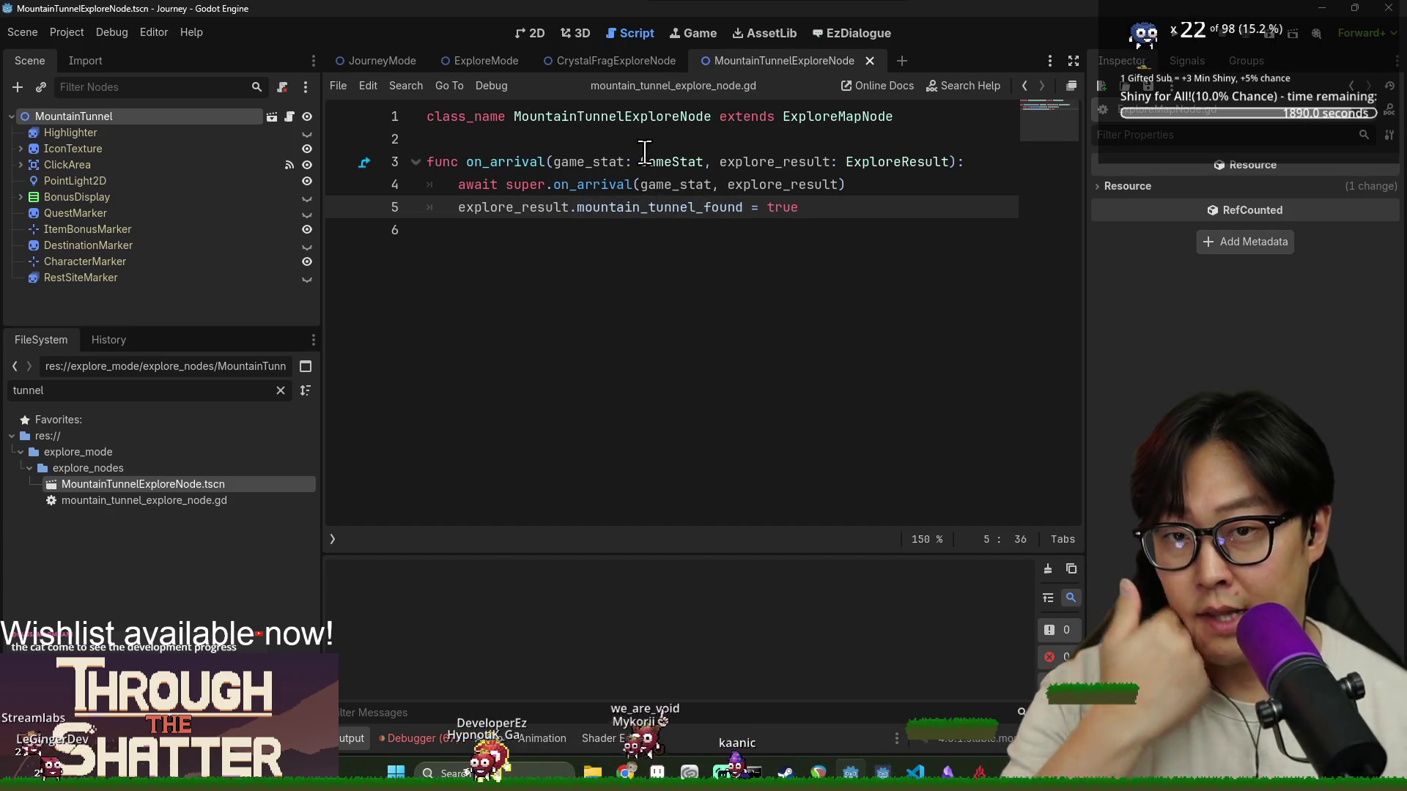
double_click(788, 118)
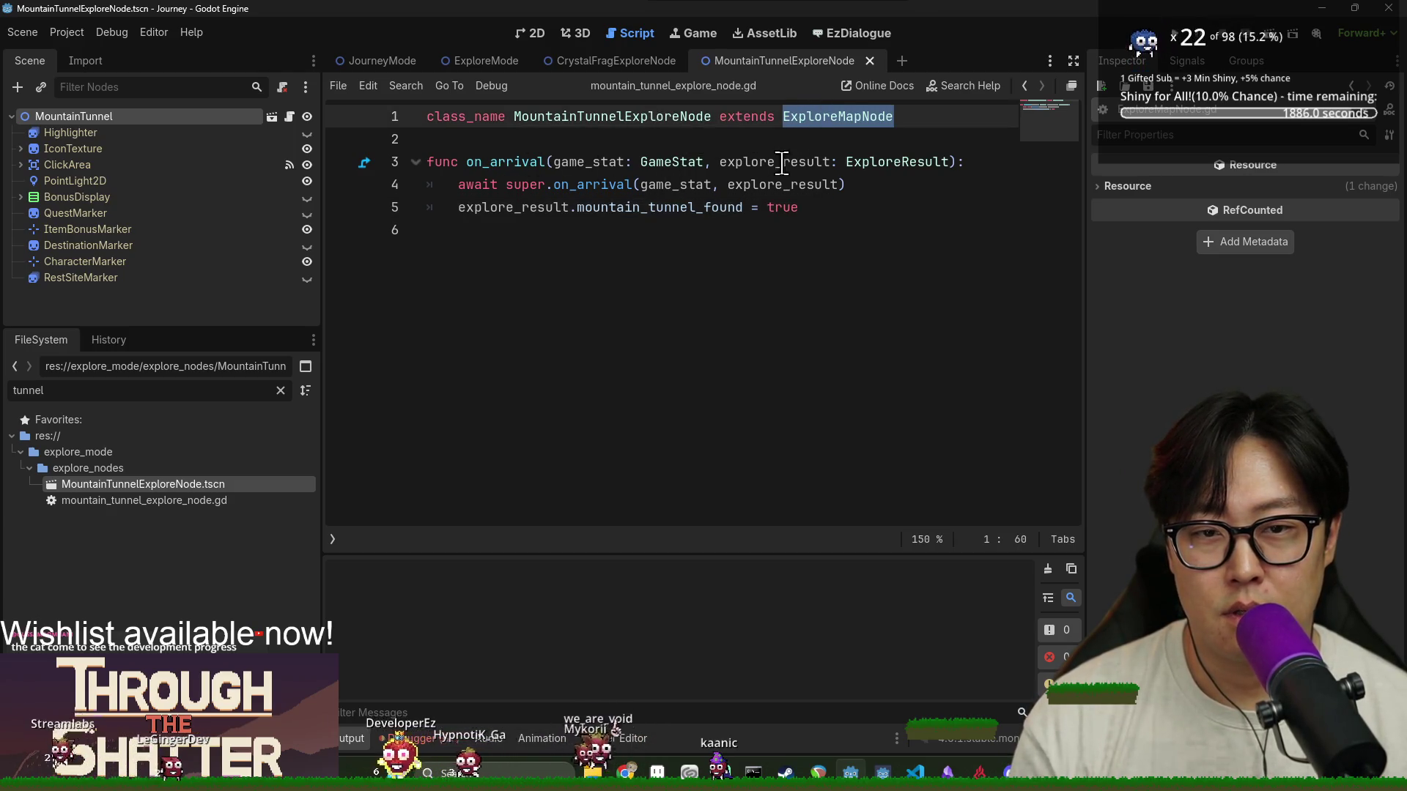
double_click(898, 162)
left_click(475, 63)
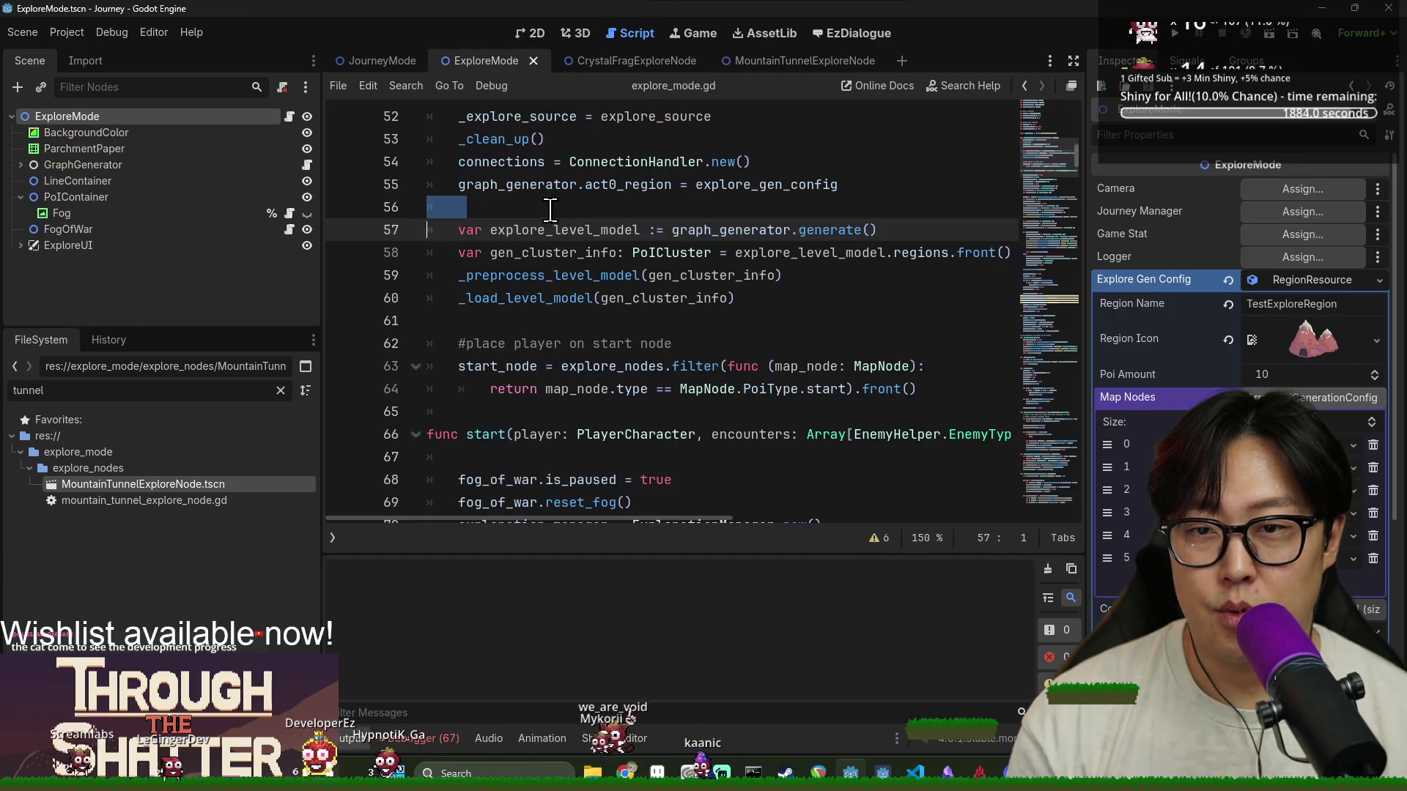
Search explore_mode.gd for ExploreResult and inspect the explore_result variable on line 71
key("ctrl+f")
key("Return")
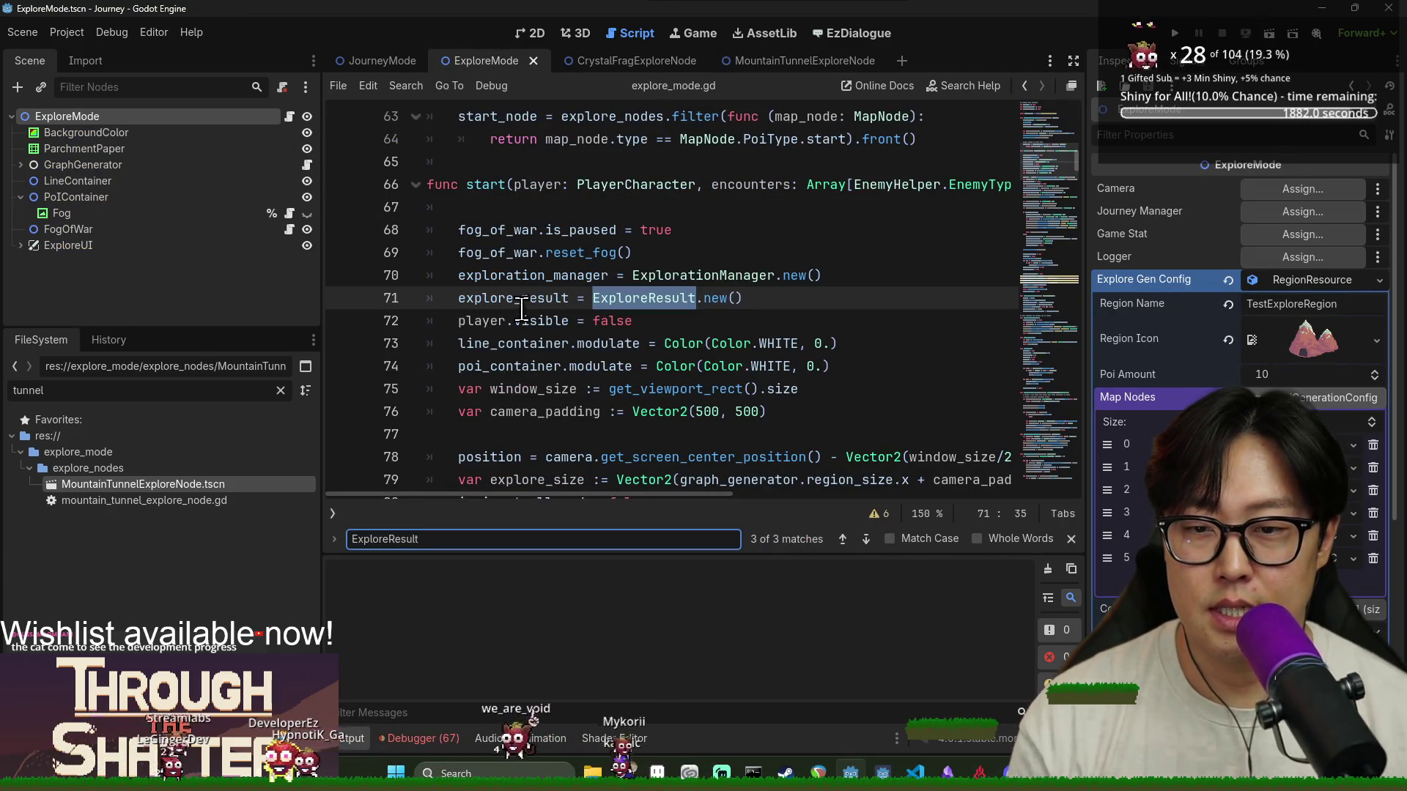
double_click(524, 299)
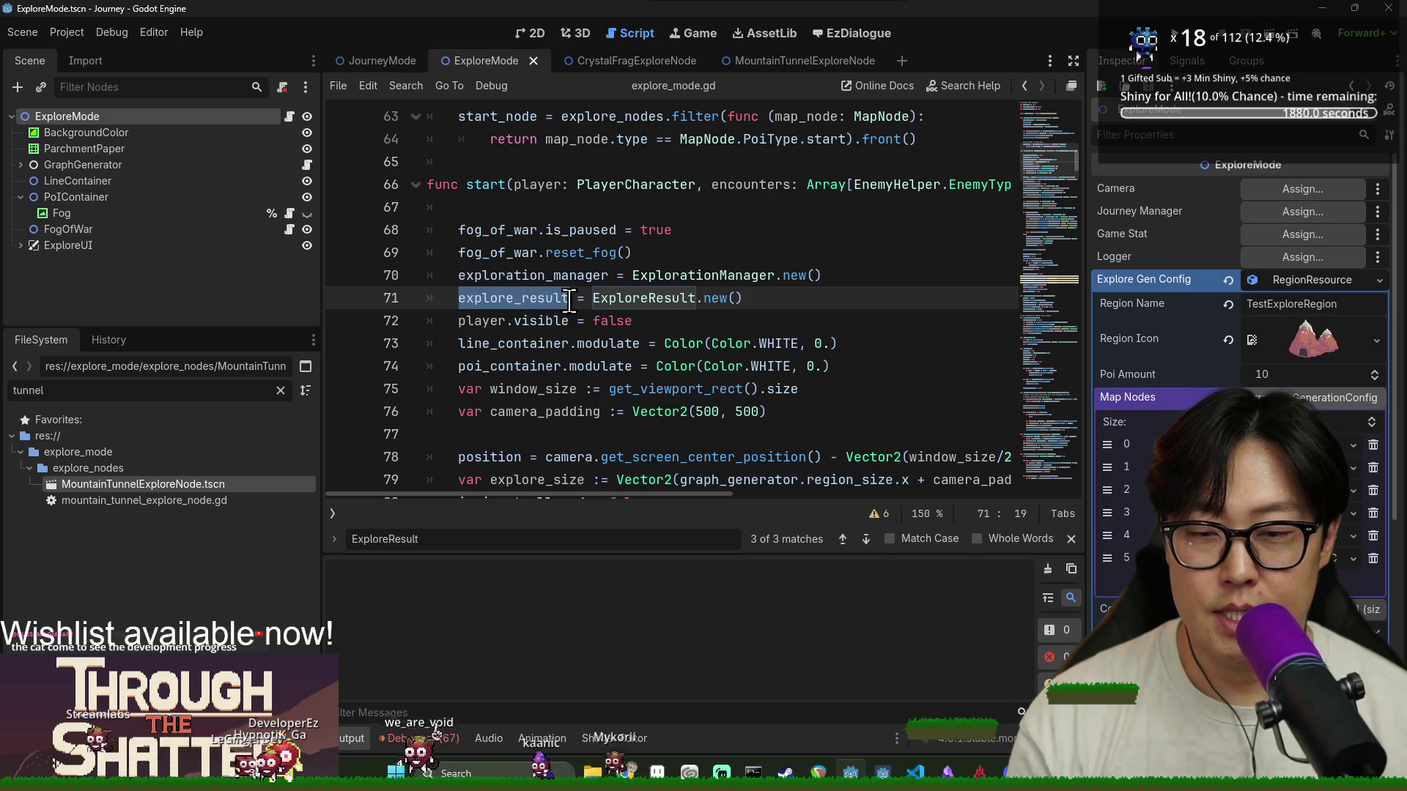
scroll(531, 258, "down", 2)
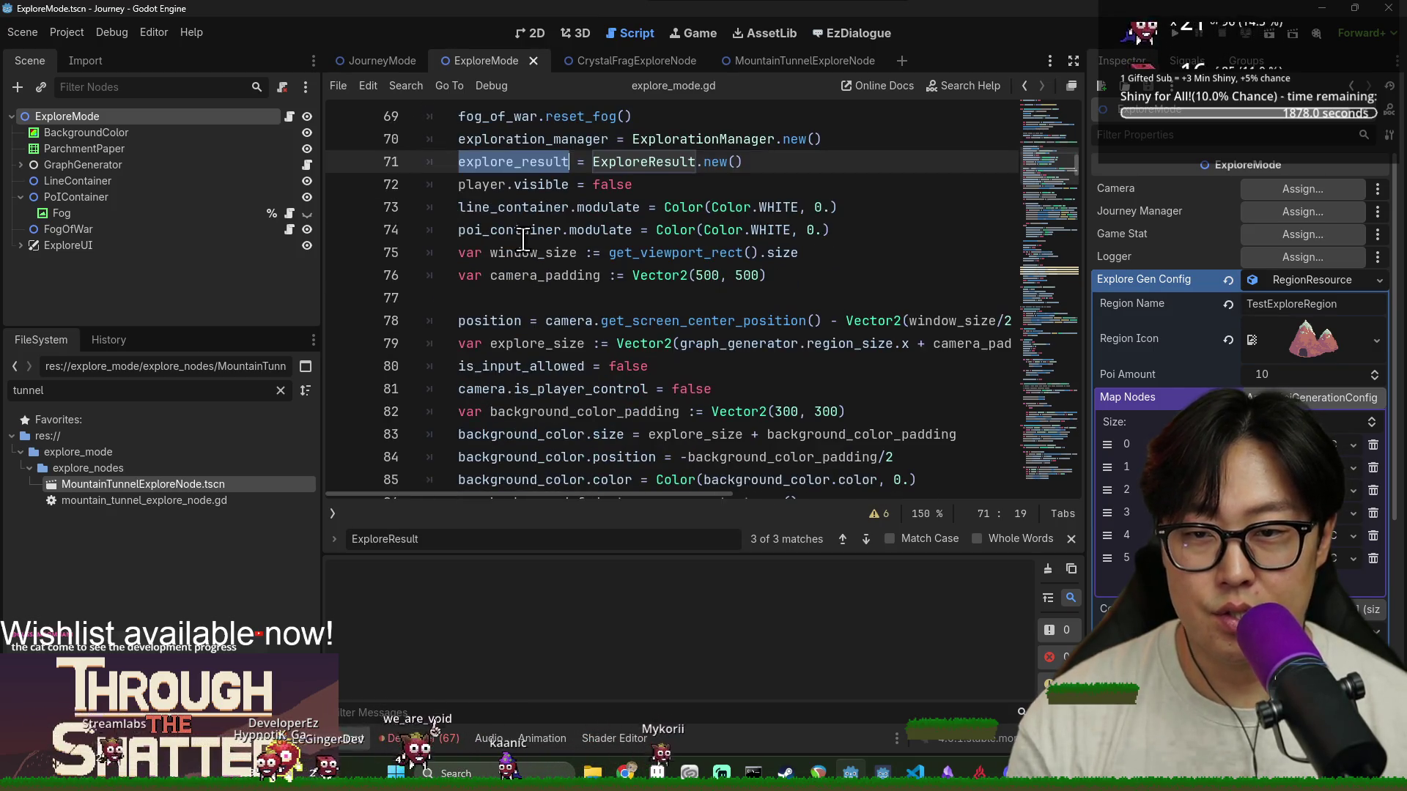
scroll(529, 227, "down", 5)
scroll(529, 227, "down", 6)
scroll(531, 226, "up", 2)
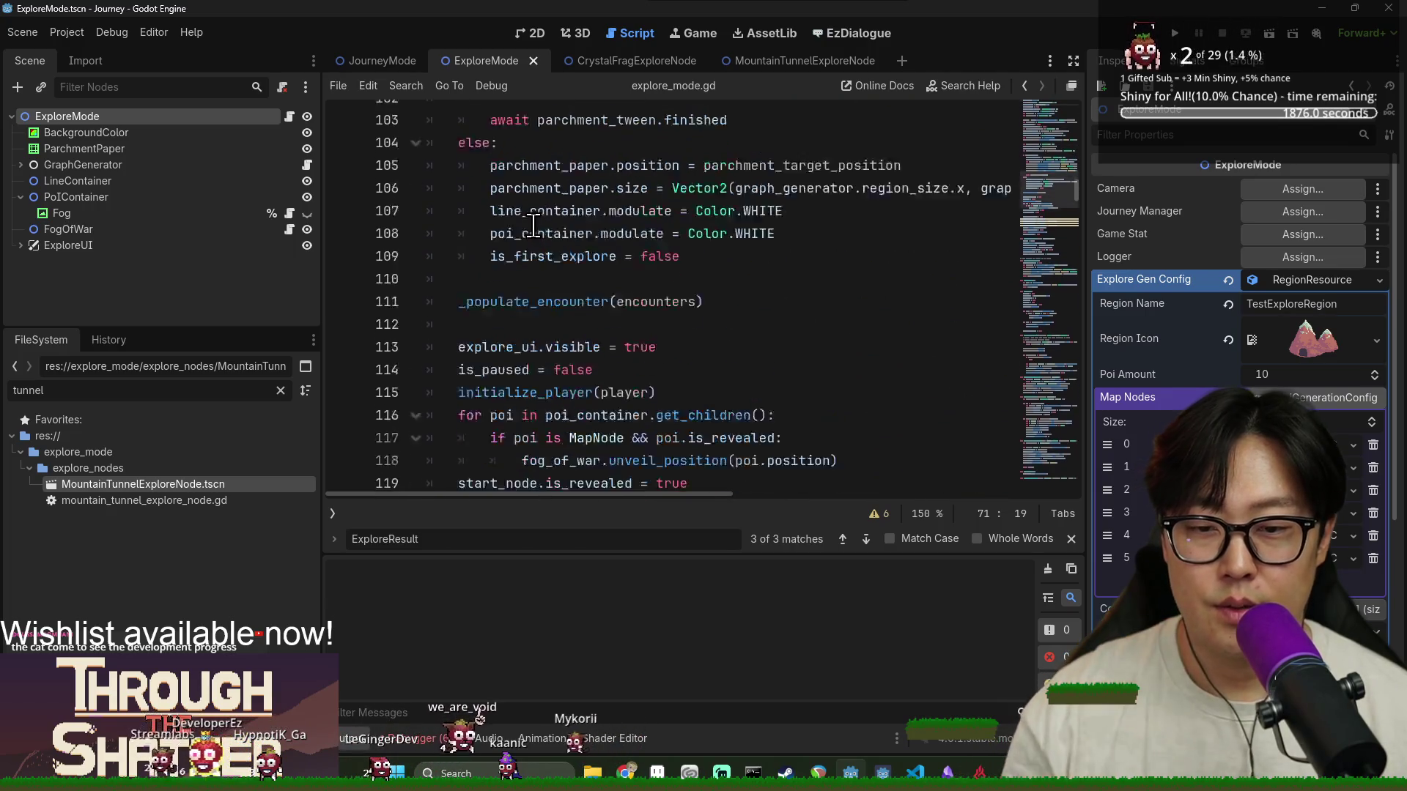
Follow explore_result to its use at line 289, then return to the JourneyMode scene
key("ctrl+f")
key("Return")
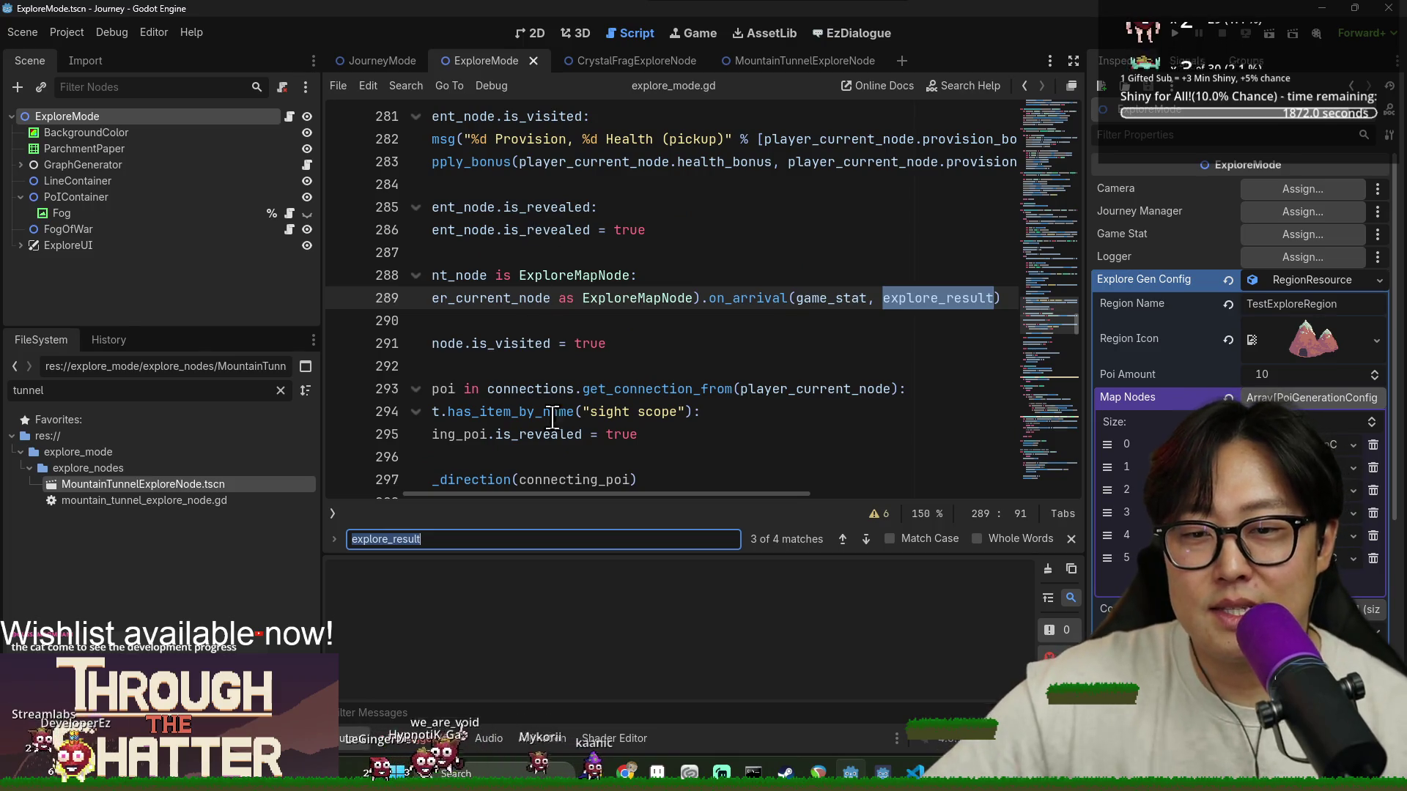
scroll(563, 462, "left", 5)
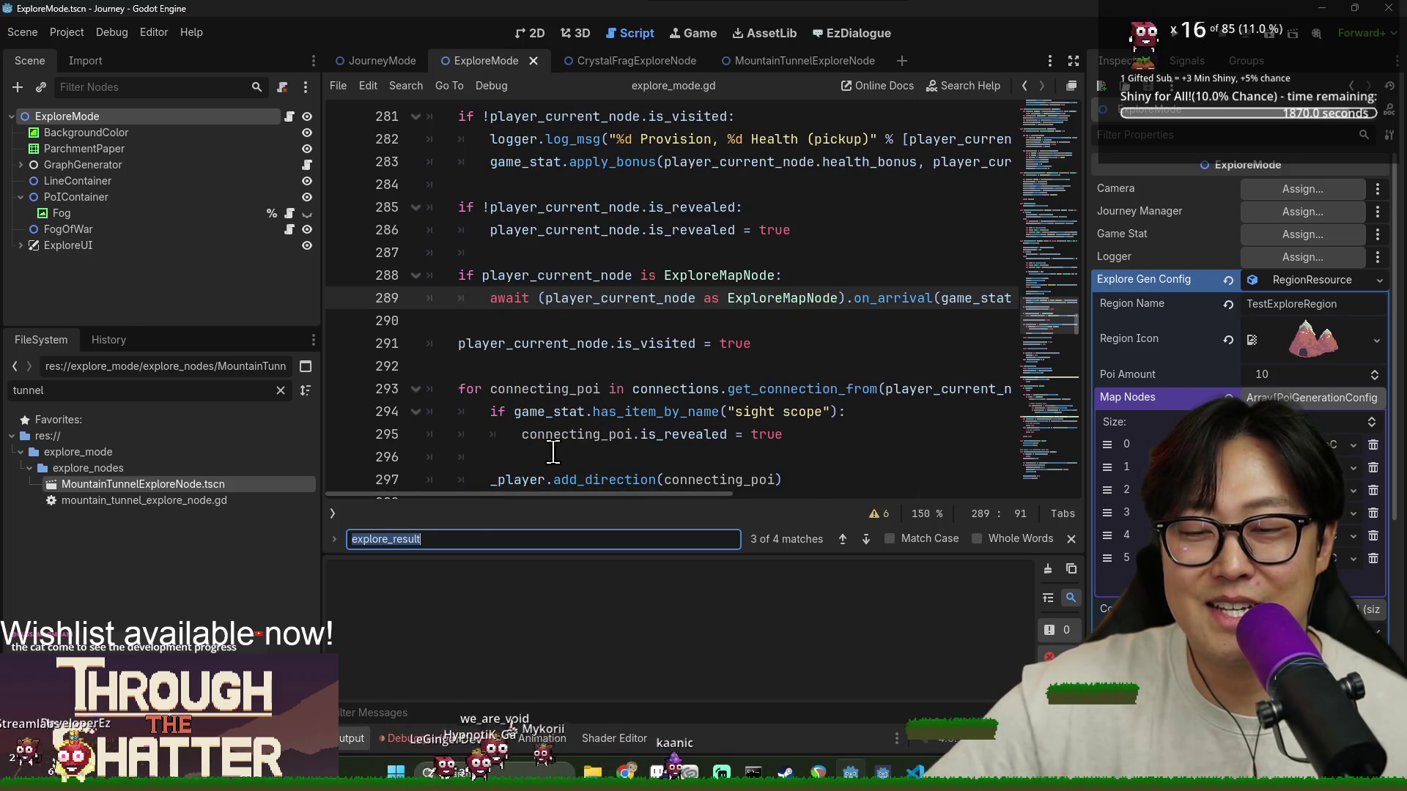
scroll(557, 448, "up", 1)
scroll(574, 445, "down", 1)
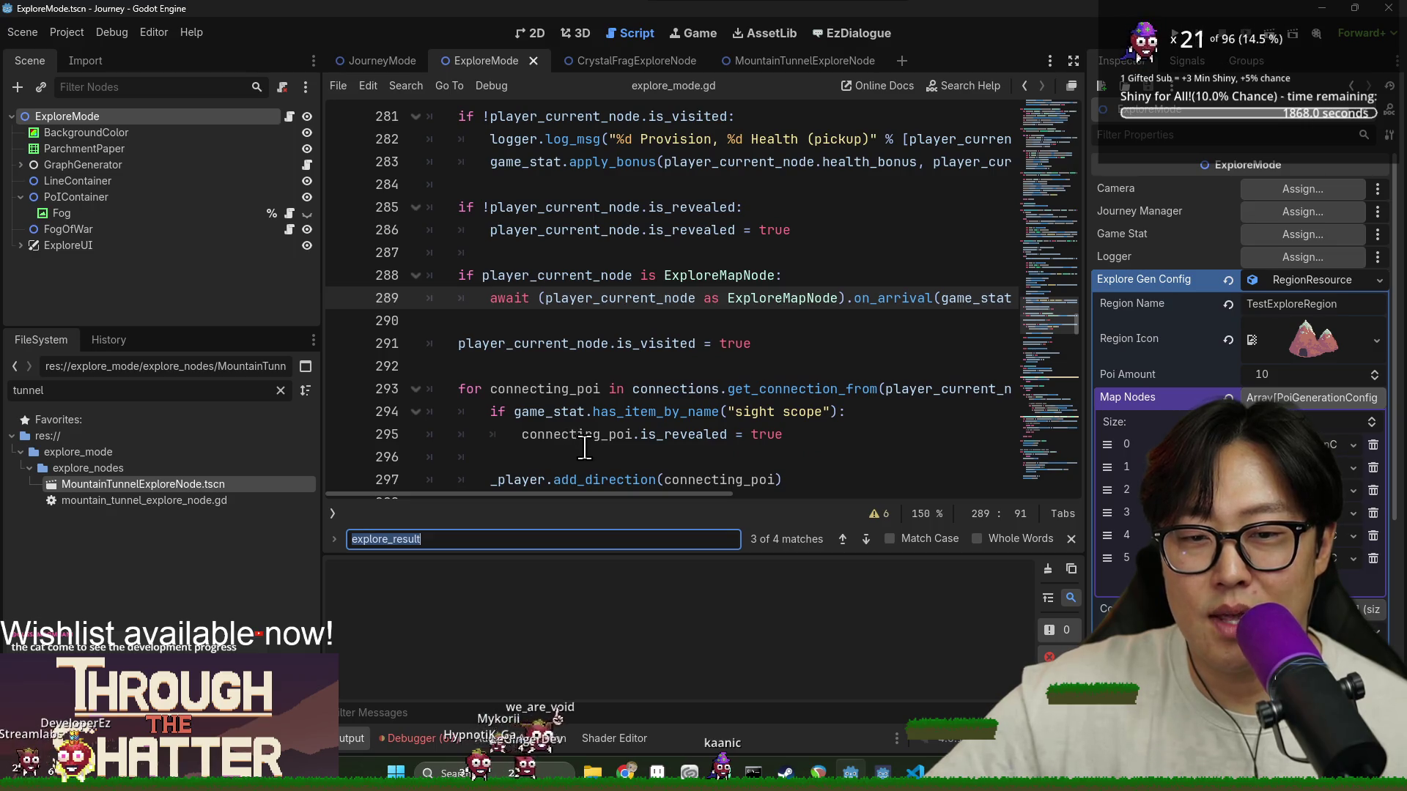
scroll(582, 440, "up", 9)
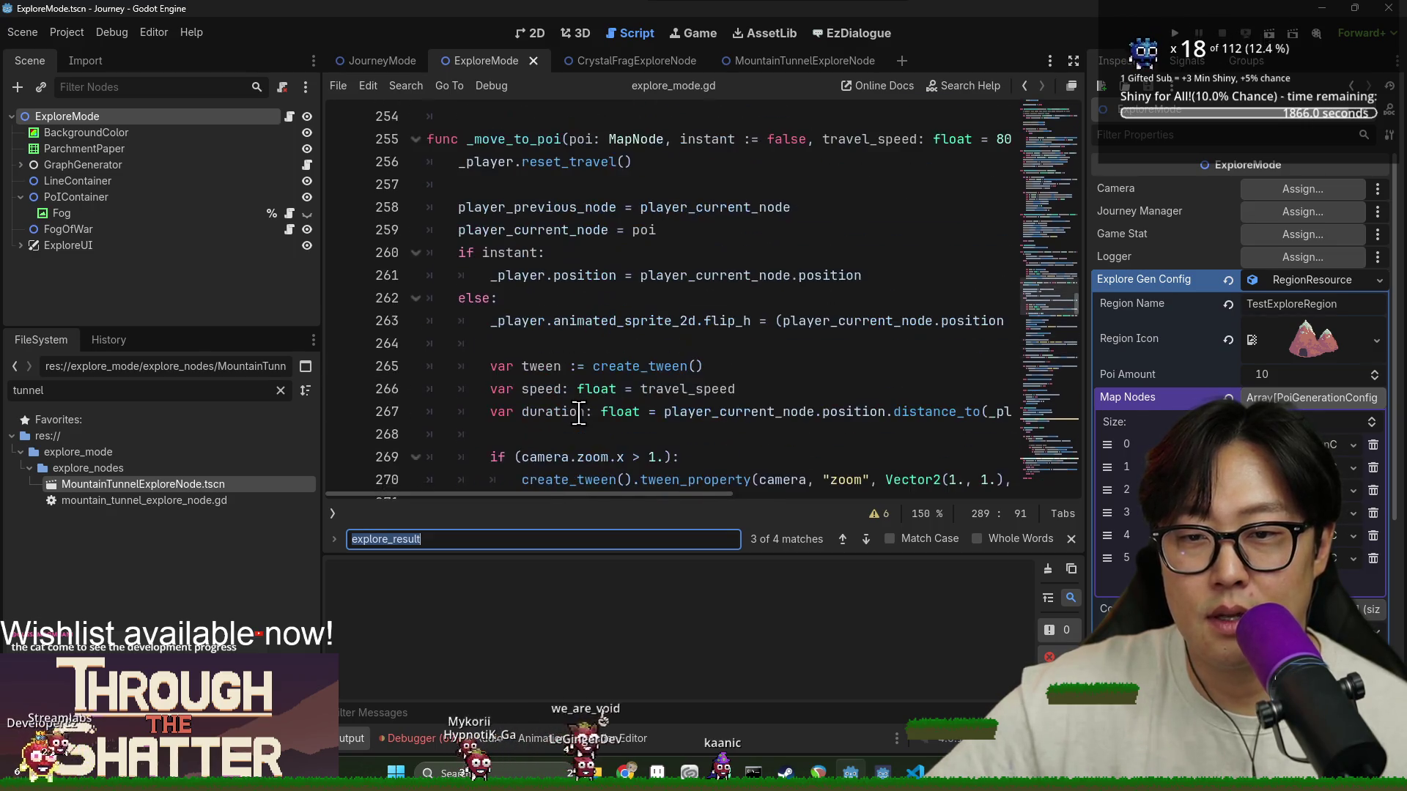
scroll(580, 366, "down", 8)
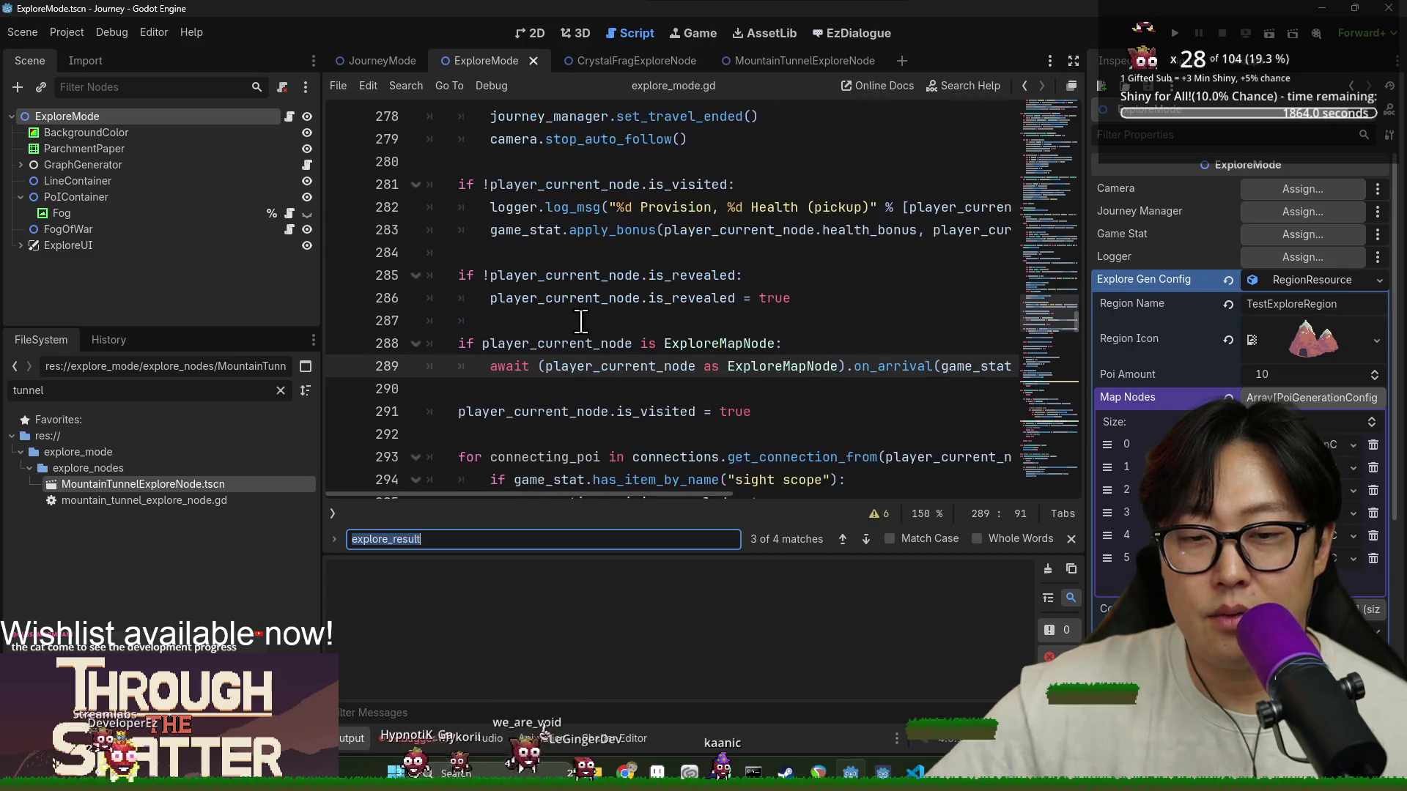
scroll(581, 321, "down", 1)
left_click(381, 61)
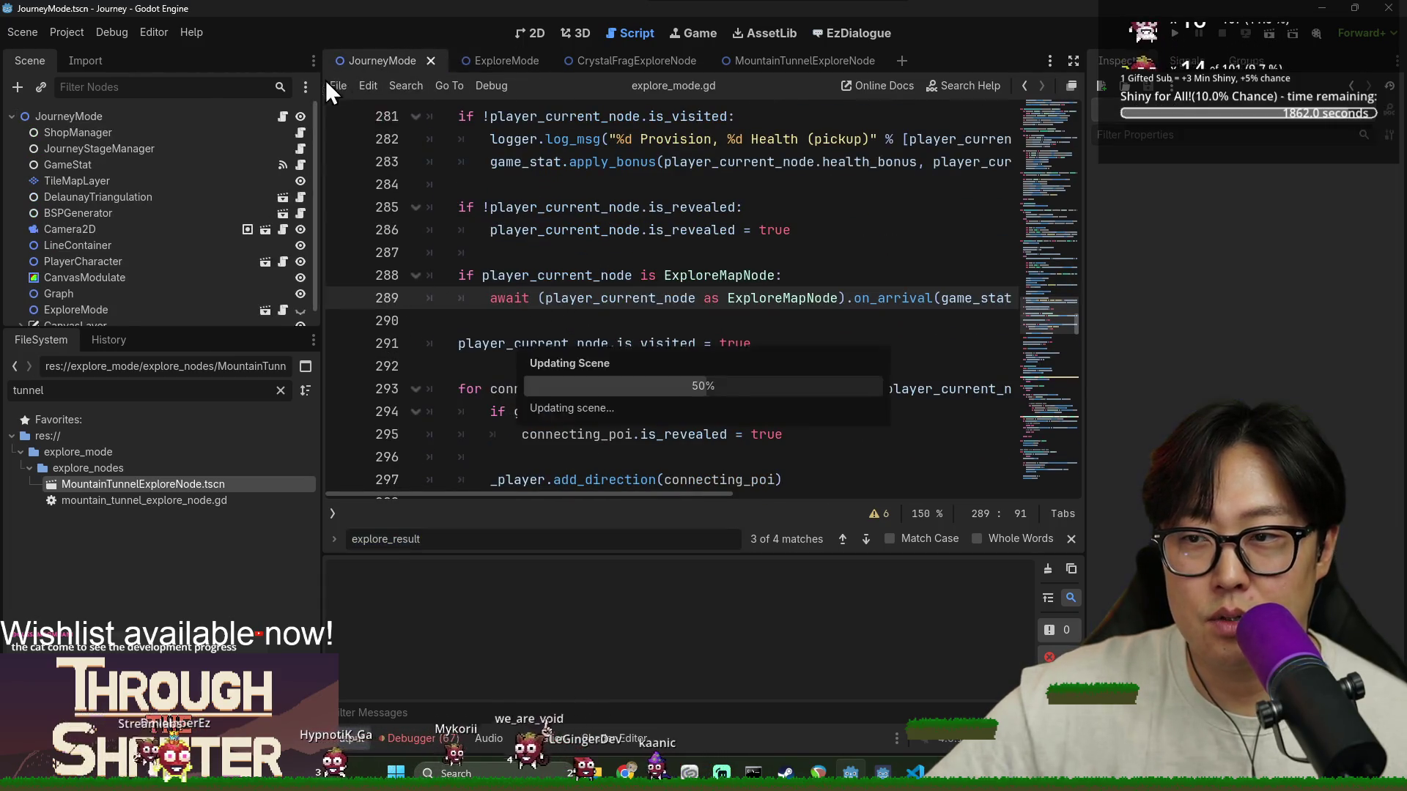
Search journey_mode.gd for 'explore' up to the _enter_explore_mode call, then jump to is_visited in map_node.gd
left_click(536, 221)
key("ctrl+f")
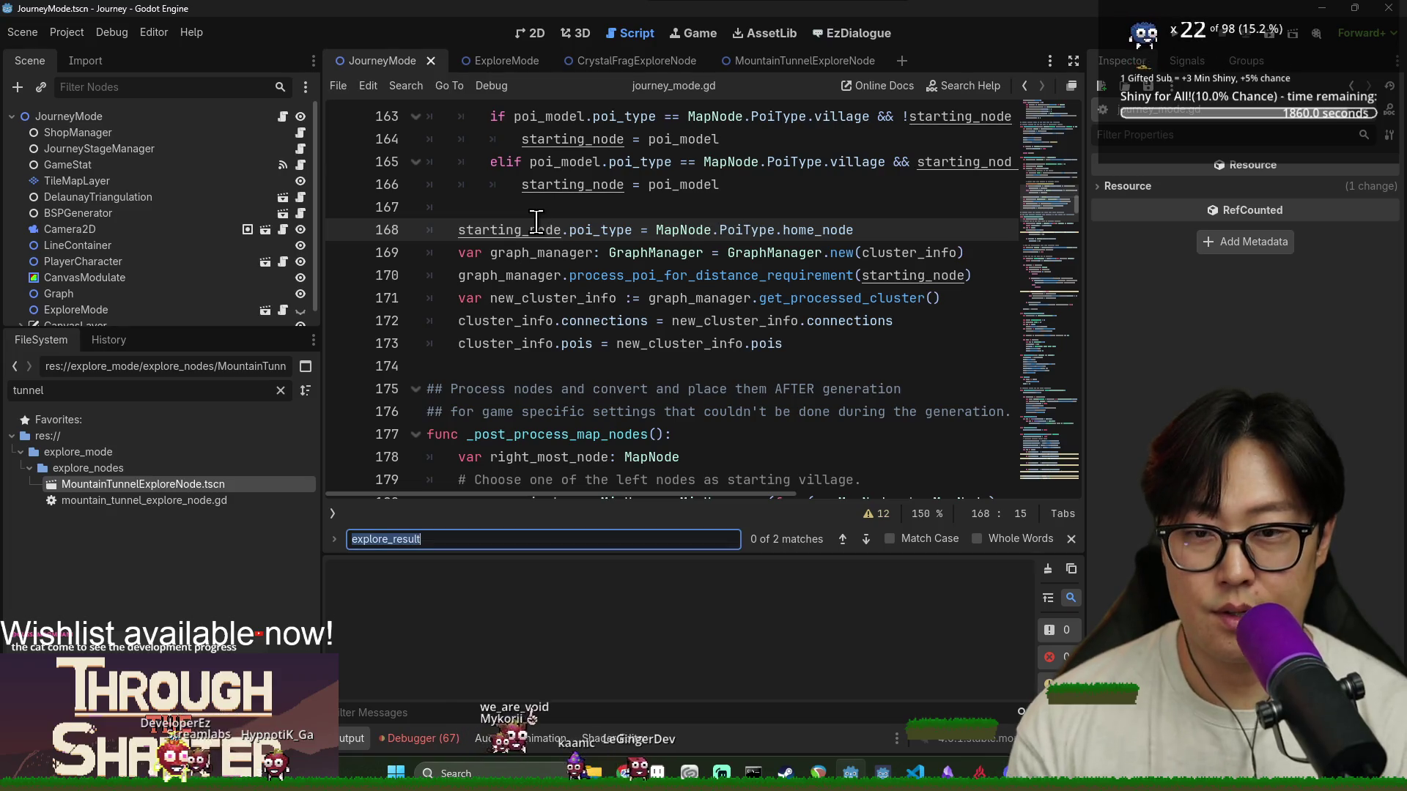
type("end_exp")
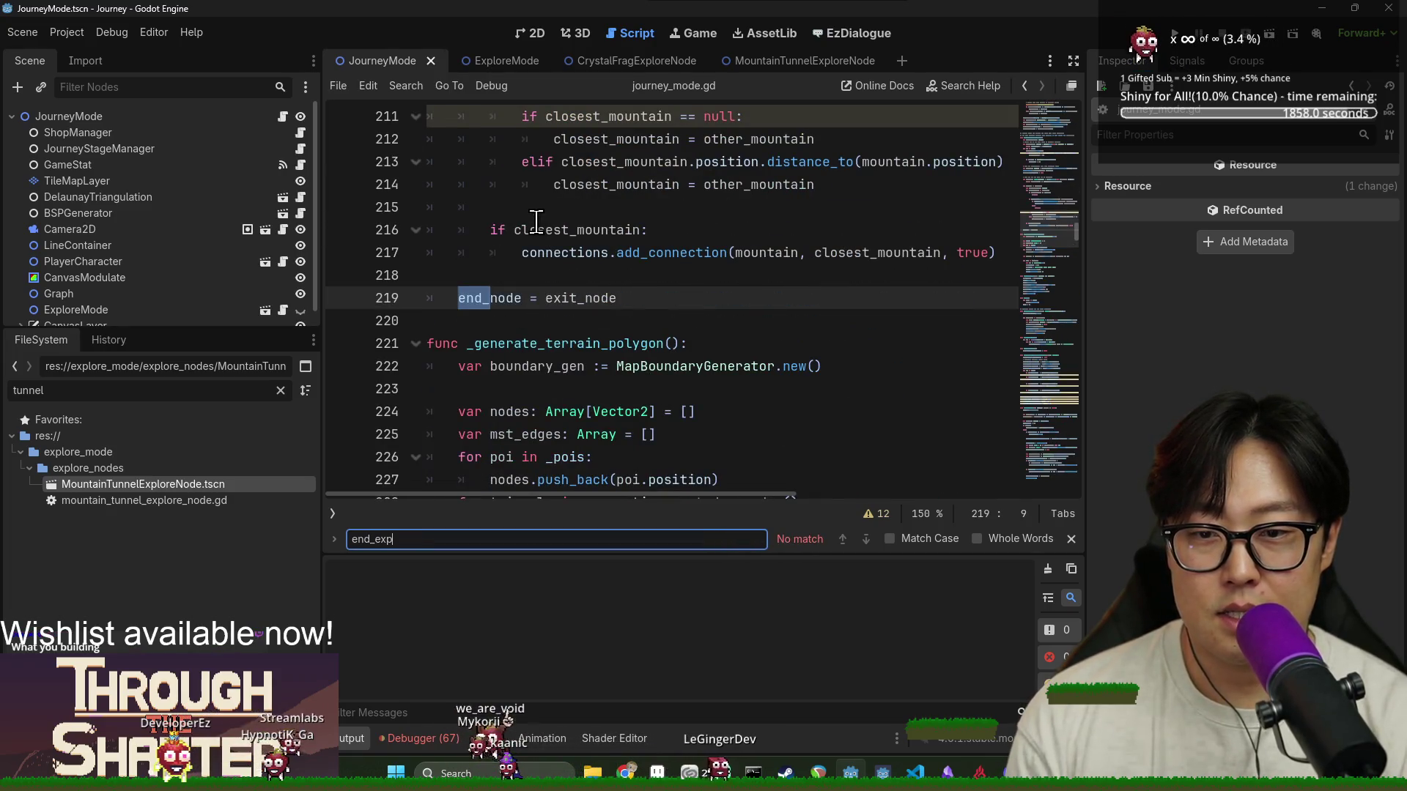
type("explor")
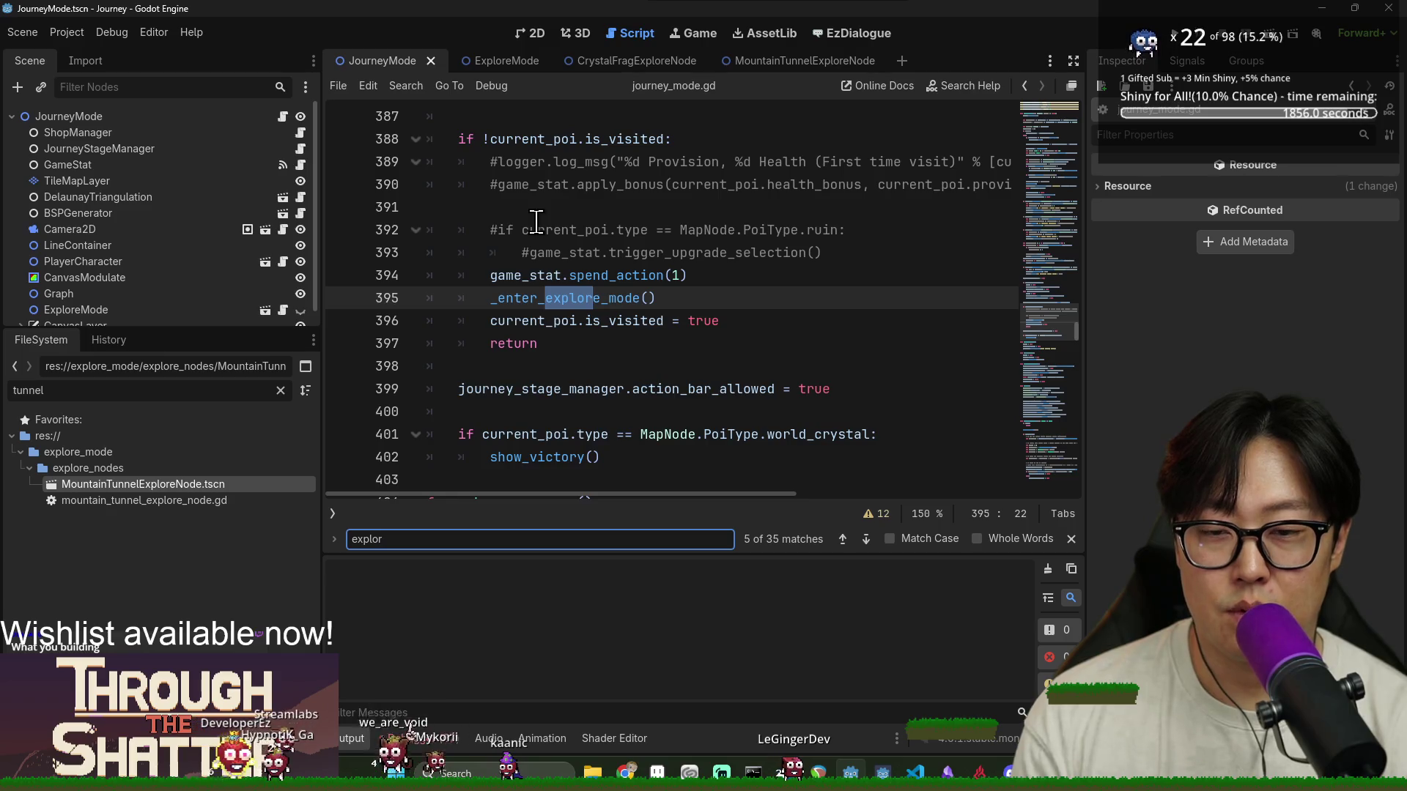
type("it")
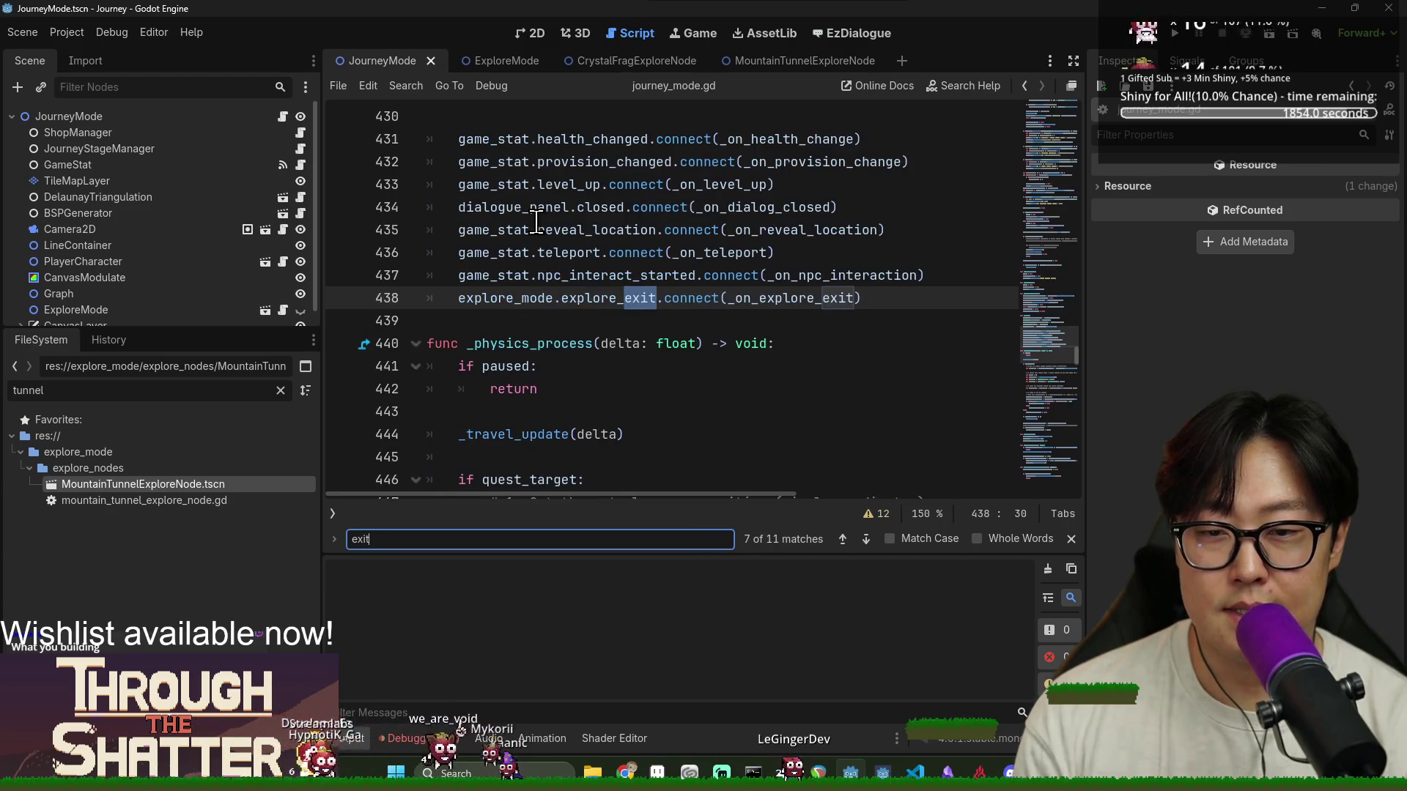
type("_e")
type("explor")
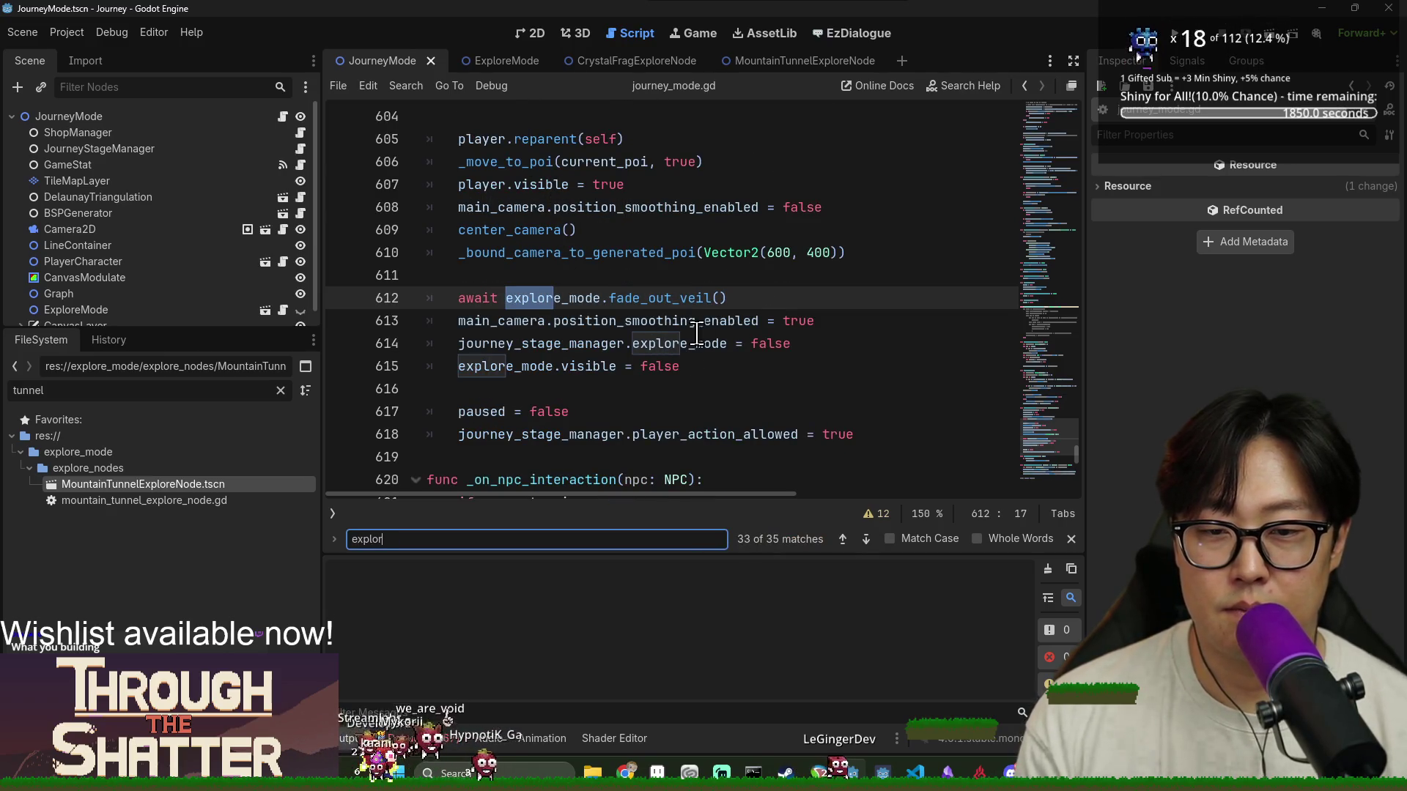
type("e")
key("Return")
key("Return")
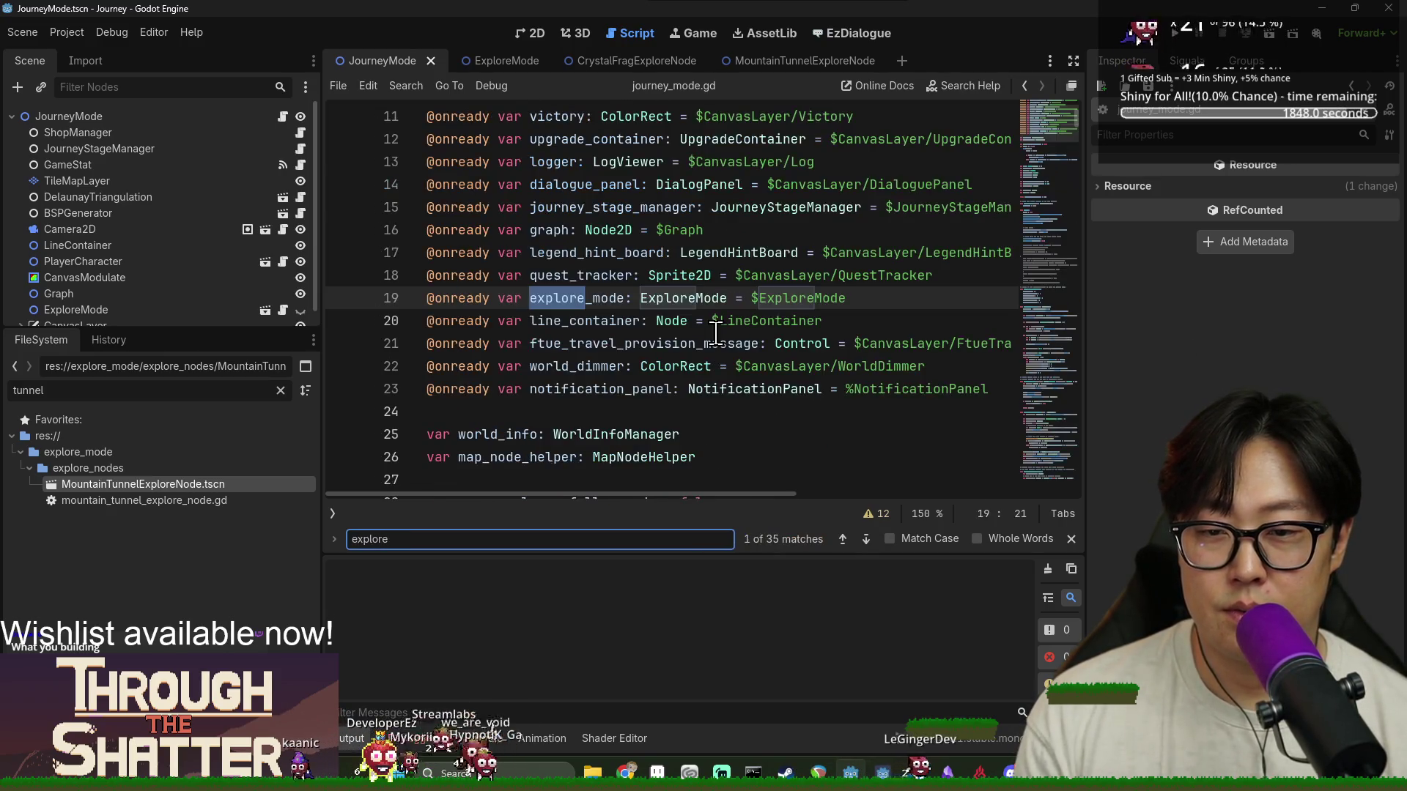
key("Return")
key("Return")
key("Return")
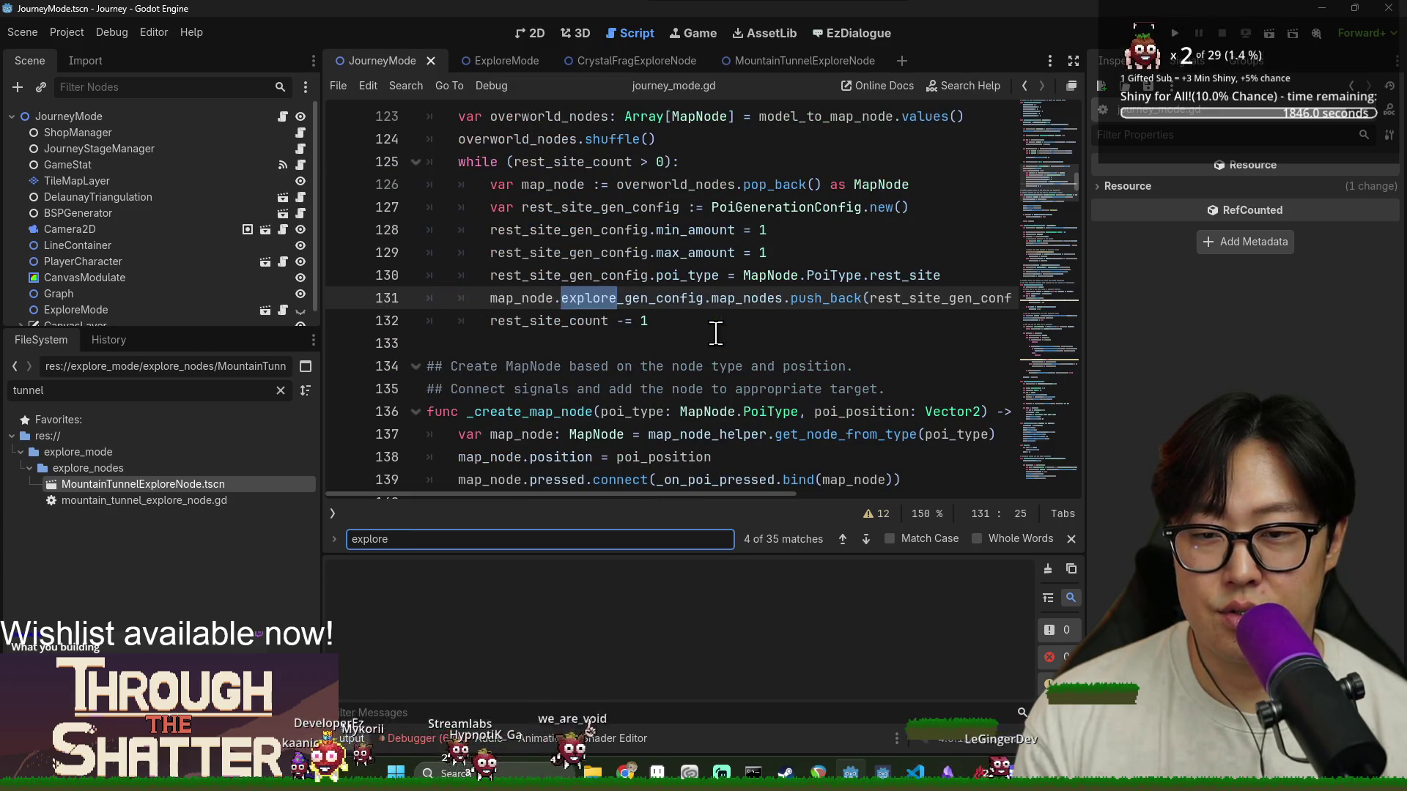
key("Return")
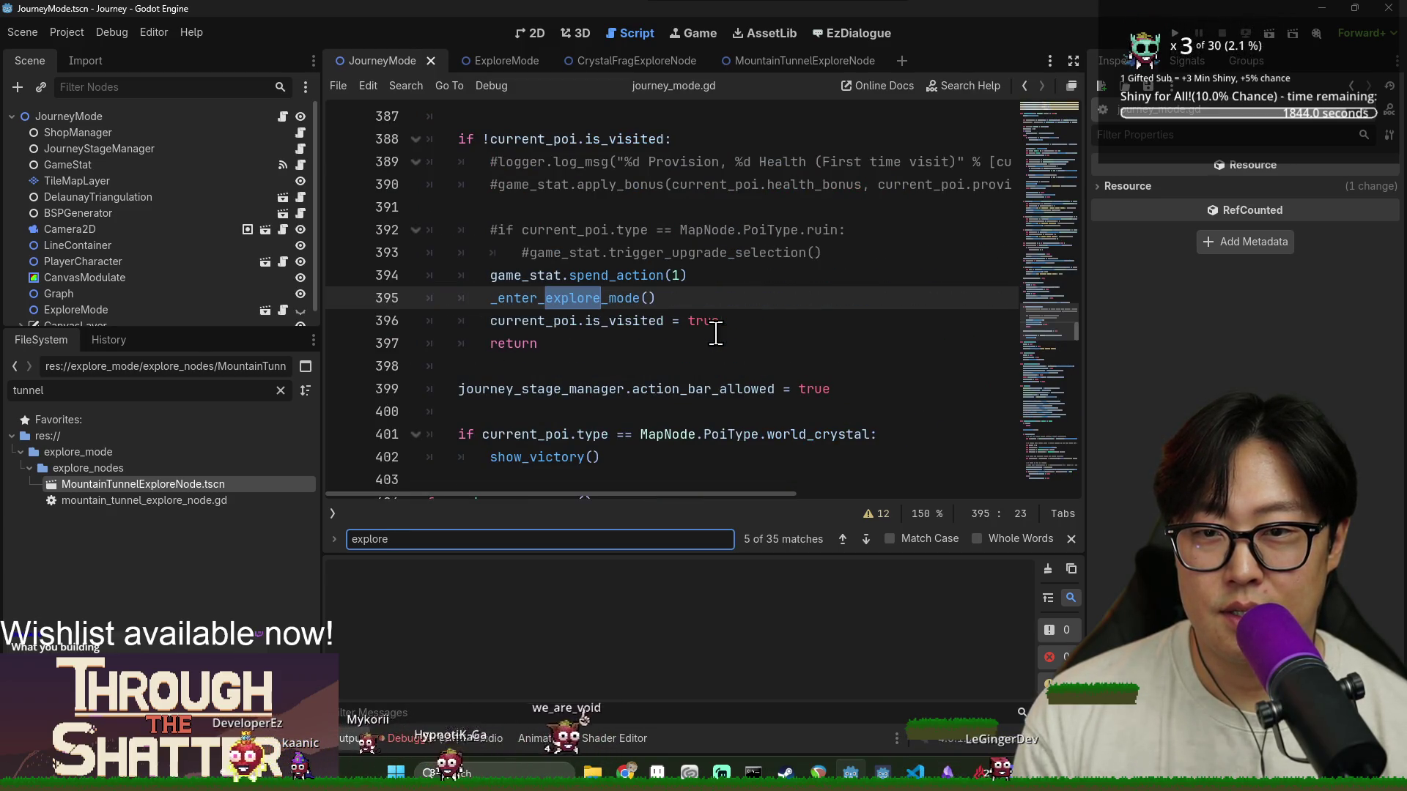
left_click(590, 320, "ctrl")
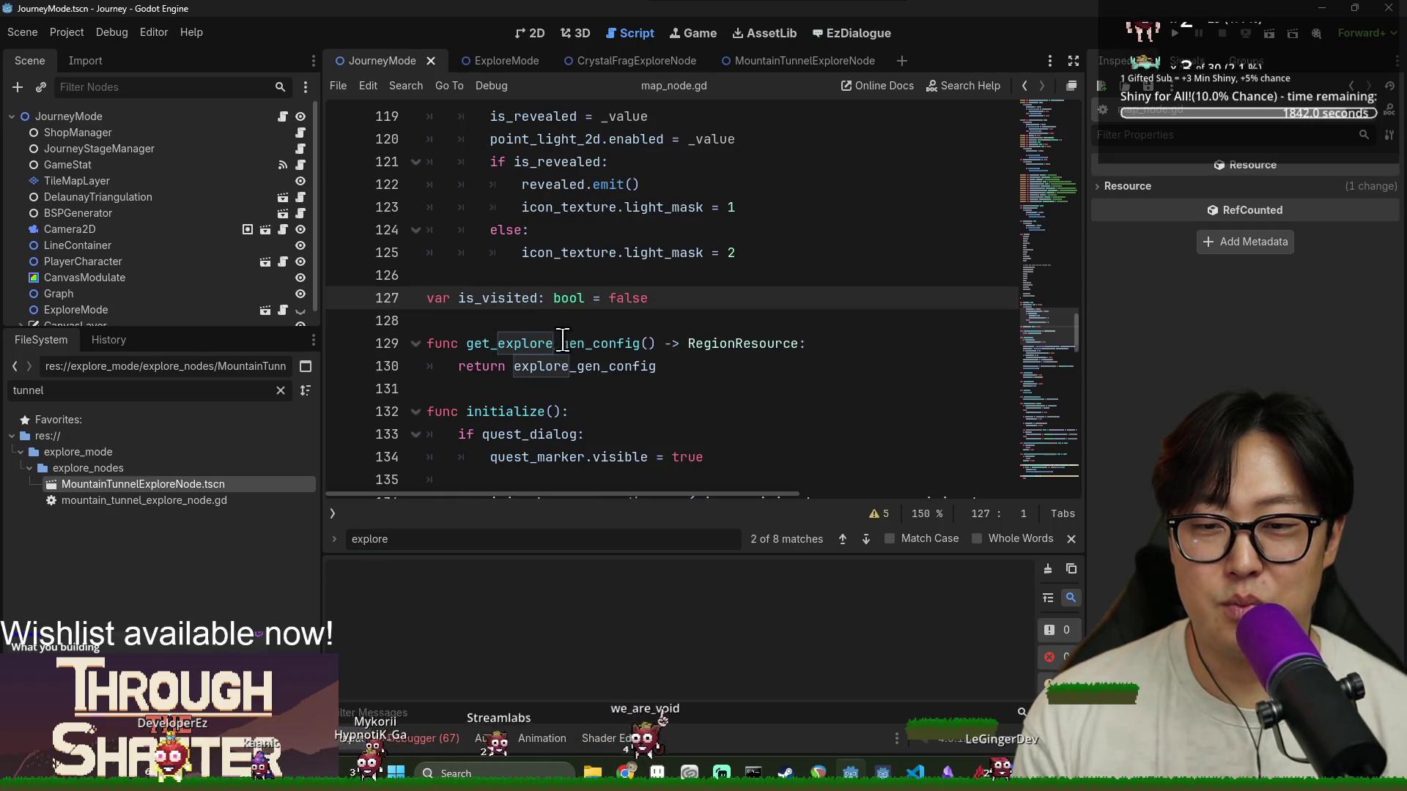
Jump to on_explore_exit via the method list and review its rest_site_found check
scroll(551, 364, "down", 5)
left_click(334, 513)
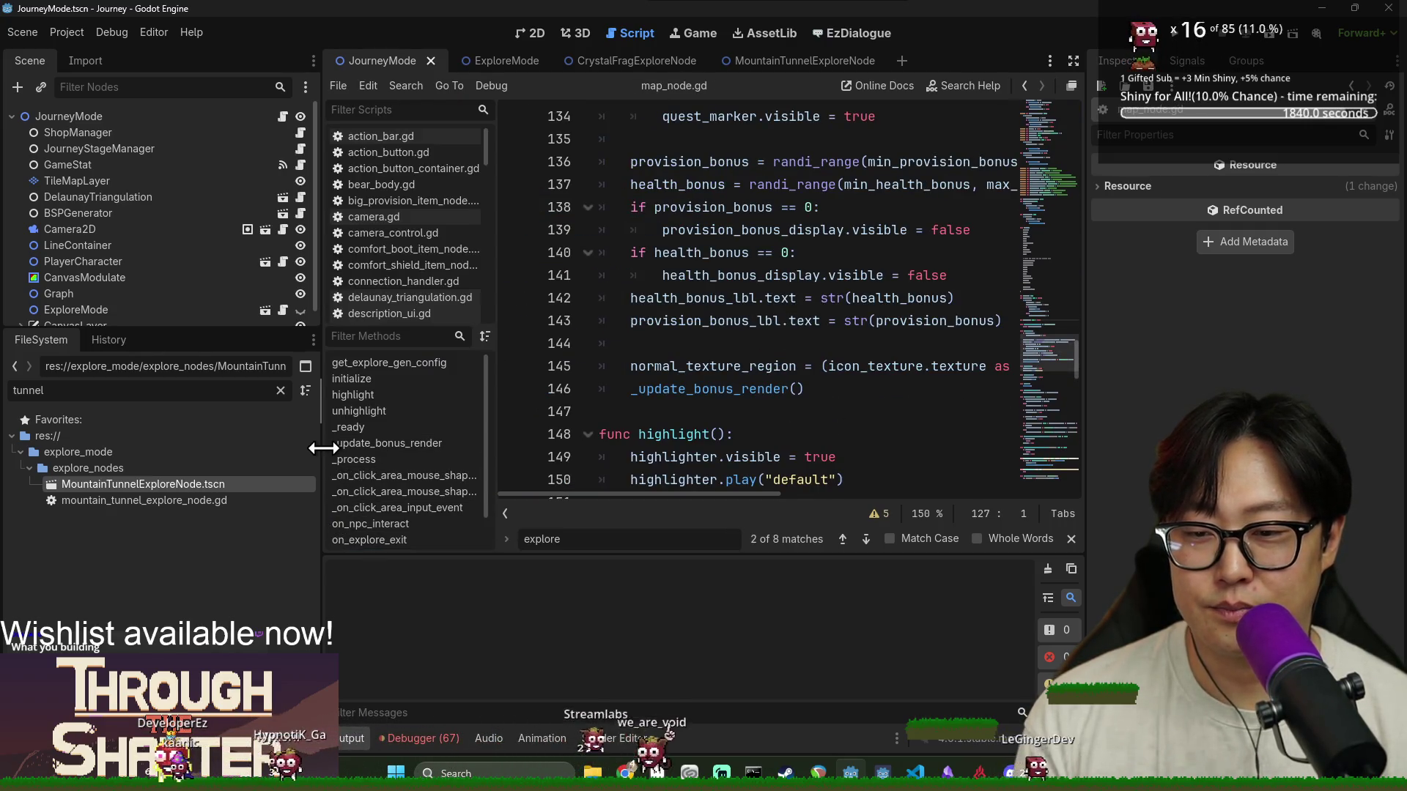
left_click_drag(324, 448, 182, 446)
scroll(230, 440, "down", 1)
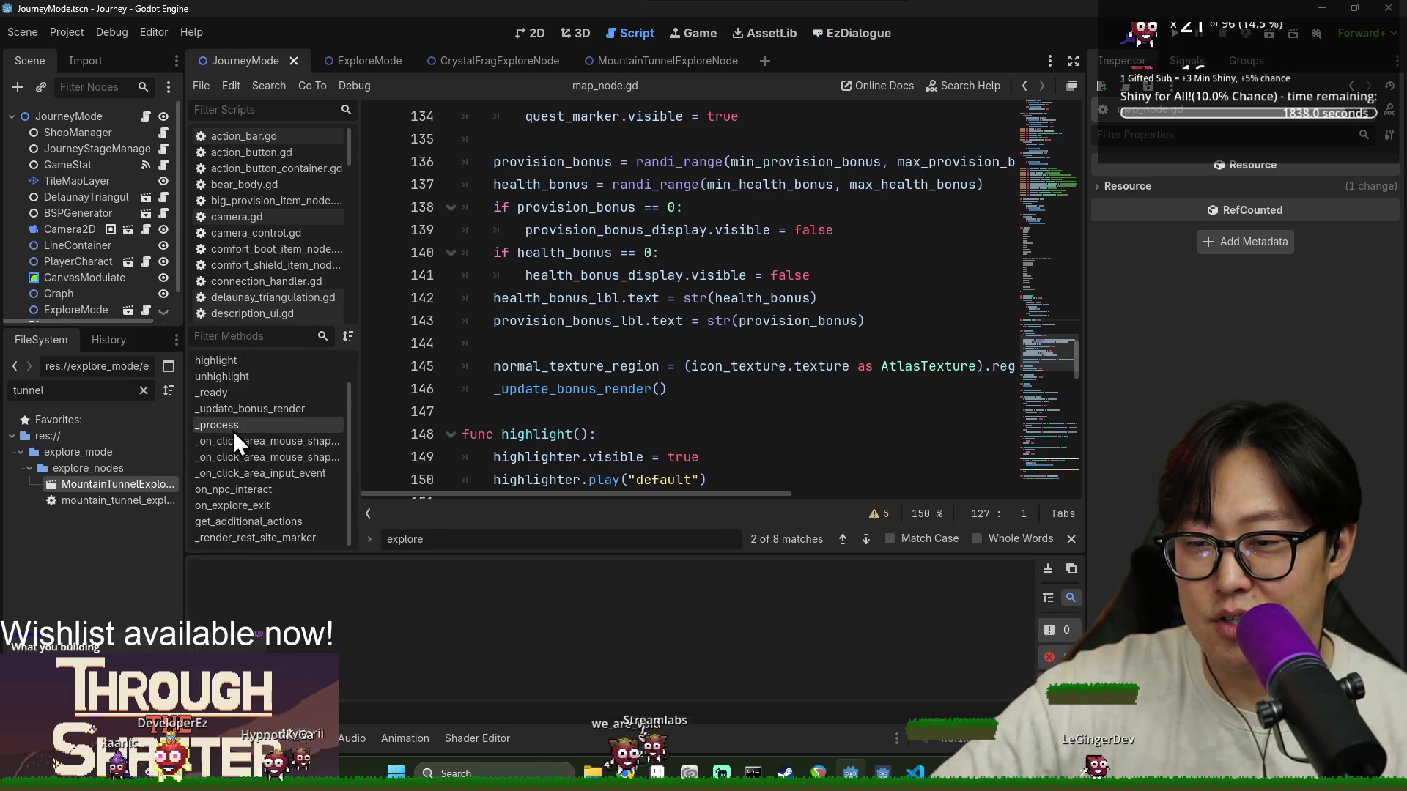
left_click(241, 507)
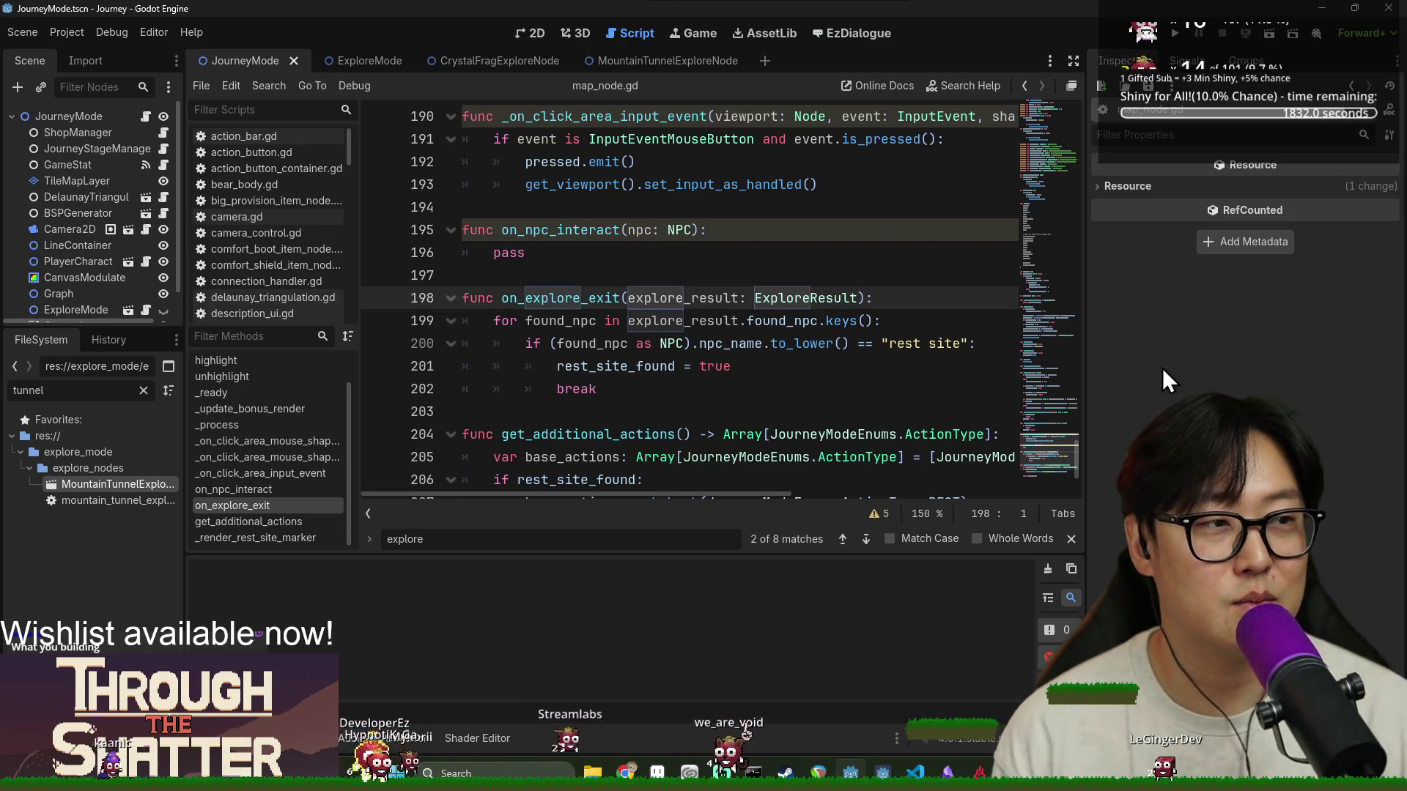
left_click(700, 365)
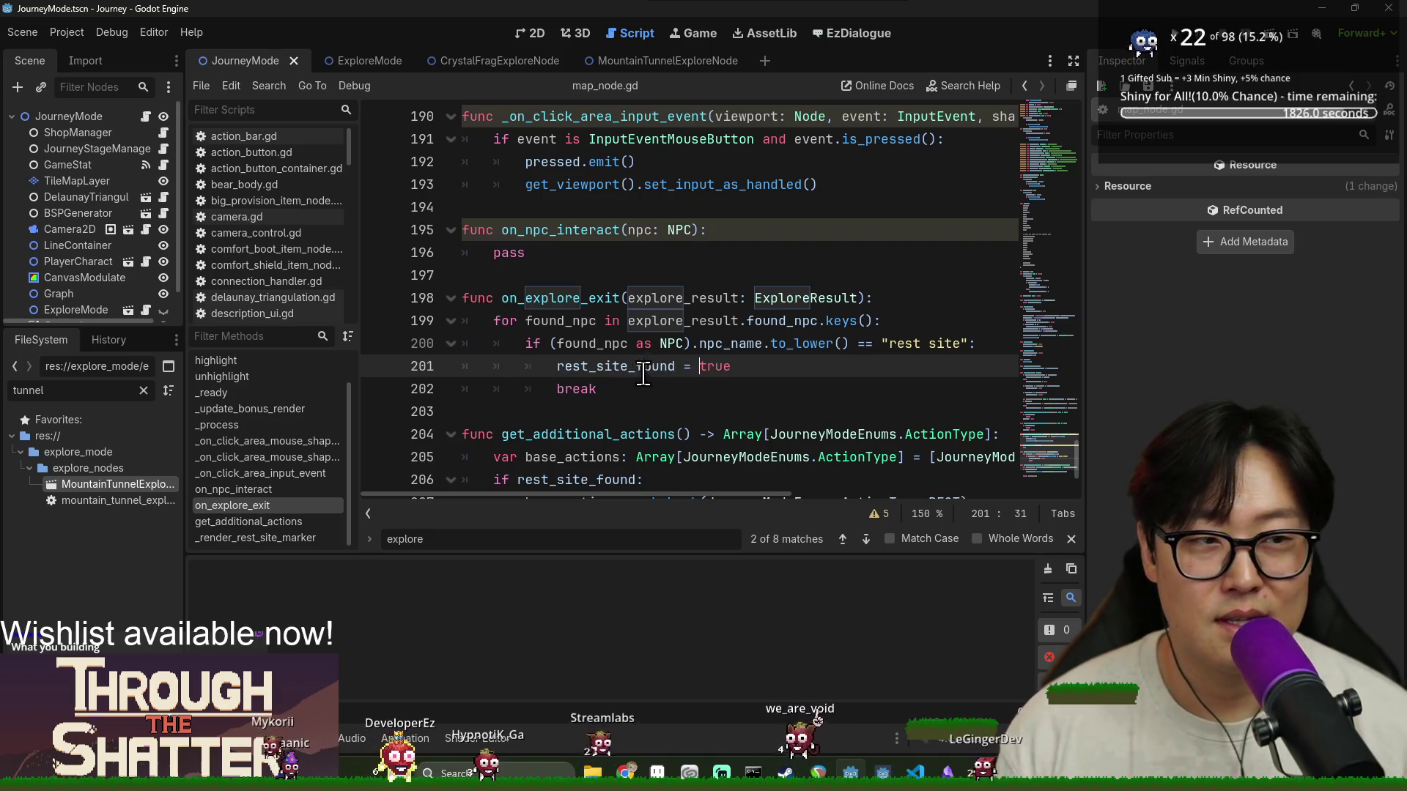
left_click(580, 299)
left_click(613, 277)
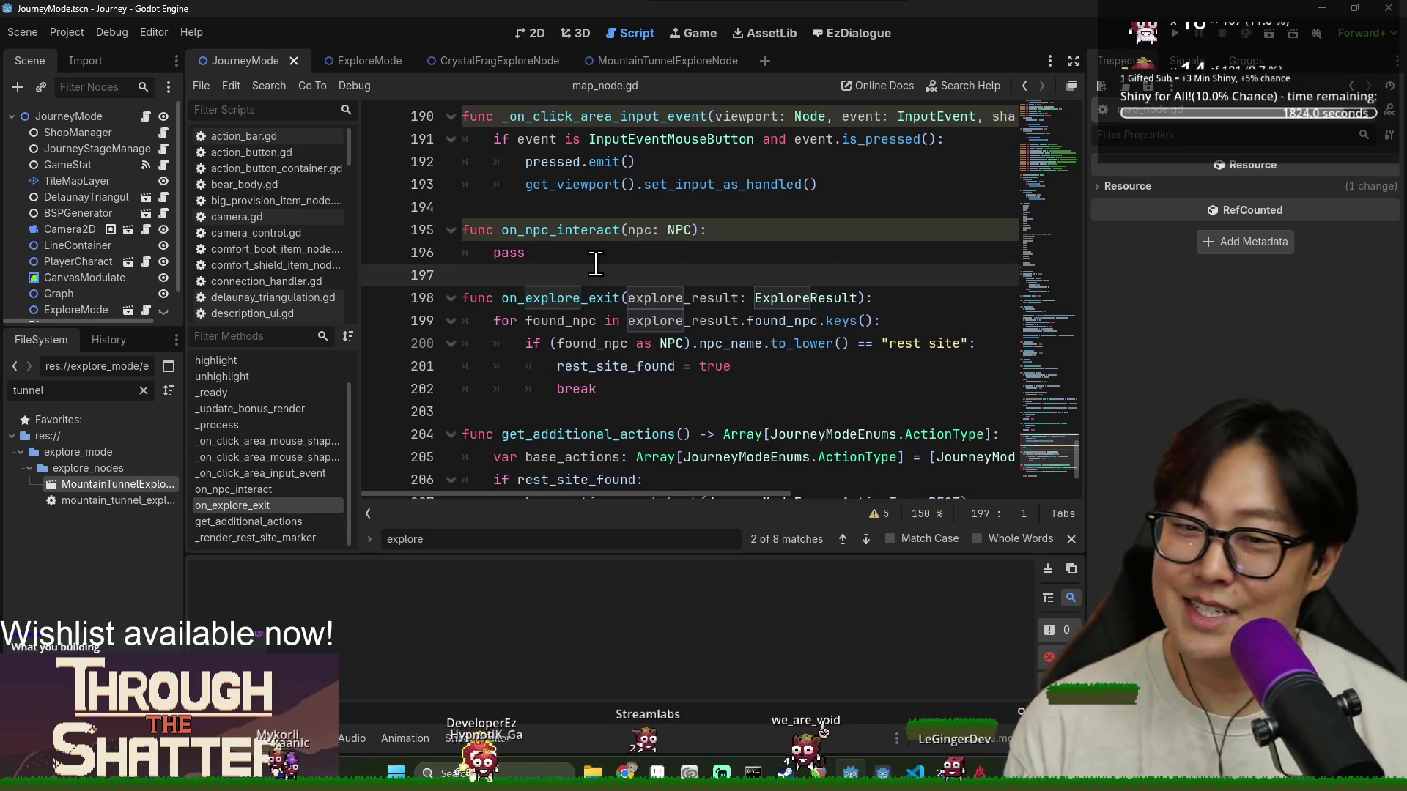
left_click(605, 249)
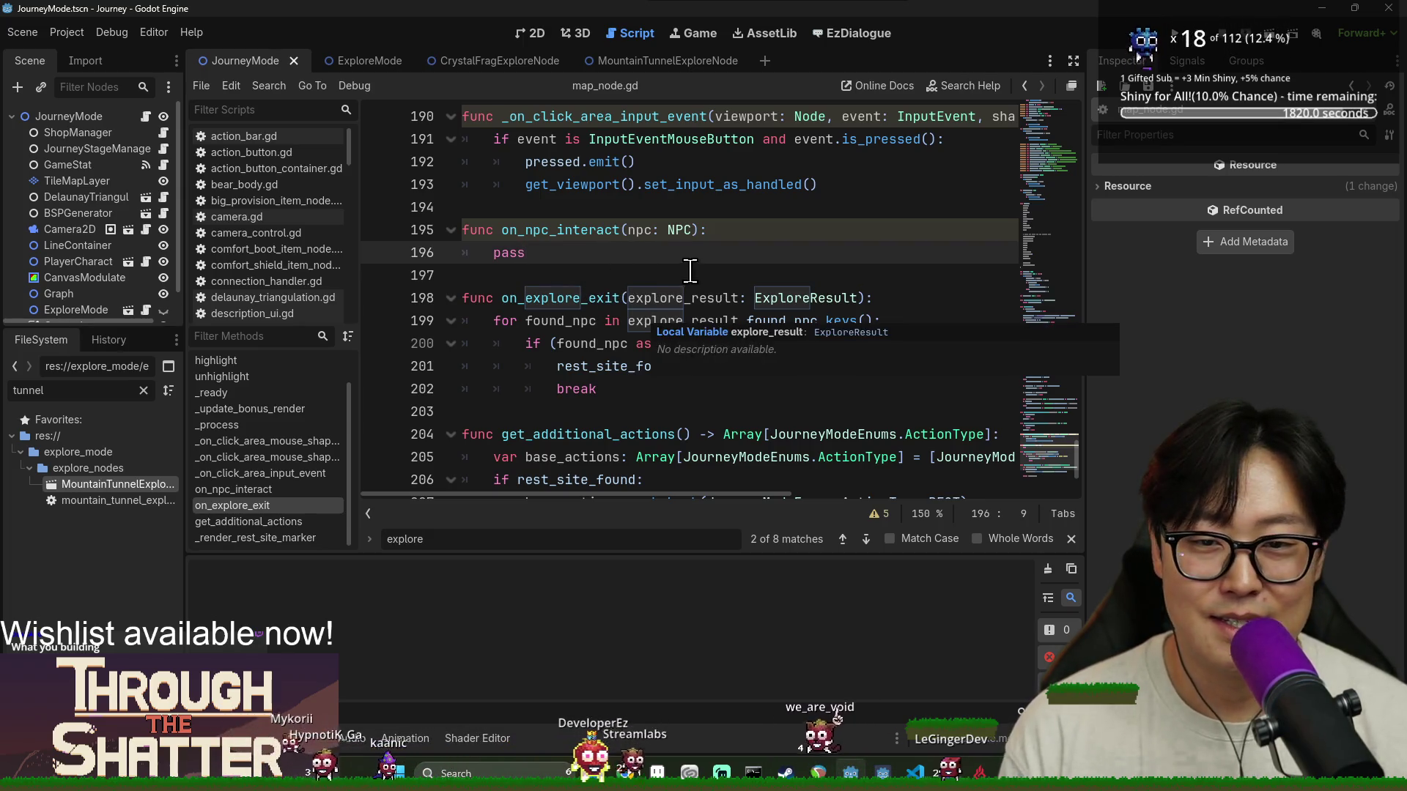
left_click(916, 411)
Close the text search, review on_npc_interact, and open a new line after the break
left_click(1070, 539)
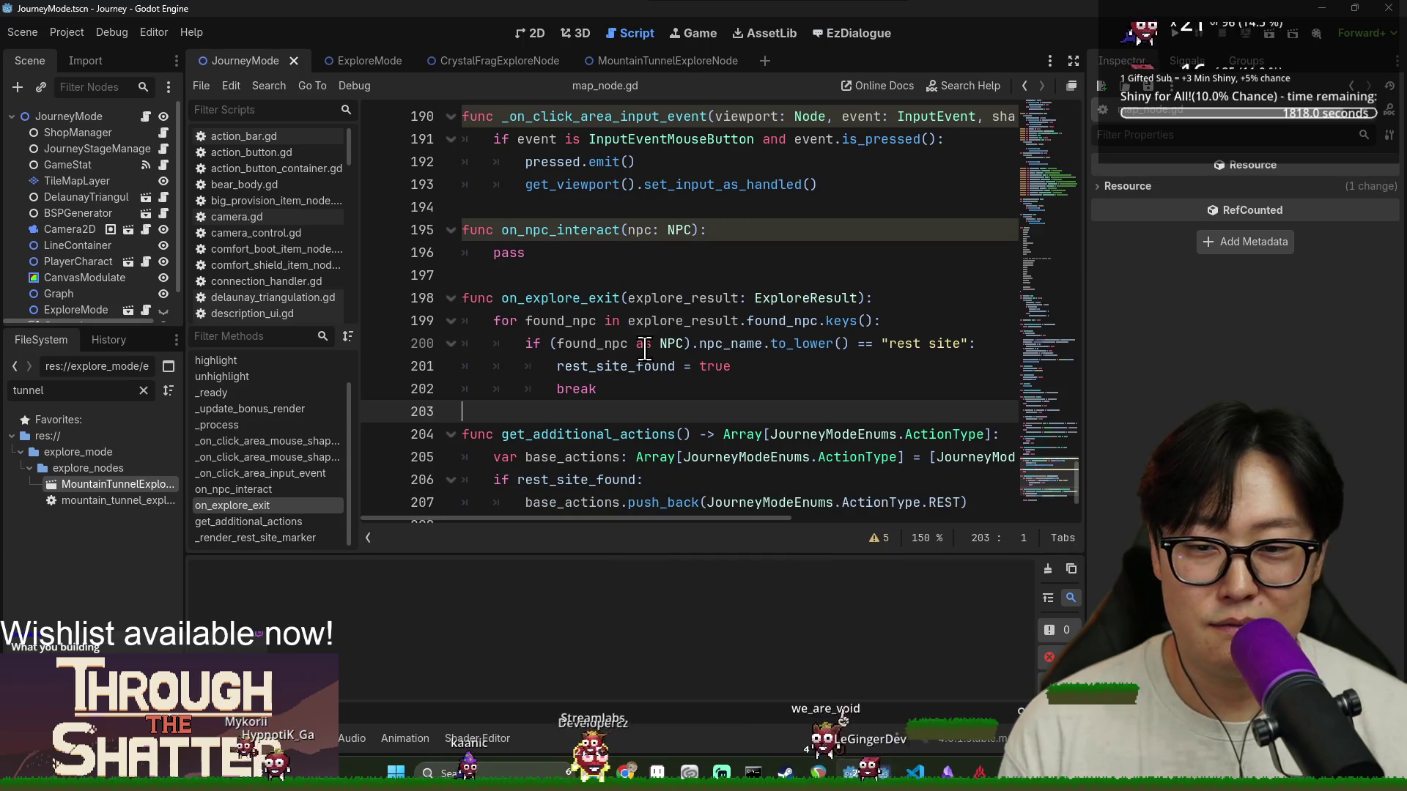
left_click(583, 268)
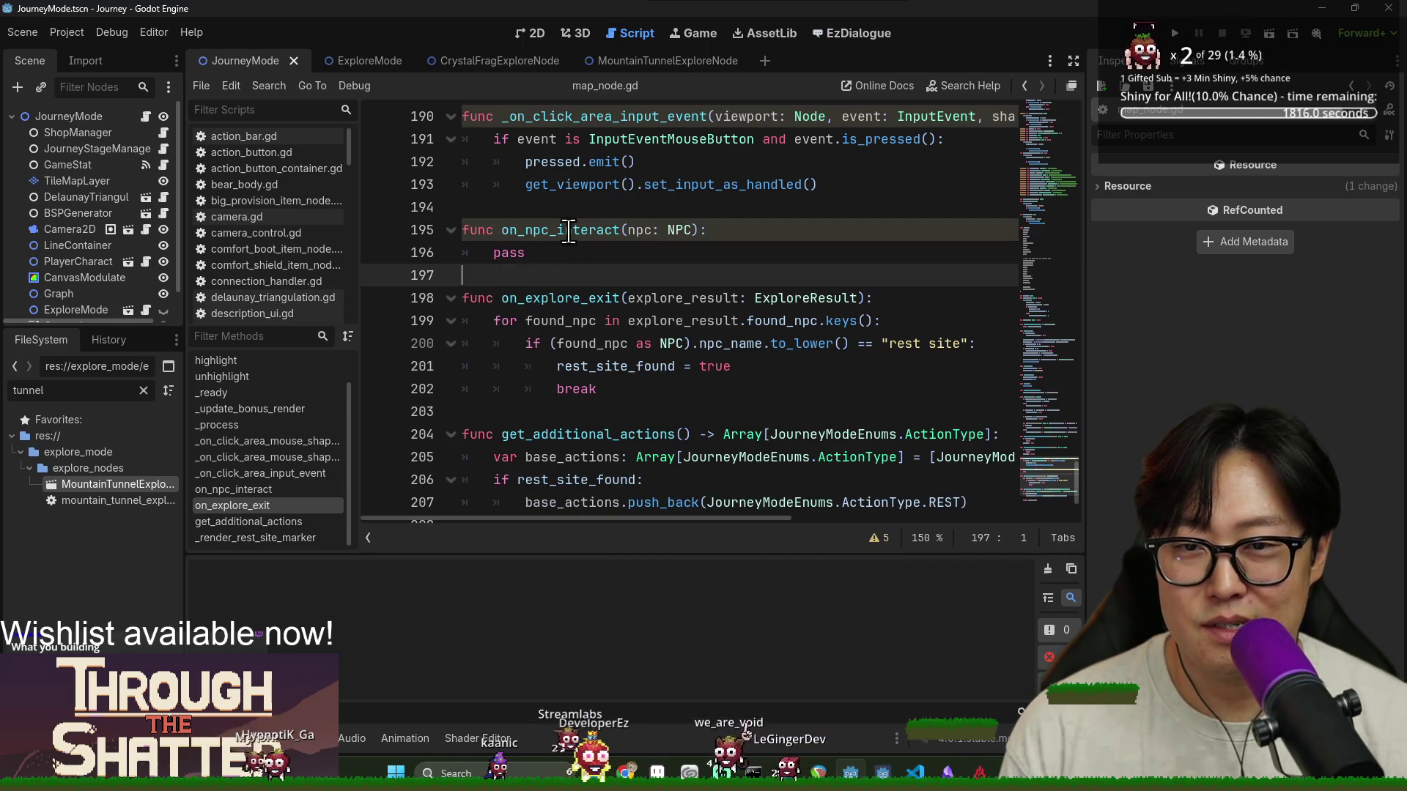
left_click(584, 214)
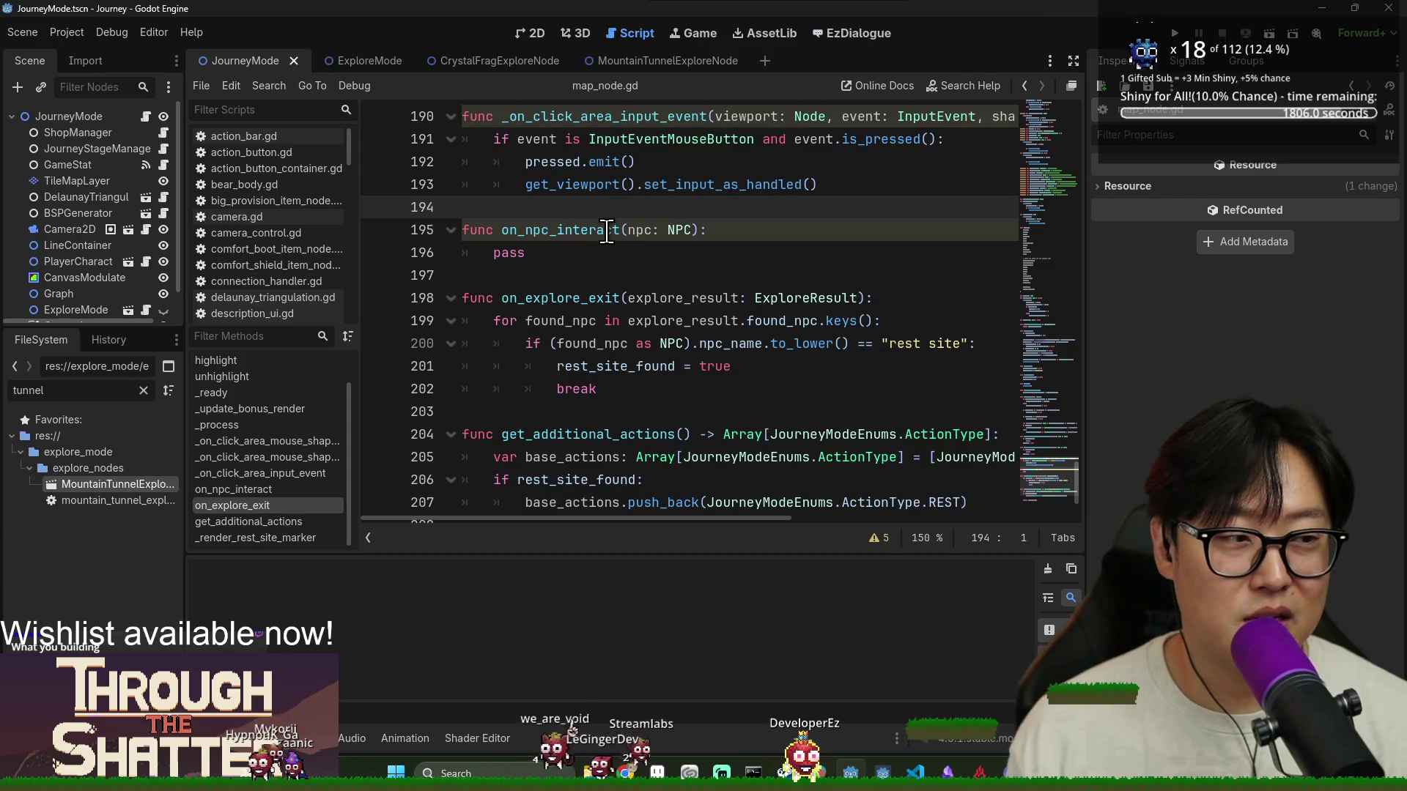
left_click(564, 272)
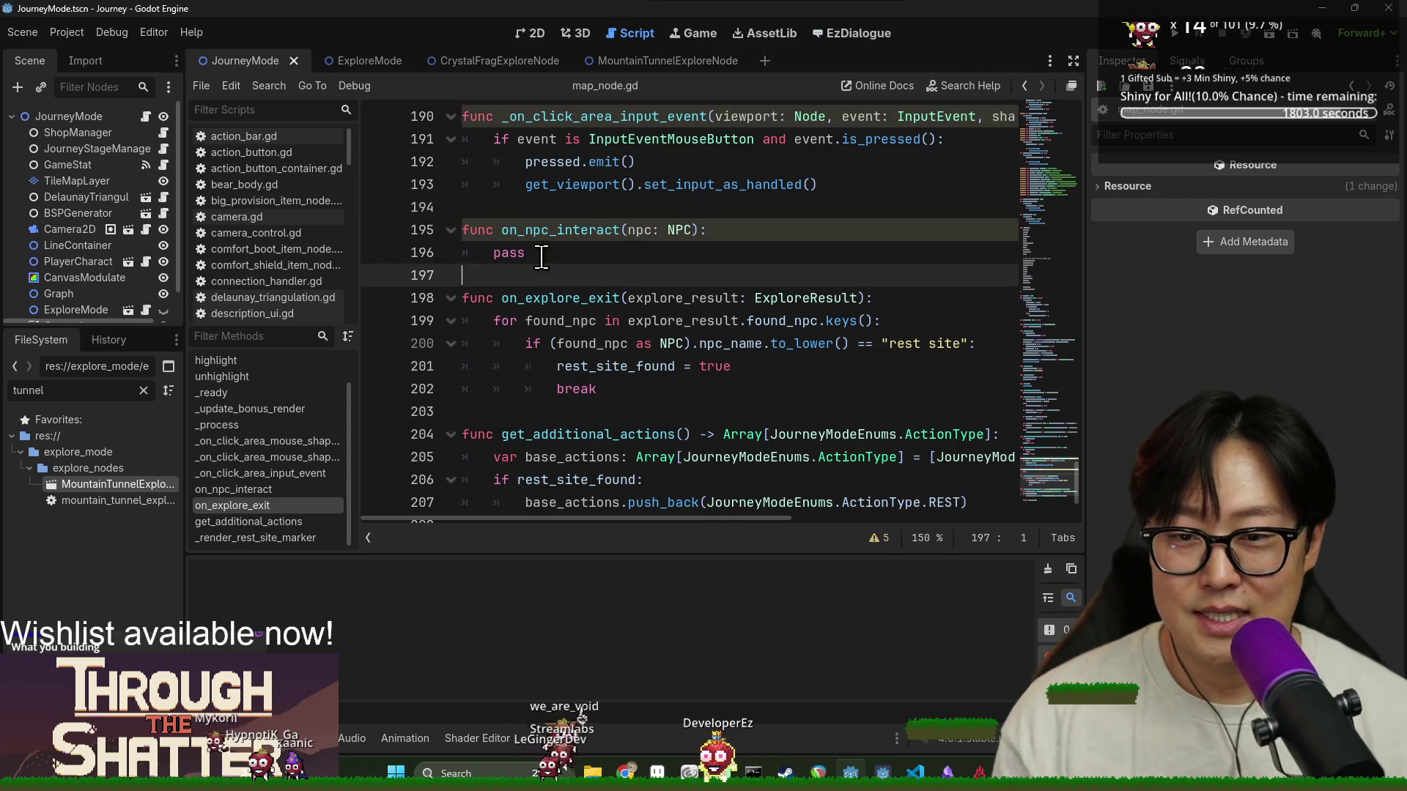
left_click(610, 207)
scroll(630, 242, "down", 1)
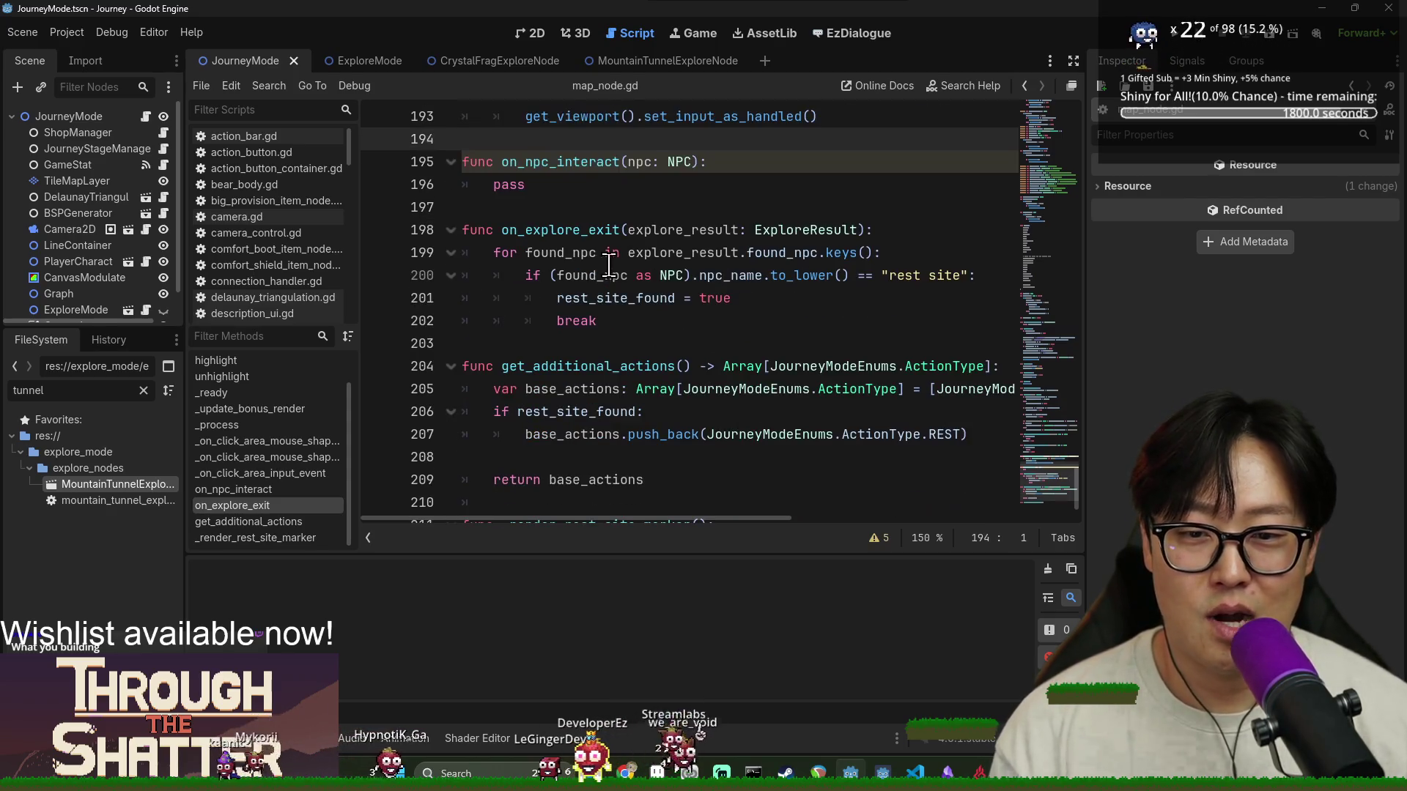
left_click(564, 229)
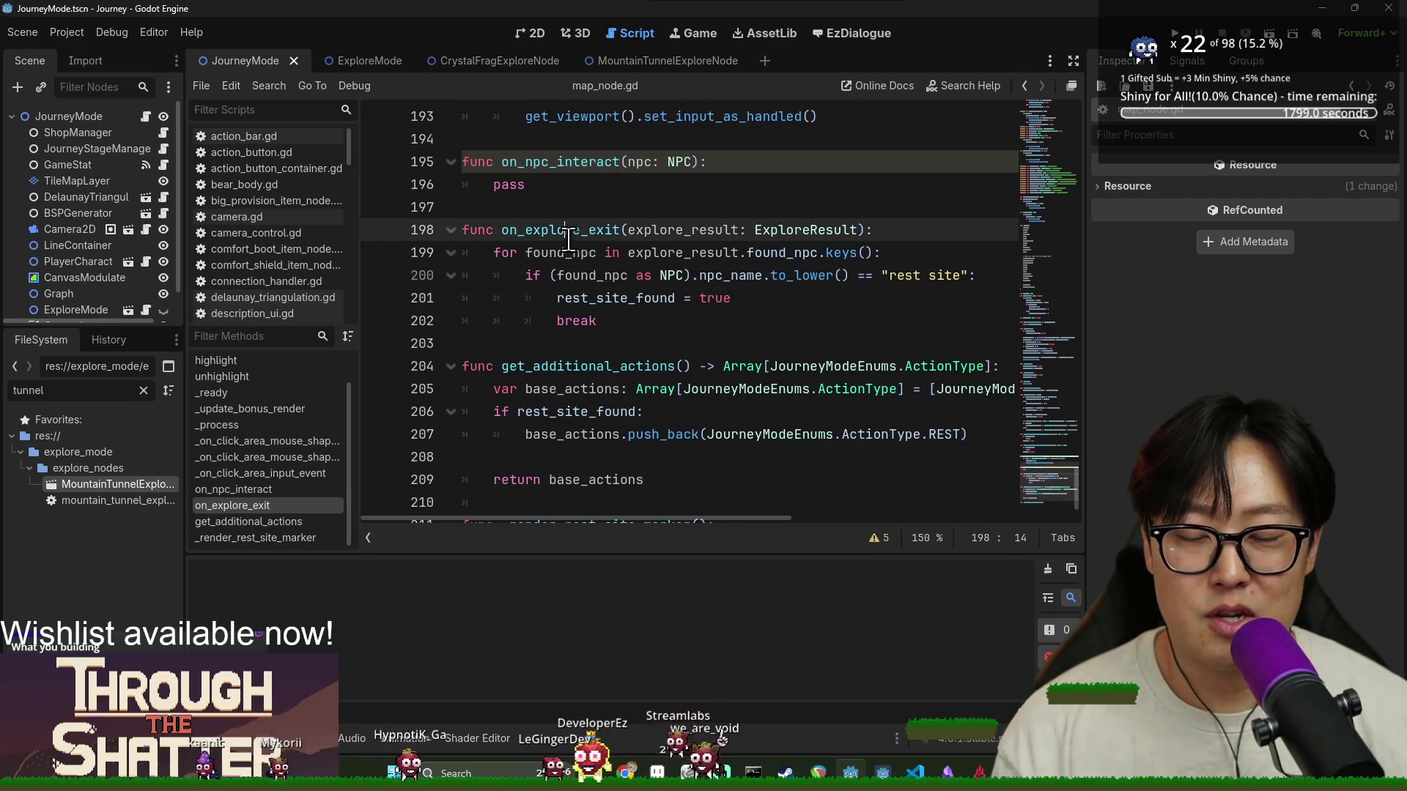
left_click(642, 323)
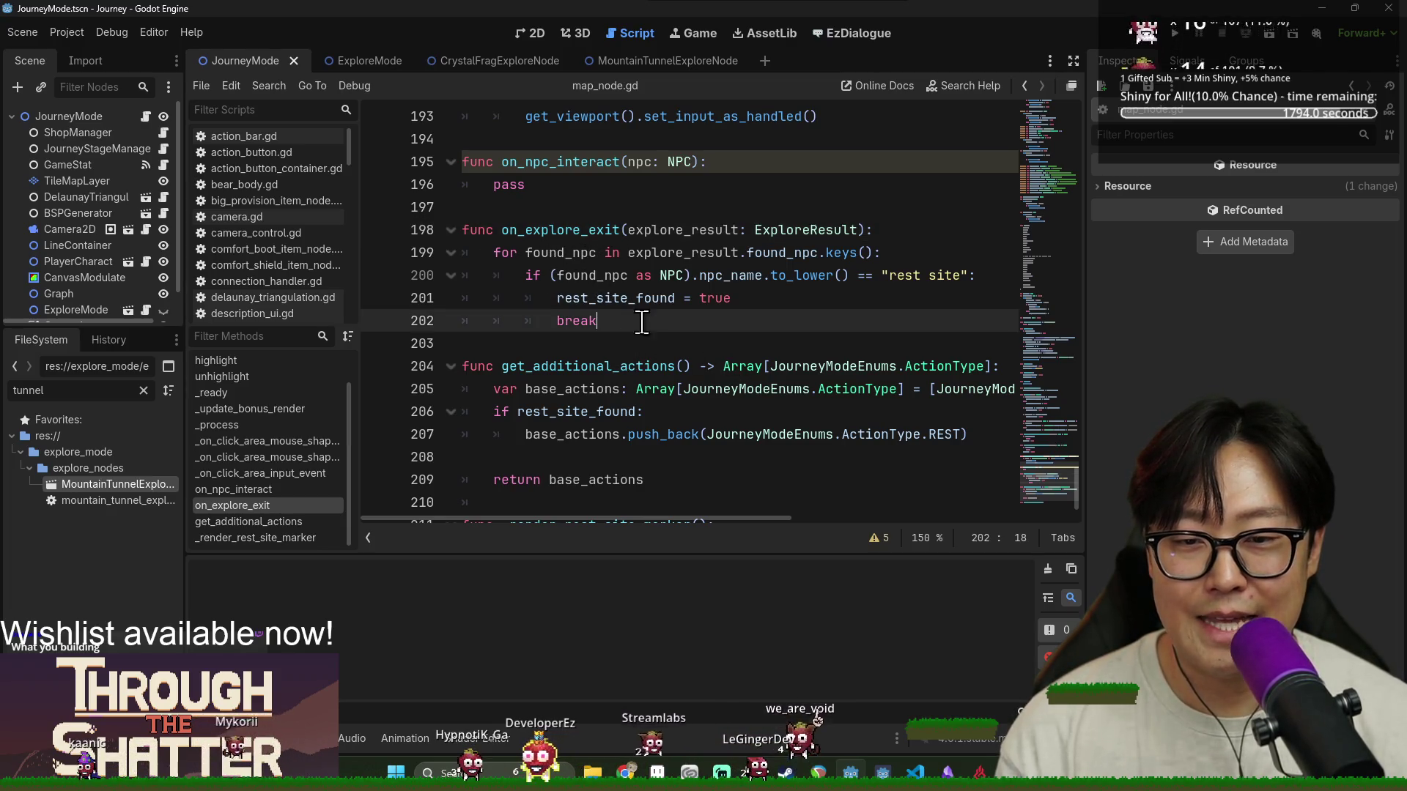
key("Return")
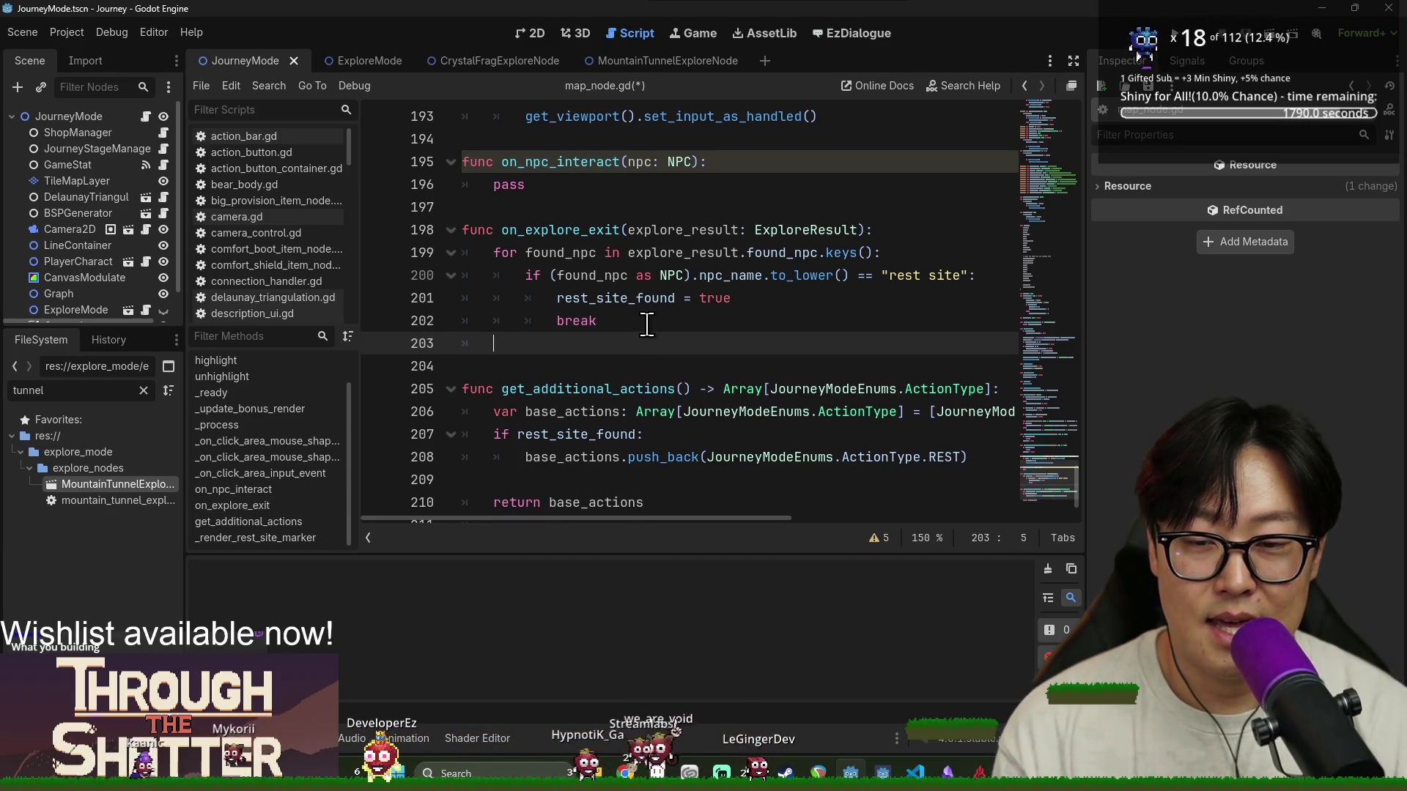
Add 'if explore_result.mountain_tunnel_found:' after the rest-site loop with an unfinished game_stat line
key("BackSpace")
key("Return")
double_click(637, 233)
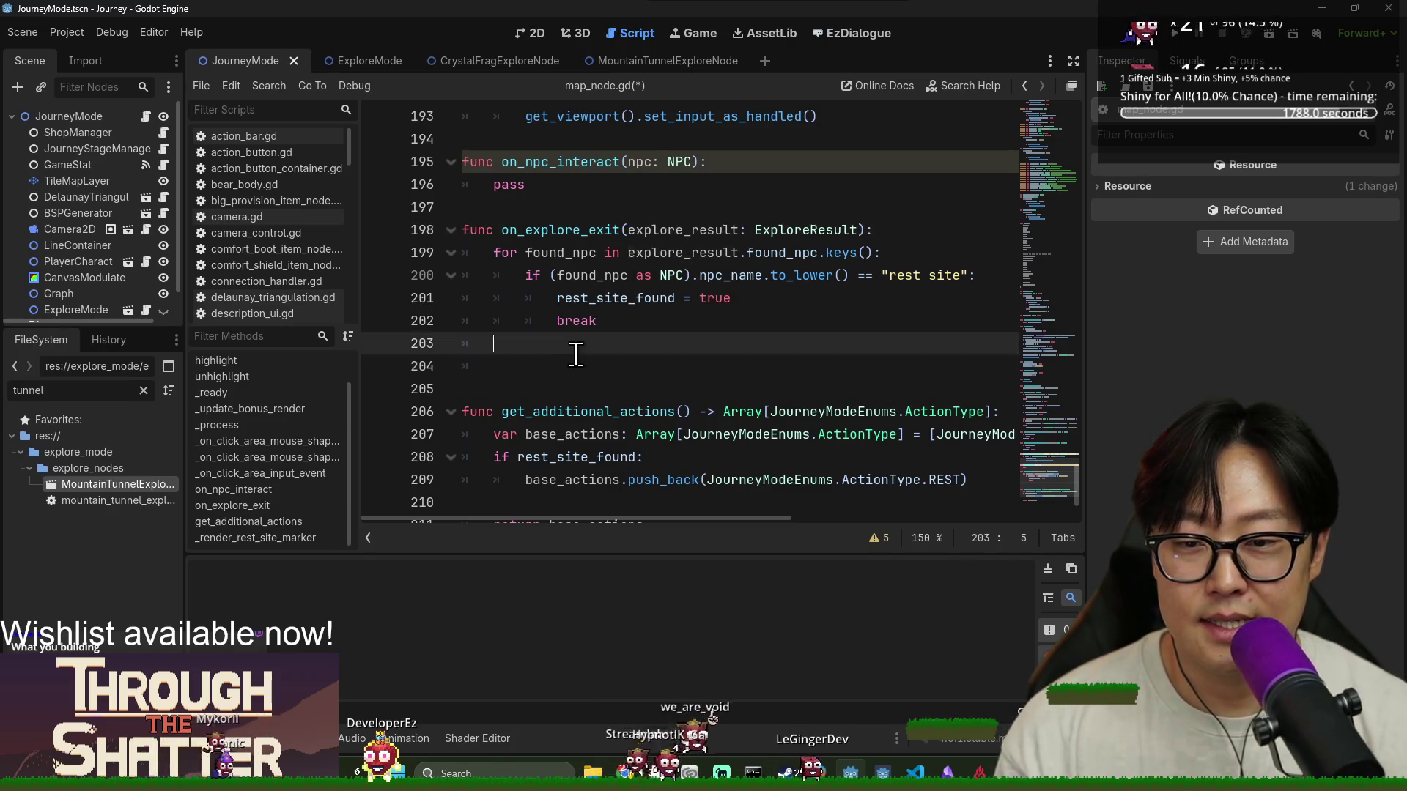
left_click(599, 366)
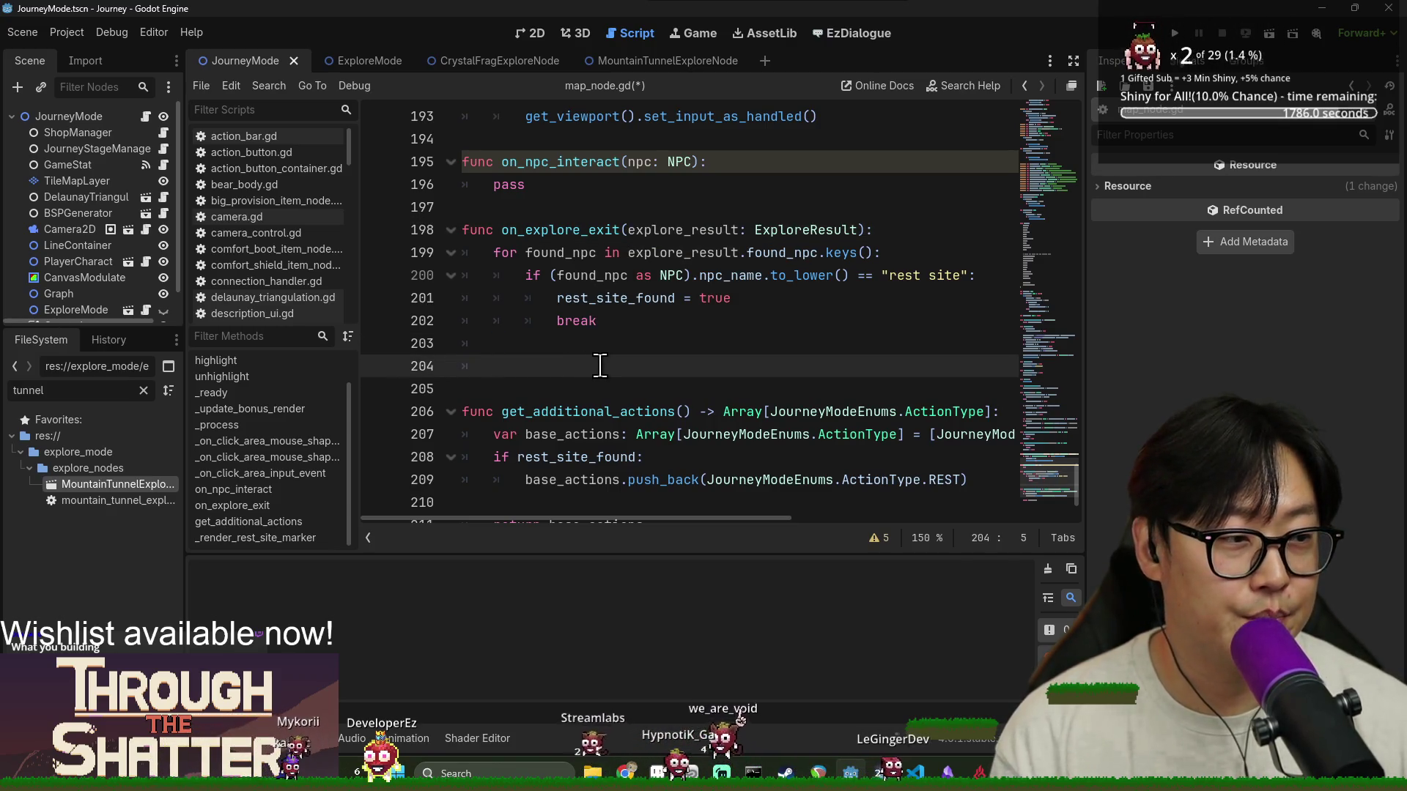
type("if explore_result.")
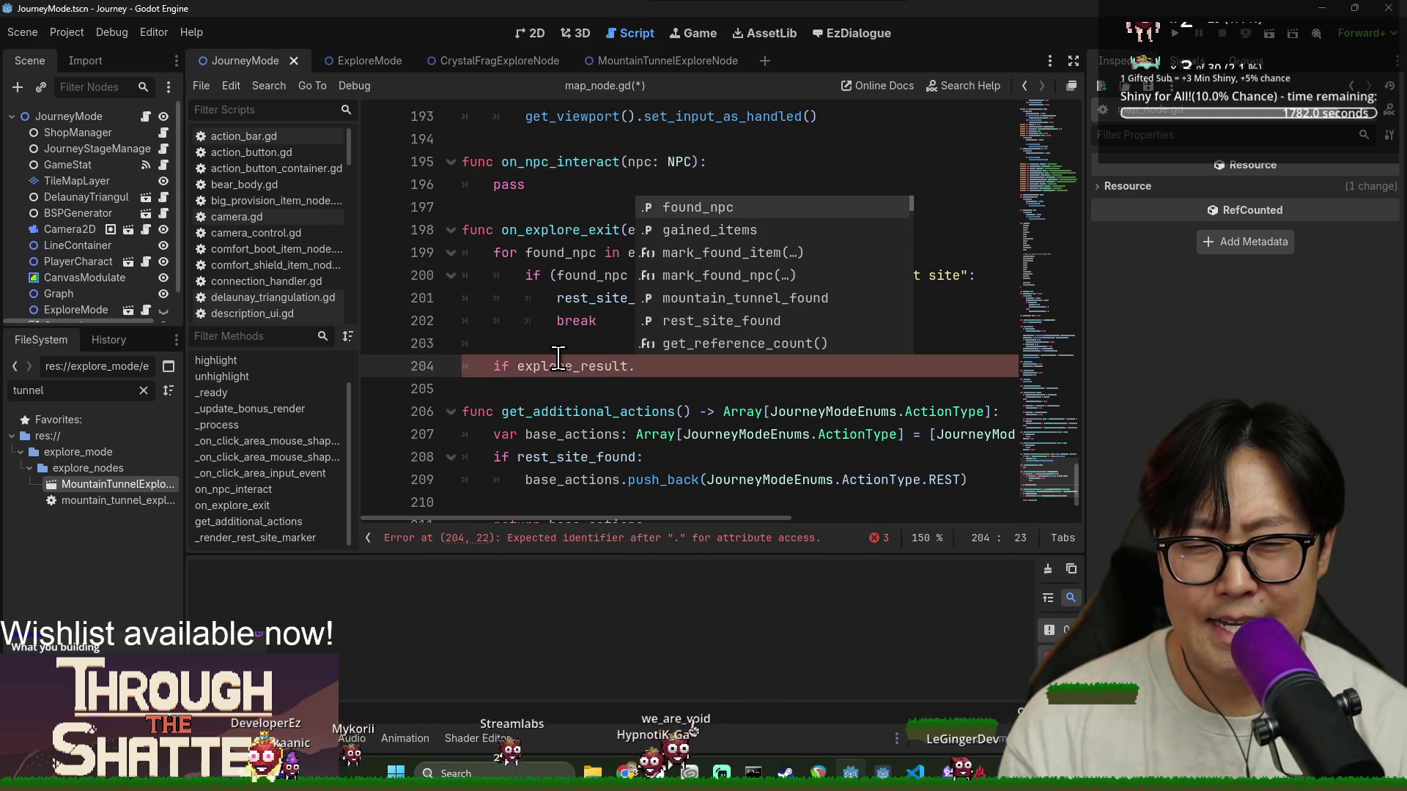
type("moun")
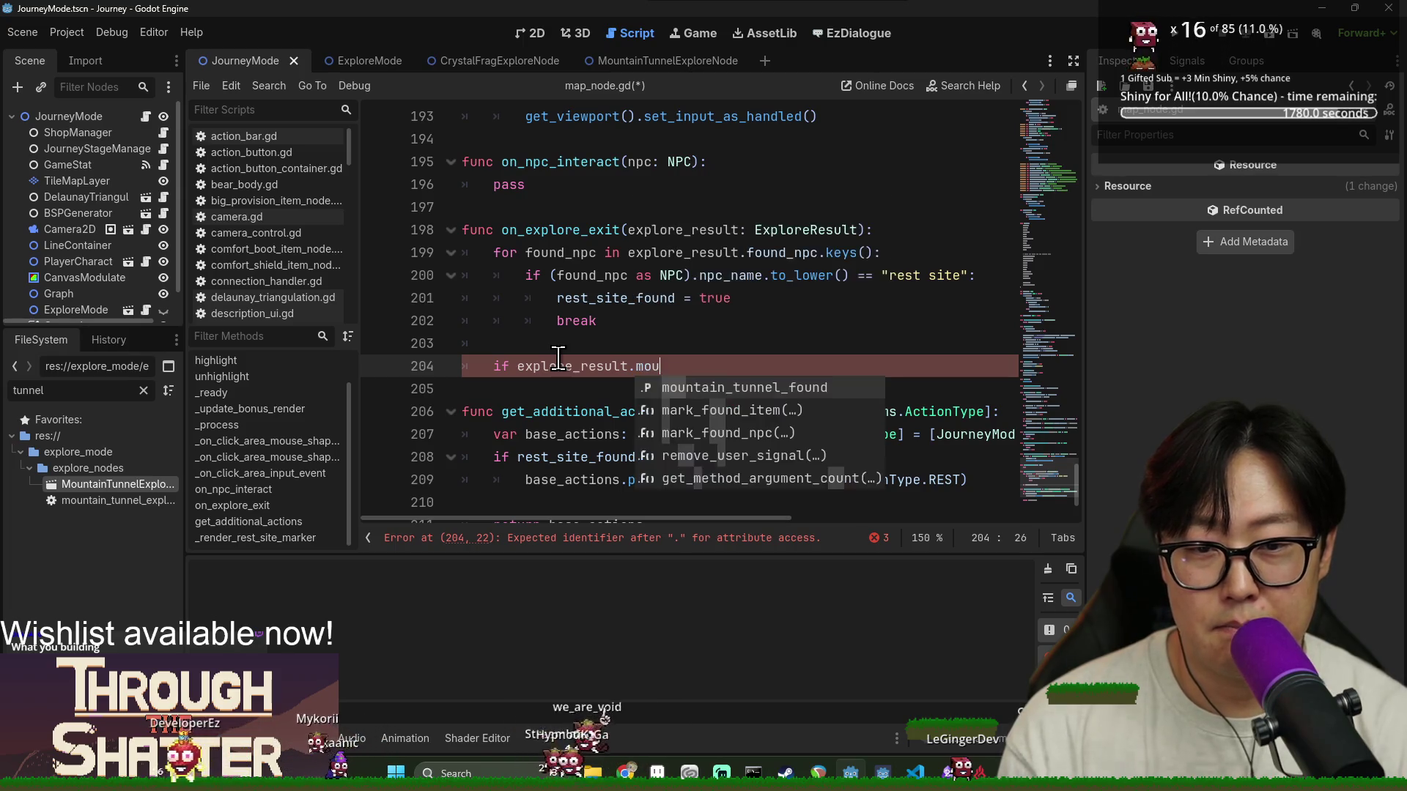
key("Return")
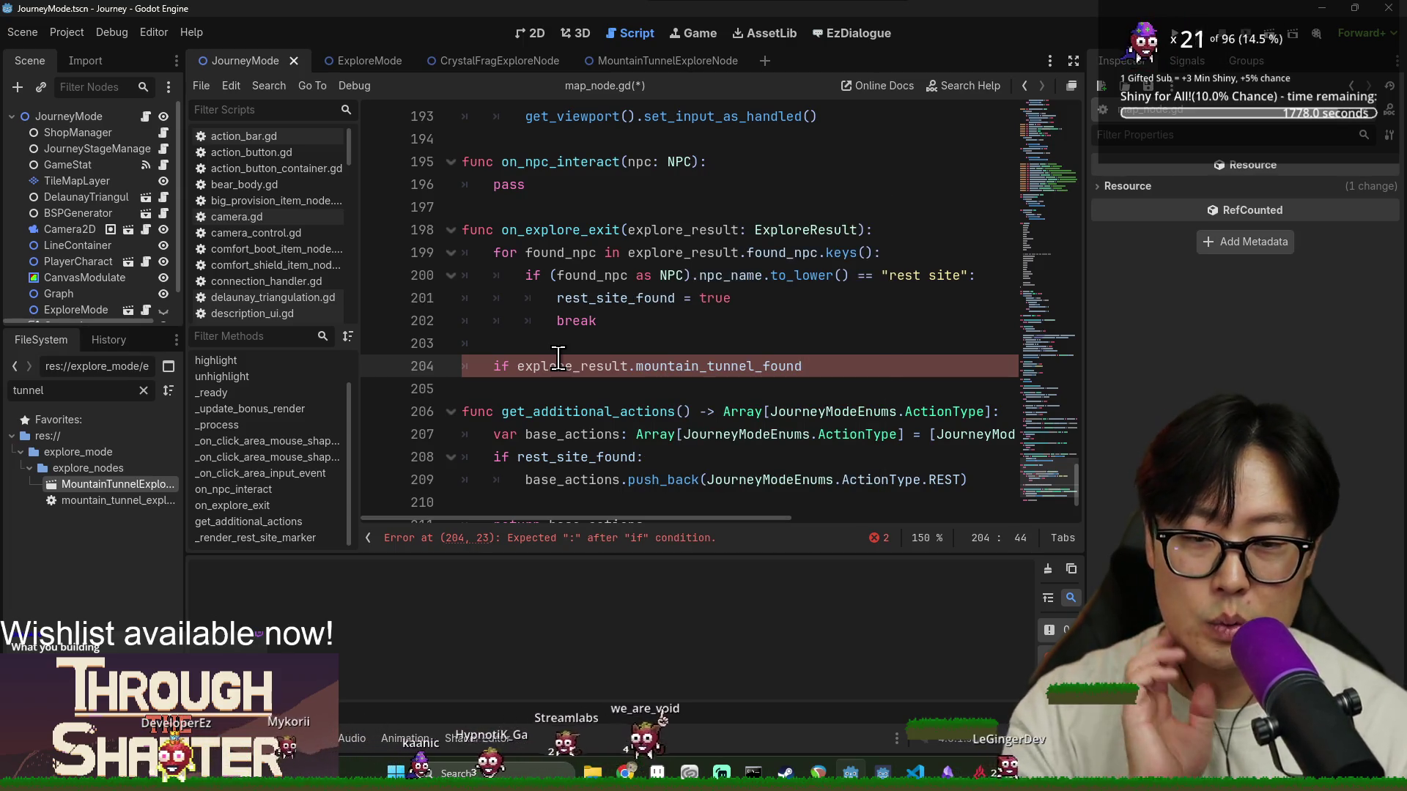
type(":")
key("Return")
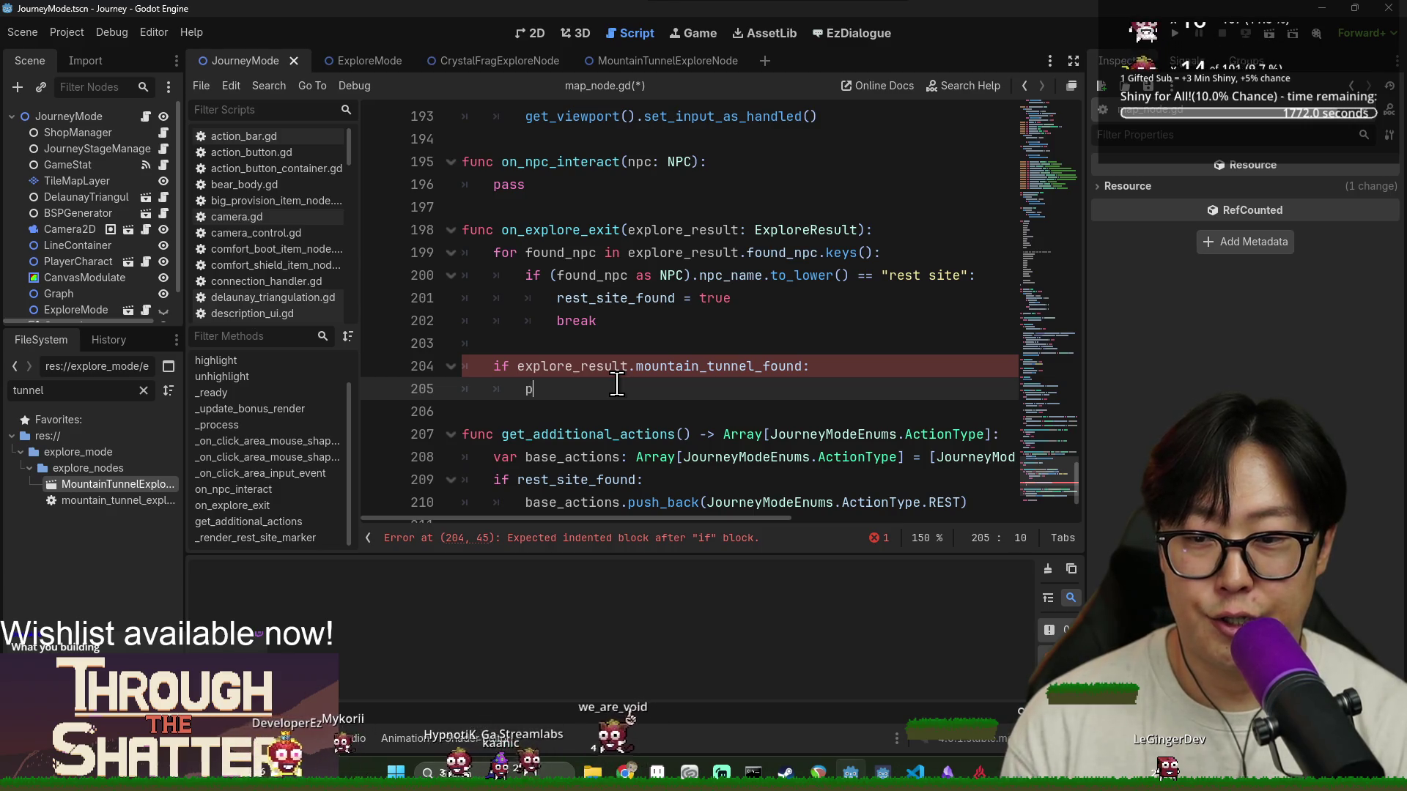
type("lay")
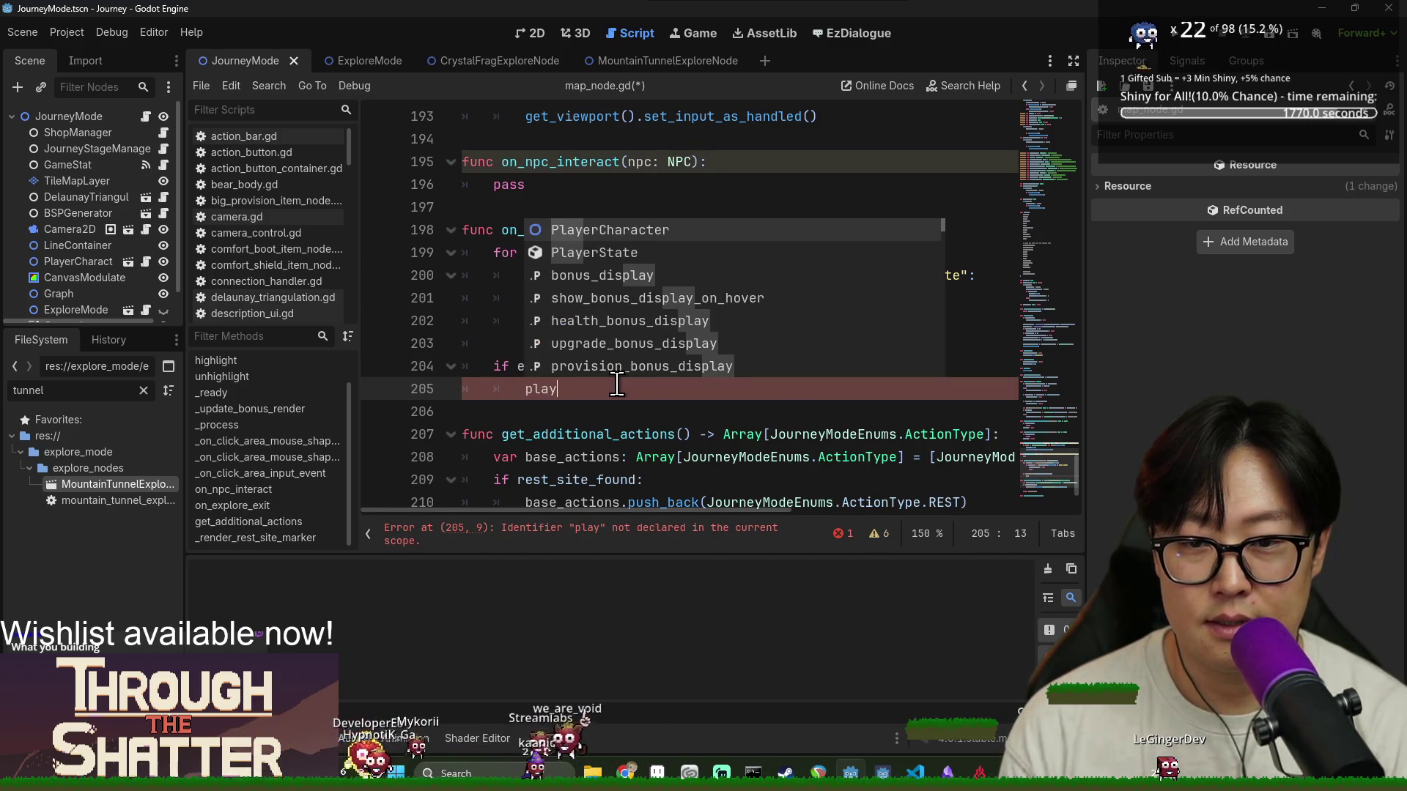
type("er")
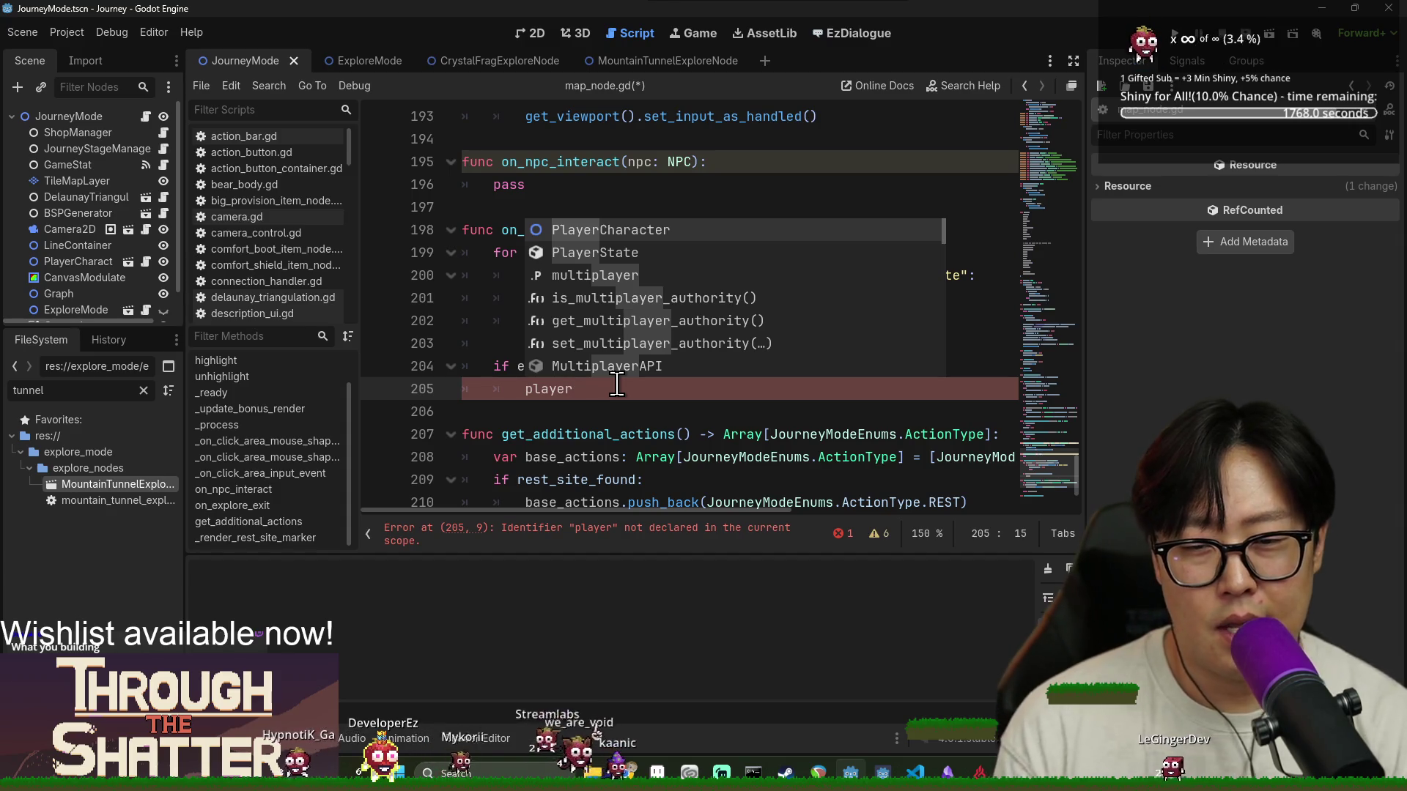
key("BackSpace")
key("BackSpace")
key("BackSpace")
type("_stat.")
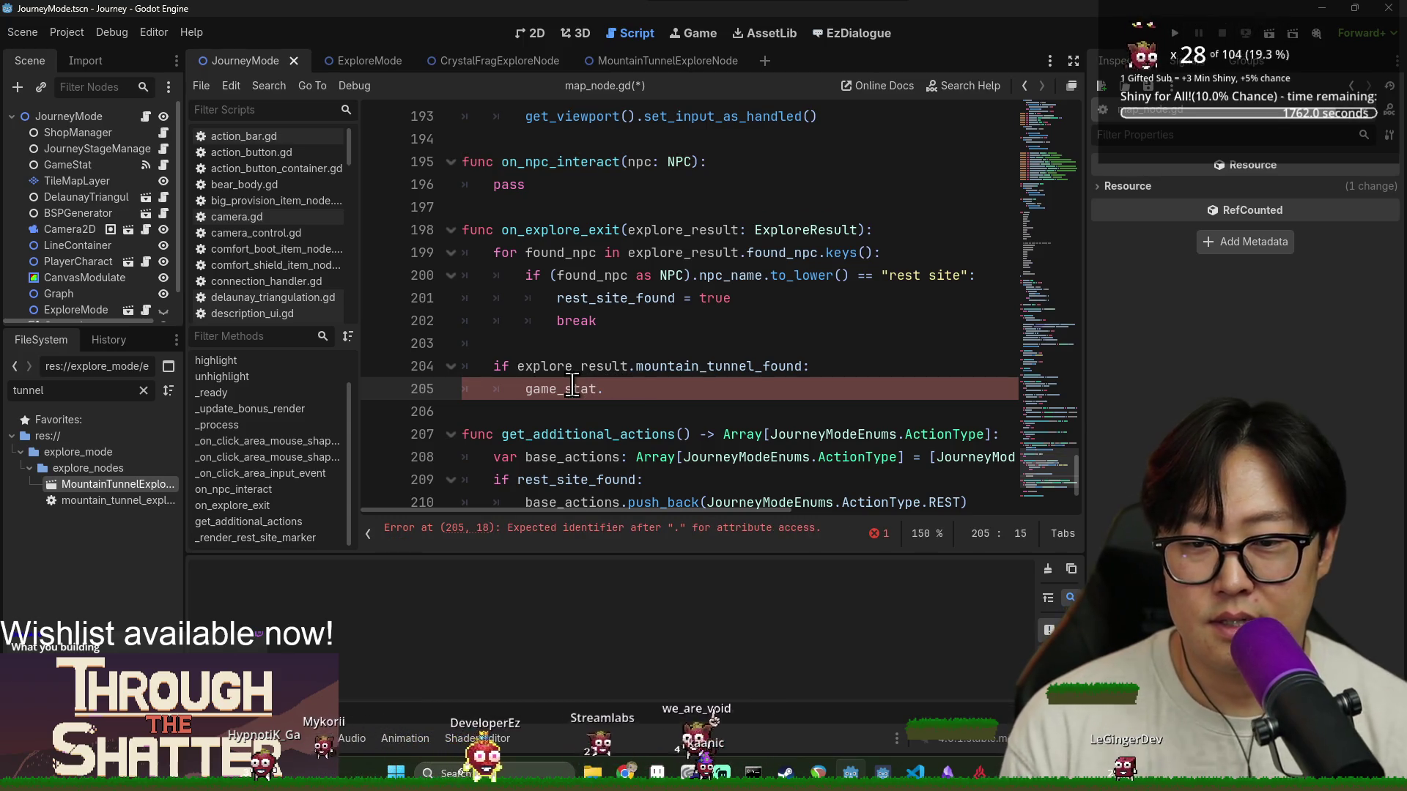
left_click_drag(1071, 444, 1034, 135)
scroll(861, 222, "up", 4)
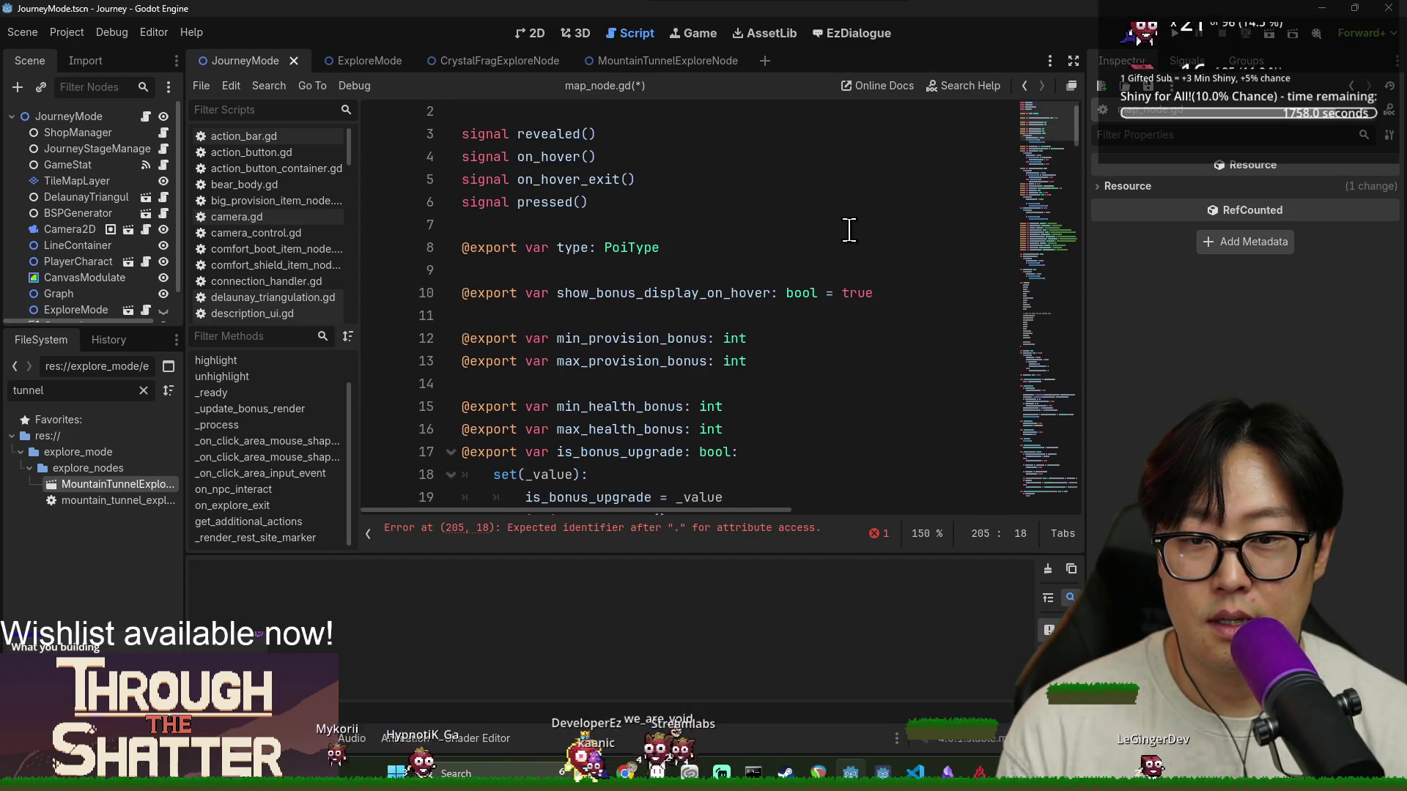
scroll(763, 264, "up", 1)
scroll(763, 263, "down", 5)
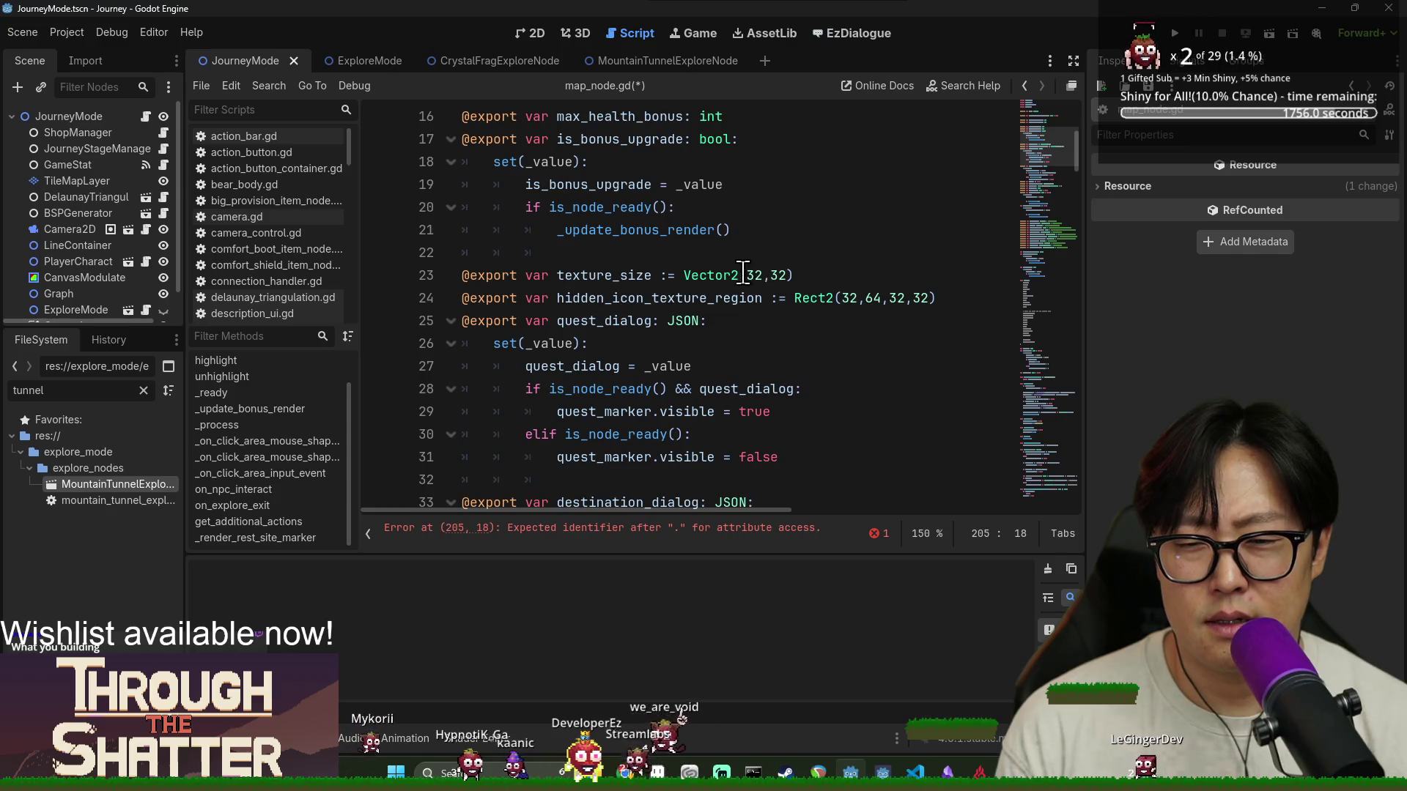
scroll(743, 272, "down", 4)
scroll(627, 312, "down", 5)
scroll(628, 315, "up", 1)
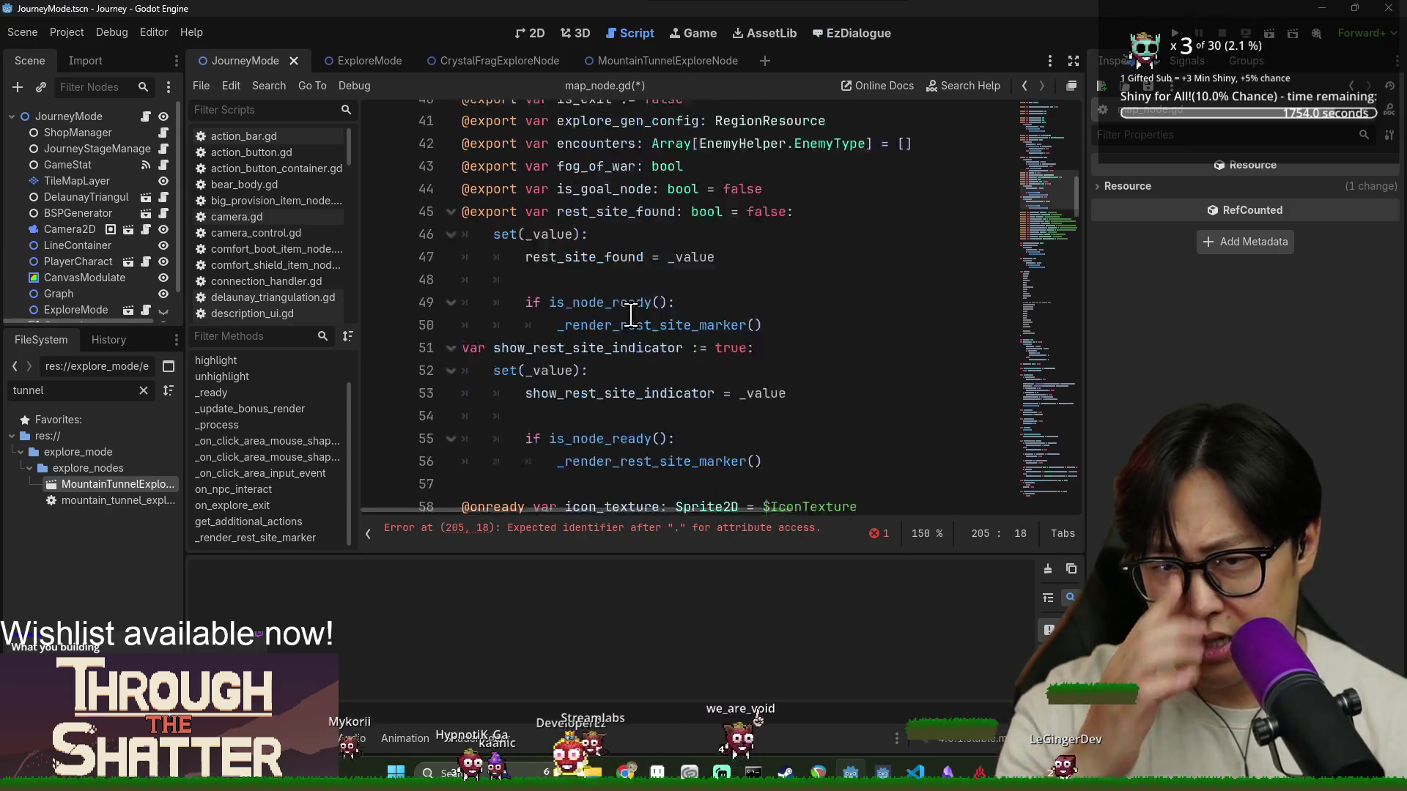
scroll(620, 293, "up", 1)
scroll(613, 264, "down", 5)
scroll(615, 267, "down", 5)
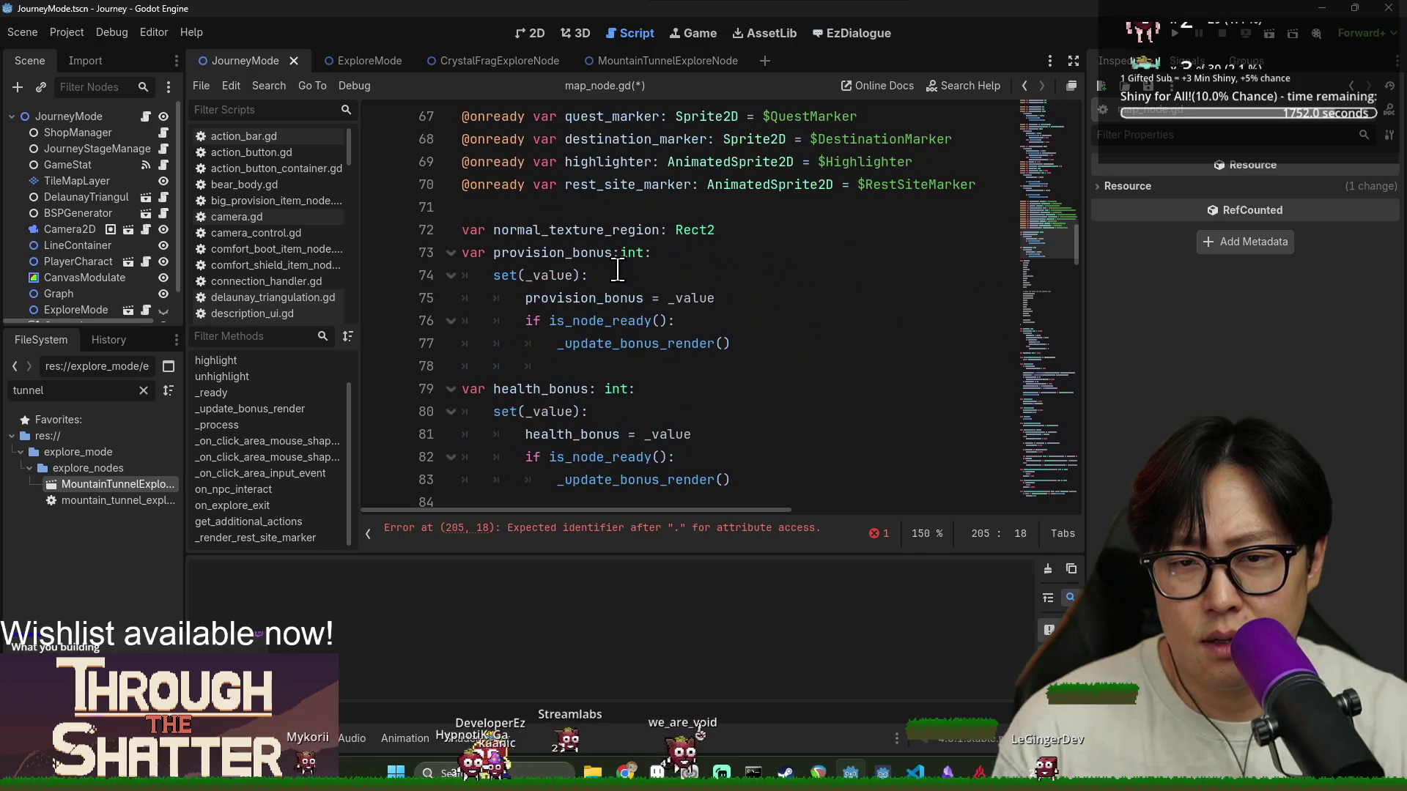
scroll(617, 268, "down", 5)
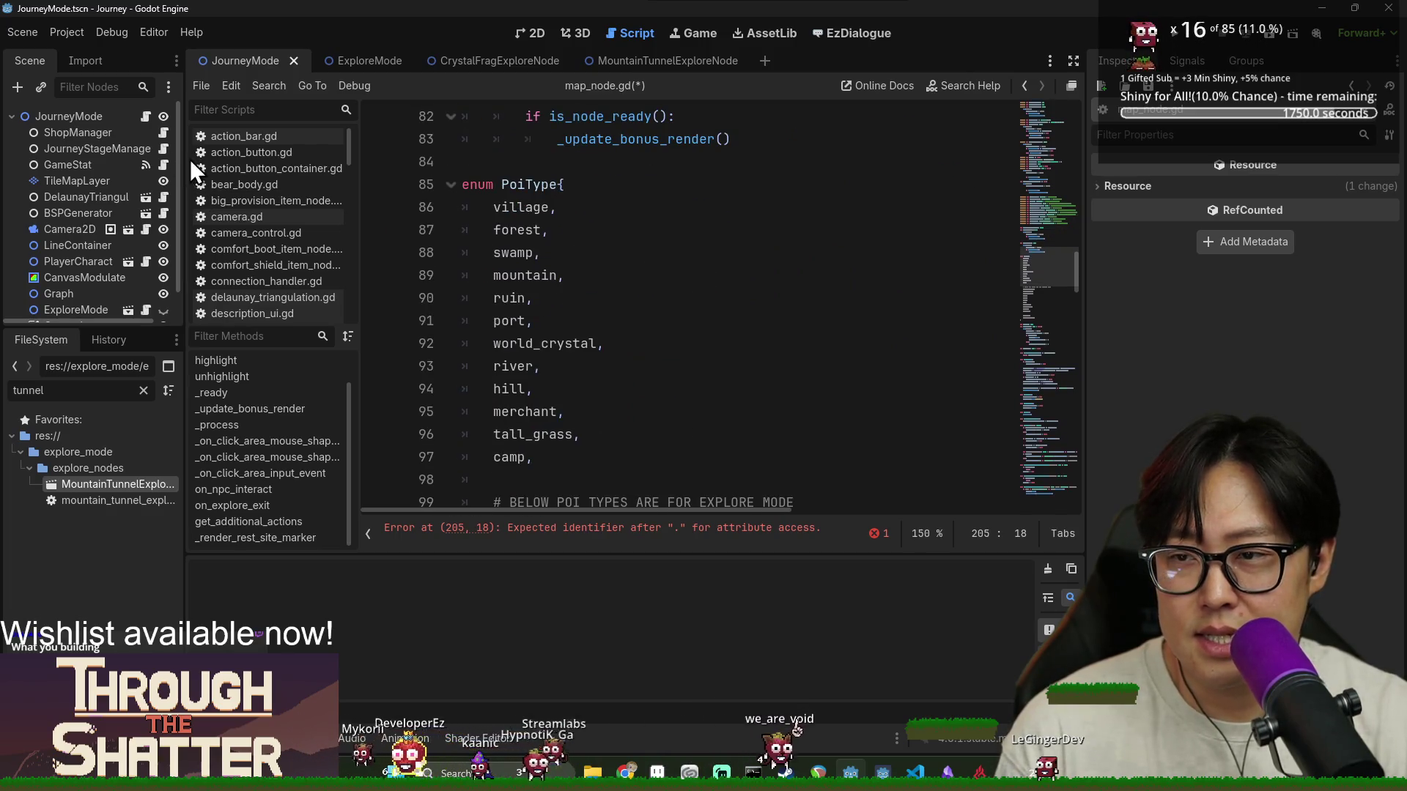
scroll(526, 253, "down", 20)
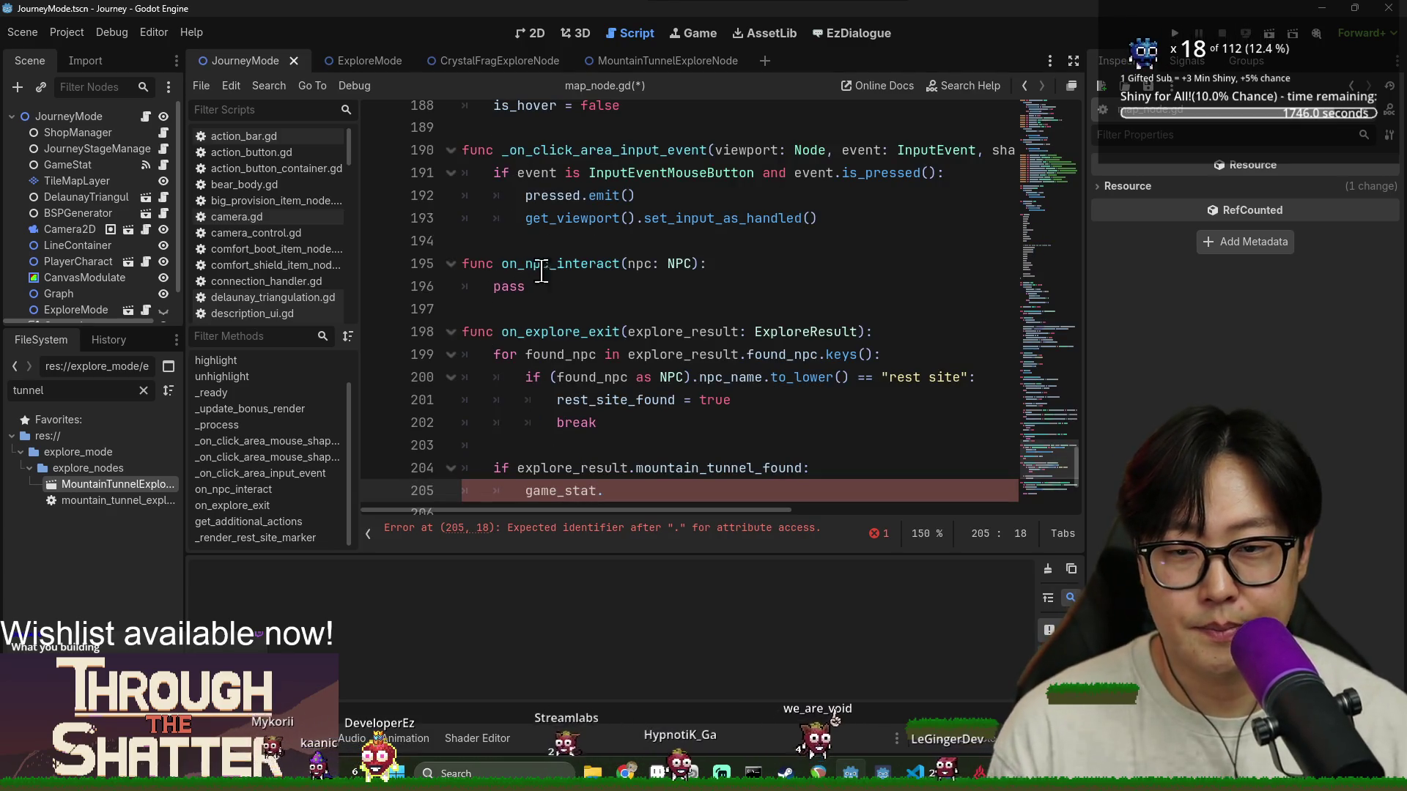
double_click(634, 493)
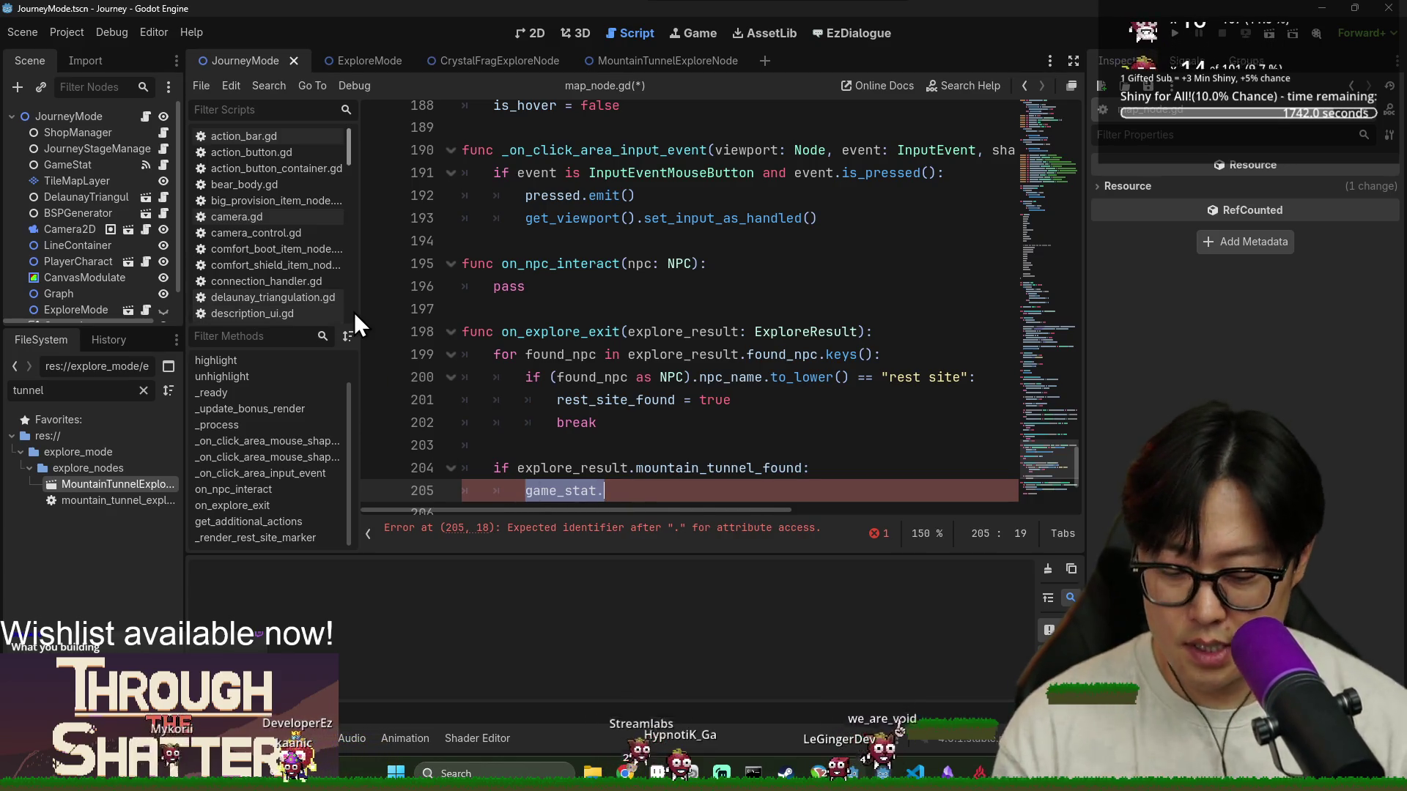
key("ctrl+f")
type("player")
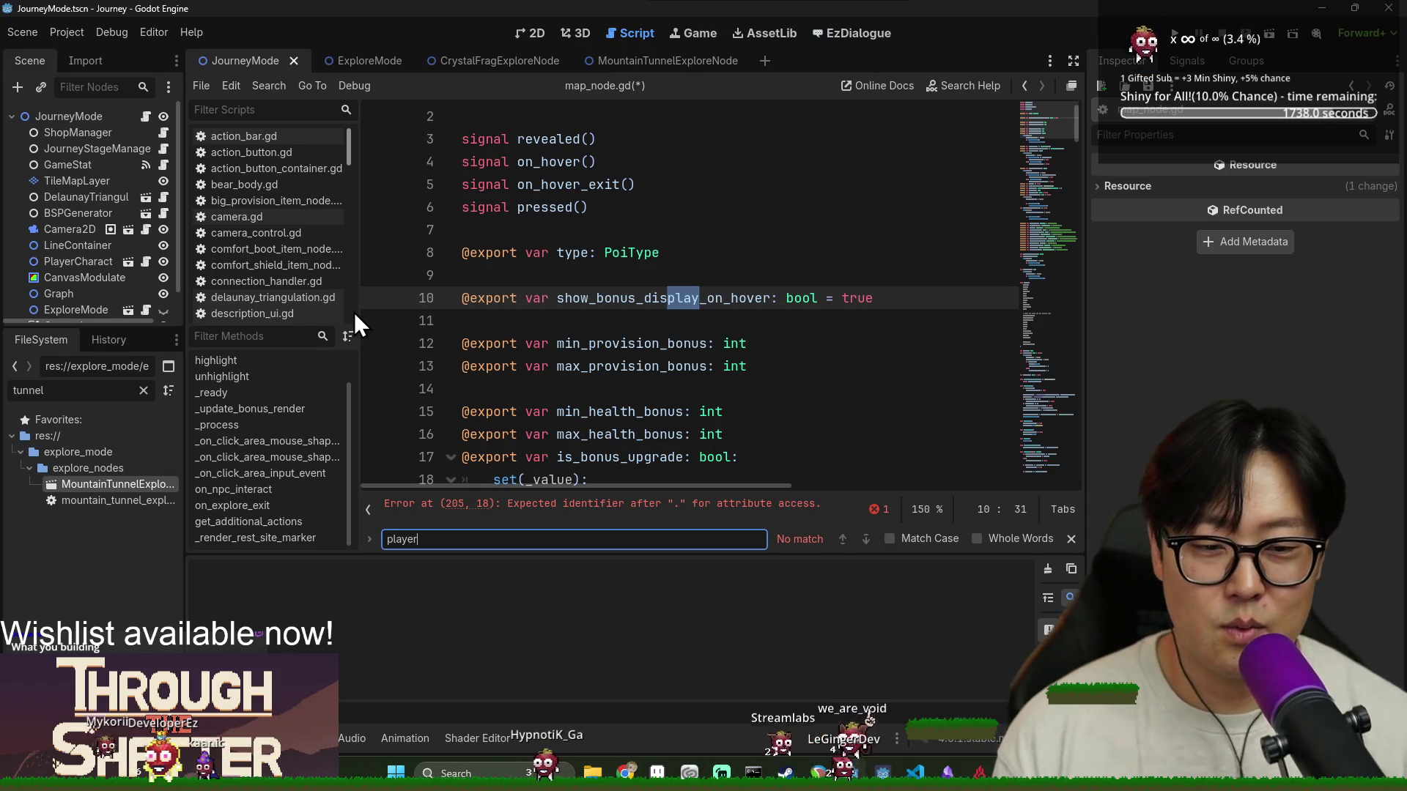
scroll(523, 295, "down", 9)
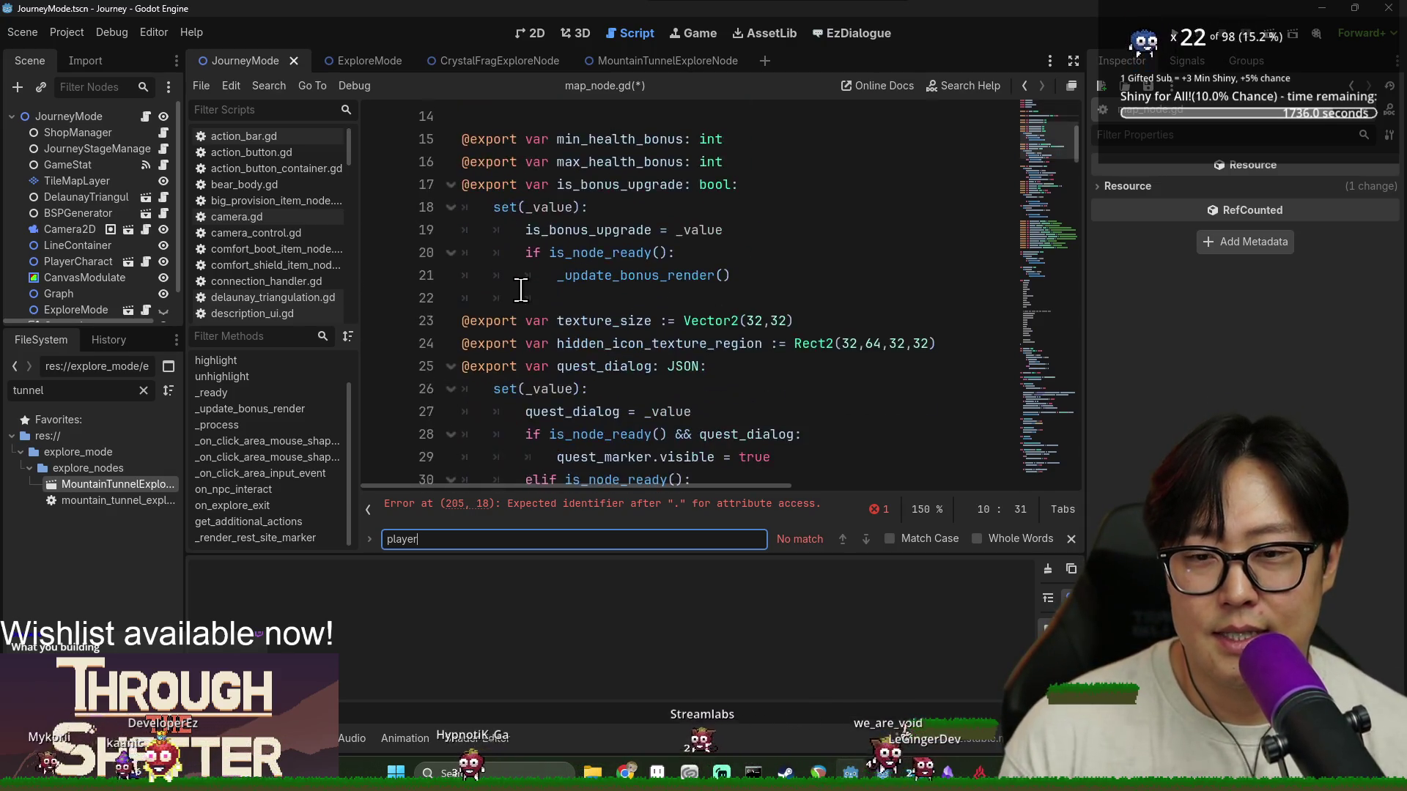
left_click(586, 298)
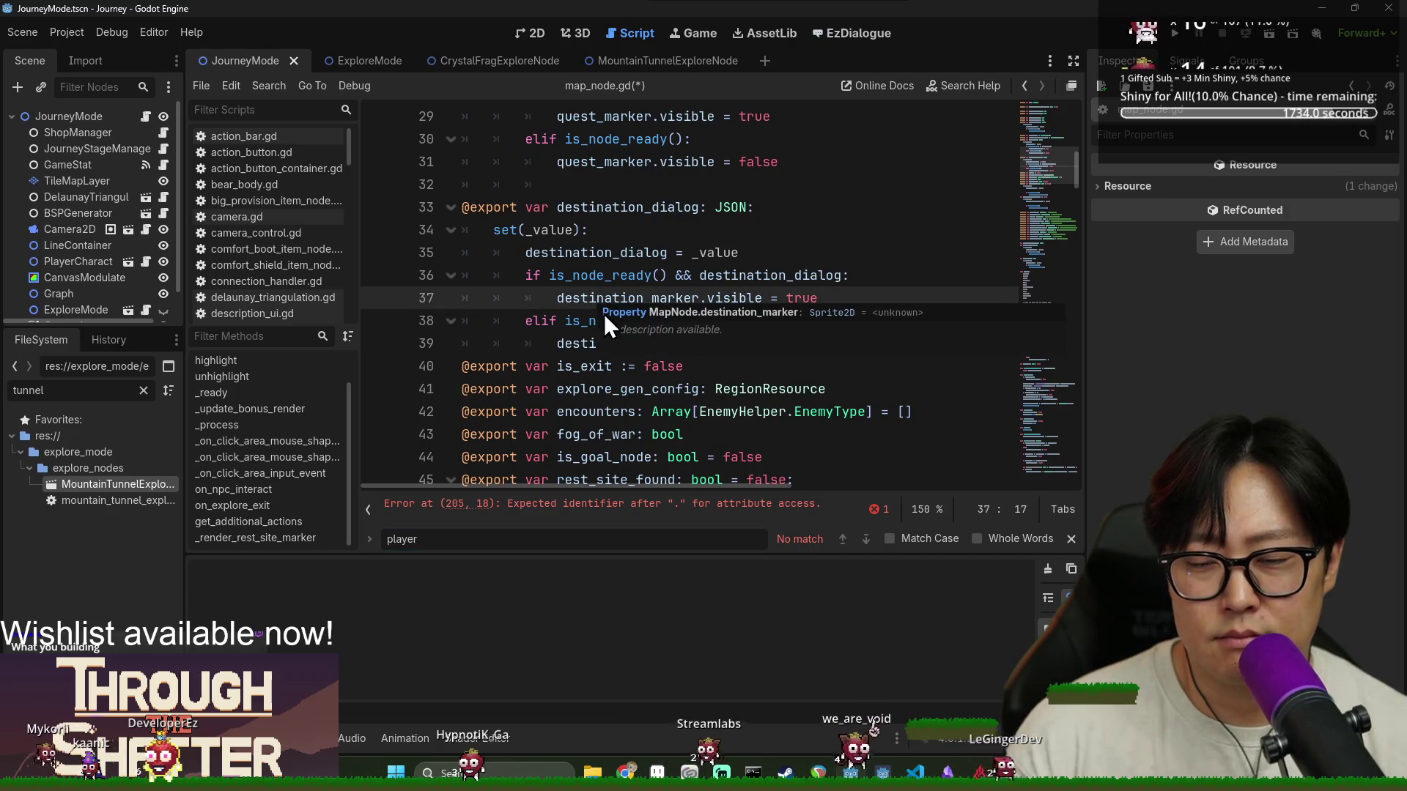
key("ctrl+f")
type("enter")
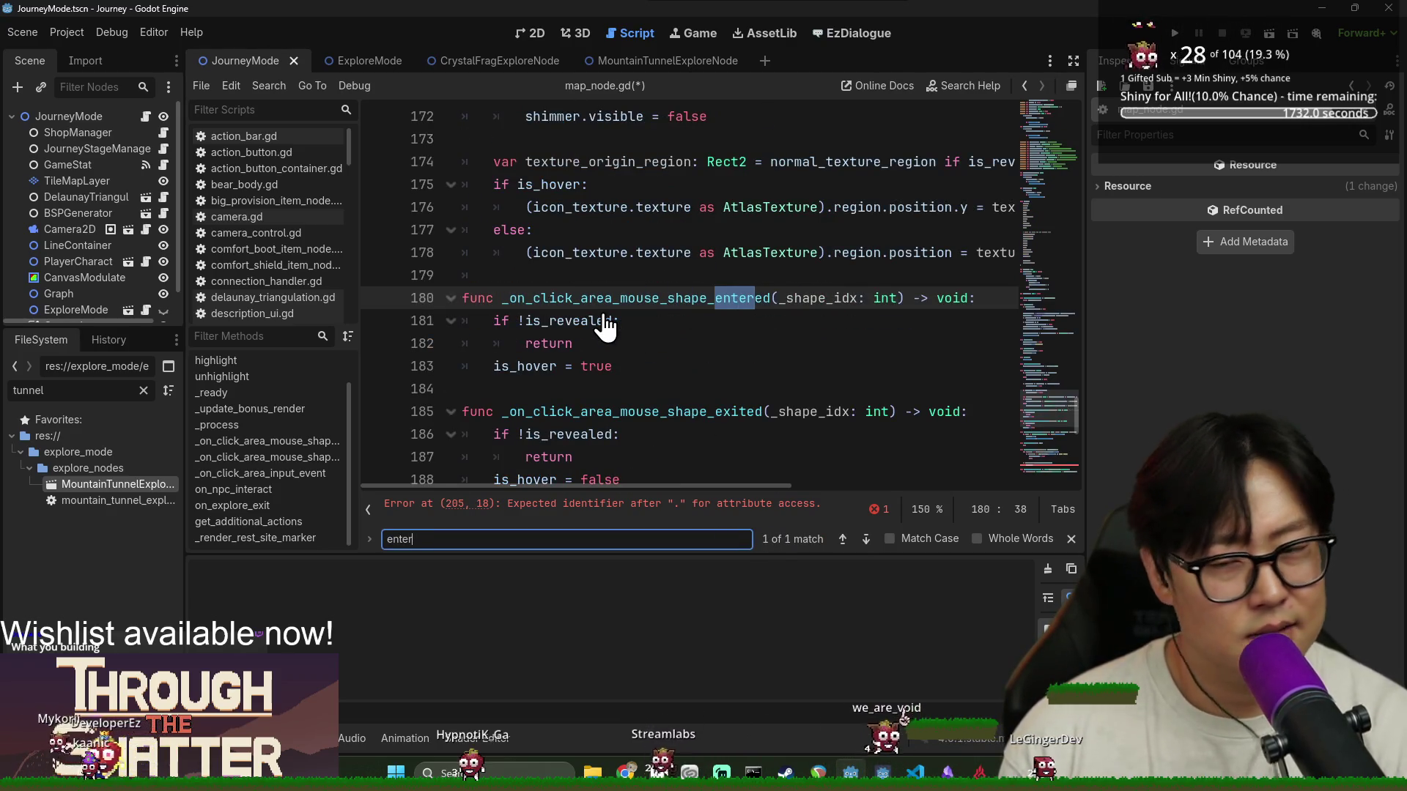
key("BackSpace")
key("BackSpace")
key("BackSpace")
type("explore")
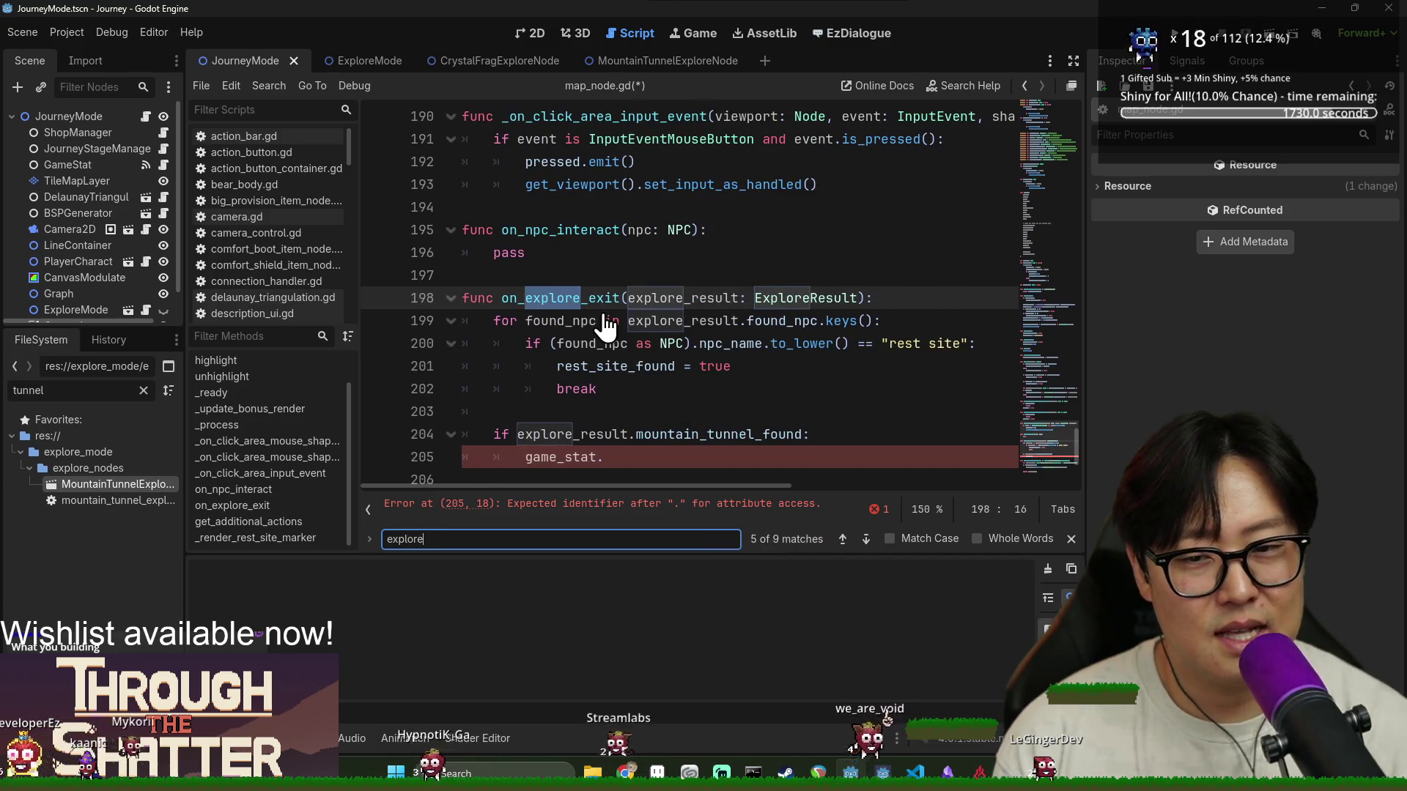
key("Return")
key("Return")
key("Return")
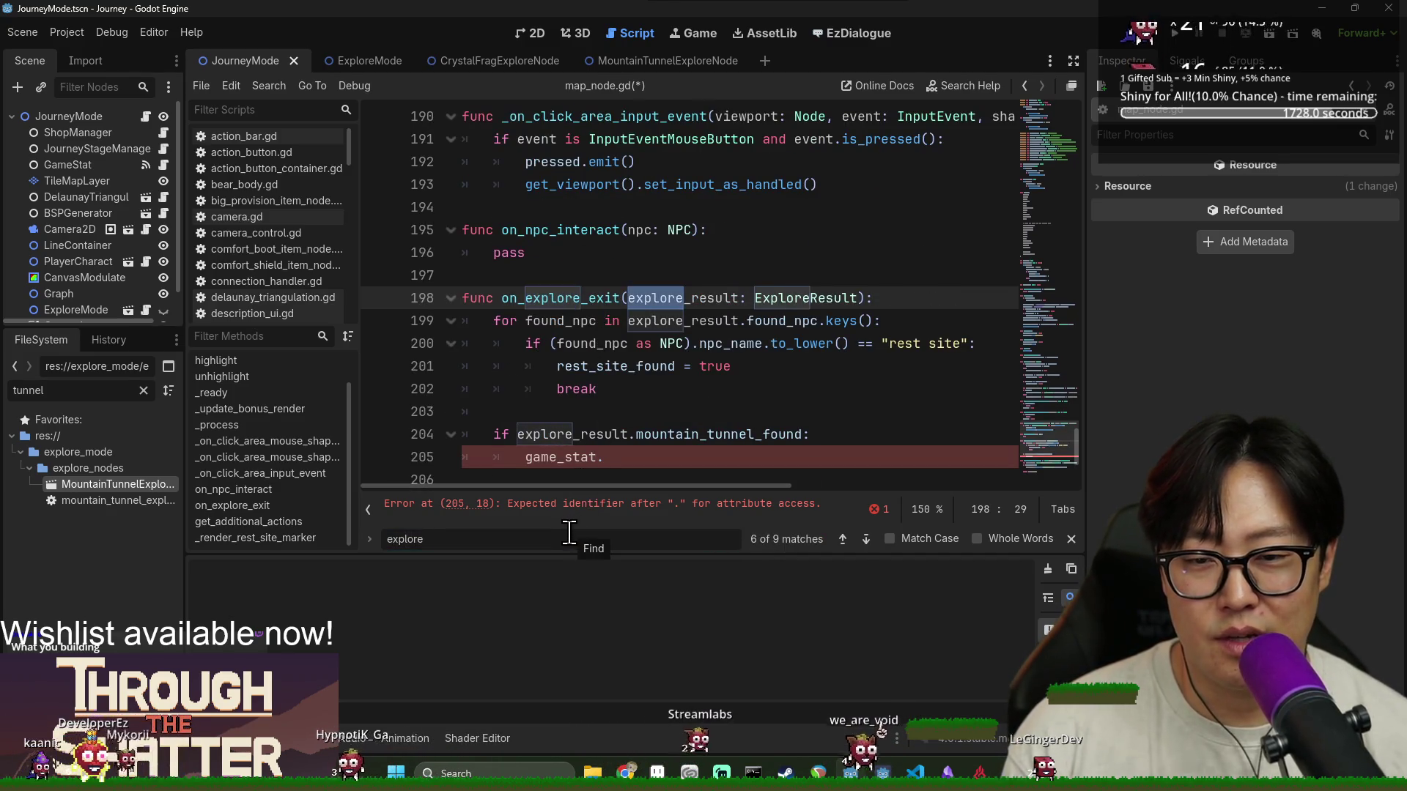
key("Return")
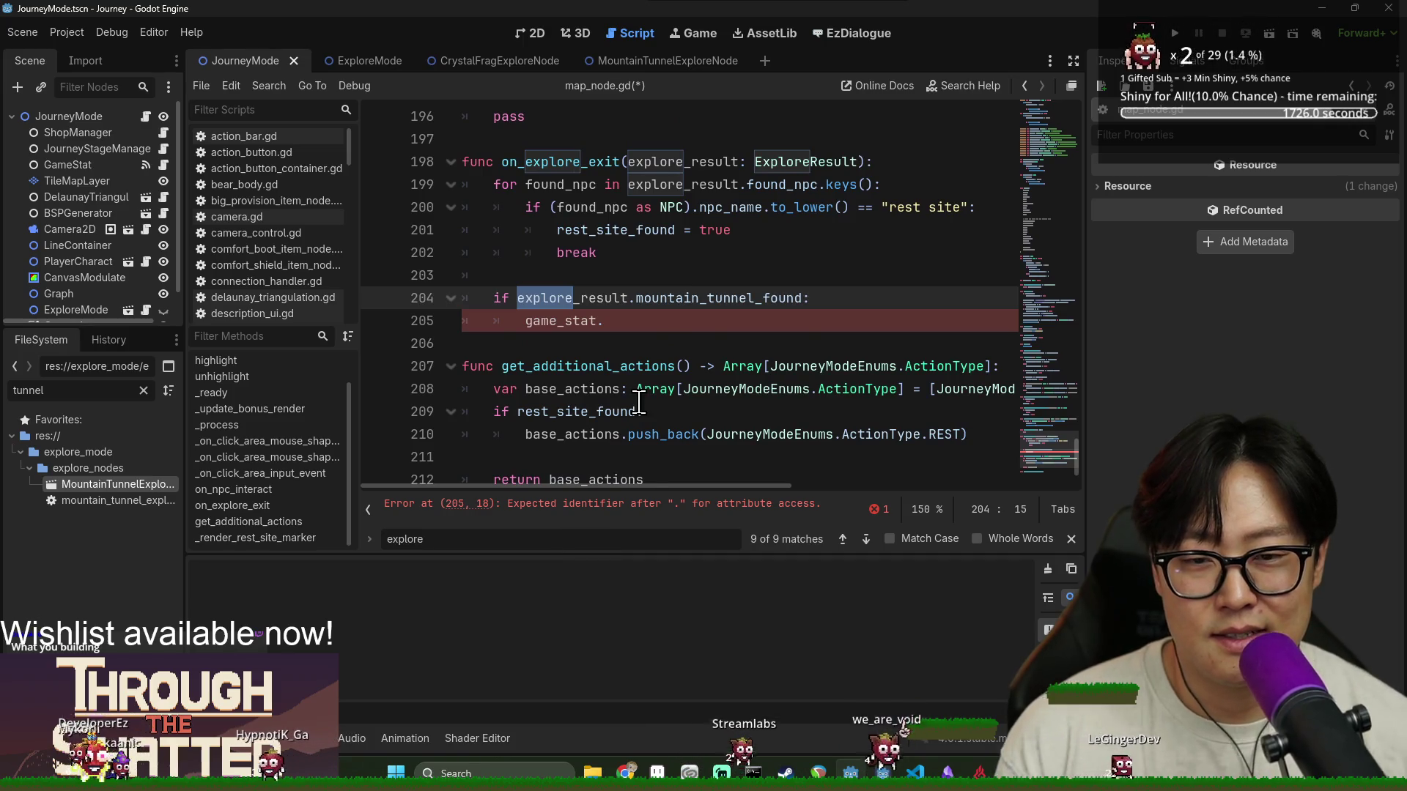
key("Return")
key("Return")
key("Return")
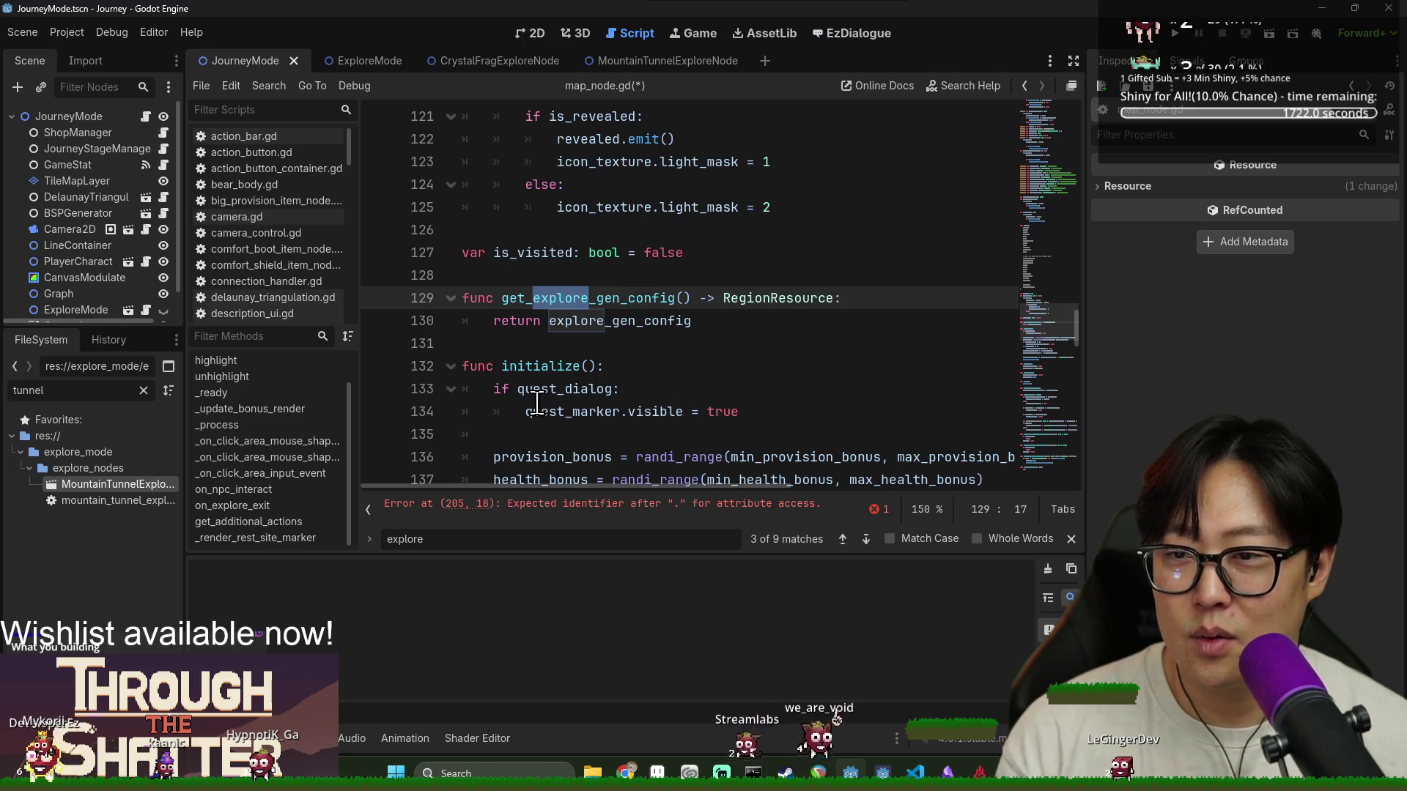
scroll(660, 330, "down", 6)
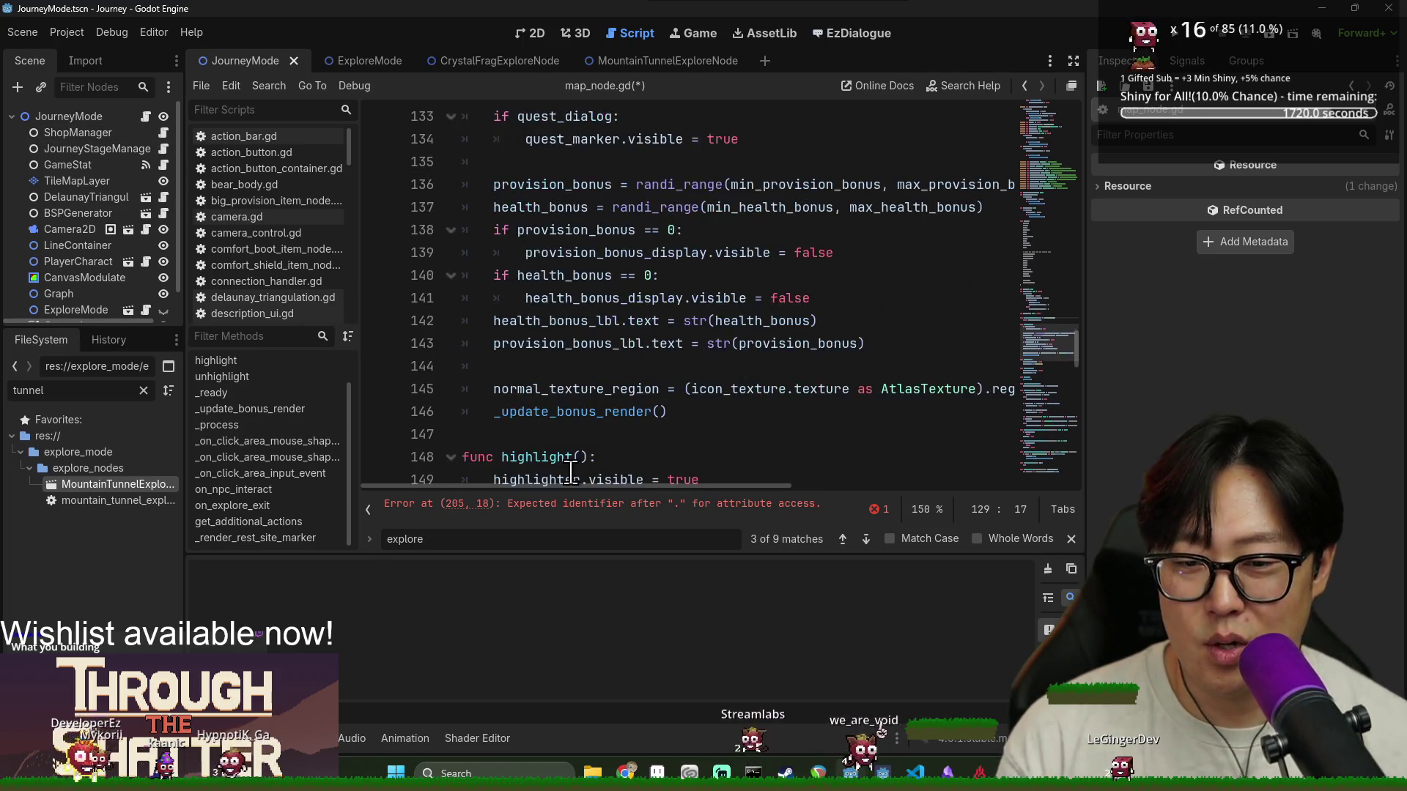
left_click_drag(549, 485, 374, 477)
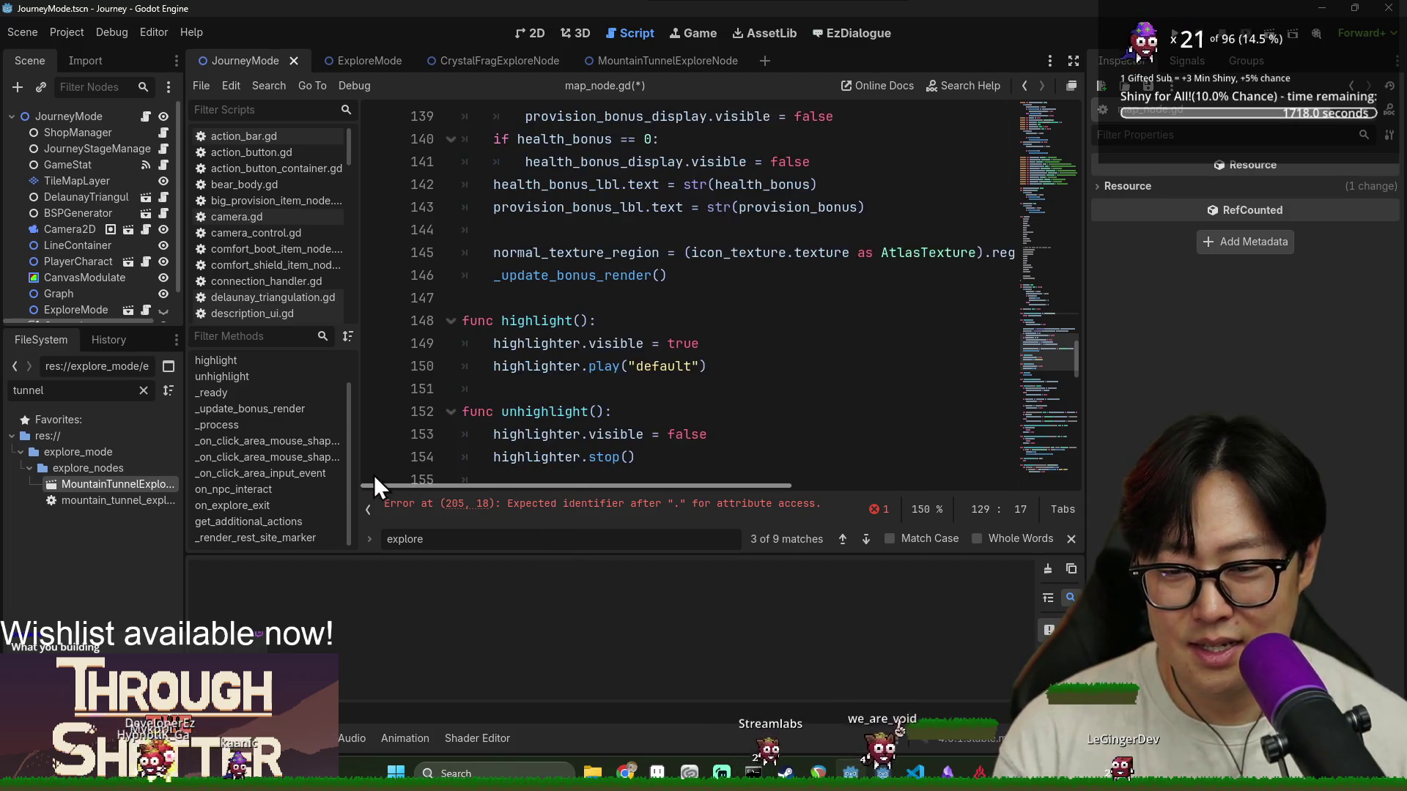
key("Return")
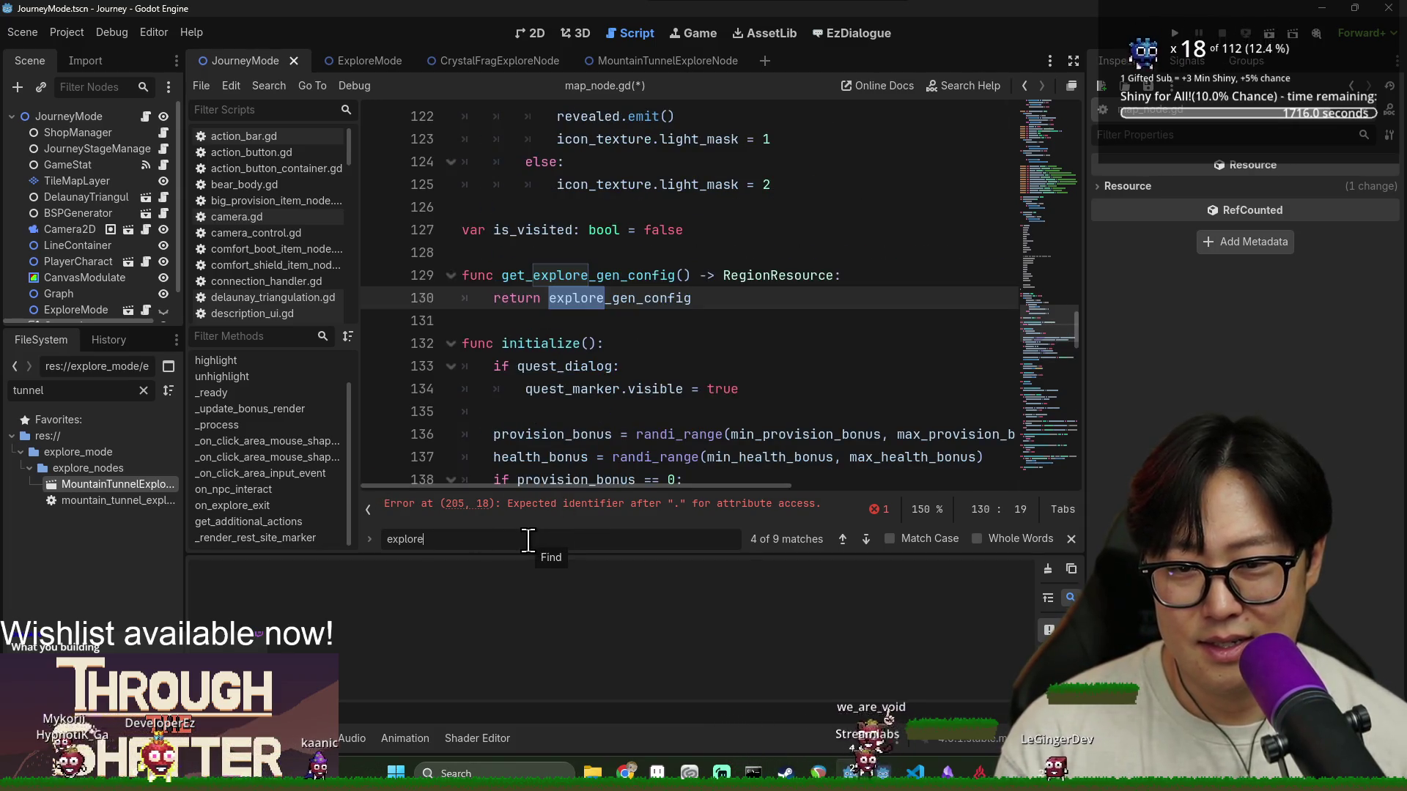
key("Return")
left_click(572, 427)
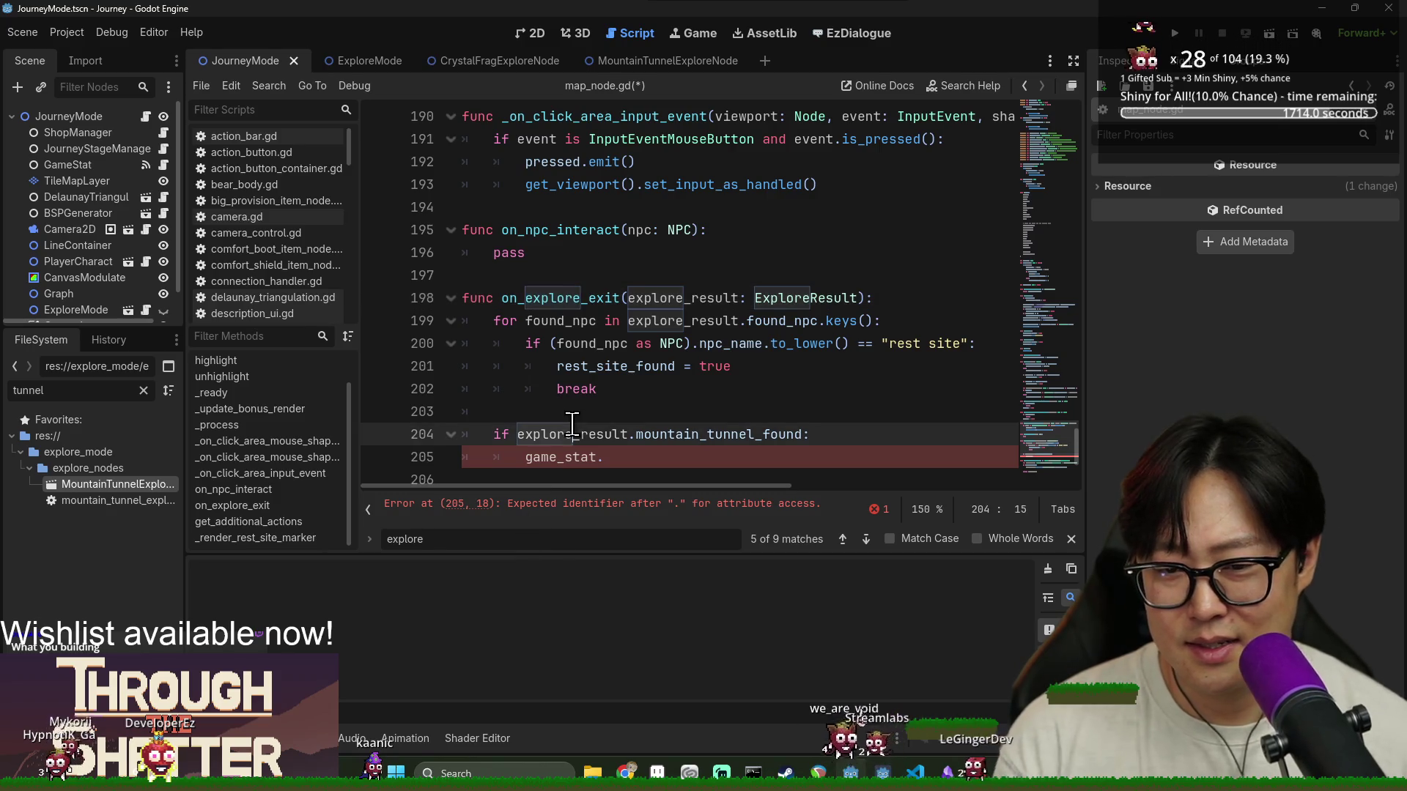
key("ctrl+f")
type("enter_ex")
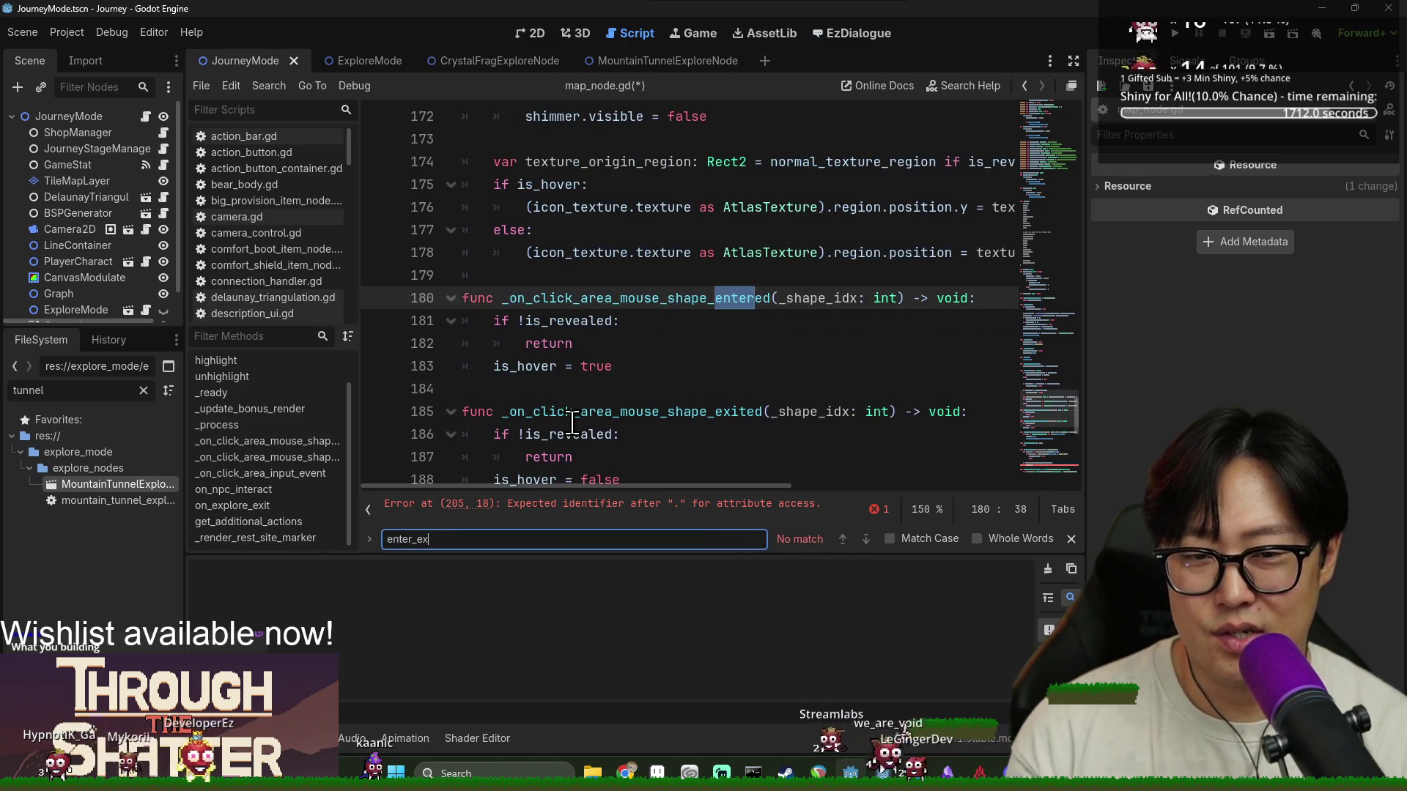
type("pstart_exp")
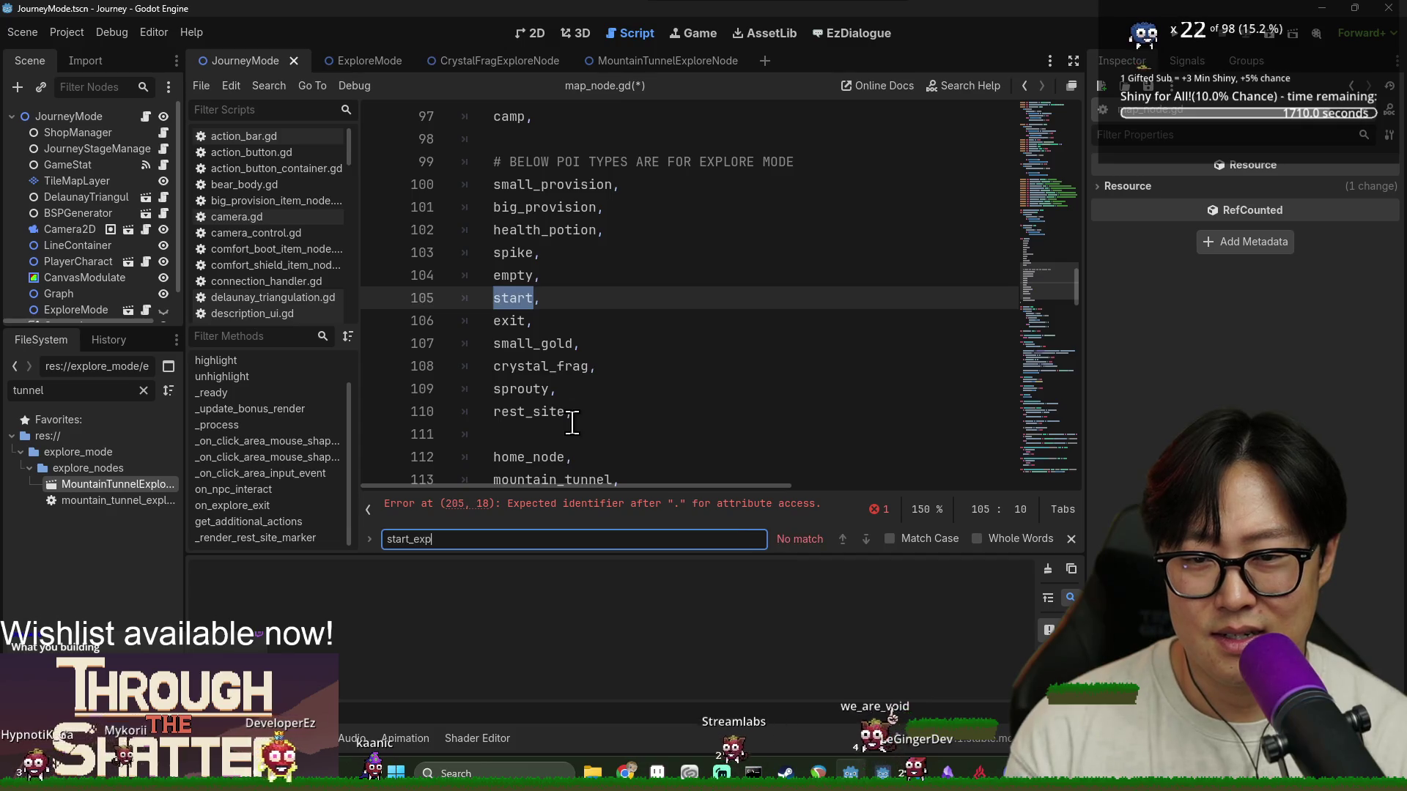
left_click_drag(1074, 285, 1064, 112)
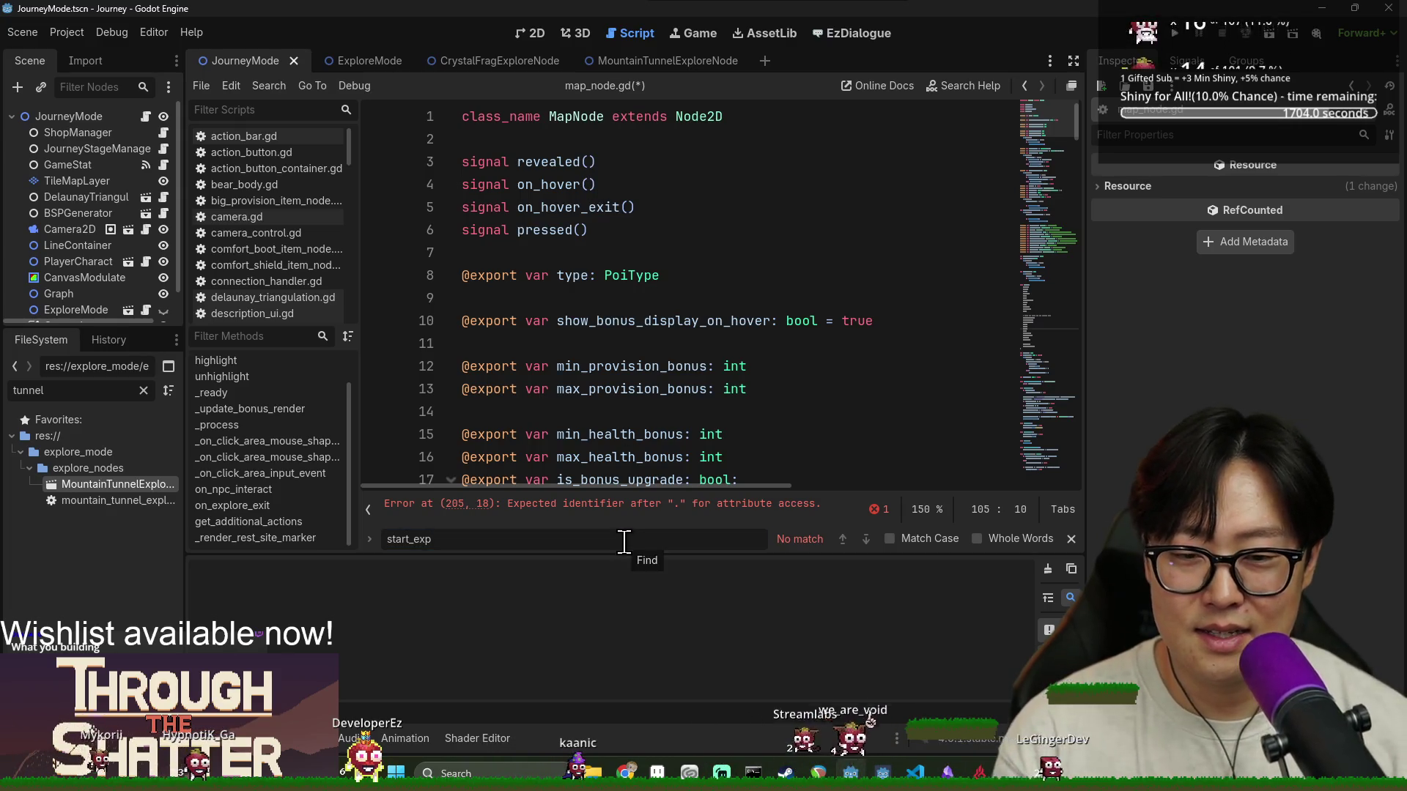
left_click(650, 504)
Delete the unfinished mountain_tunnel_found block from on_explore_exit and save map_node.gd
key("shift+Up")
key("shift+Up")
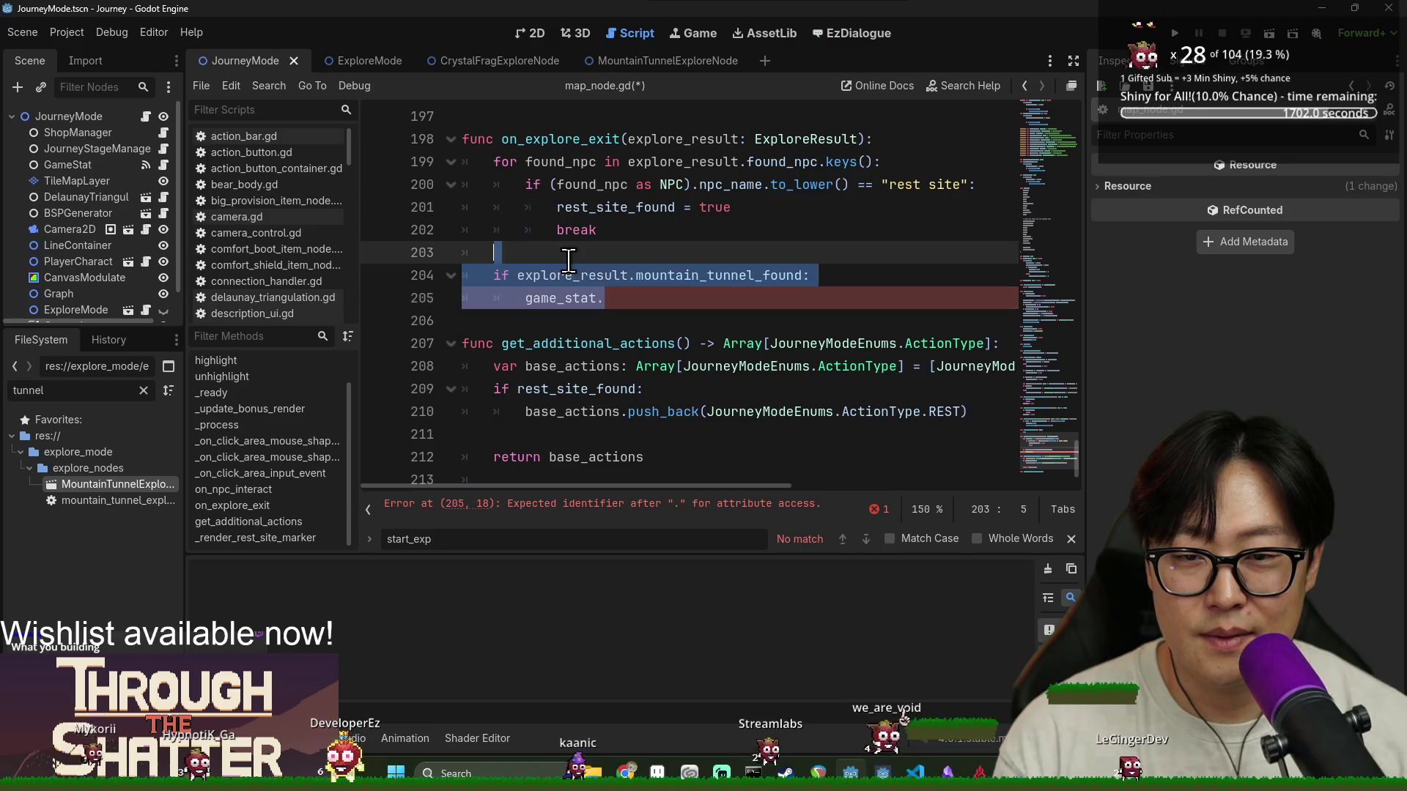
key("BackSpace")
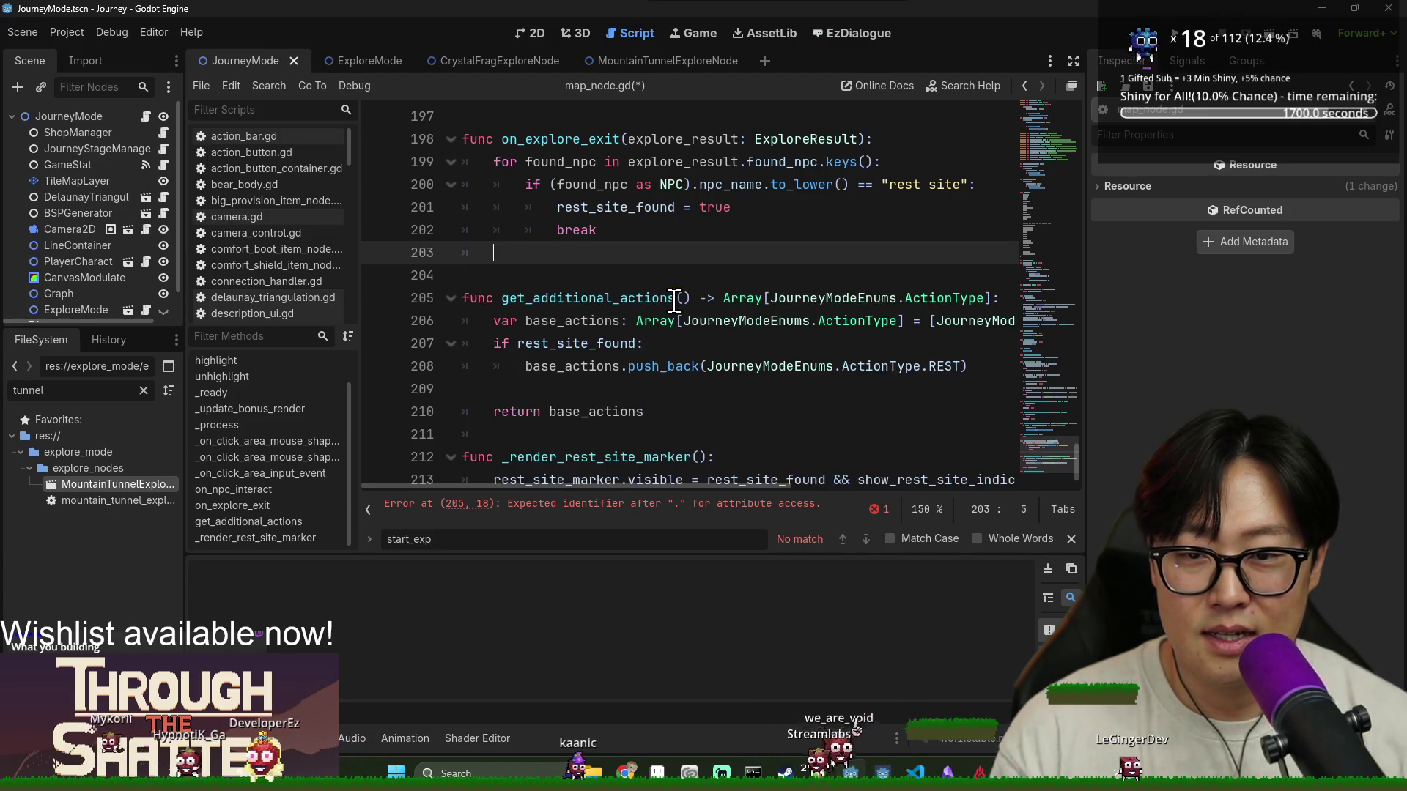
key("Up")
double_click(556, 139)
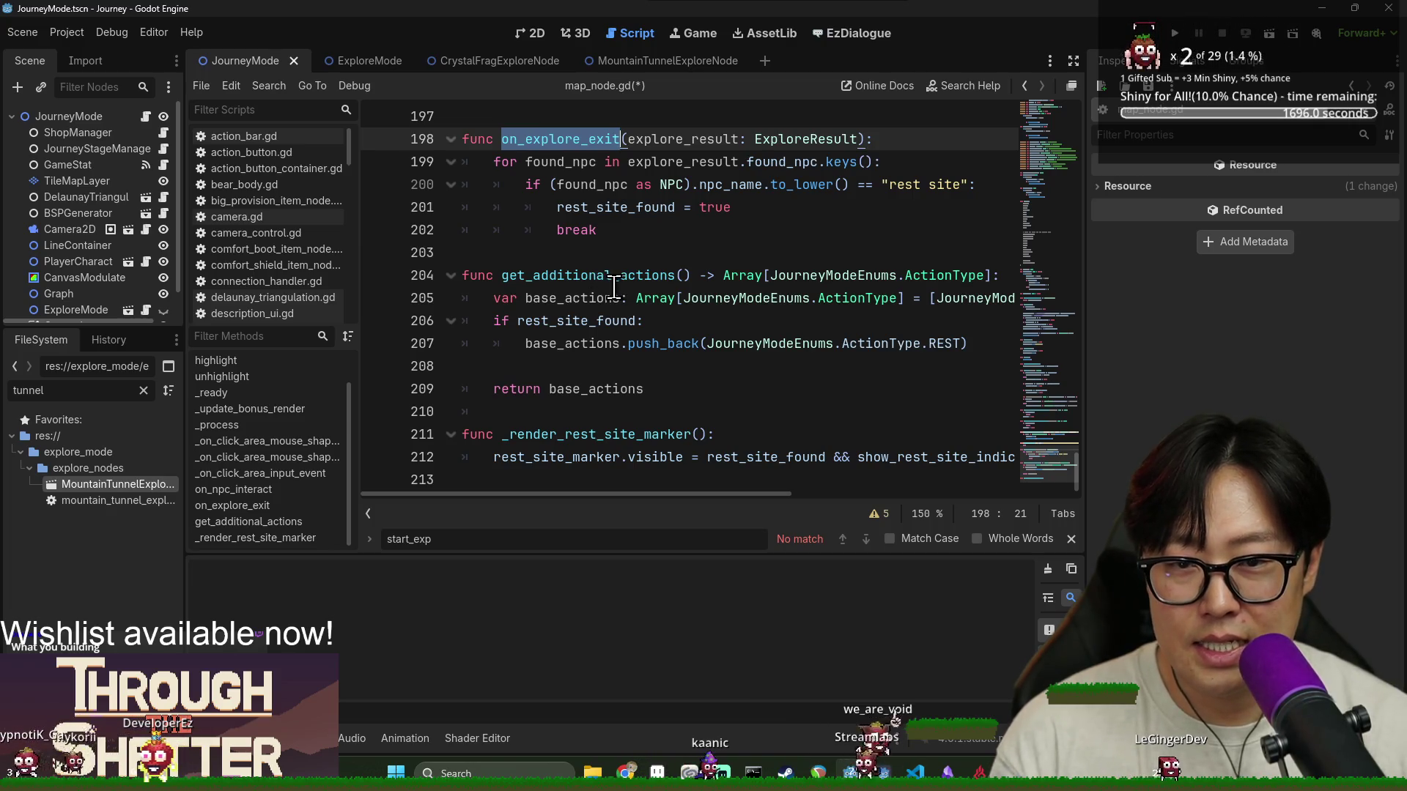
key("ctrl+s")
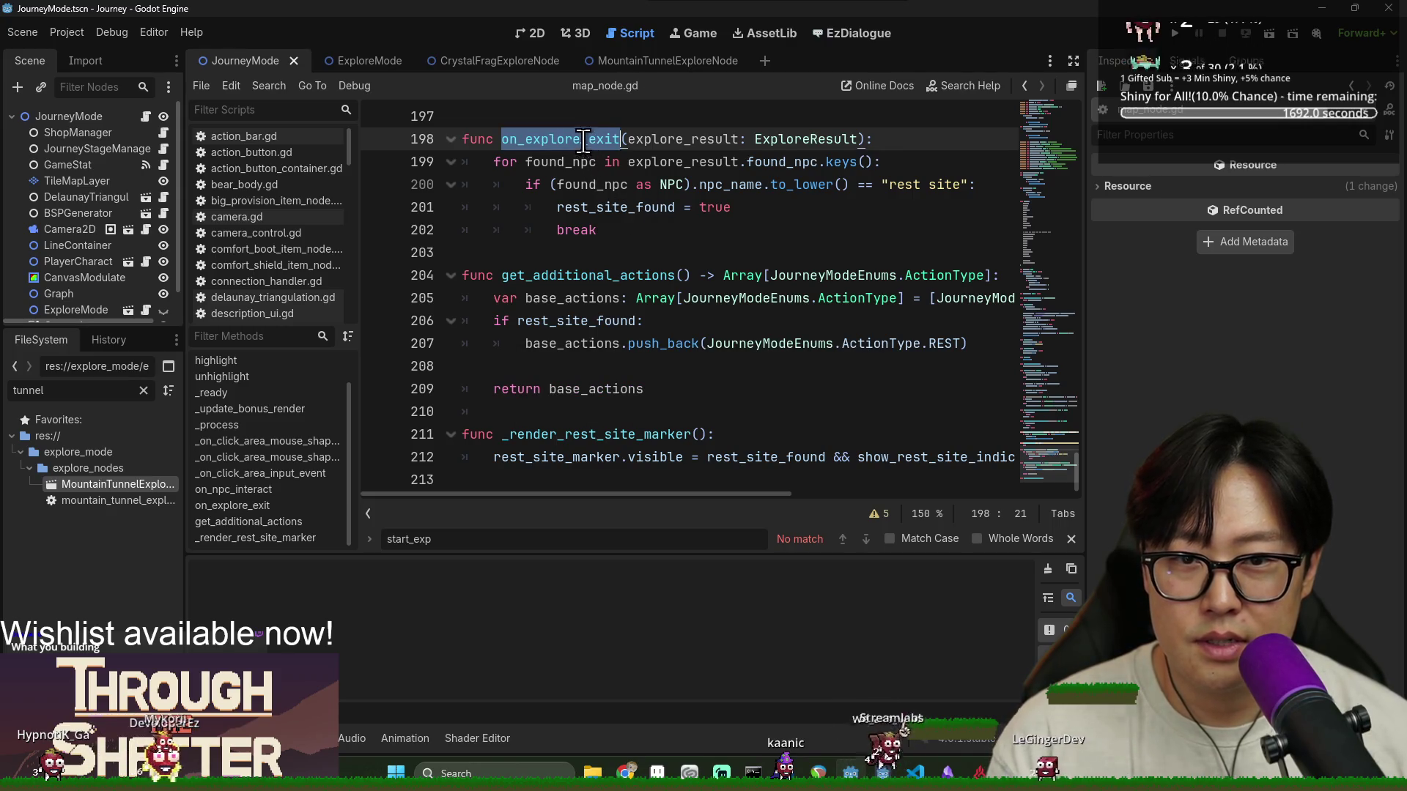
key("ctrl+f")
Open journey_mode.gd, search 'on_epxlore' and jump to the _on_explore_exit definition
left_click(146, 116)
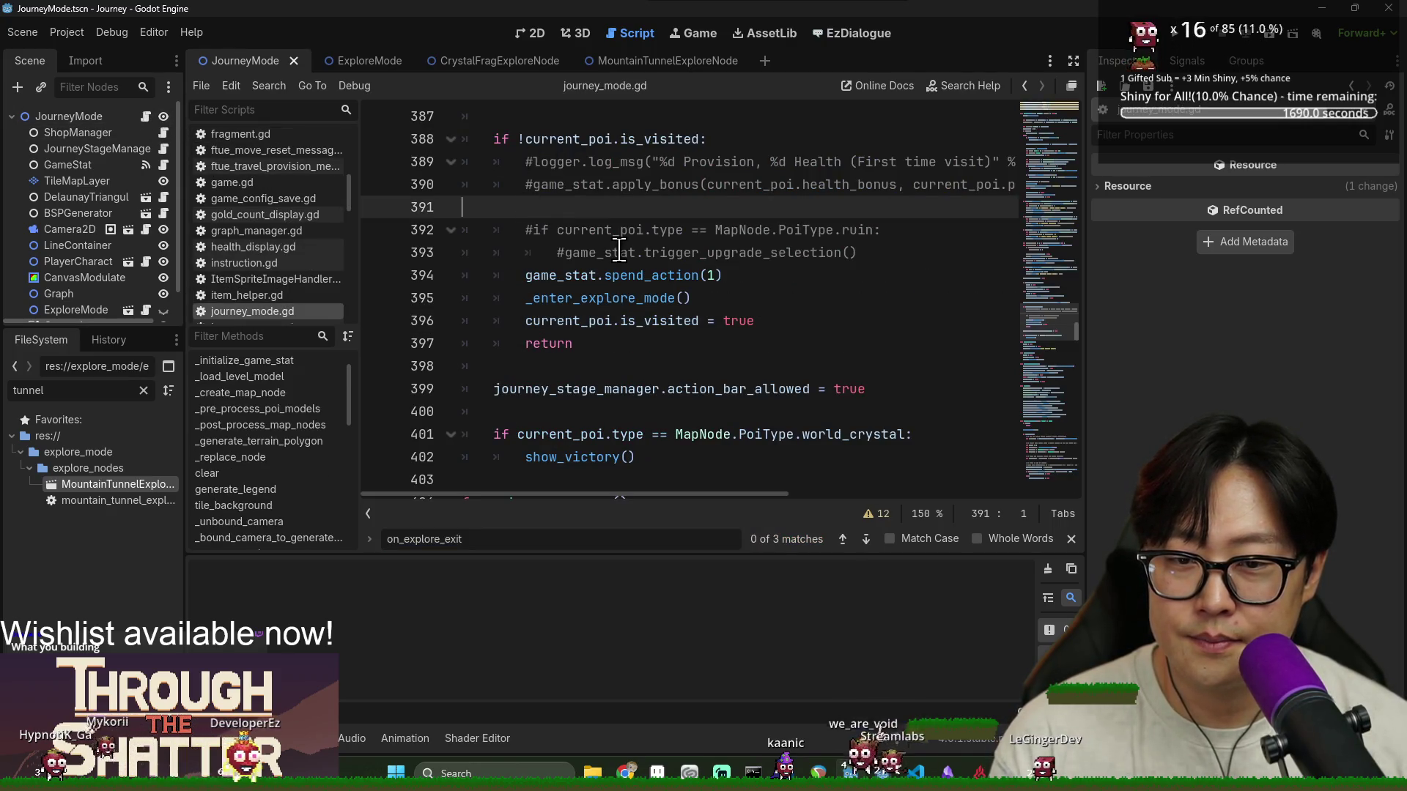
key("ctrl+f")
type("on_epxlore")
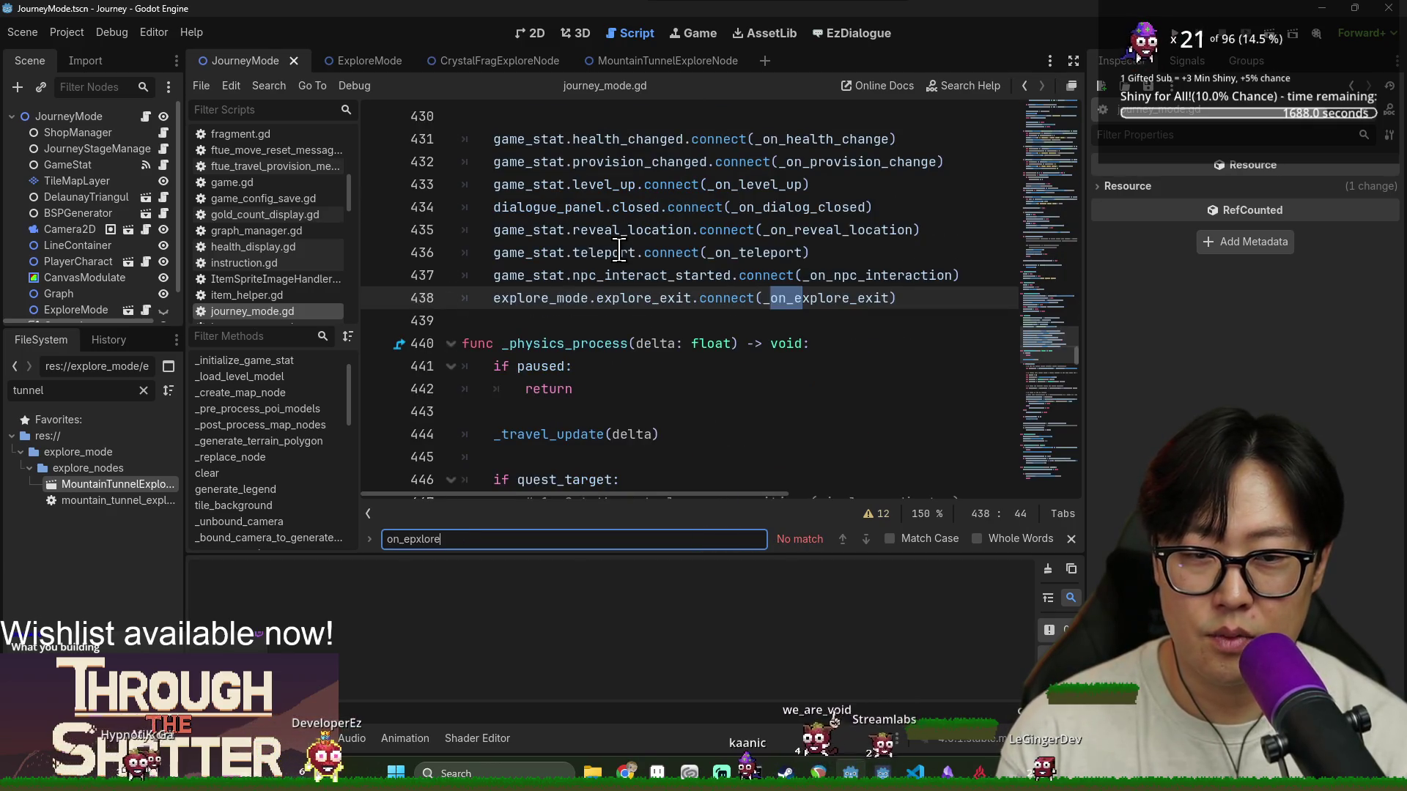
left_click(828, 298, "ctrl")
double_click(564, 298)
scroll(709, 352, "down", 1)
scroll(708, 352, "down", 3)
scroll(708, 352, "up", 3)
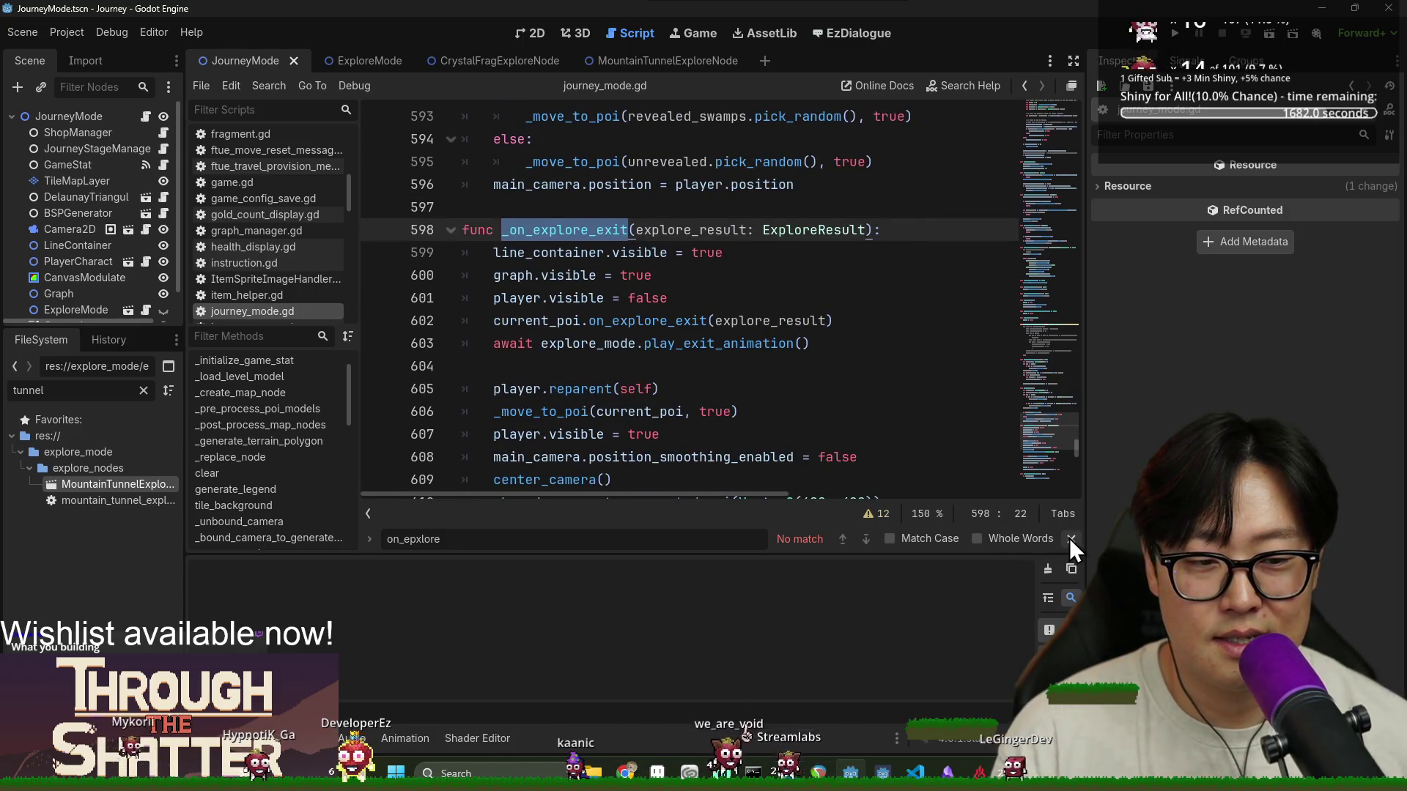
Close the Find bar and collapse the script list and Output panel to widen the code area
left_click(1070, 538)
left_click(368, 539)
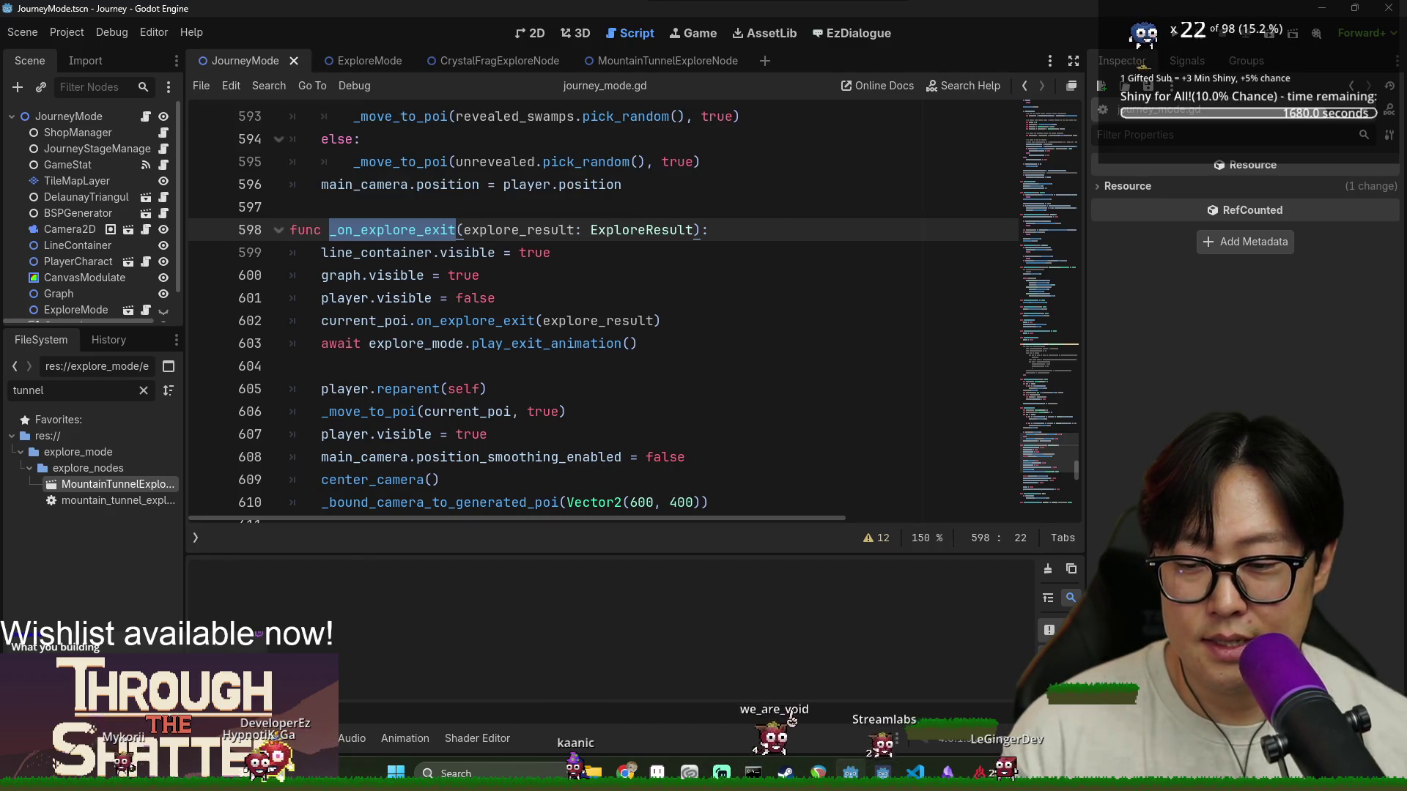
left_click(246, 738)
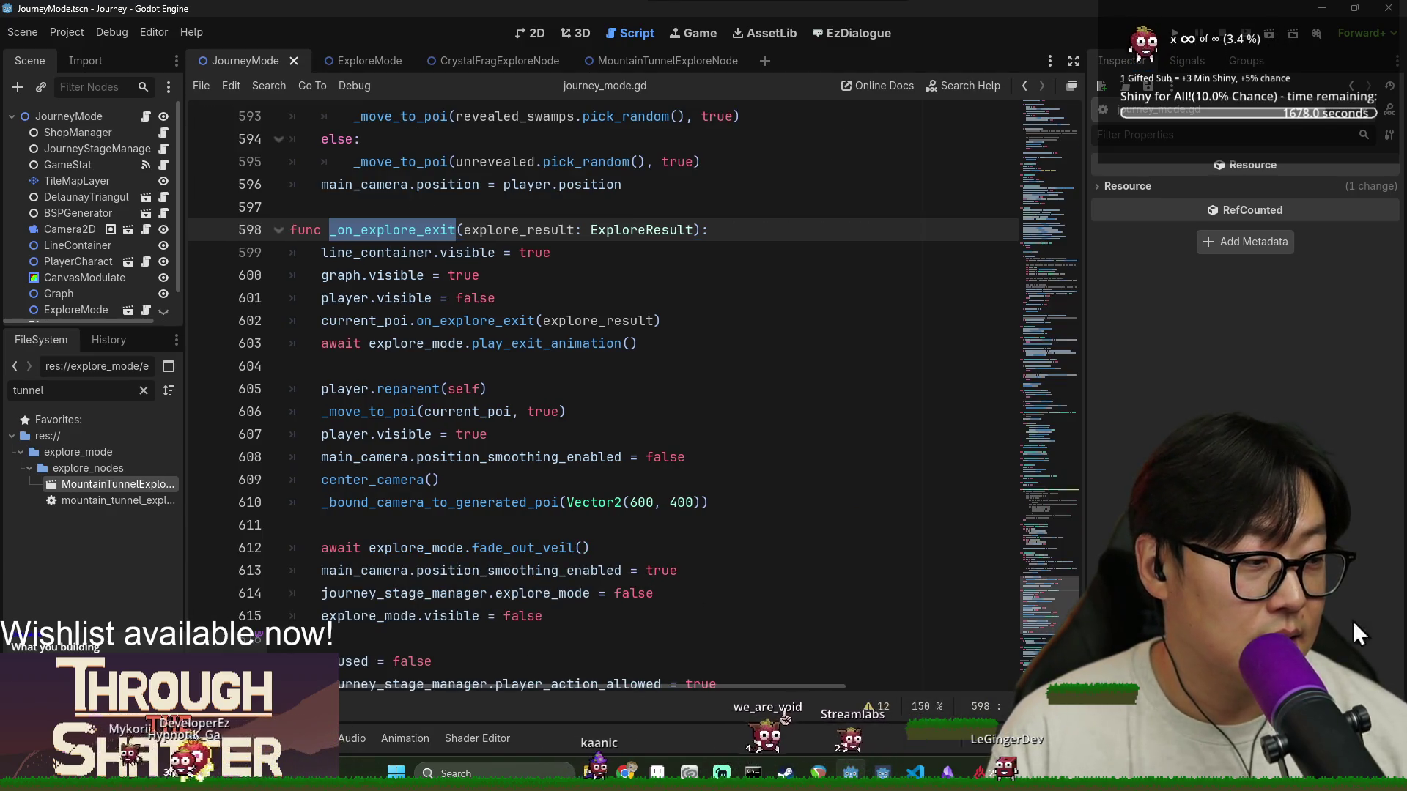
scroll(571, 489, "down", 1)
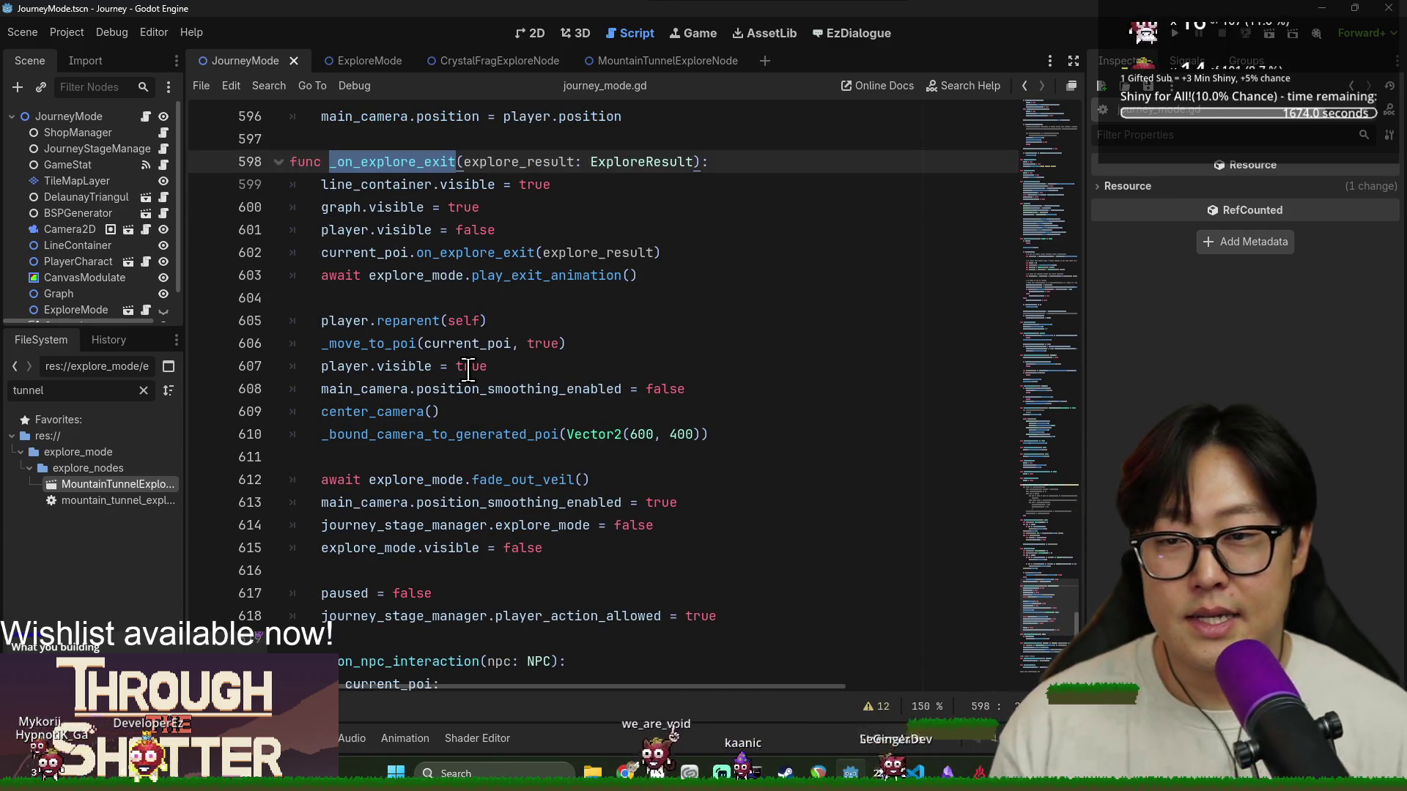
Review the handler's opening lines: the explore_result parameter, current_poi and the await on line 603
double_click(480, 162)
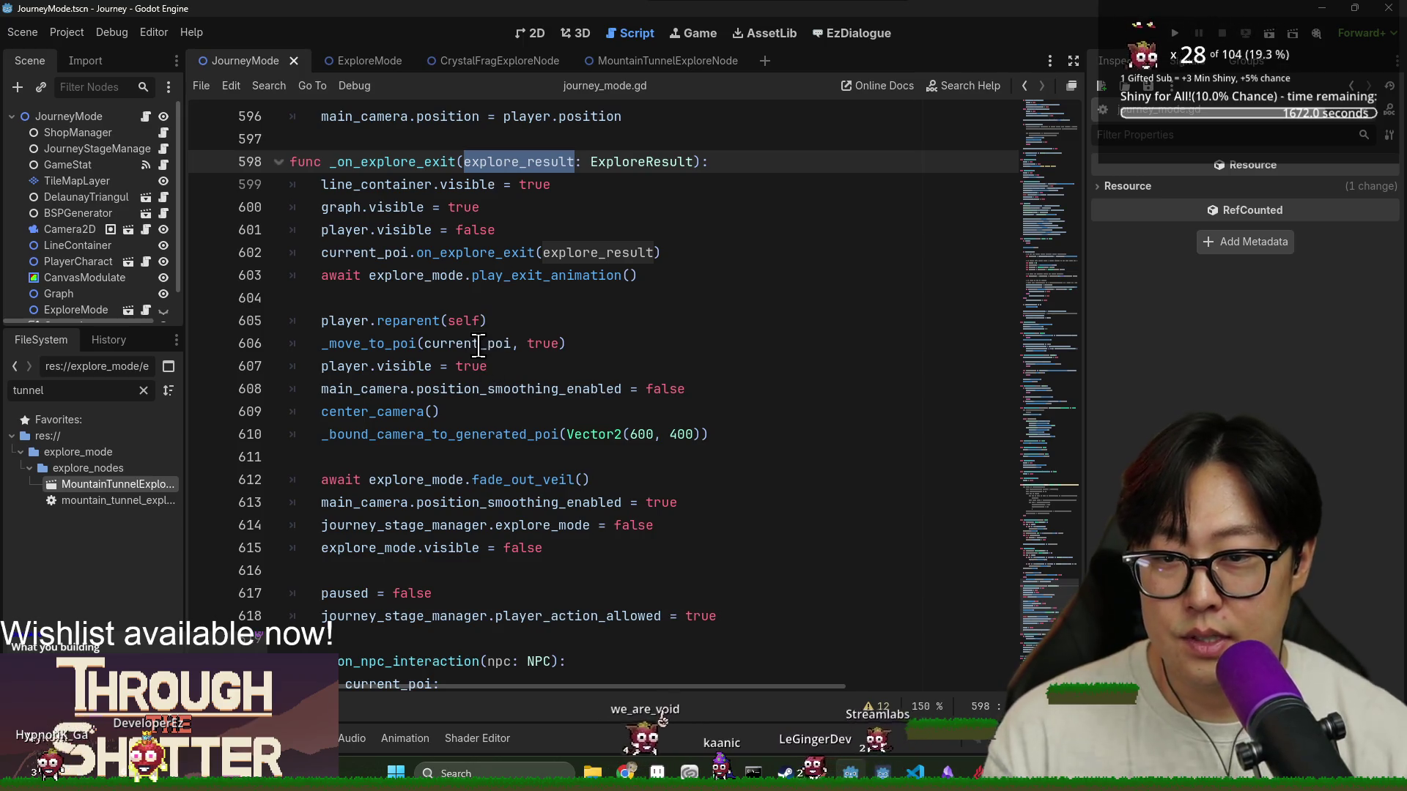
double_click(374, 252)
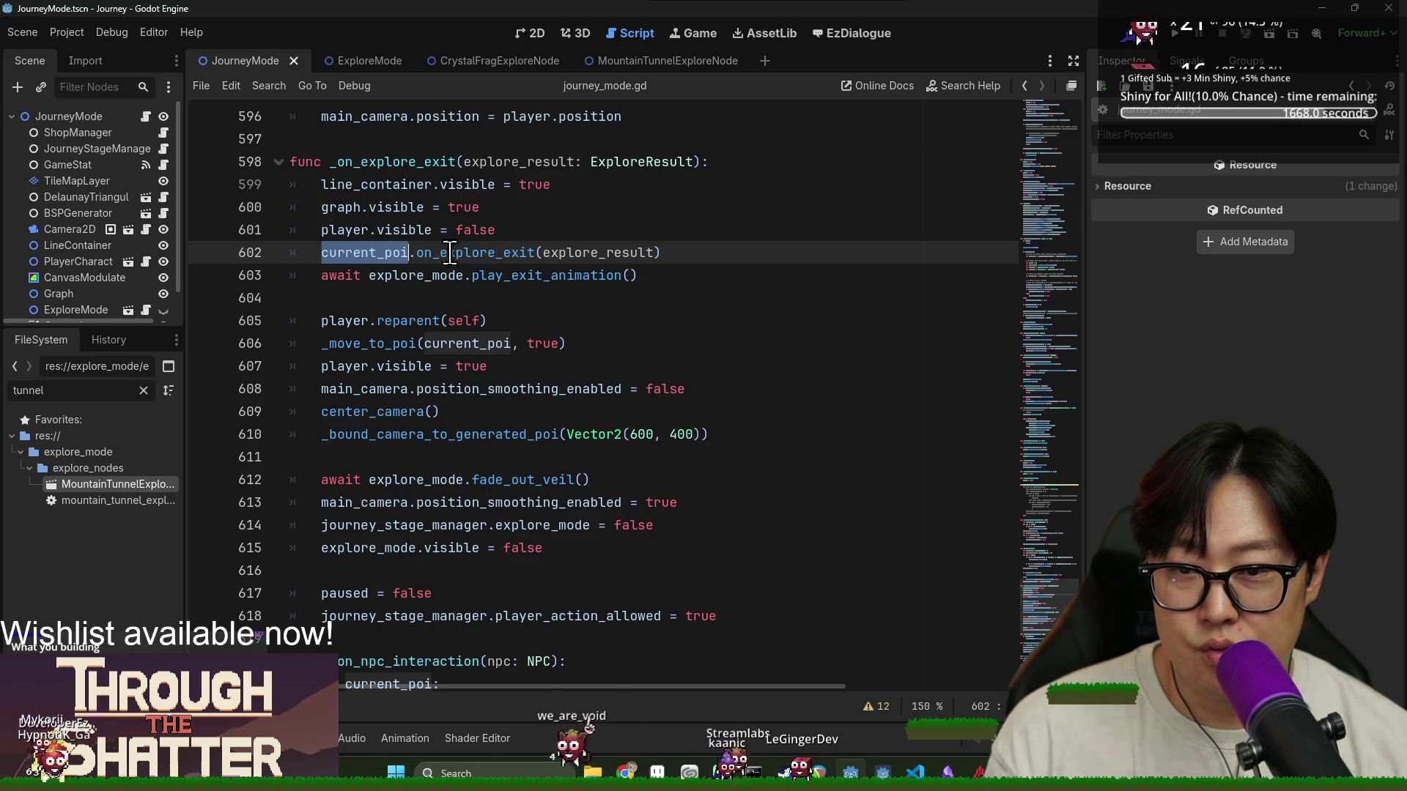
double_click(344, 275)
scroll(367, 299, "down", 2)
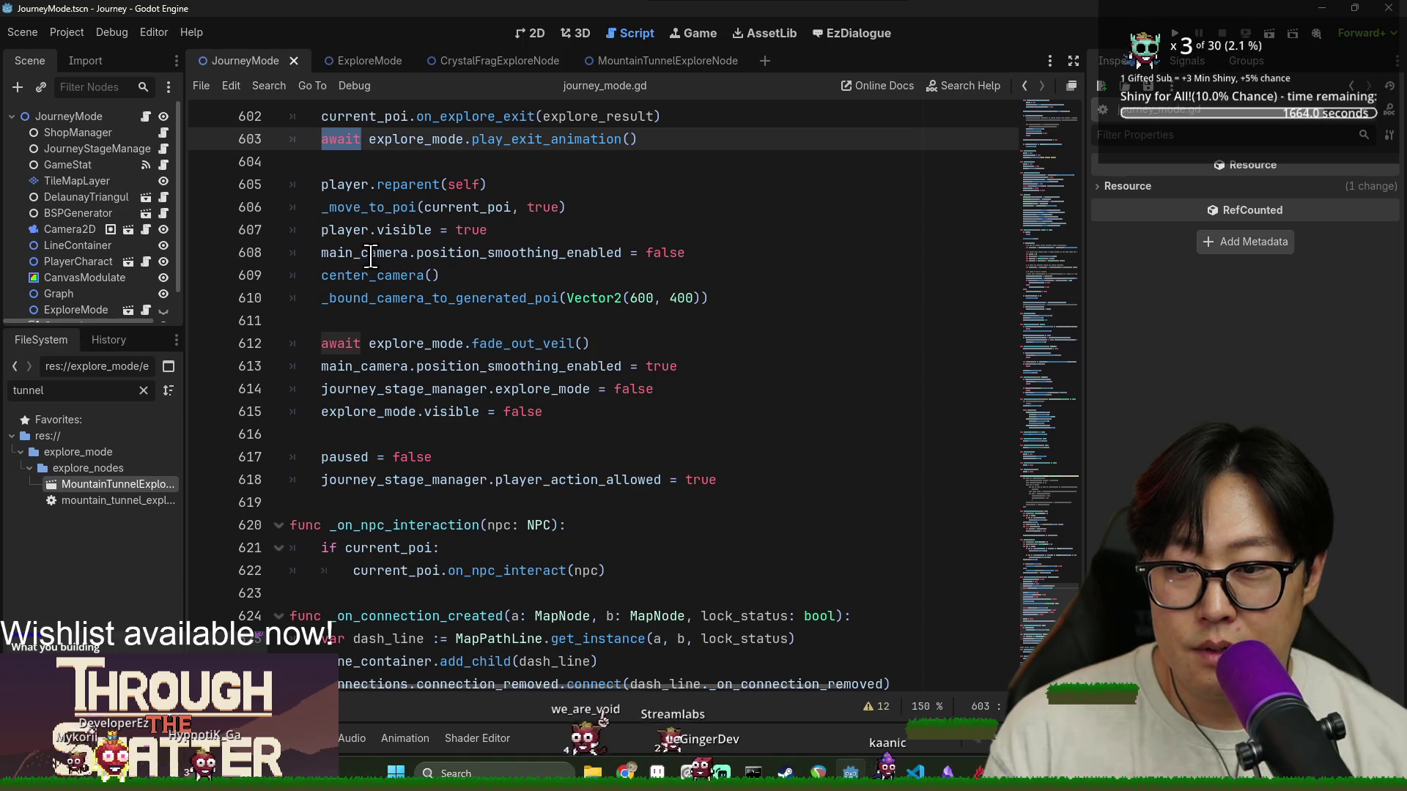
left_click(371, 343)
scroll(546, 344, "up", 1)
scroll(518, 253, "up", 2)
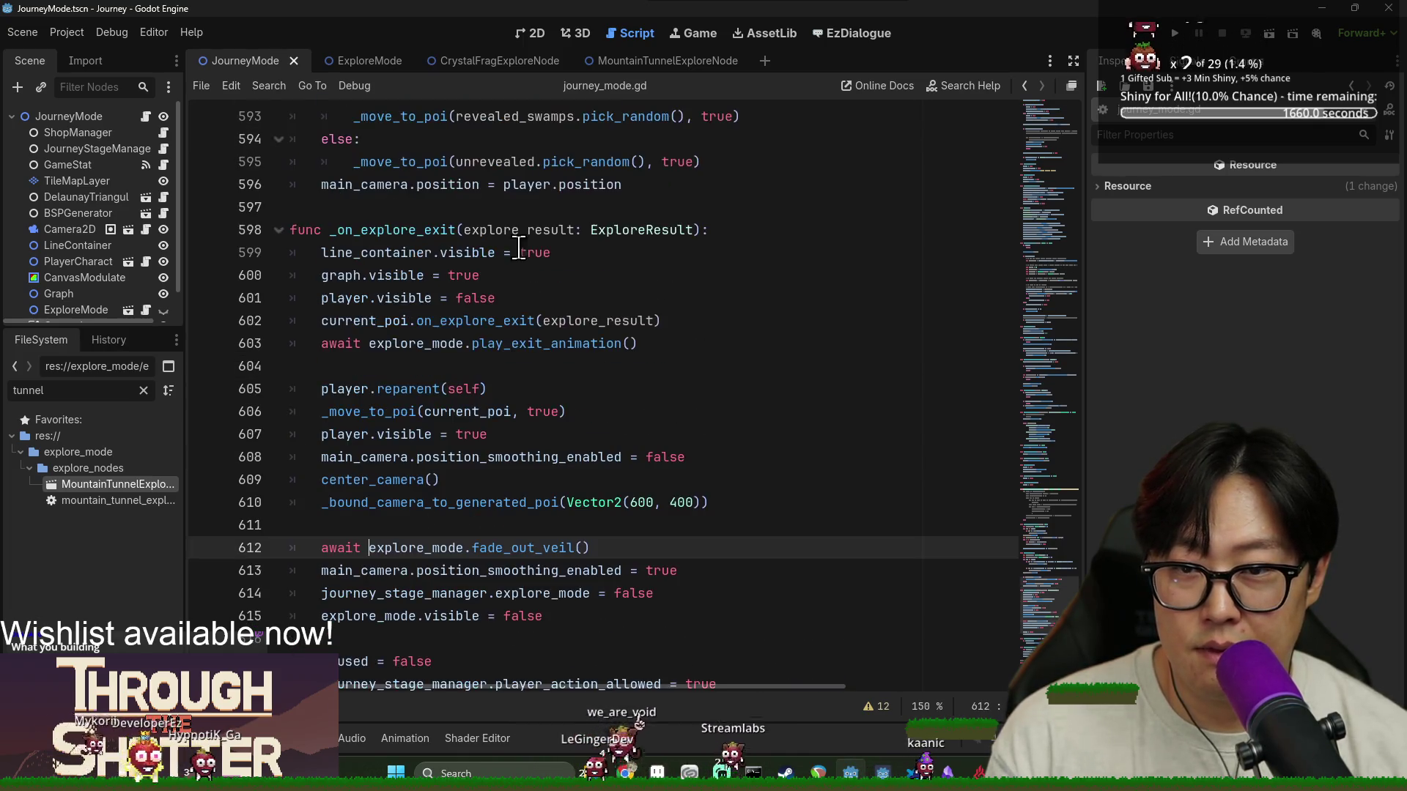
Inspect the closing lines: visible, paused = false and player_action_allowed on line 618
double_click(559, 234)
scroll(550, 293, "down", 4)
left_click(337, 384)
double_click(337, 387)
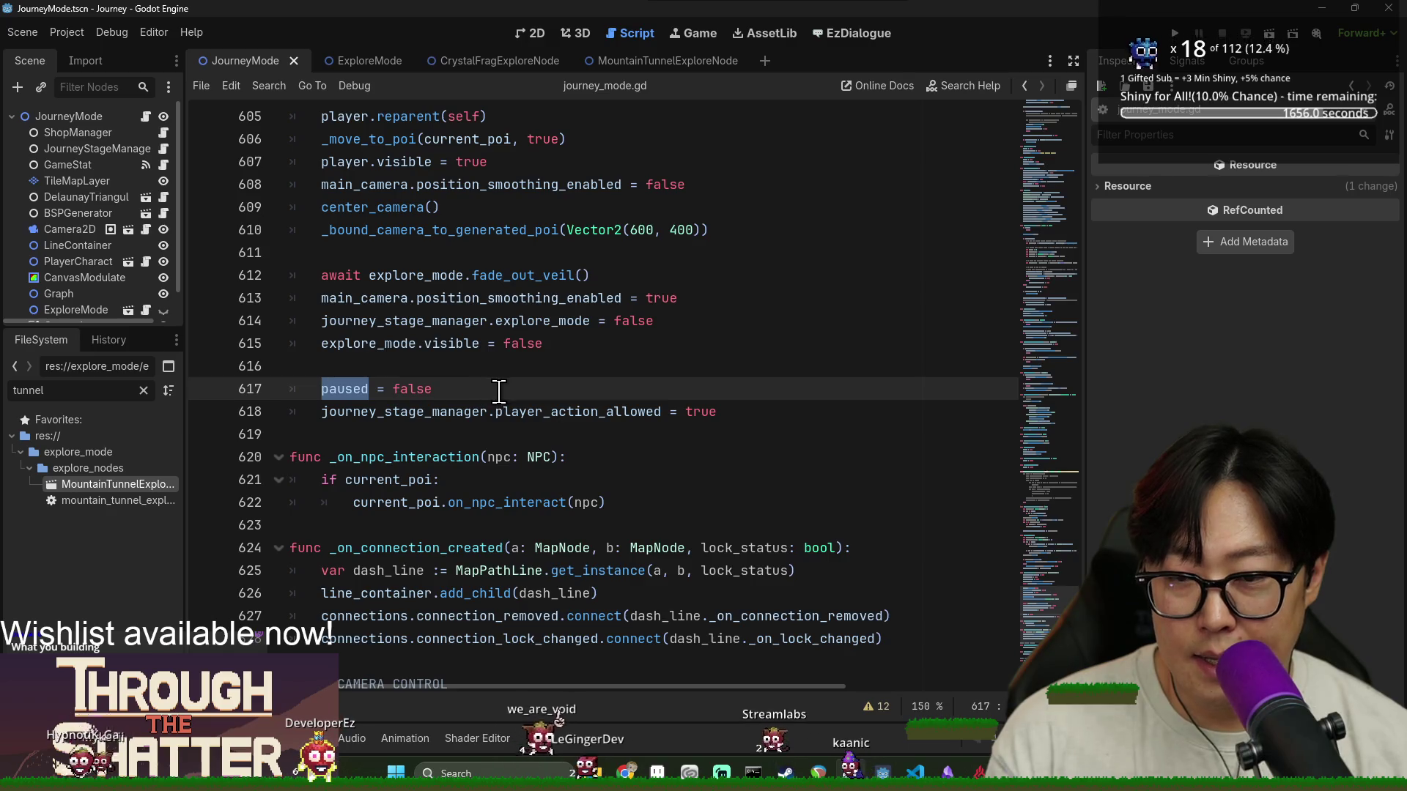
double_click(467, 345)
left_click(473, 389)
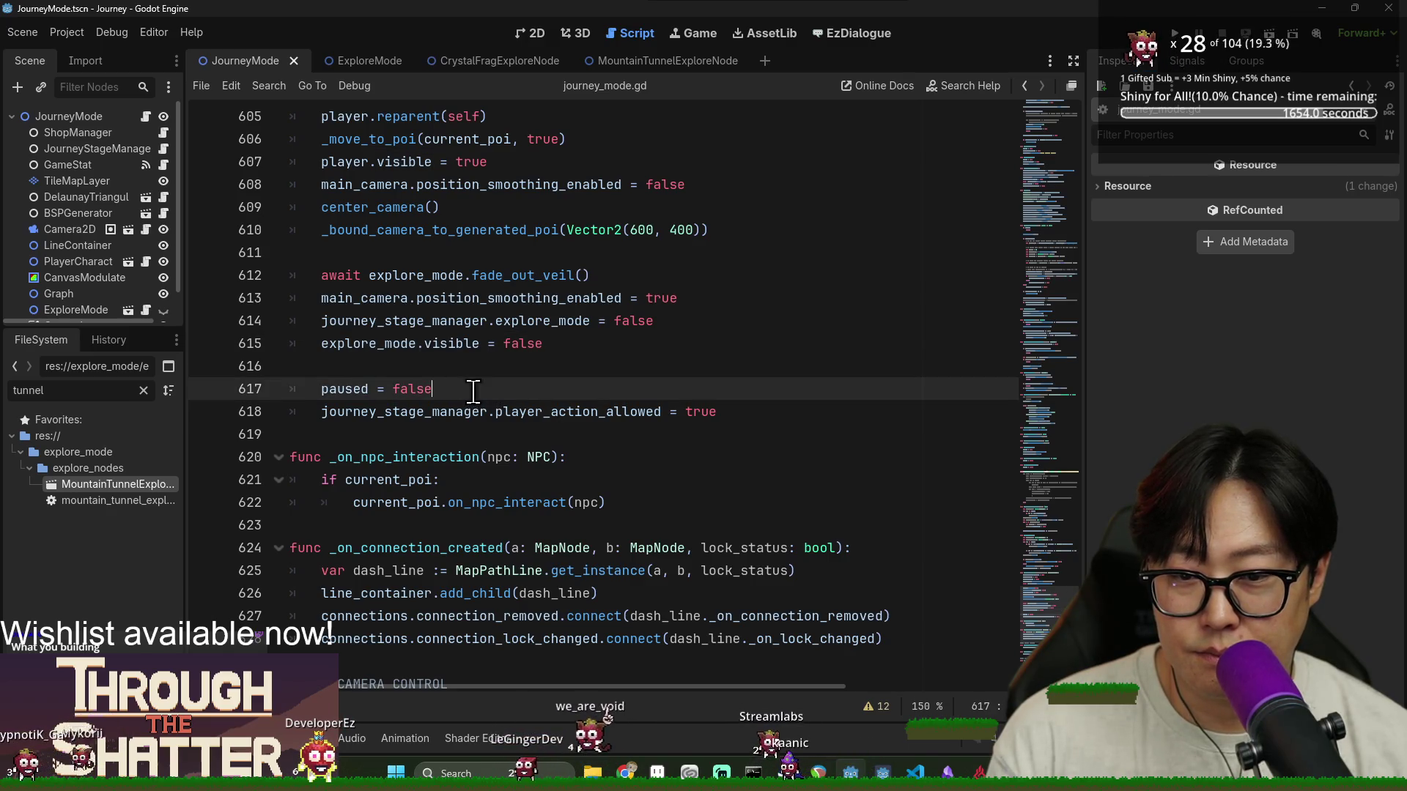
double_click(558, 414)
left_click(561, 389)
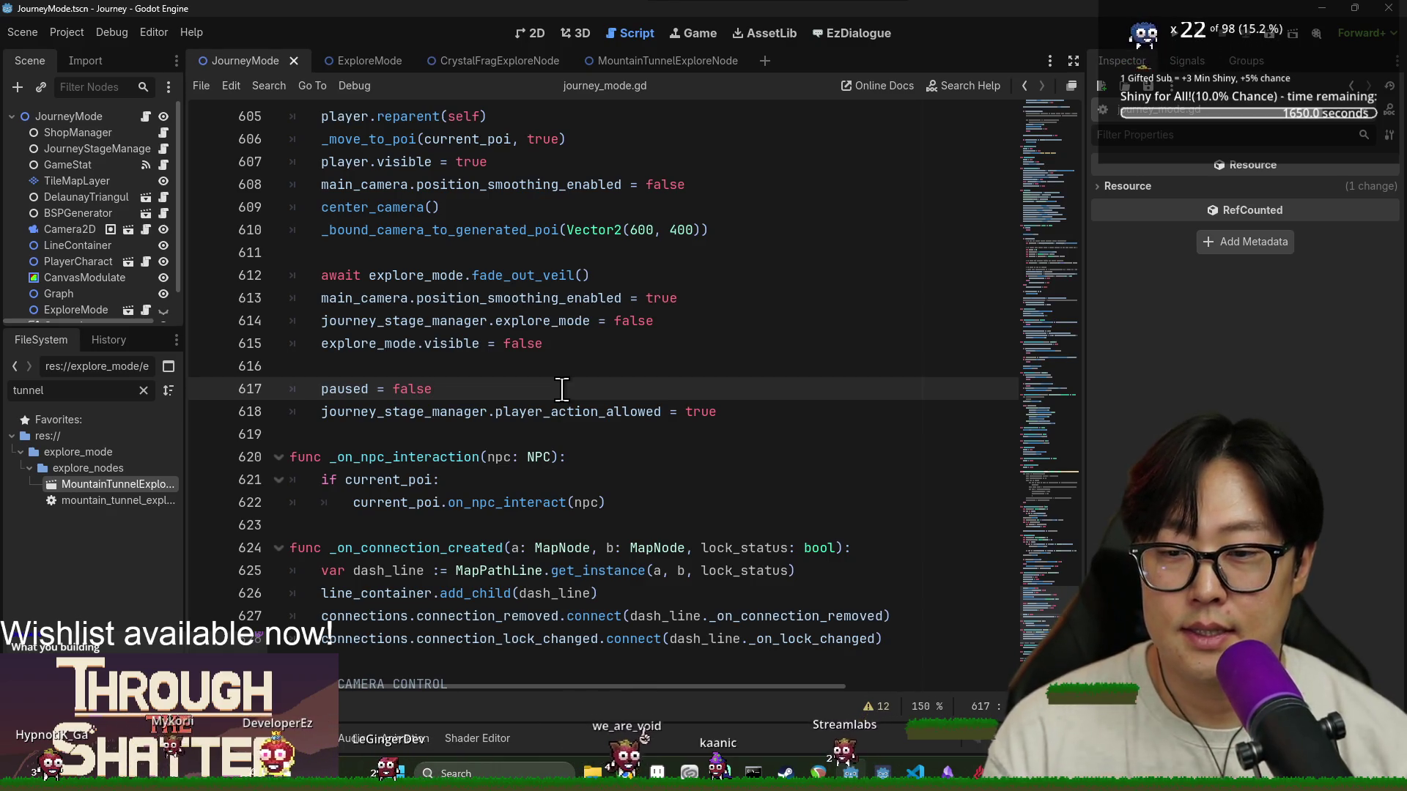
Add a trial 'if explore_result.mountain_tunnel_found:' block with pass after paused = false, and save
key("Return")
type("explore_result")
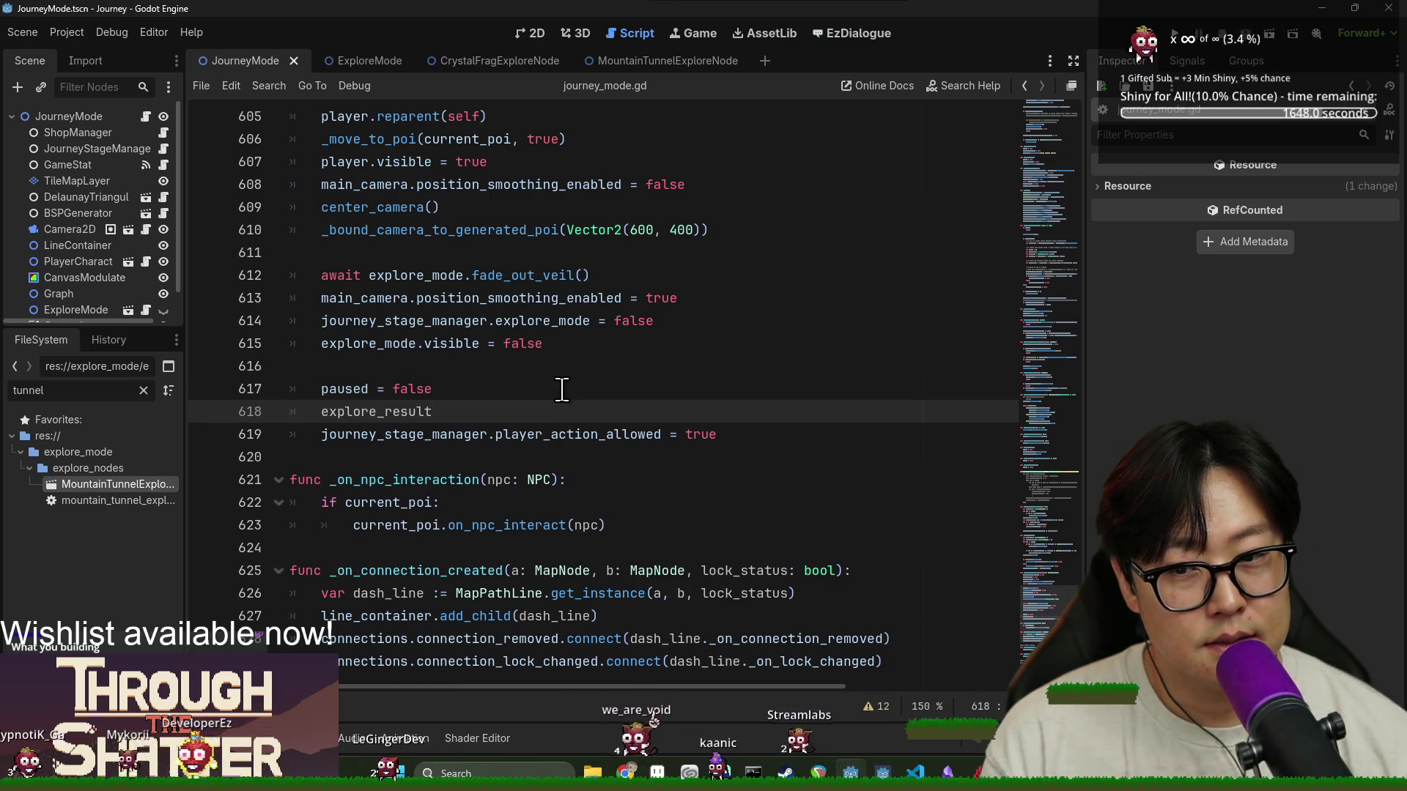
type(".")
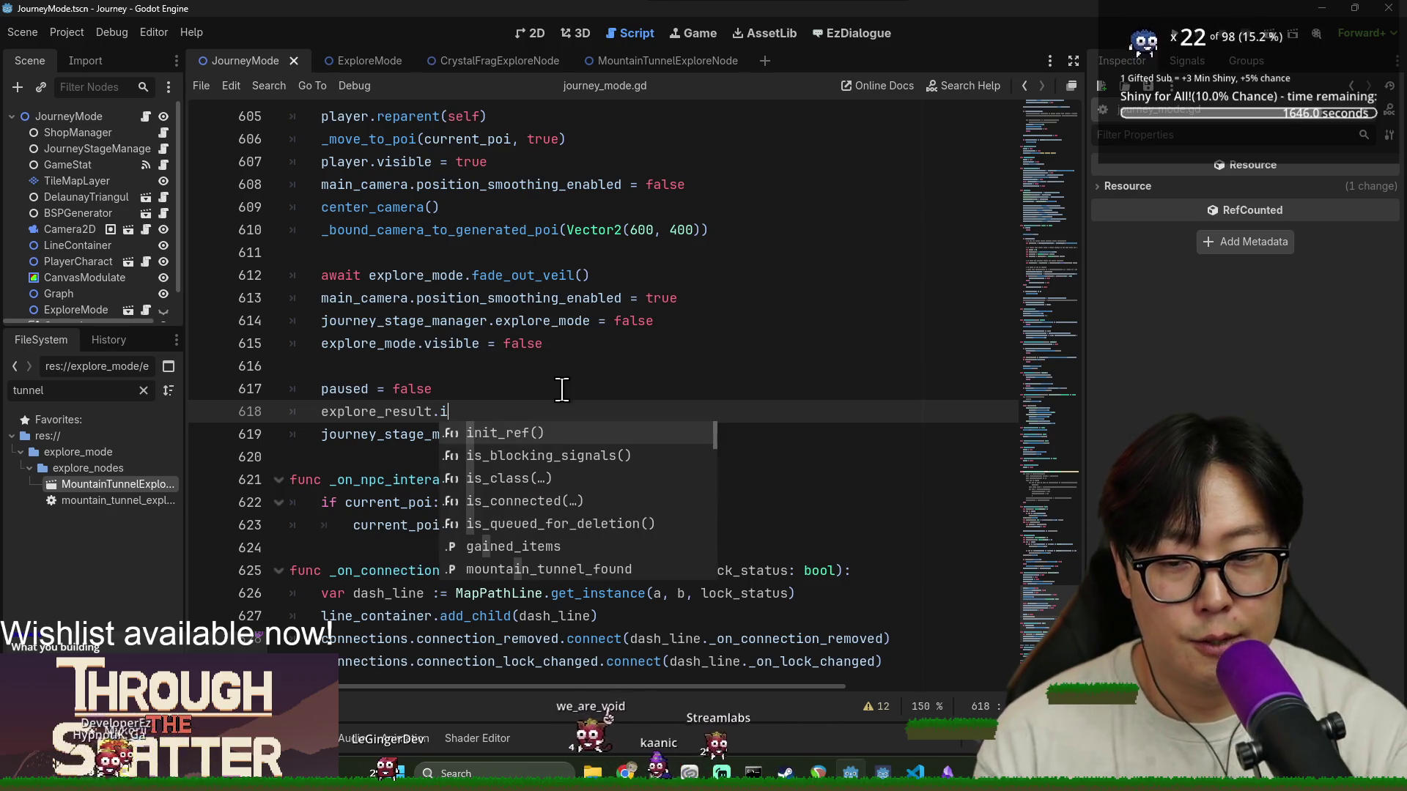
type("moun")
key("Return")
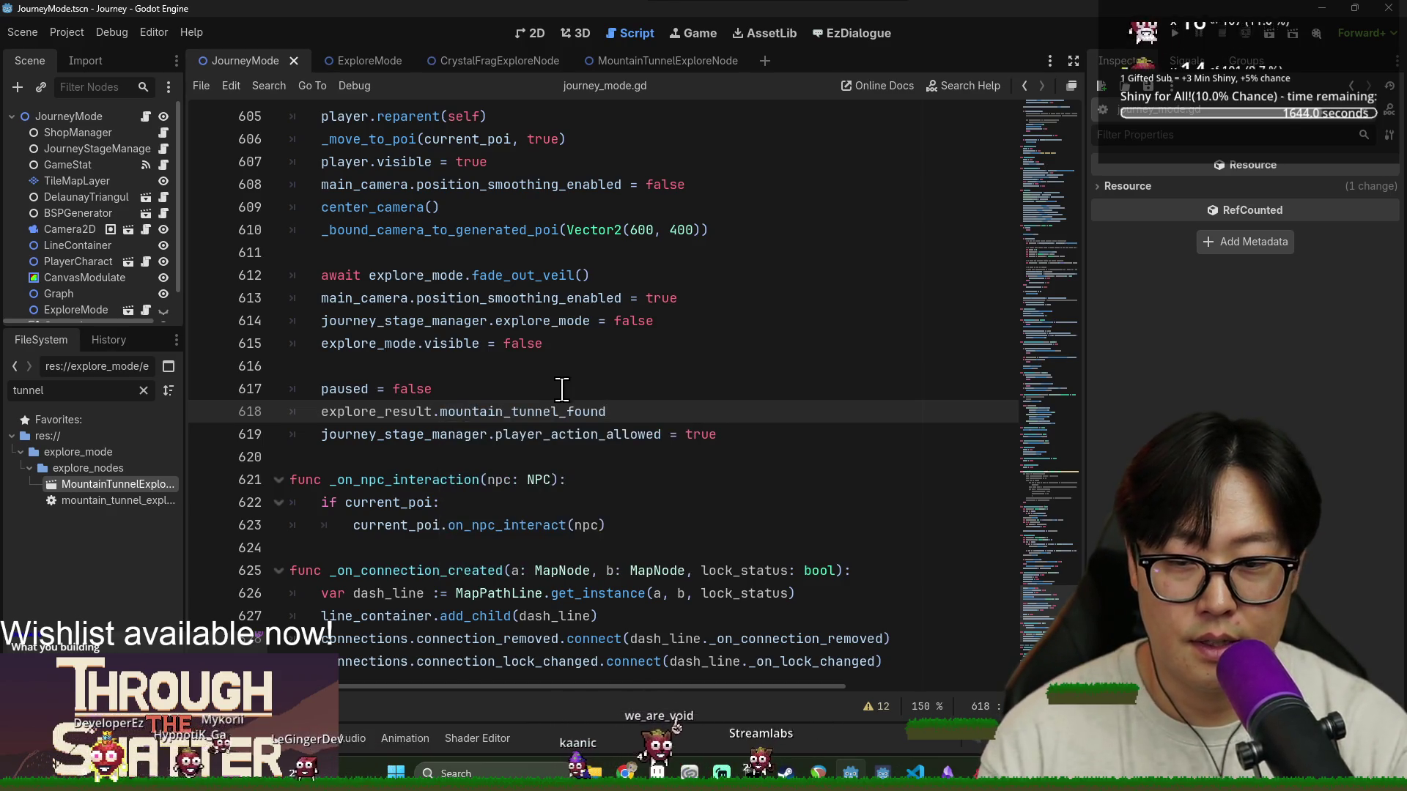
left_click(321, 418)
type("if")
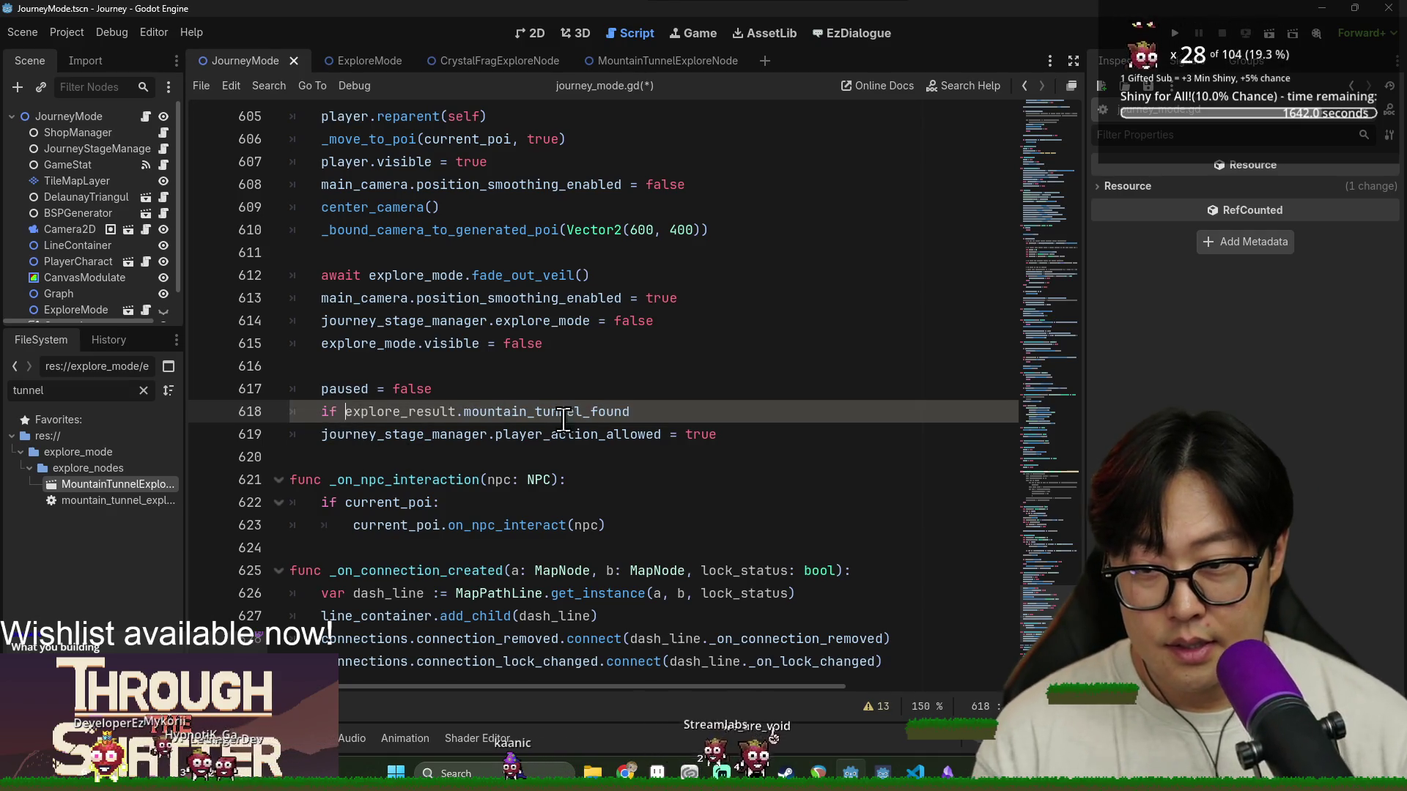
type(":")
key("Return")
type("pass")
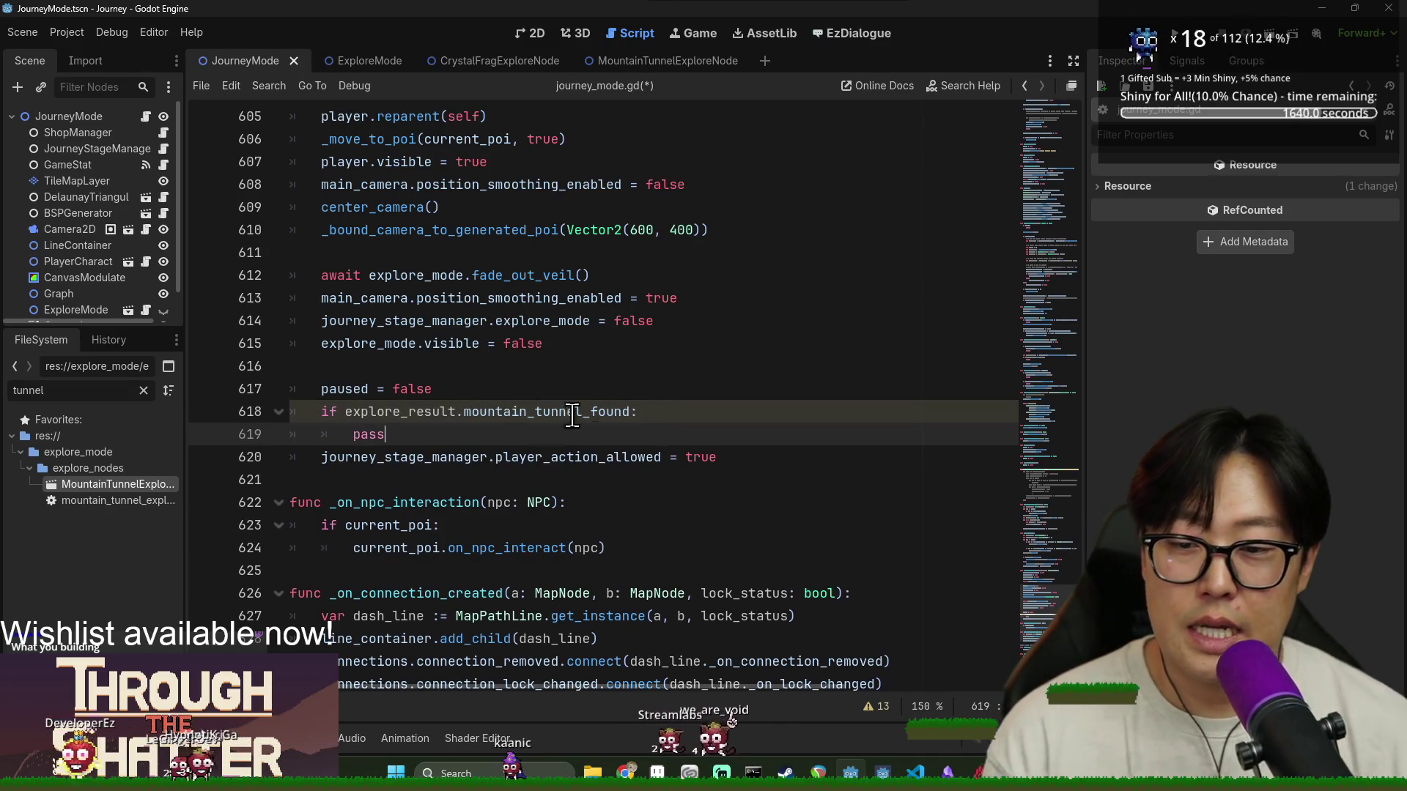
left_click(496, 411)
key("ctrl+s")
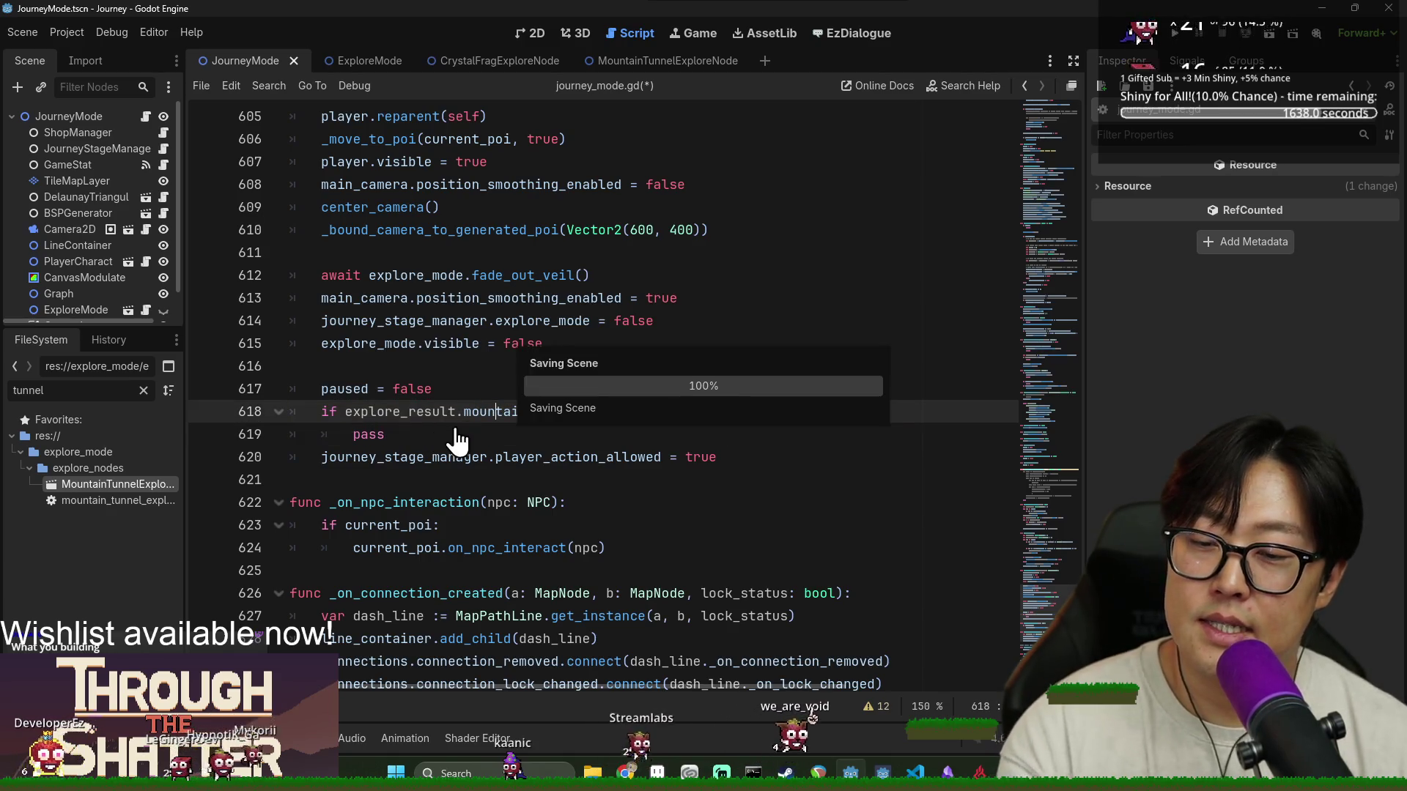
Insert blank lines above and below the new if block
left_click(468, 436)
key("Return")
left_click(470, 396)
key("Return")
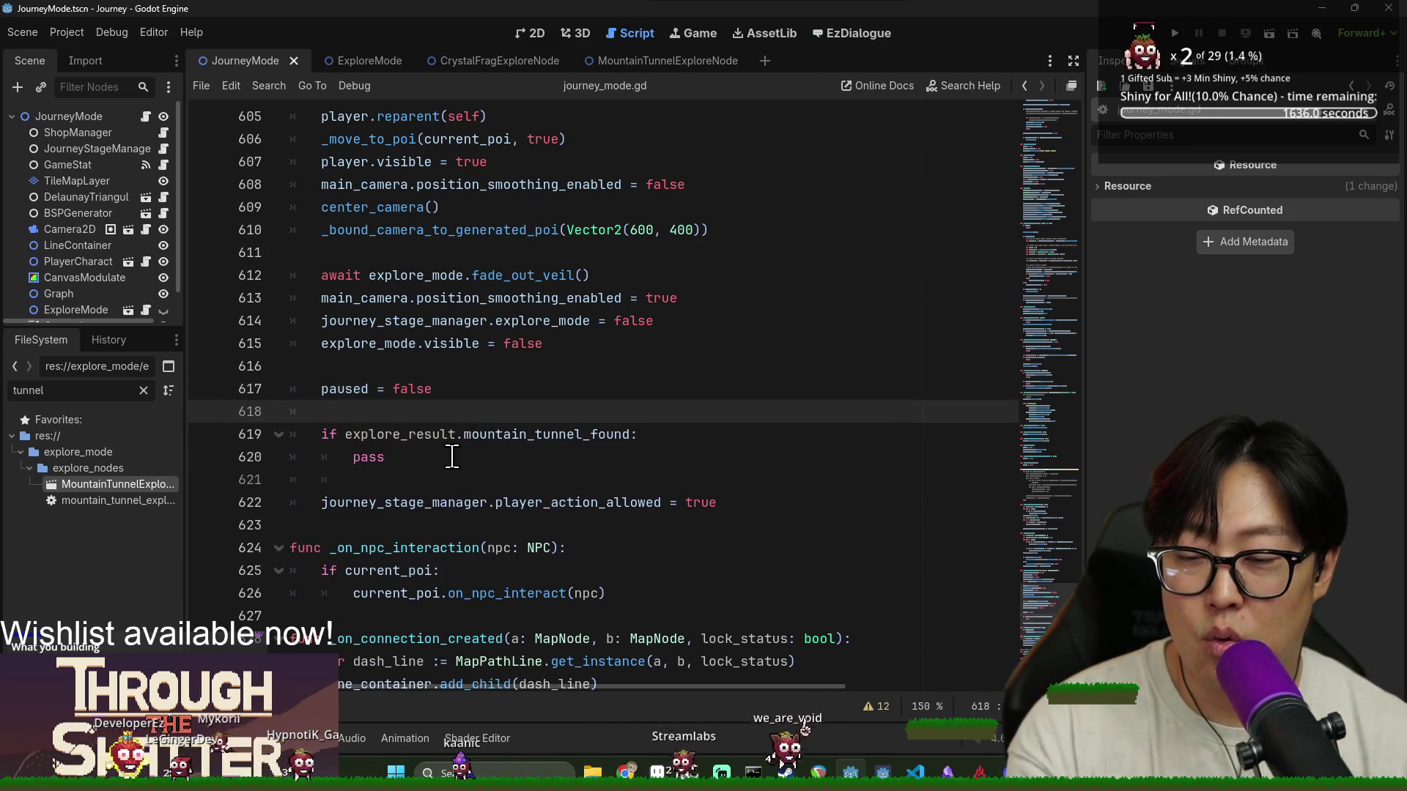
left_click(452, 457)
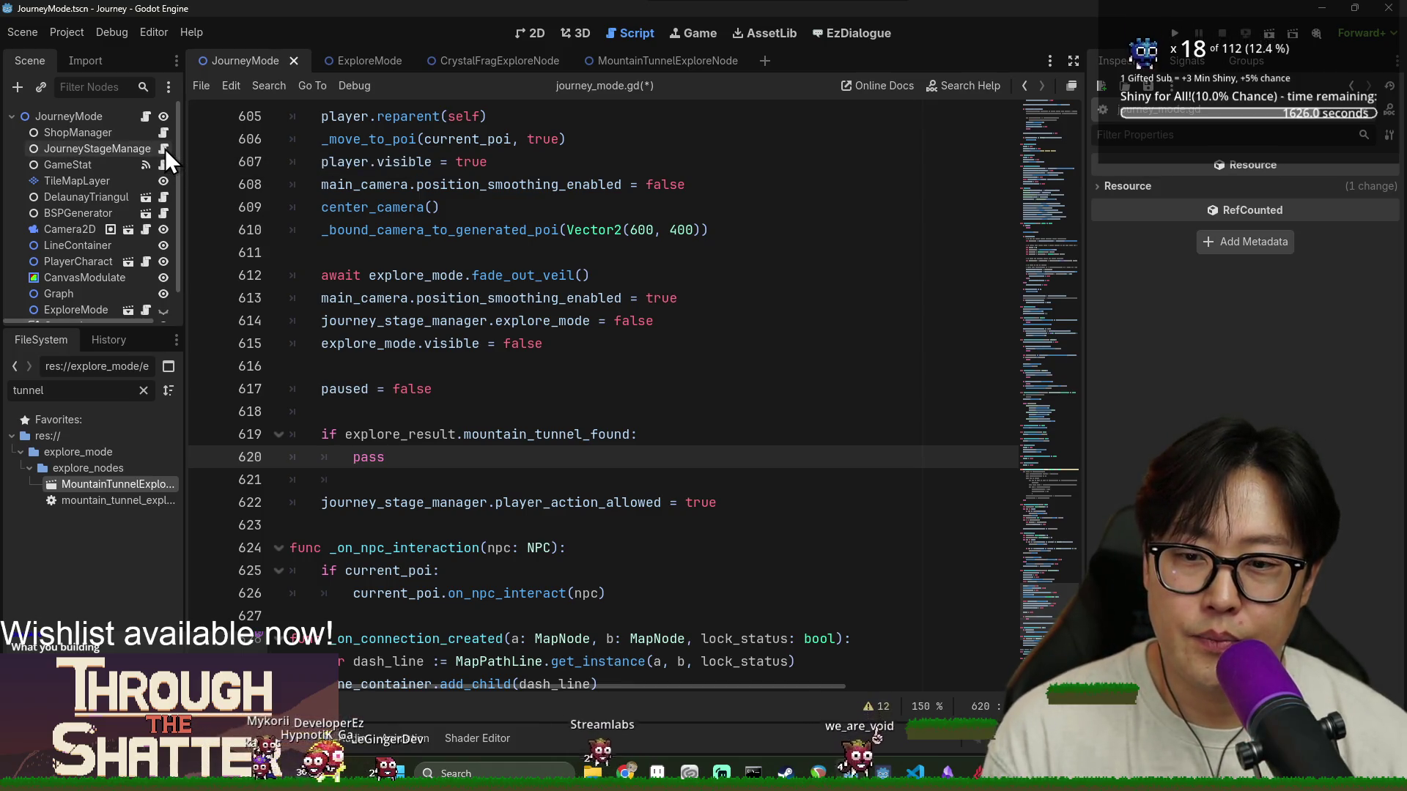
Inspect explore_result and mountain_tunnel_found, then delete the if and pass lines
double_click(560, 436)
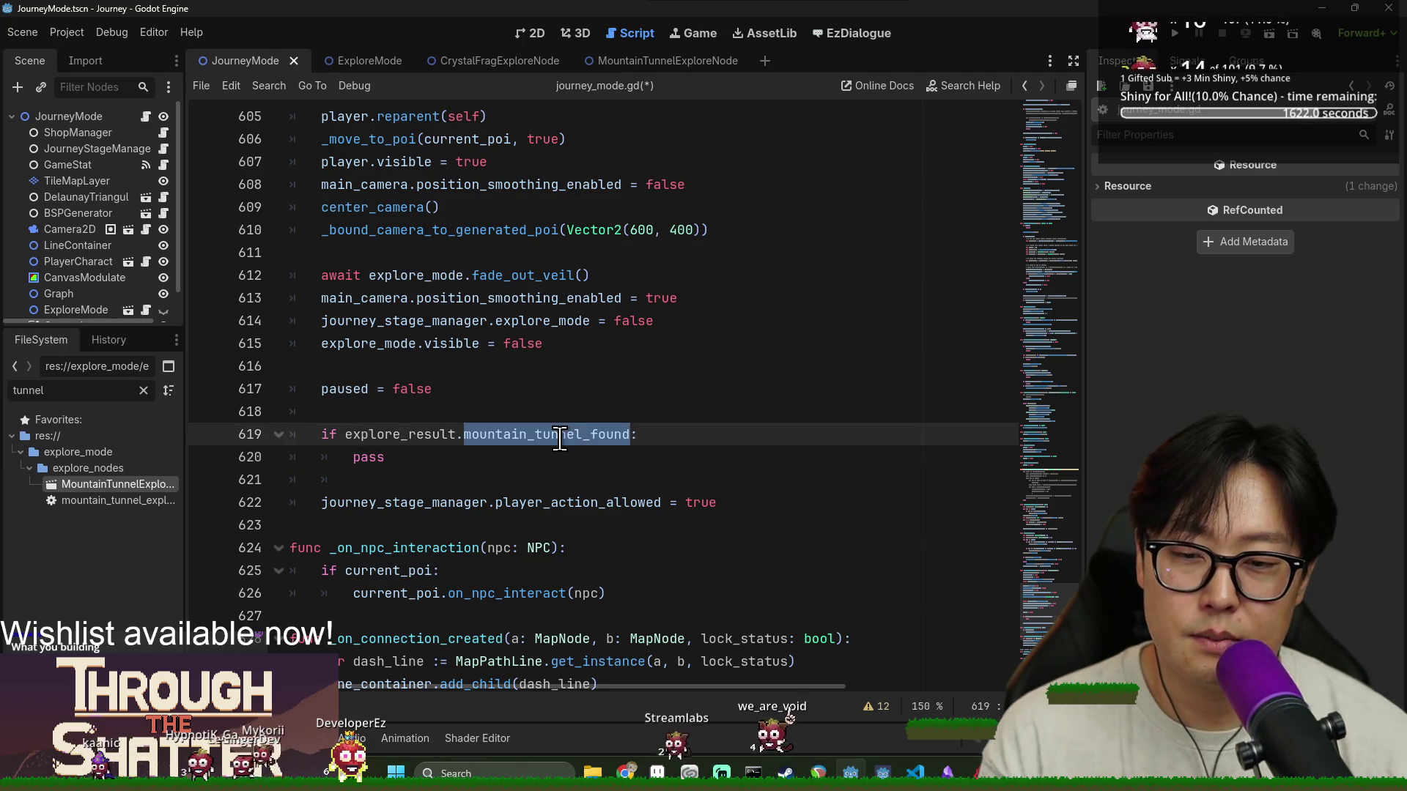
left_click(437, 433)
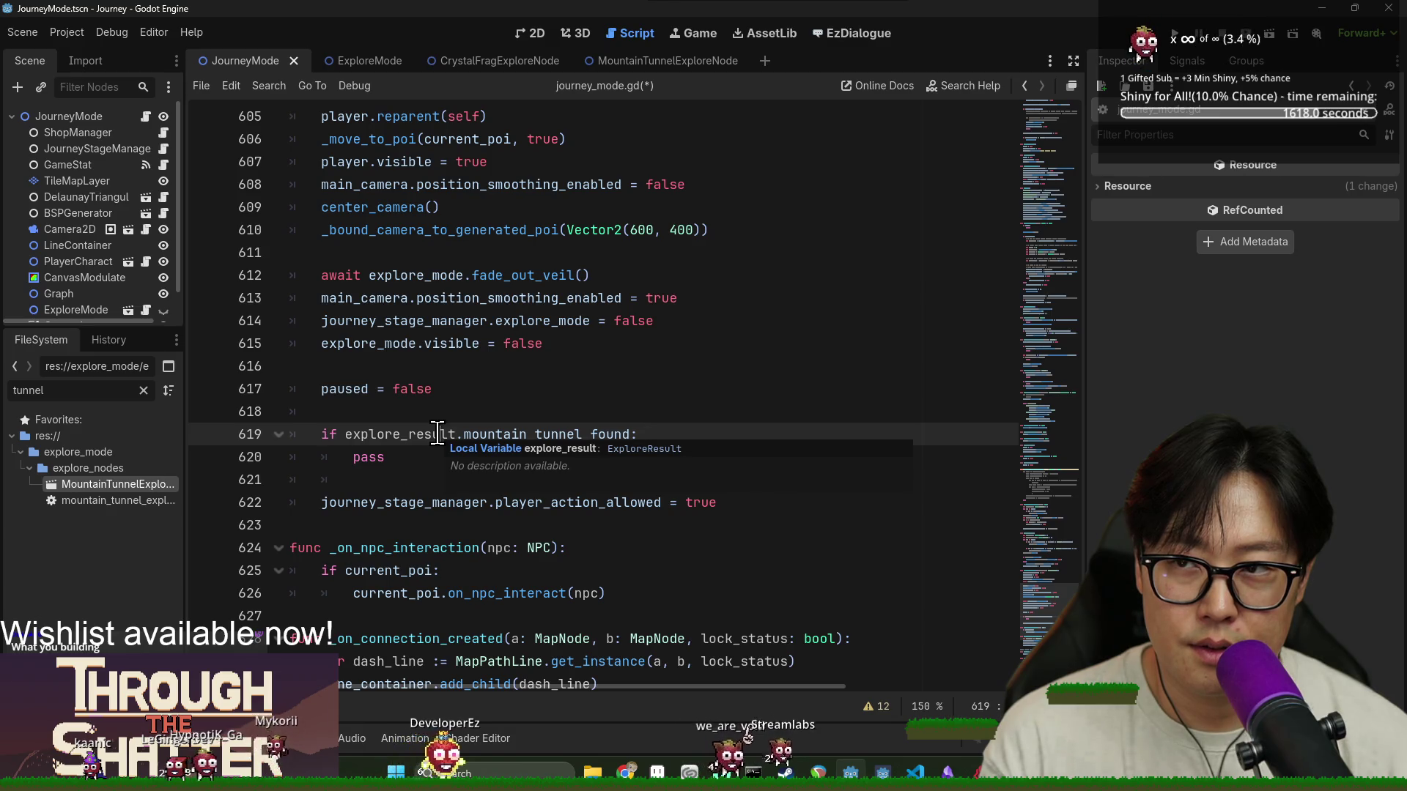
double_click(436, 434)
double_click(498, 435)
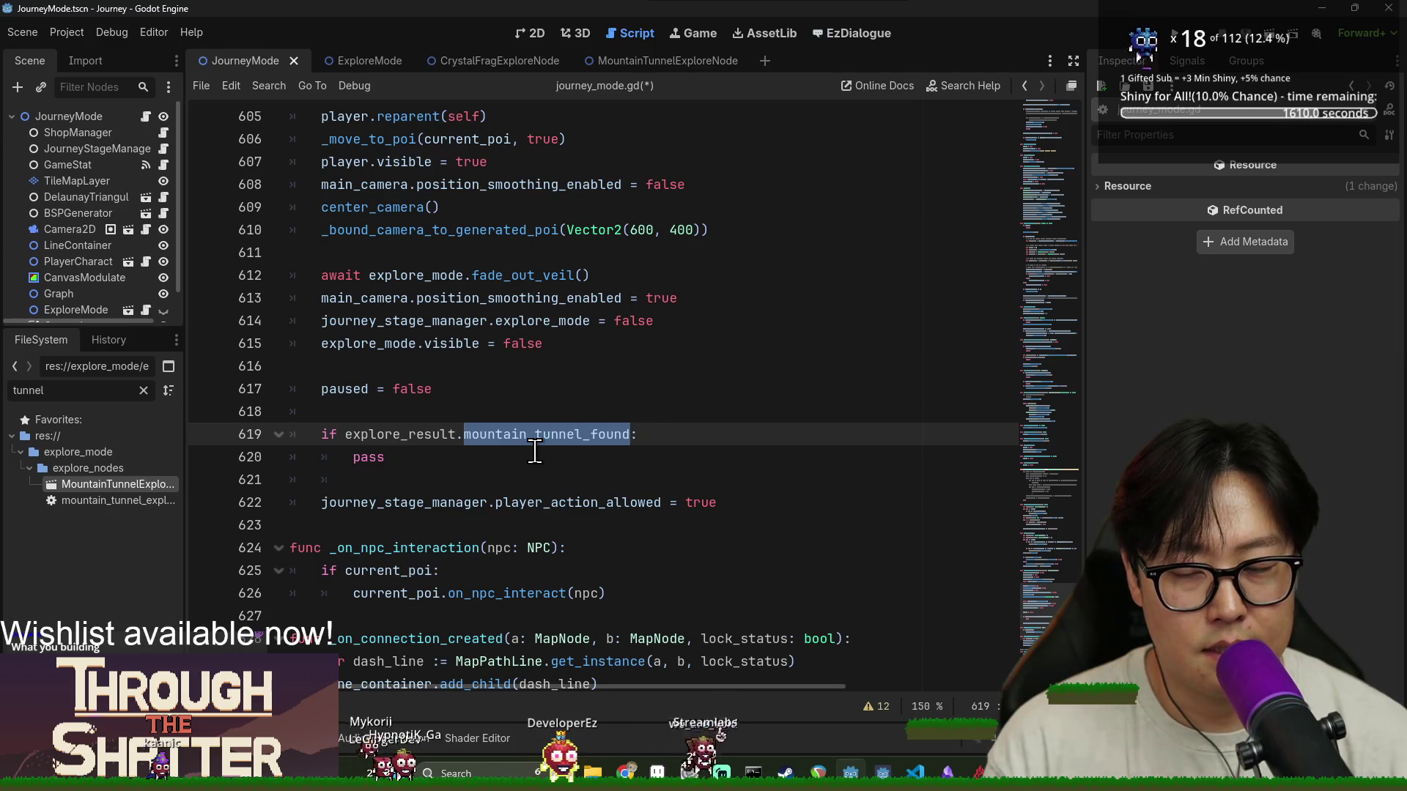
double_click(394, 434)
left_click_drag(417, 449, 371, 412)
key("BackSpace")
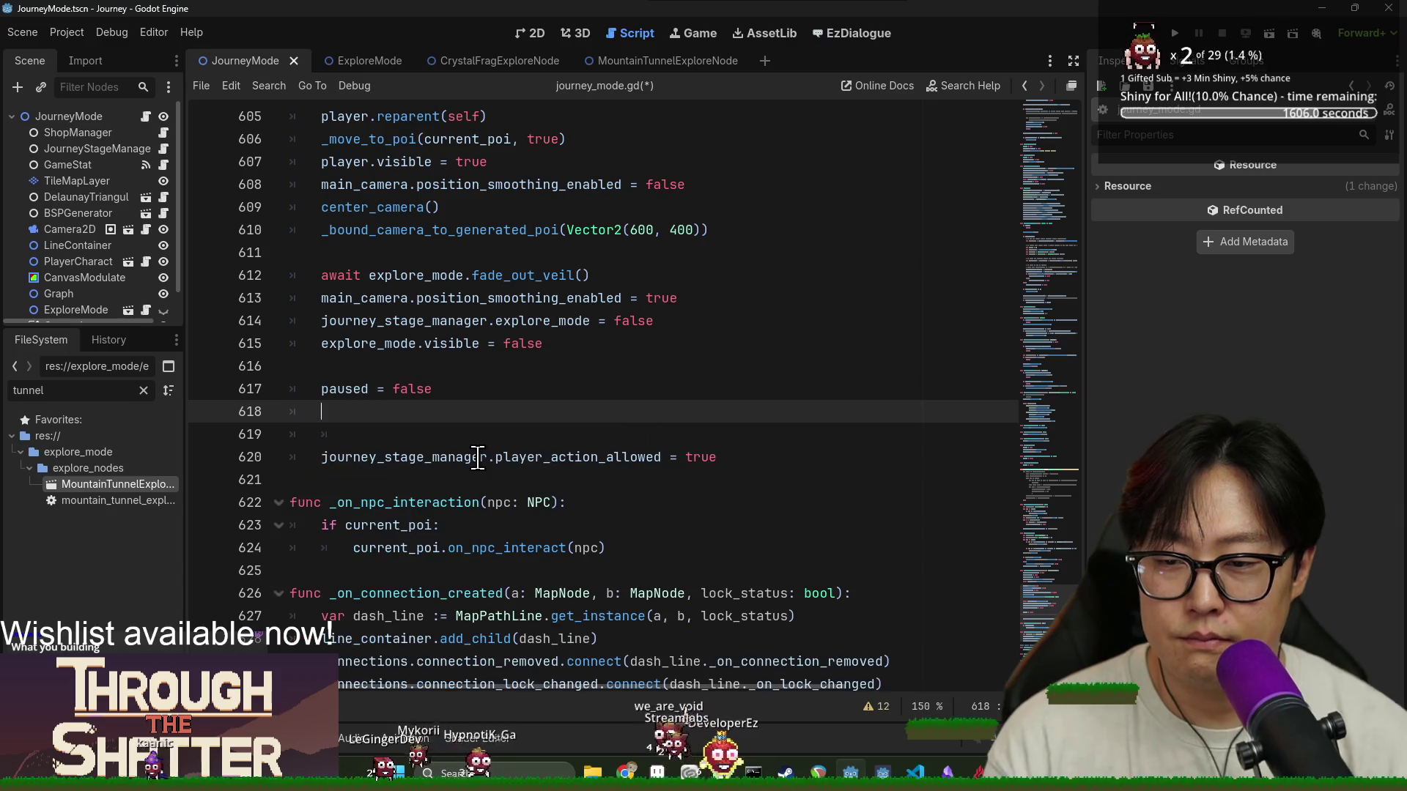
Remove the leftover empty line, save journey_mode.gd, and open map_node.gd via the 'map_node' filter
key("BackSpace")
key("BackSpace")
key("ctrl+s")
double_click(95, 390)
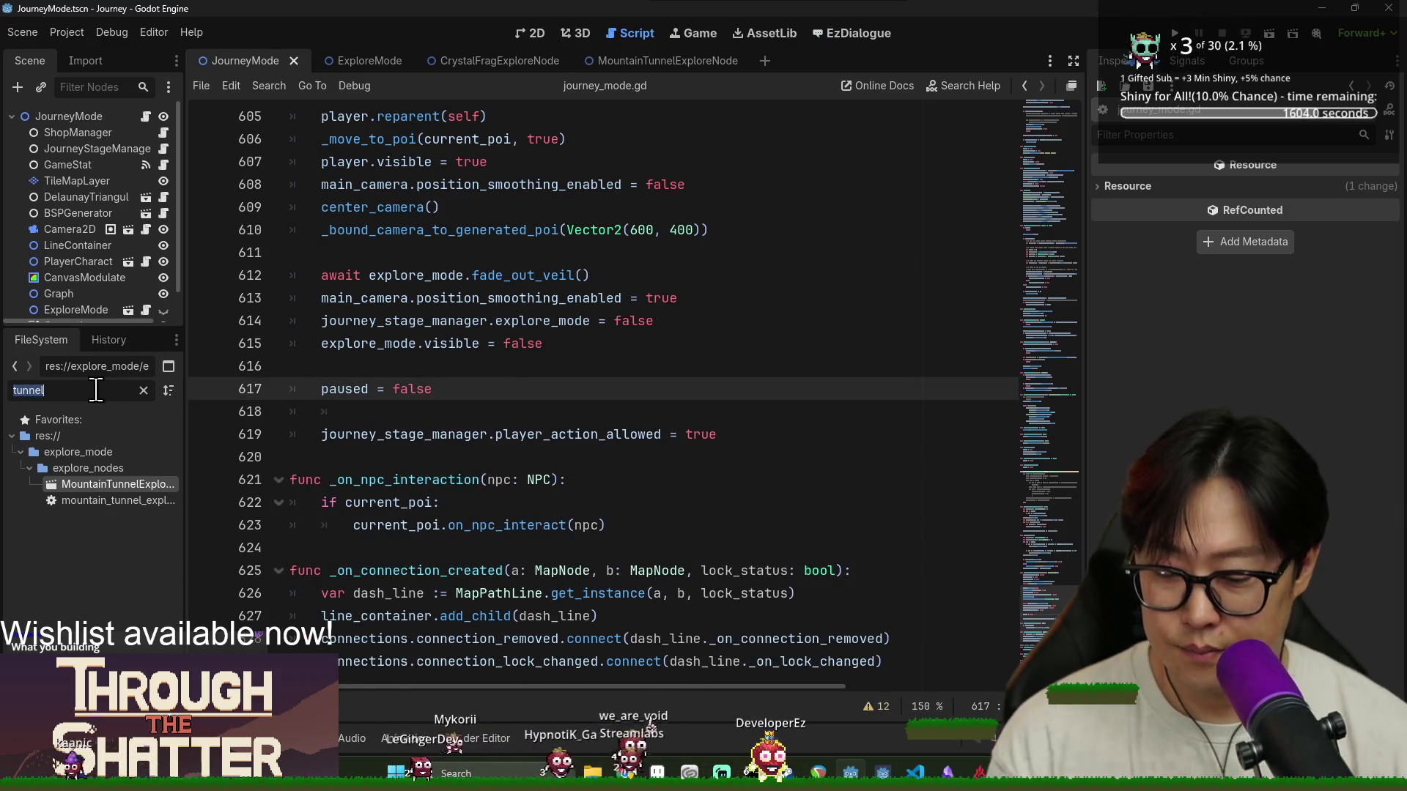
type("map_node")
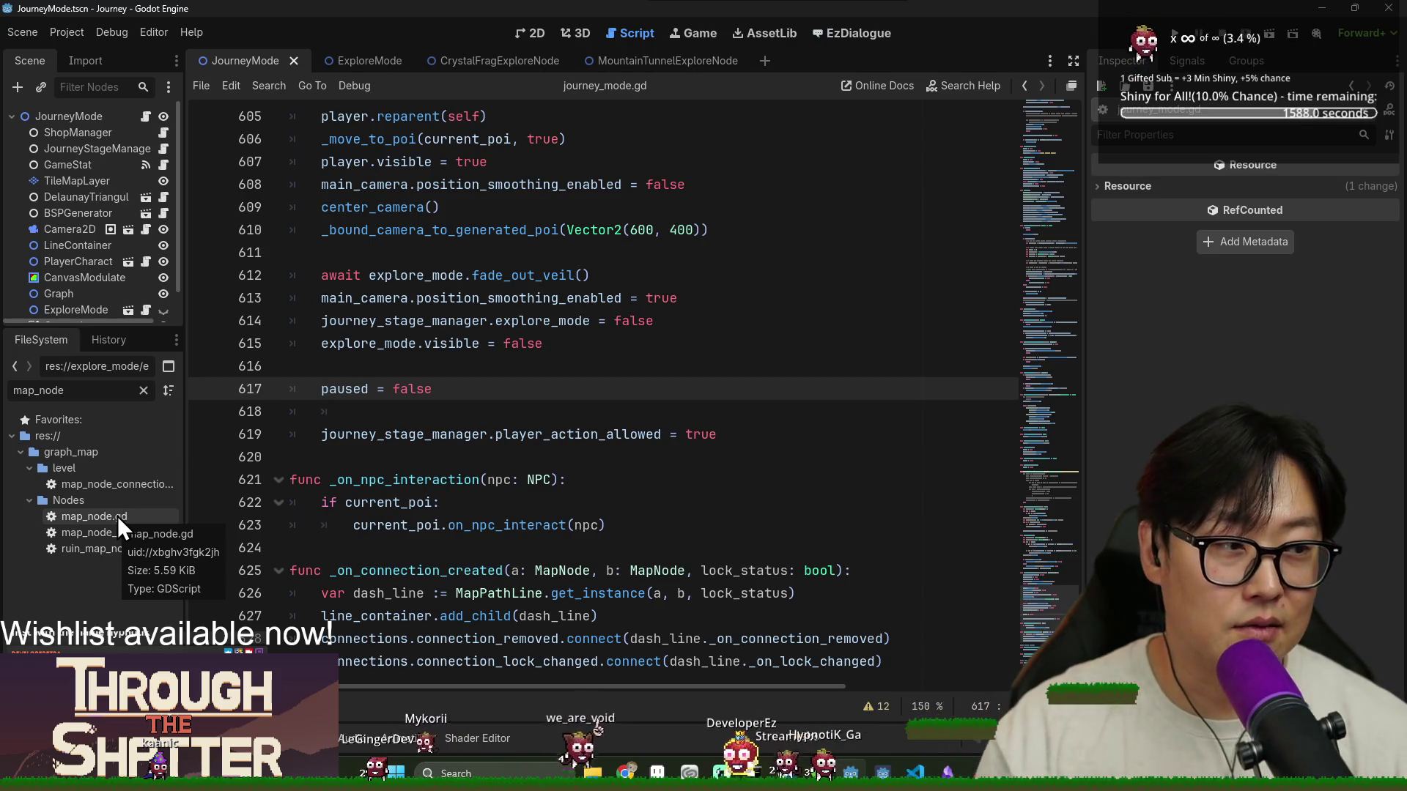
double_click(110, 517)
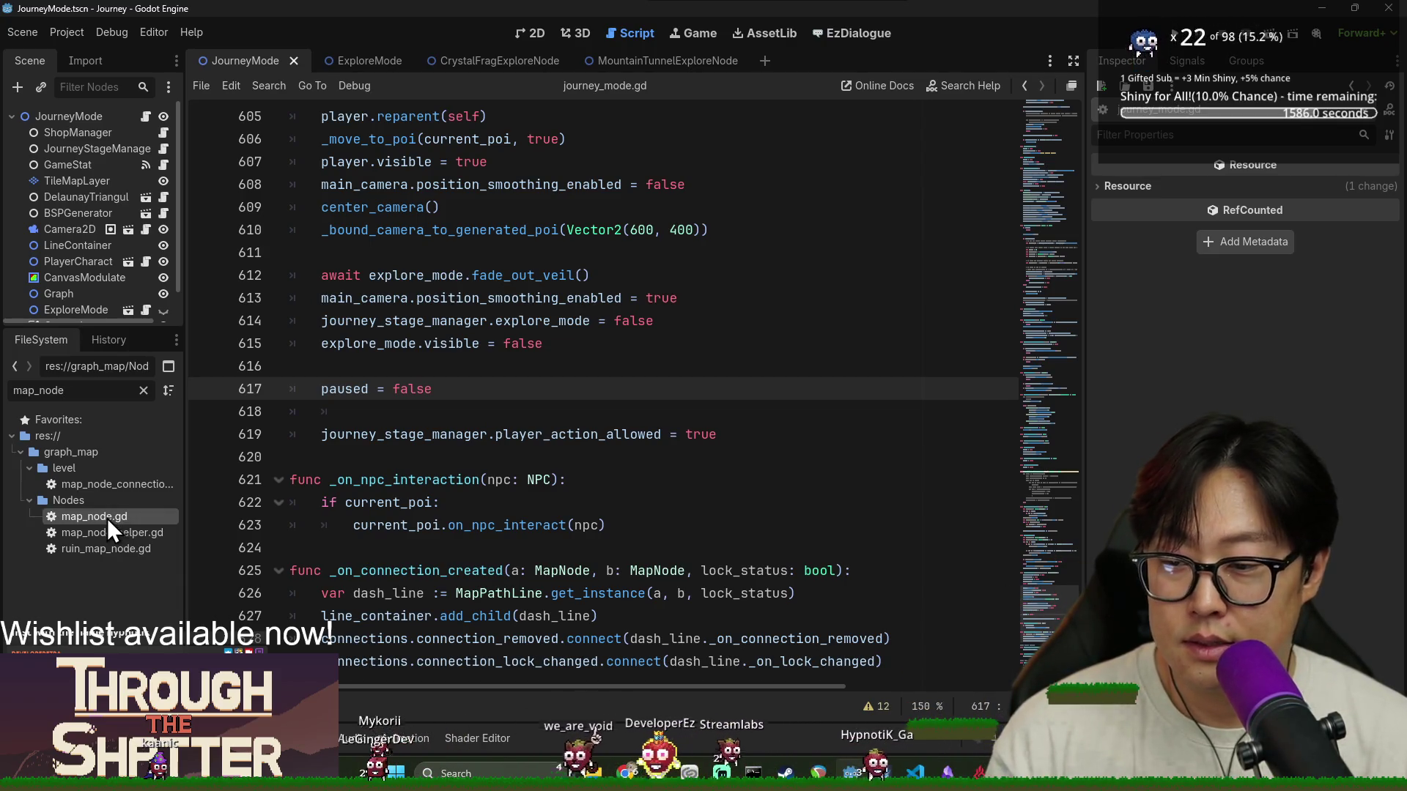
double_click(511, 343)
After break in on_explore_exit, add an explore_result.mountain_tunnel_found condition
left_click(484, 434)
key("Return")
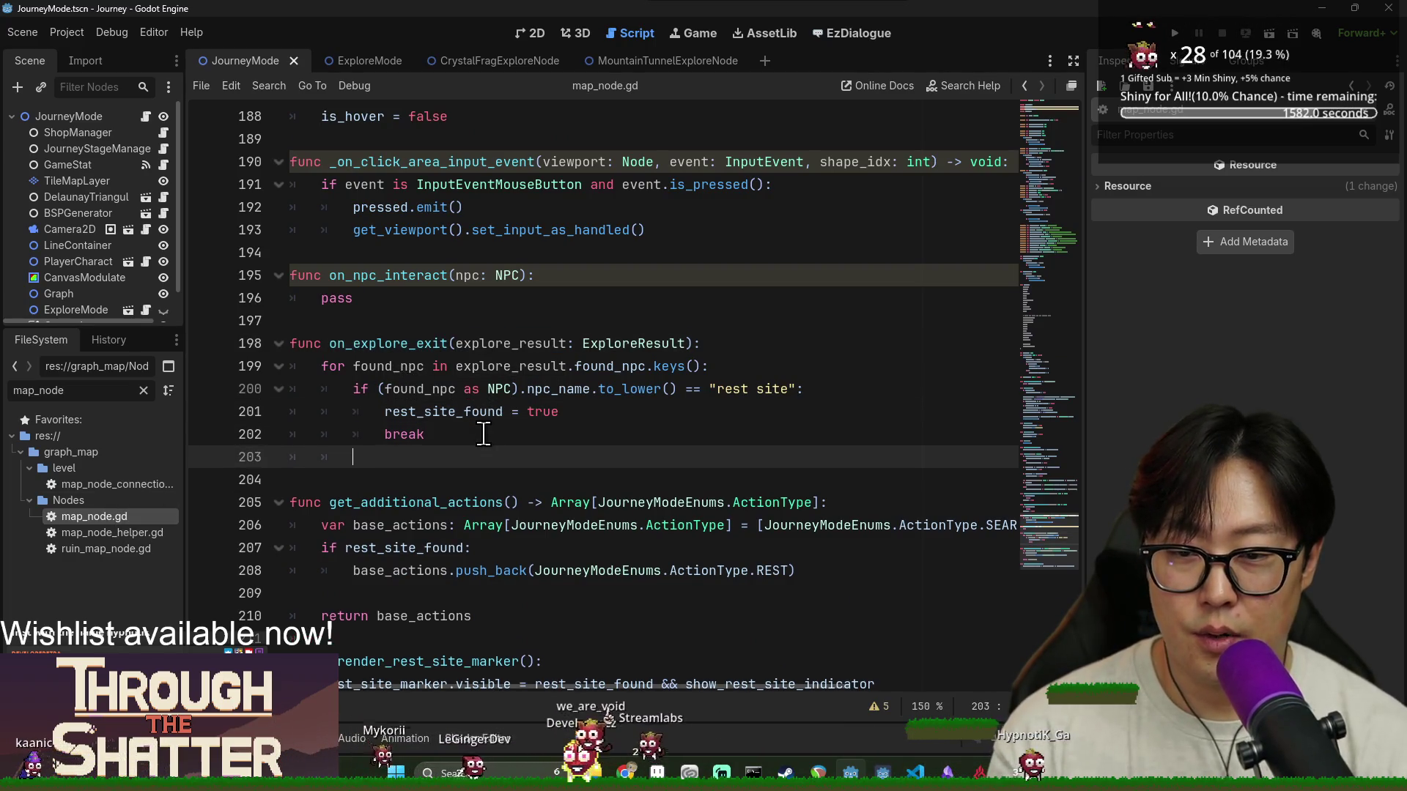
key("Return")
type("if e")
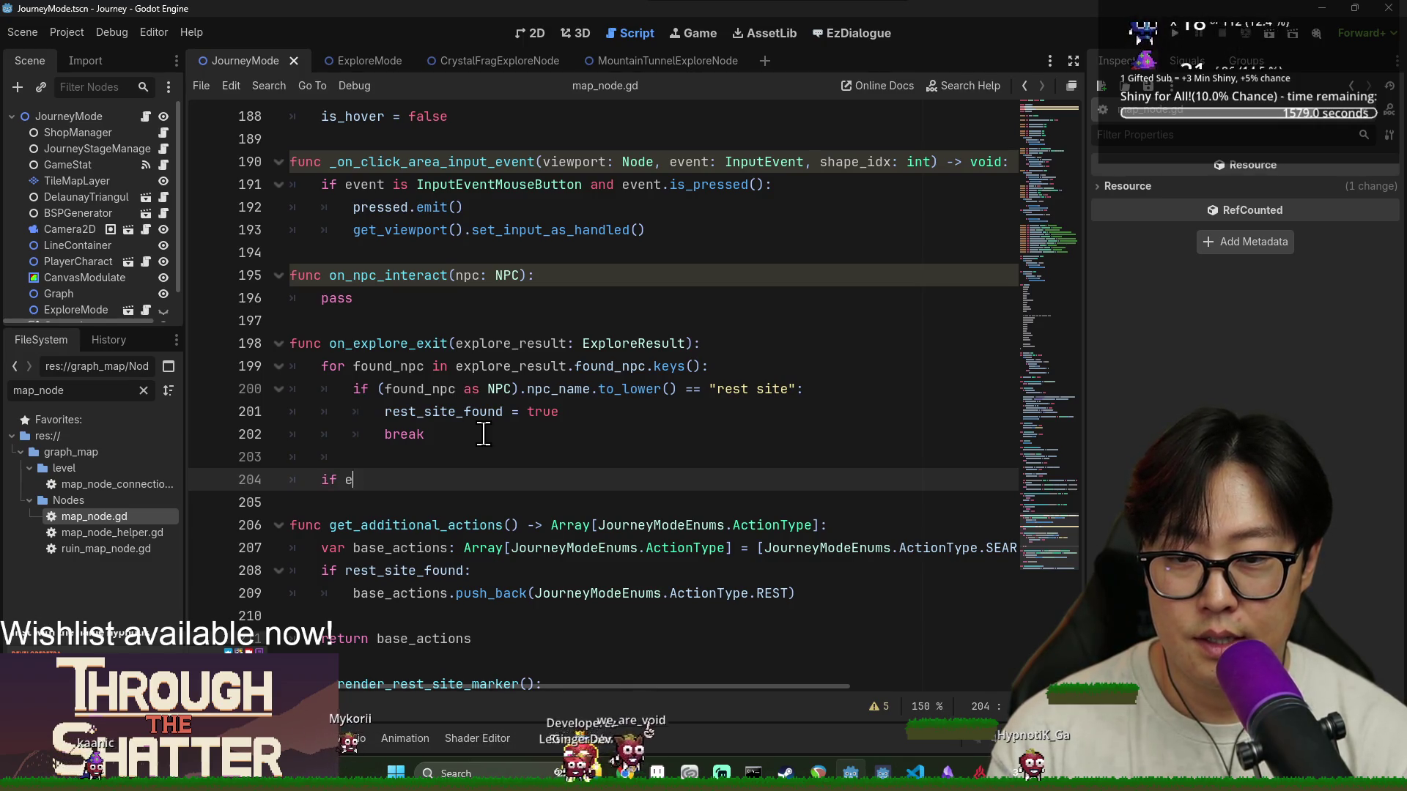
type("xplore_result")
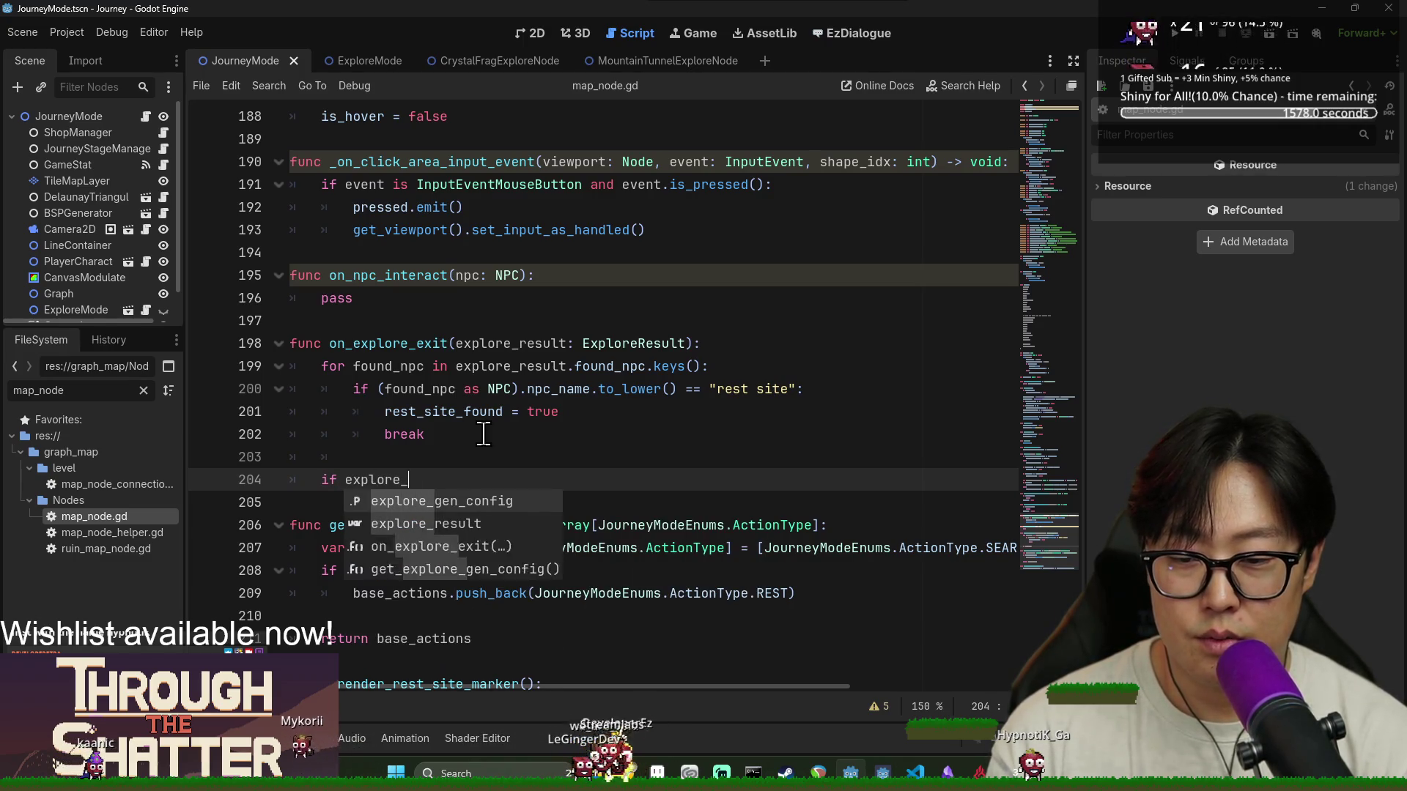
type(".")
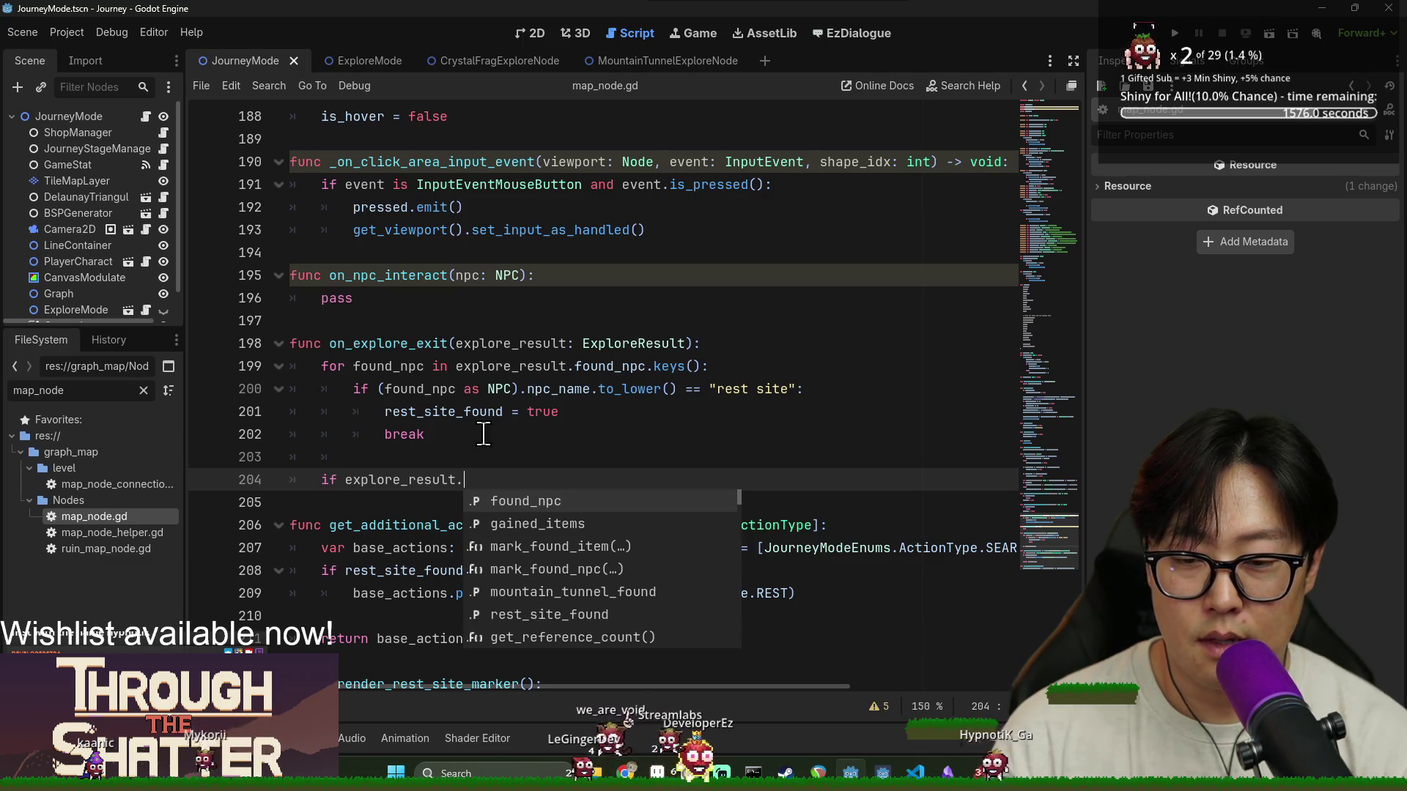
type("mou")
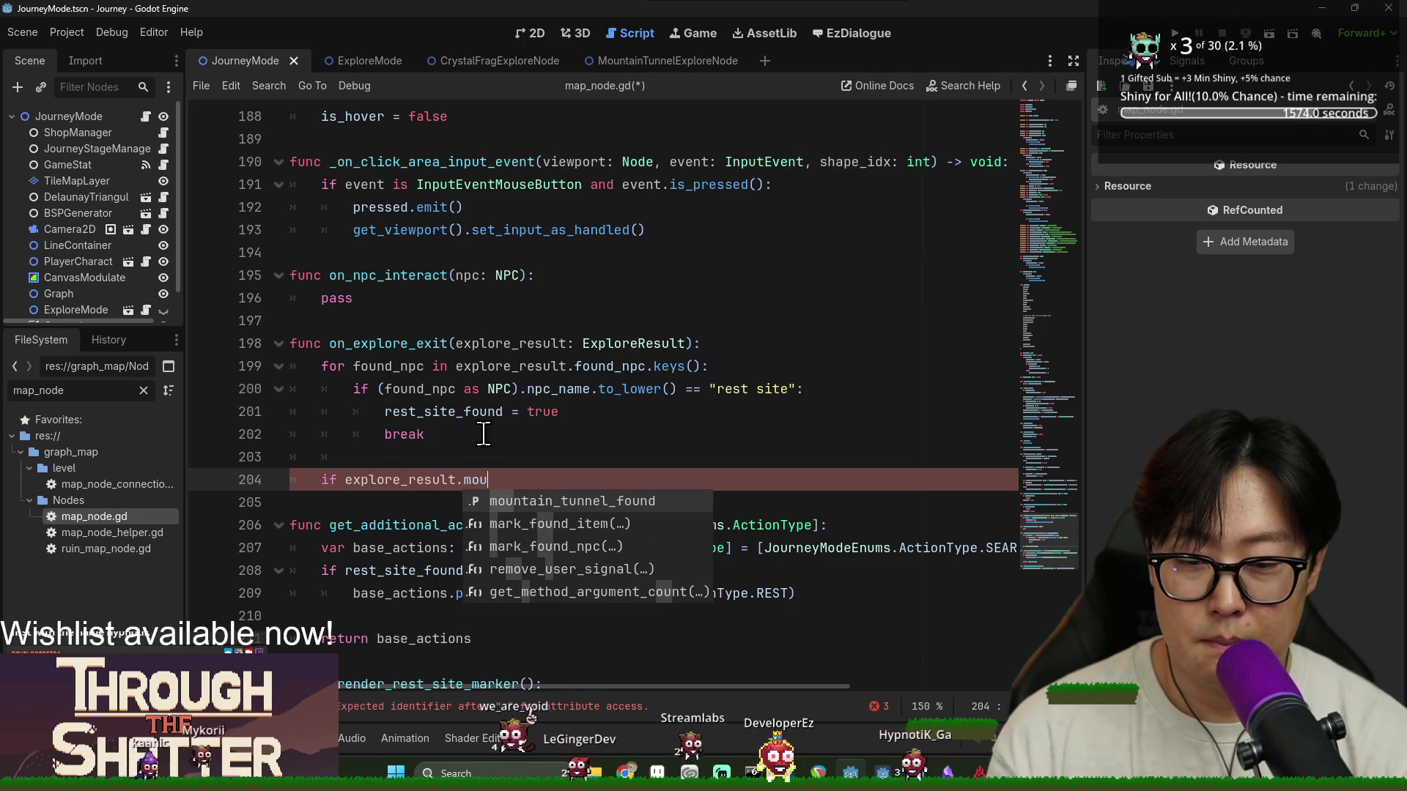
key("Return")
key("Return")
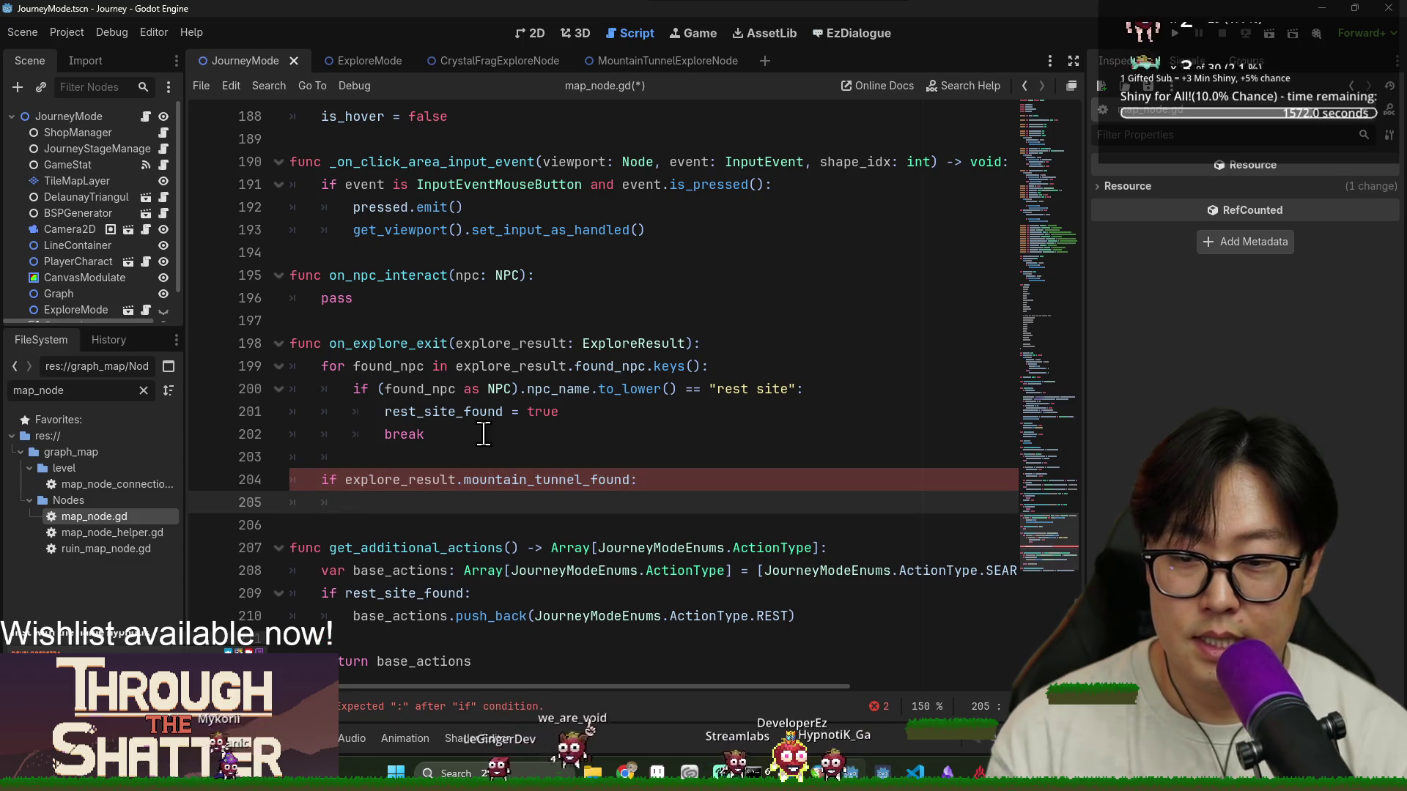
Declare var found_tunnel_count: int = 0 among the variable declarations above PoiType
scroll(817, 437, "up", 15)
scroll(817, 438, "up", 20)
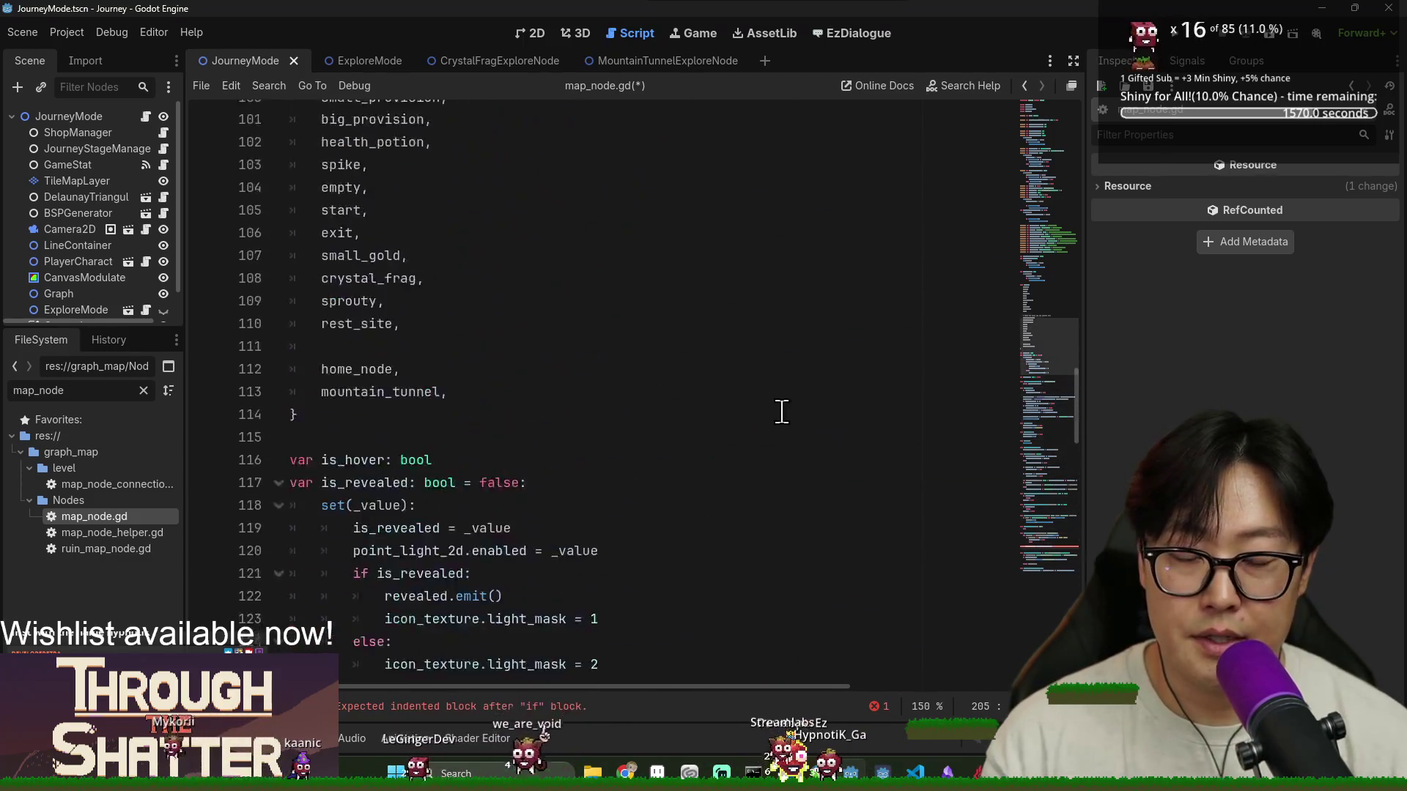
scroll(618, 396, "up", 9)
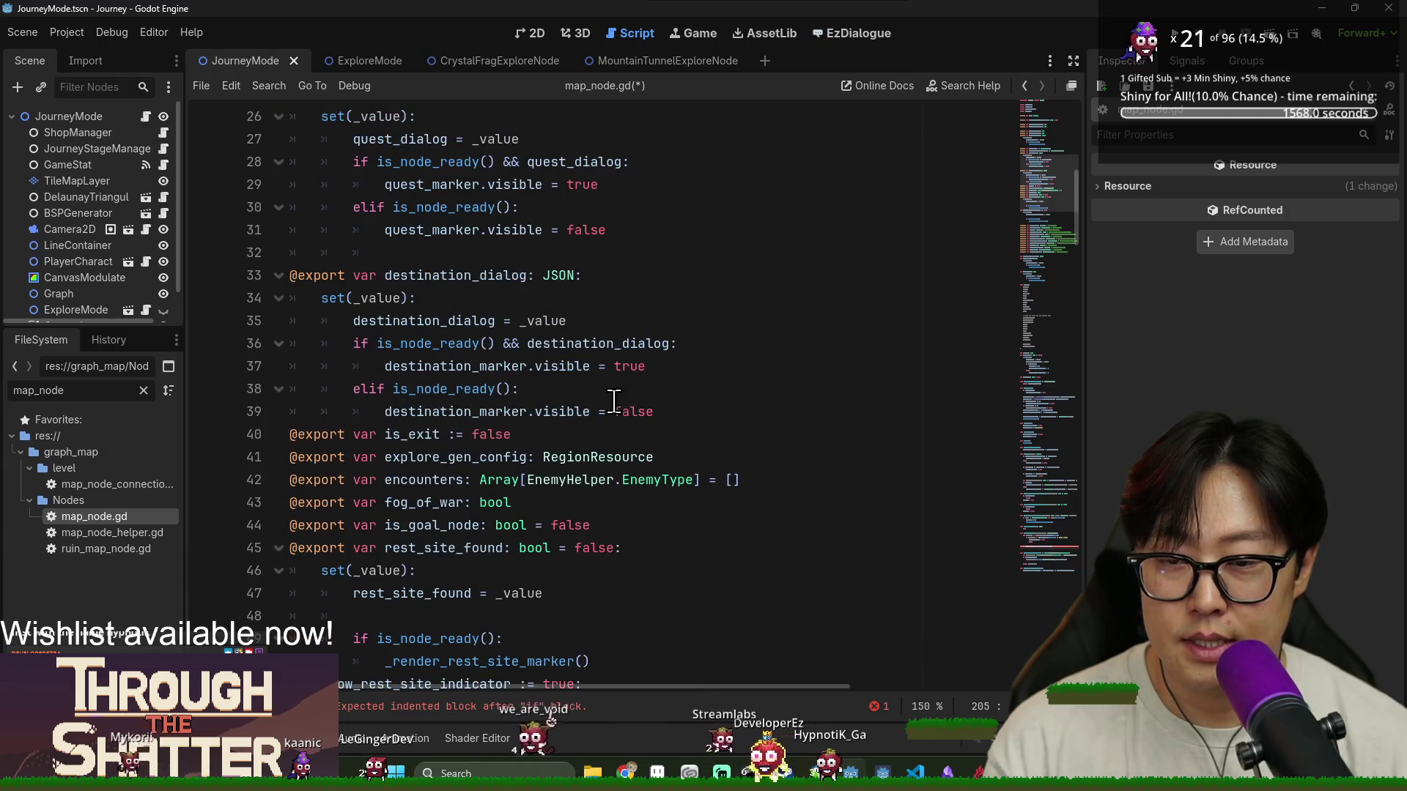
scroll(517, 406, "down", 19)
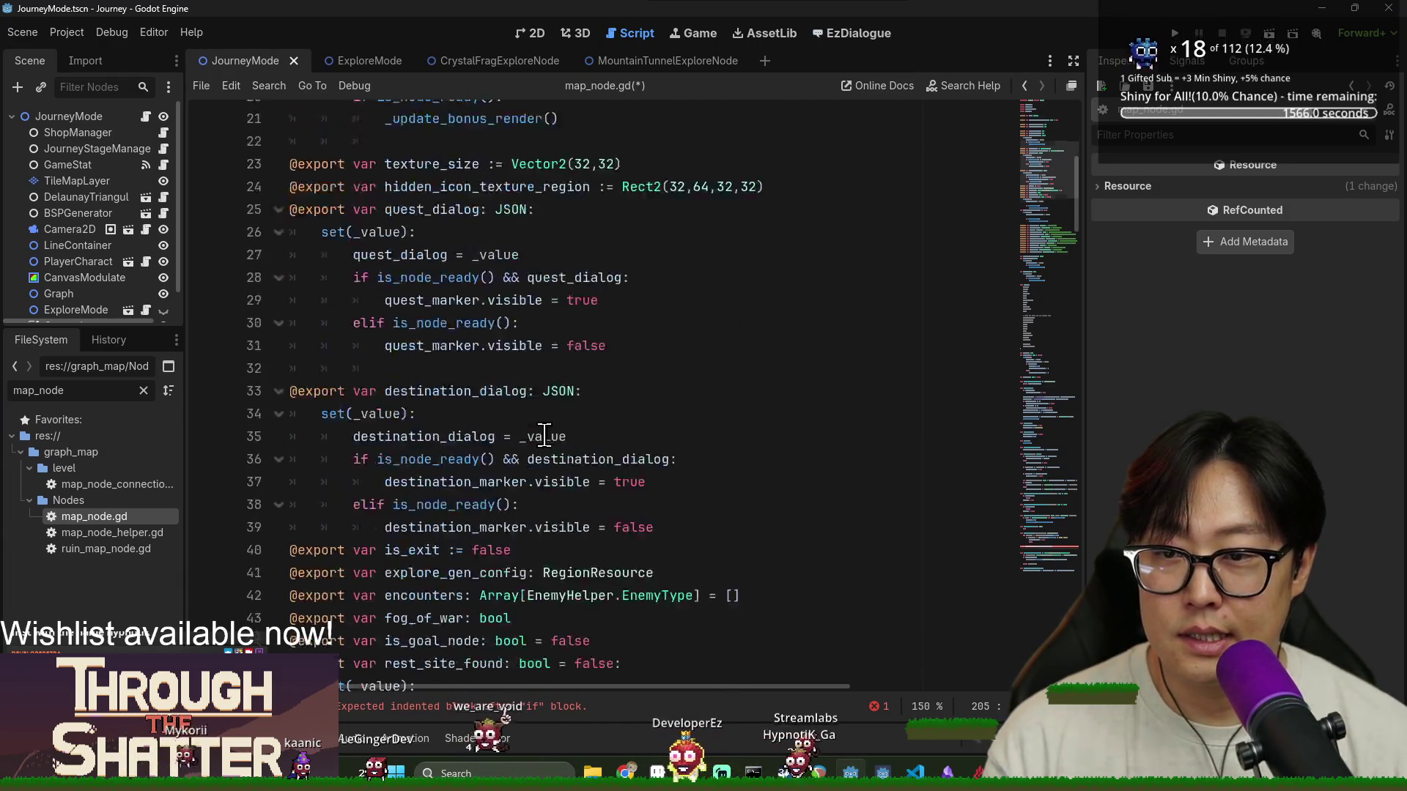
left_click(470, 412)
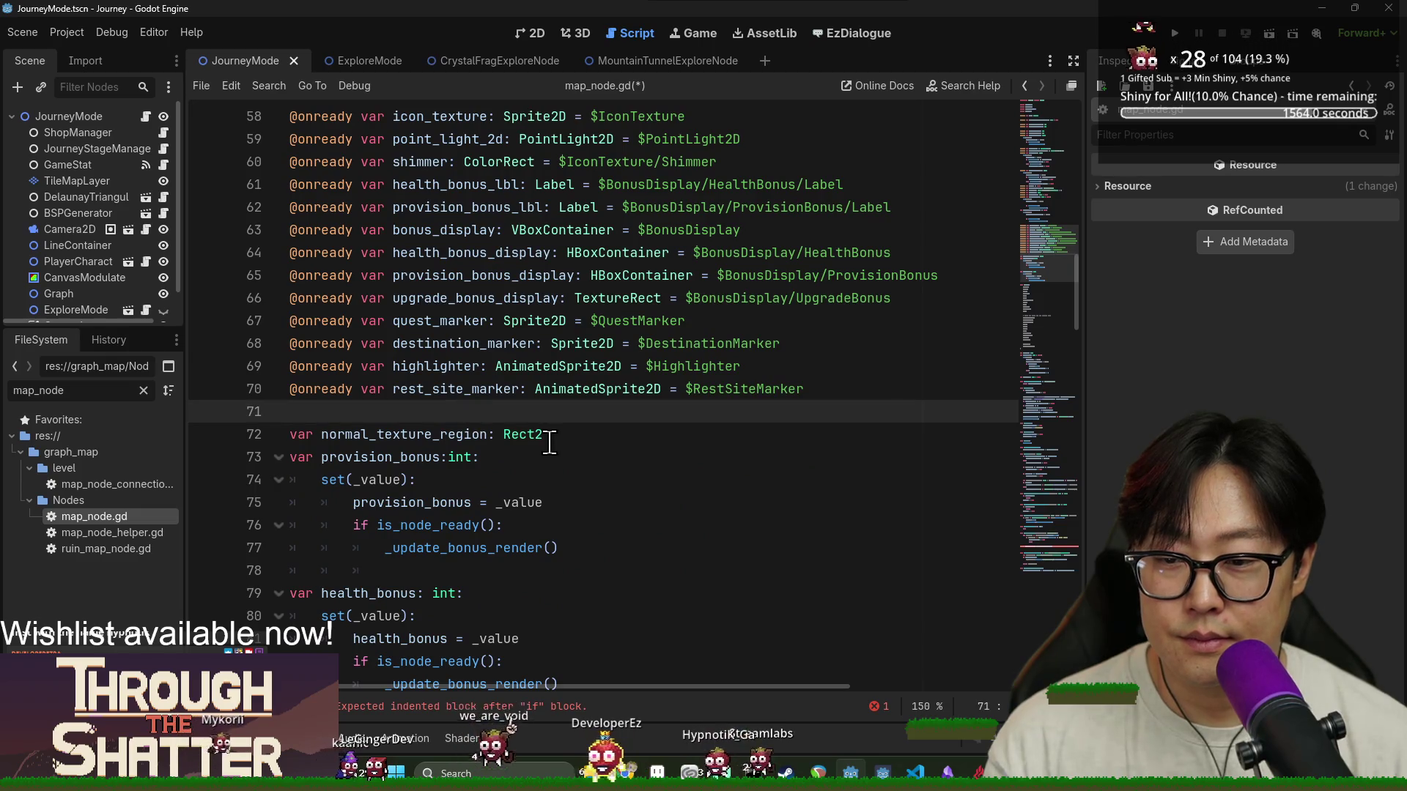
scroll(440, 421, "down", 6)
scroll(391, 392, "up", 2)
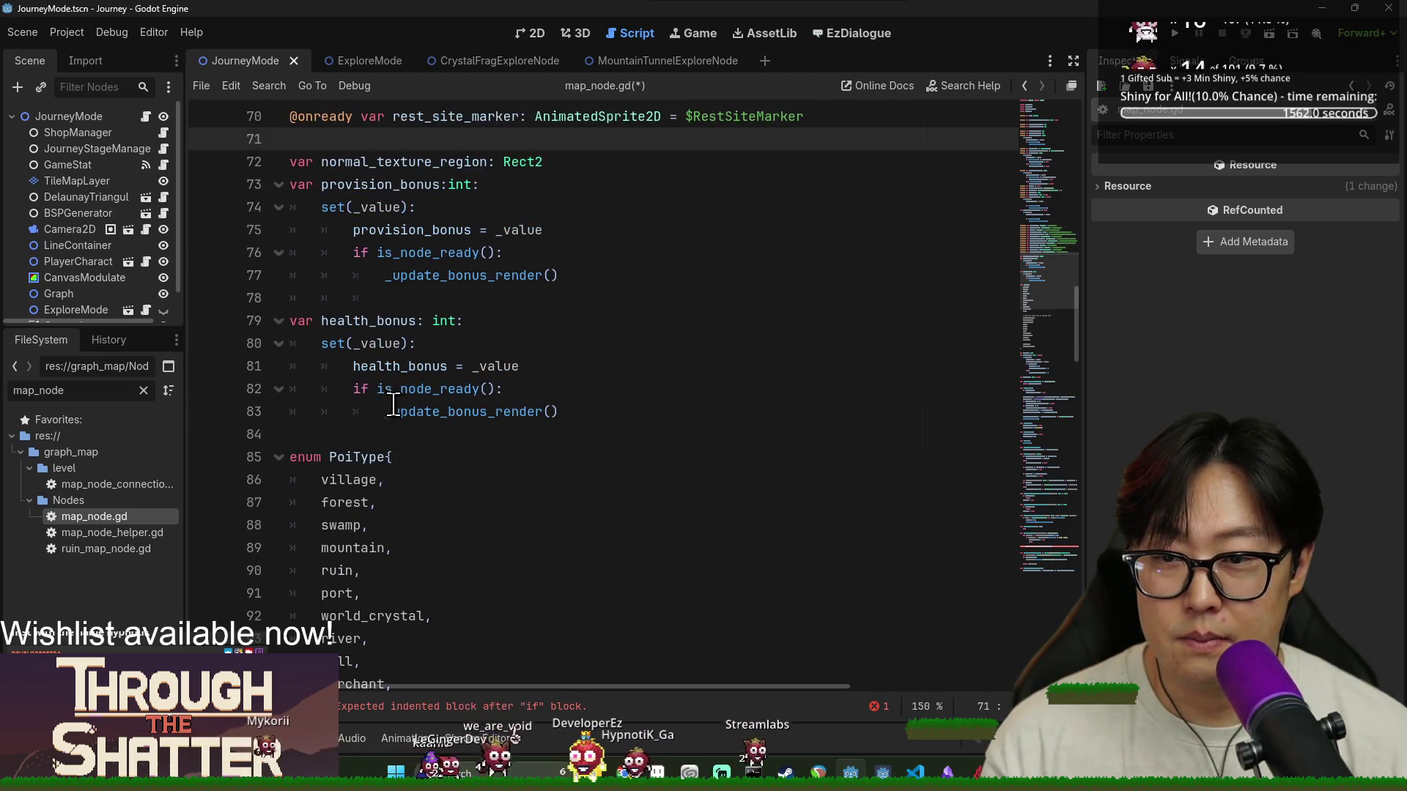
left_click(364, 429)
type("var found_tunnel_count: int = 0")
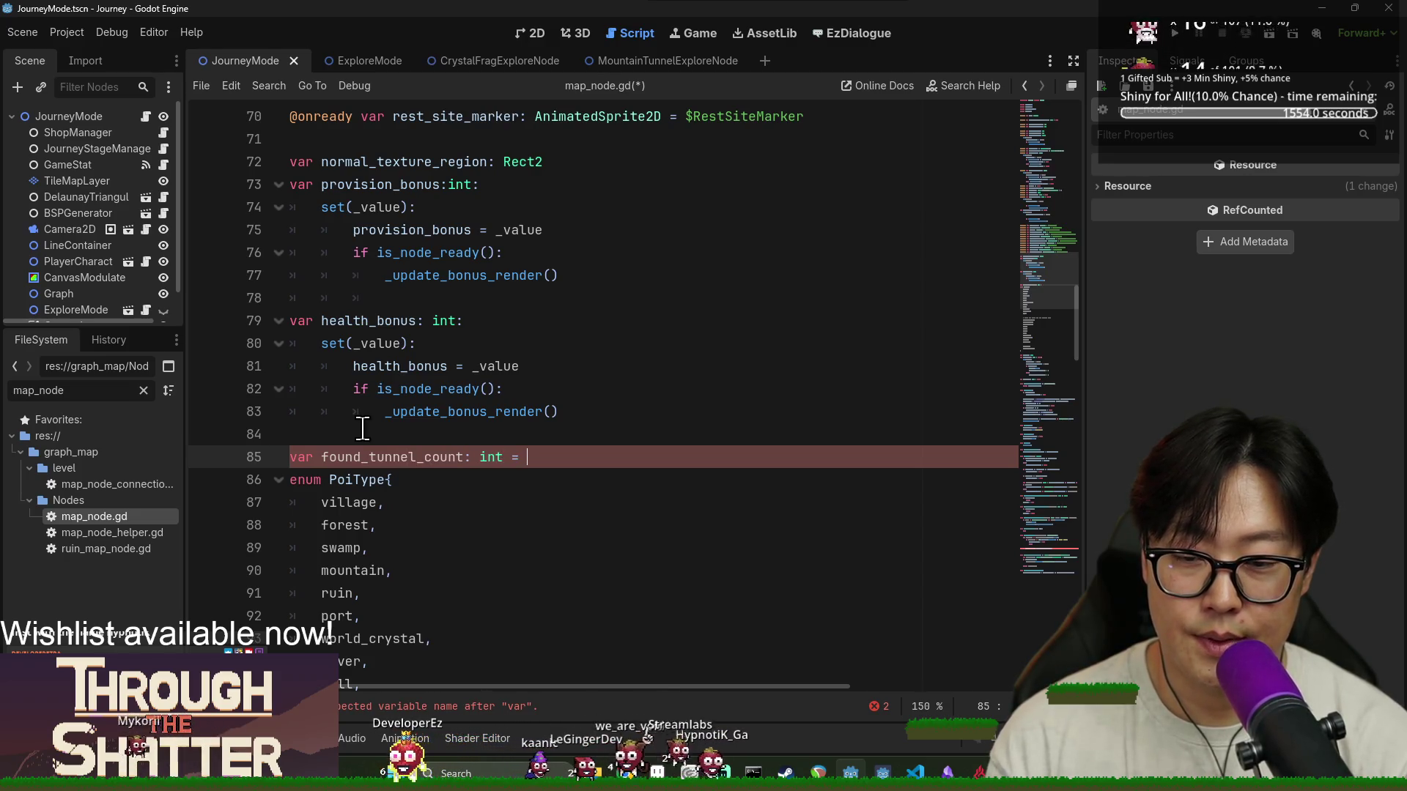
double_click(381, 457)
Make the if block increment found_tunnel_count by 1 and save map_node.gd
scroll(392, 439, "down", 6)
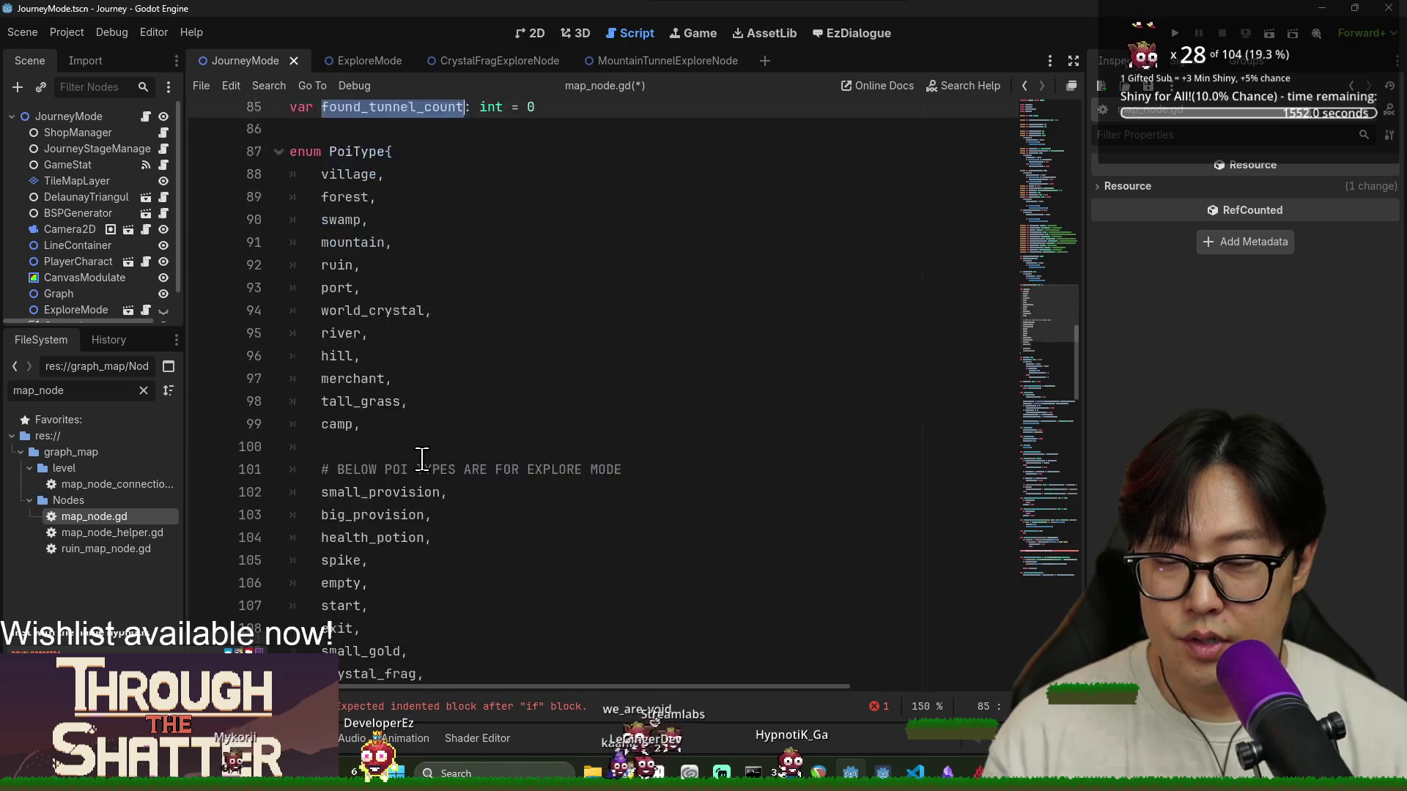
scroll(392, 433, "down", 19)
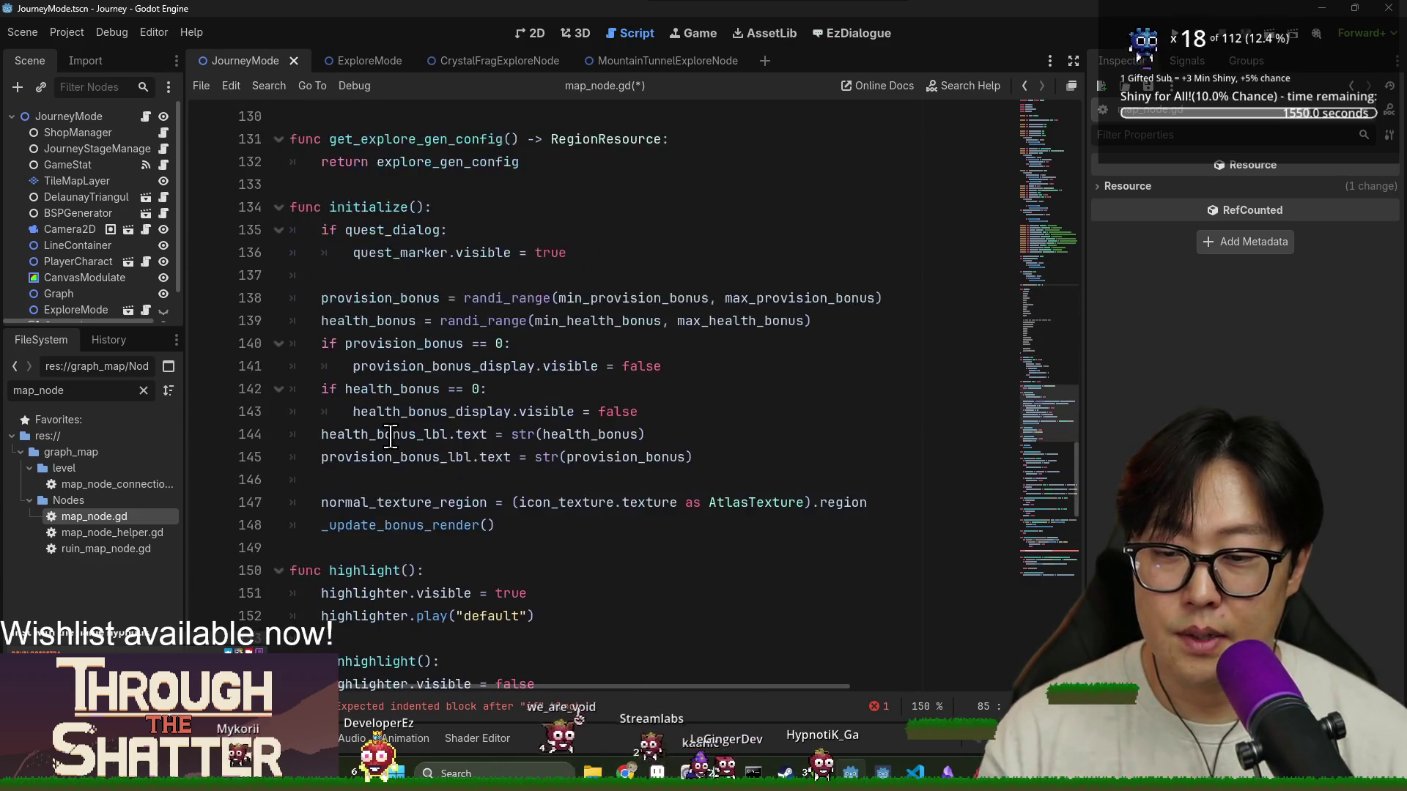
scroll(390, 435, "down", 16)
left_click(382, 419)
type("found_tunnel_count += 1")
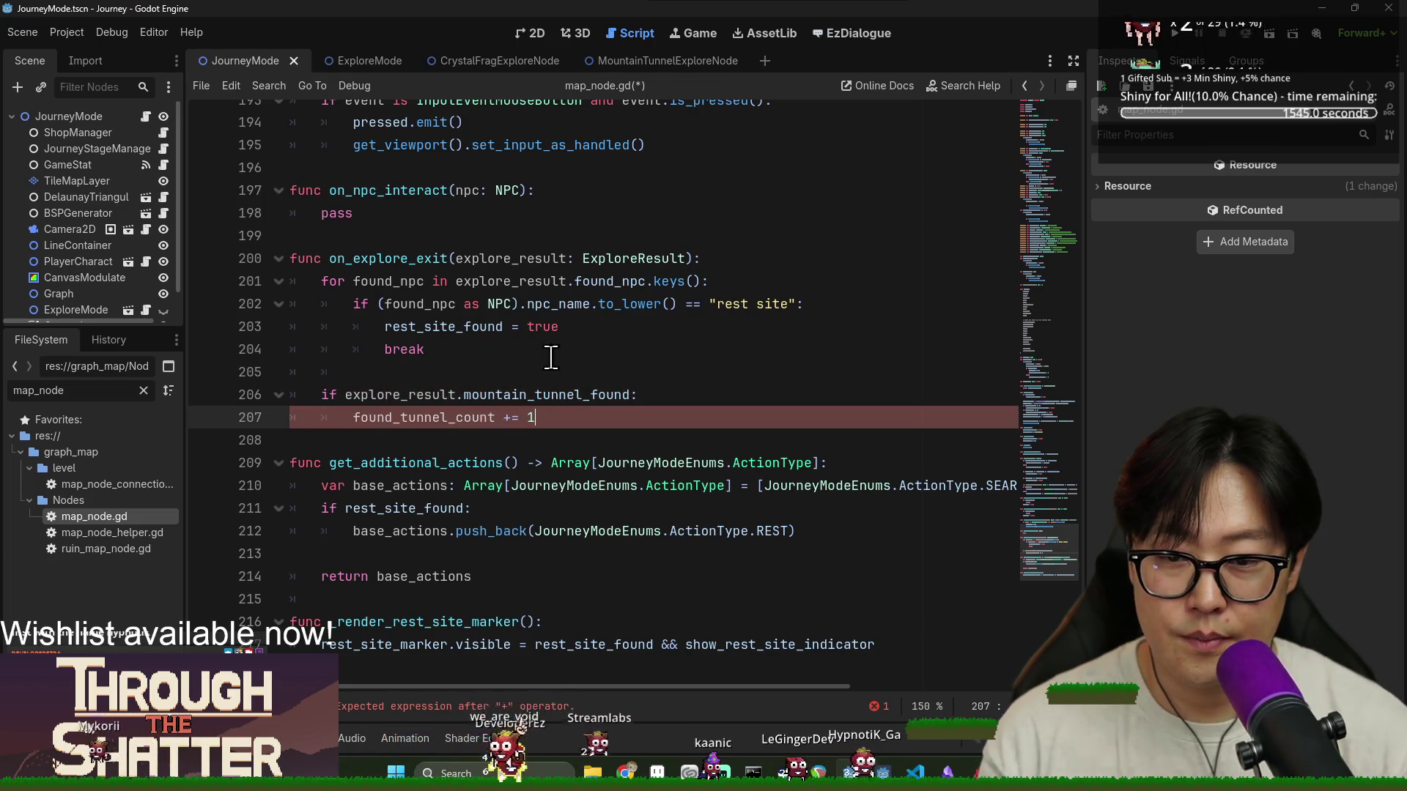
key("ctrl+s")
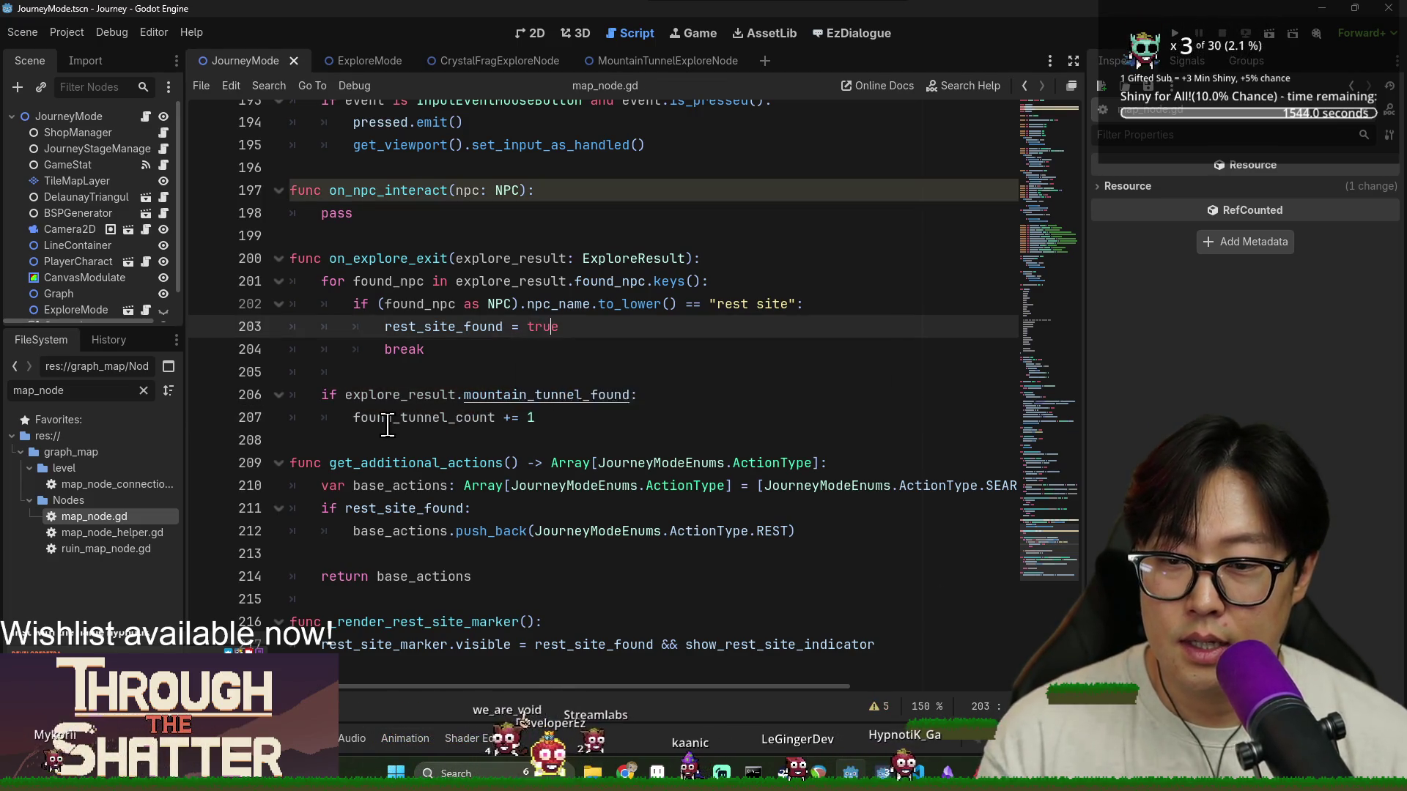
double_click(440, 415)
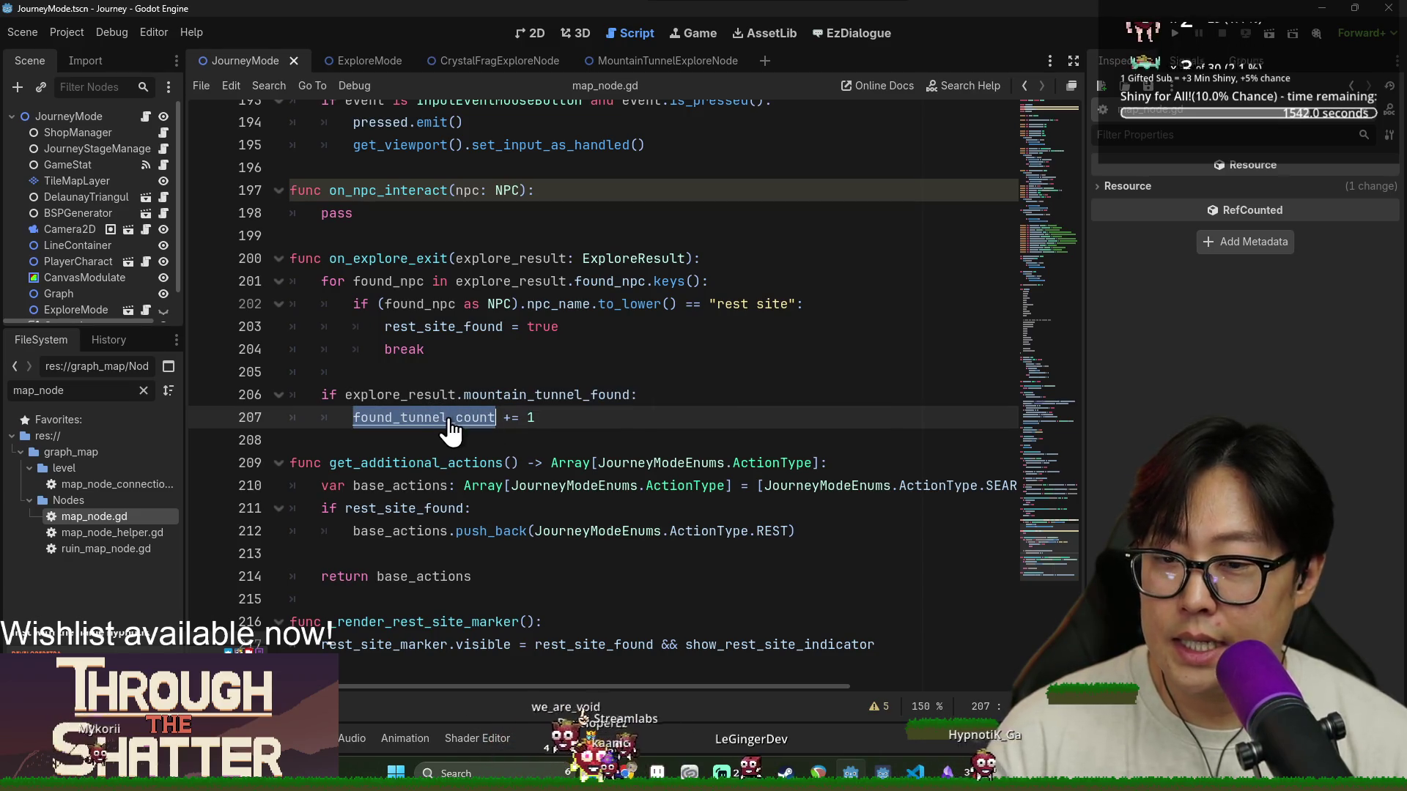
type("mountain")
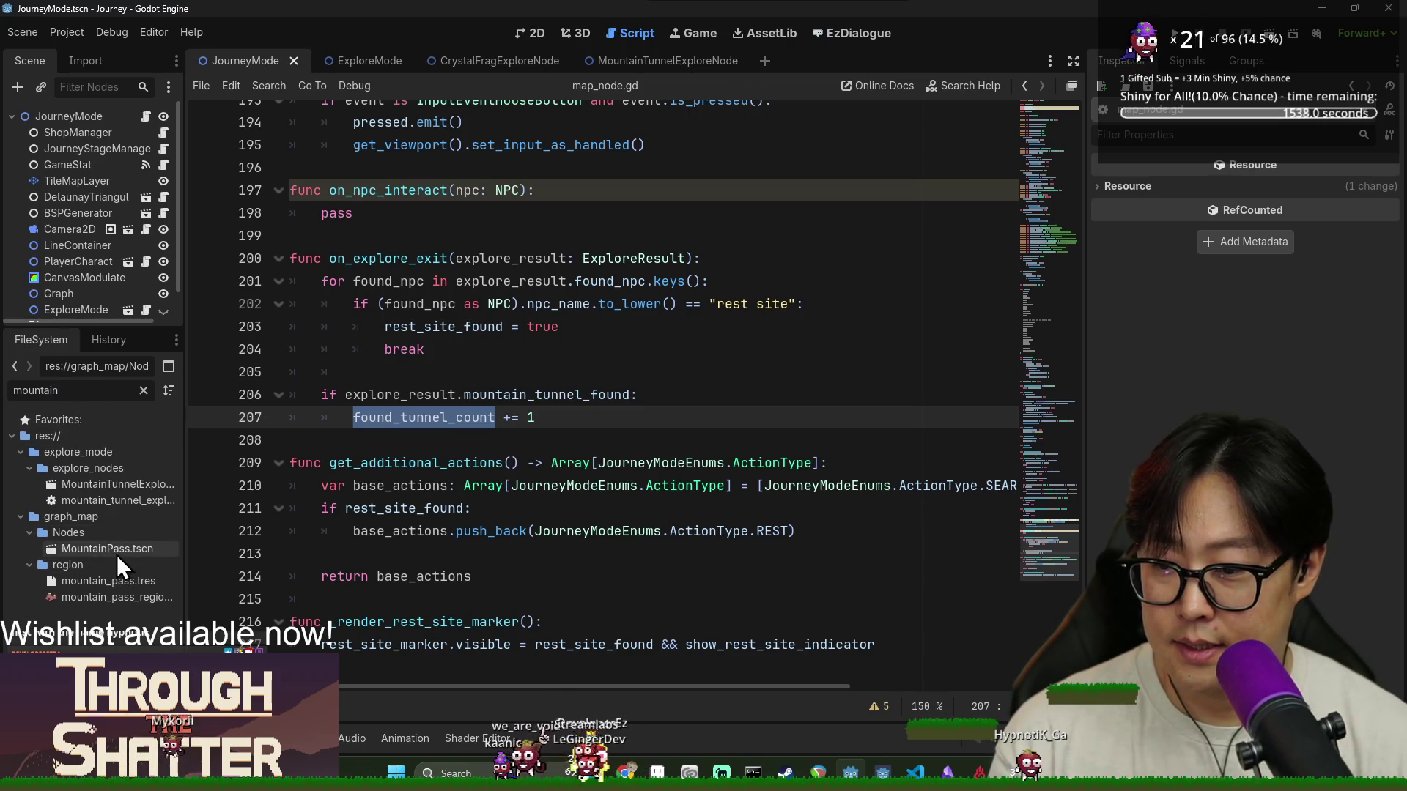
Open and save the MountainPass scene, then return to the JourneyMode scene's journey_mode.gd
double_click(116, 551)
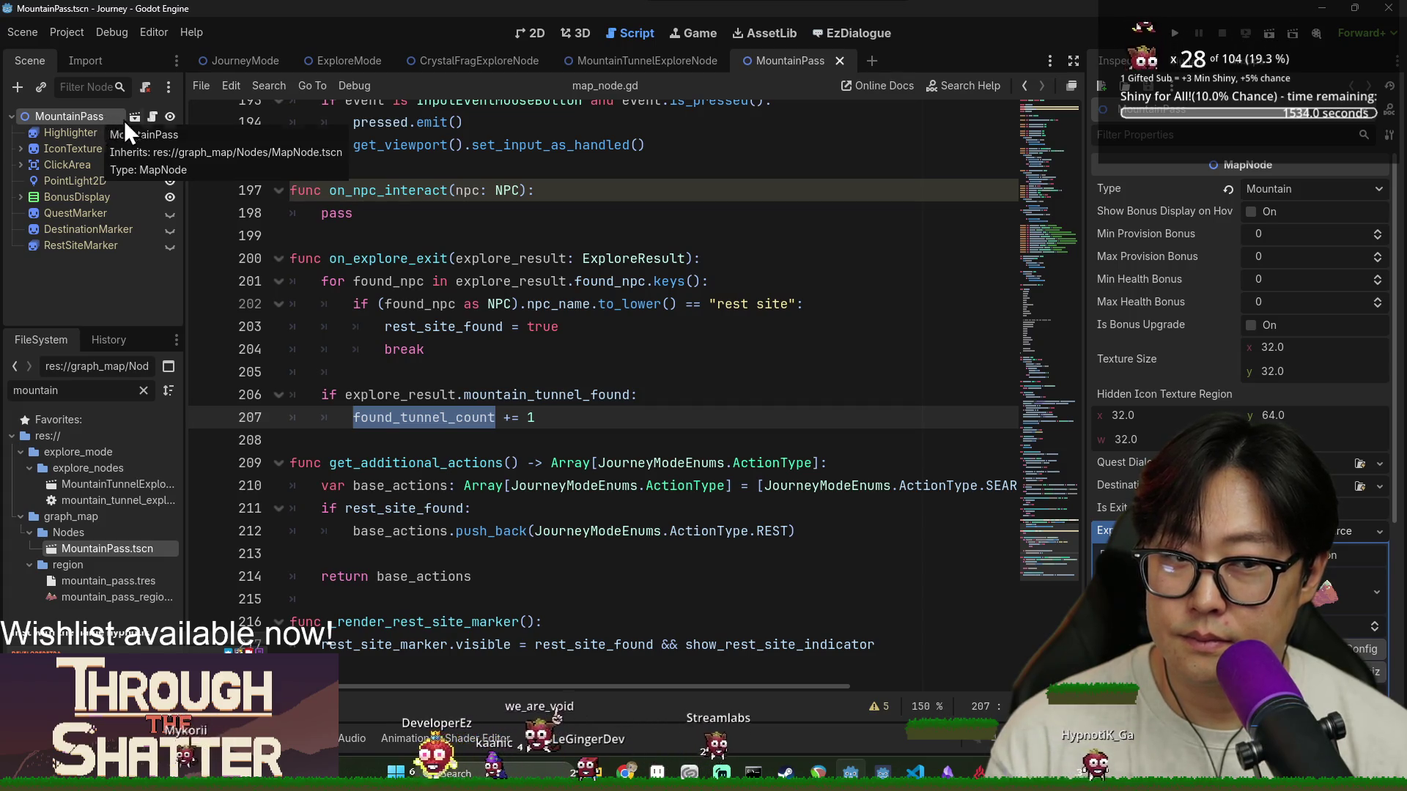
left_click(387, 326)
key("ctrl+s")
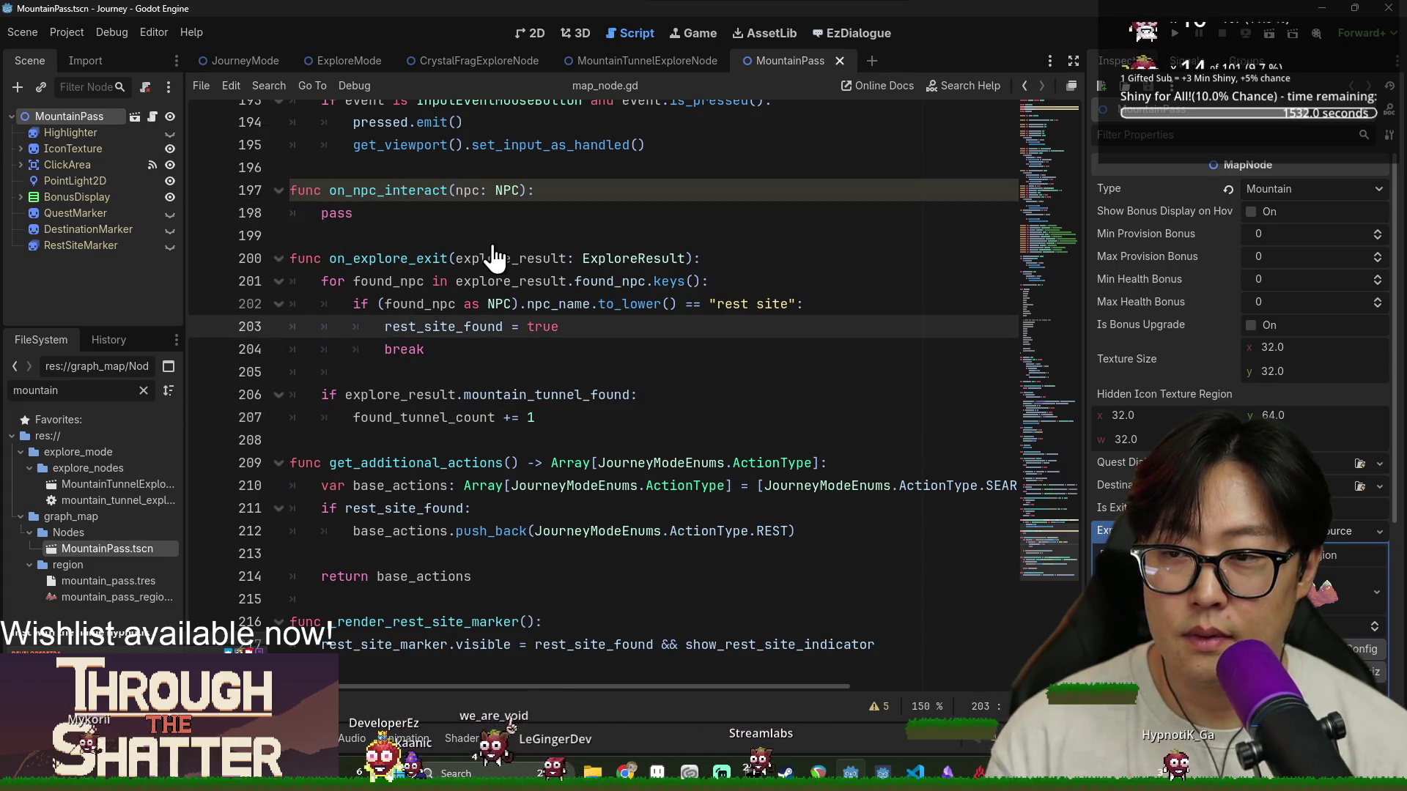
left_click(535, 204)
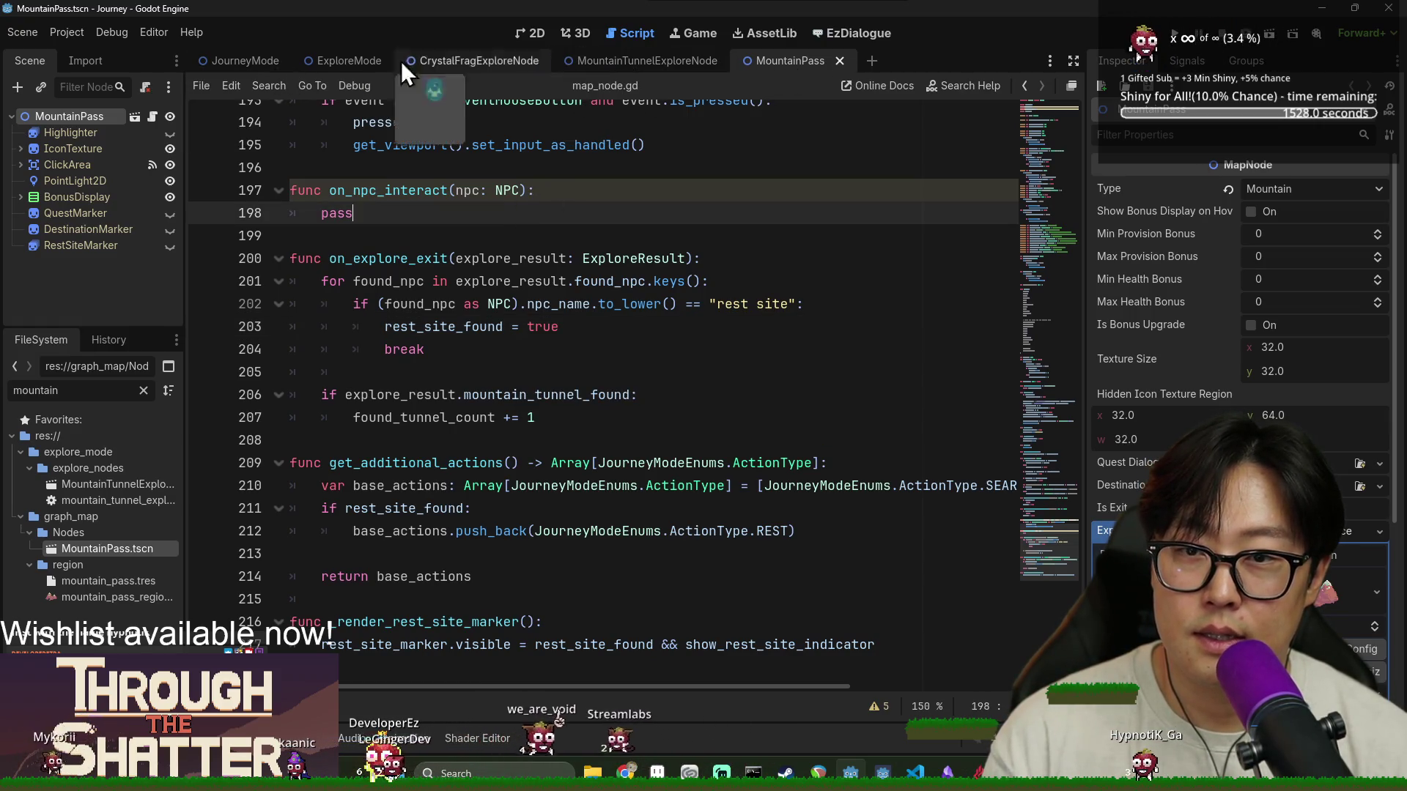
left_click(245, 60)
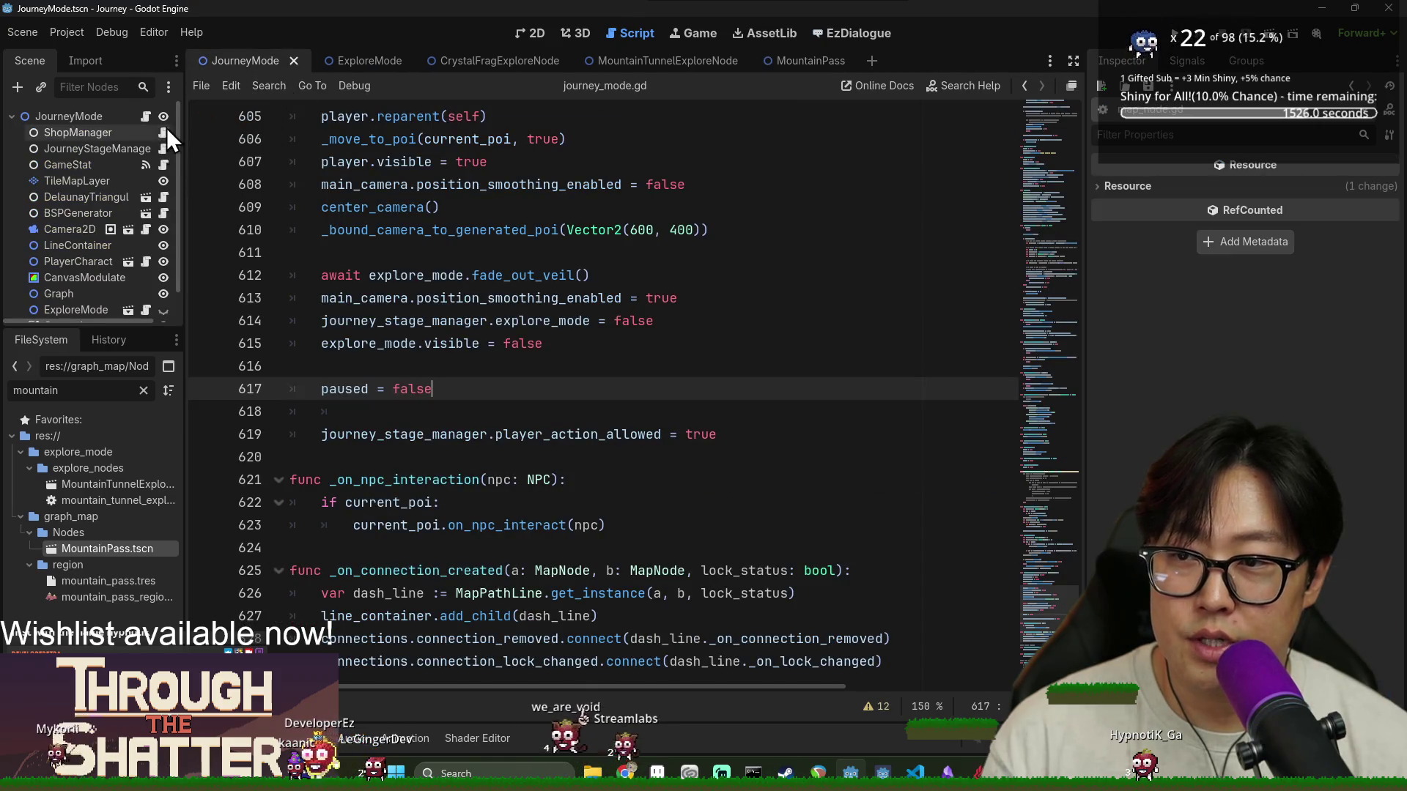
Search journey_mode.gd for 'move_to_poi' and jump to the _move_to_poi definition
left_click(522, 231)
key("ctrl+f")
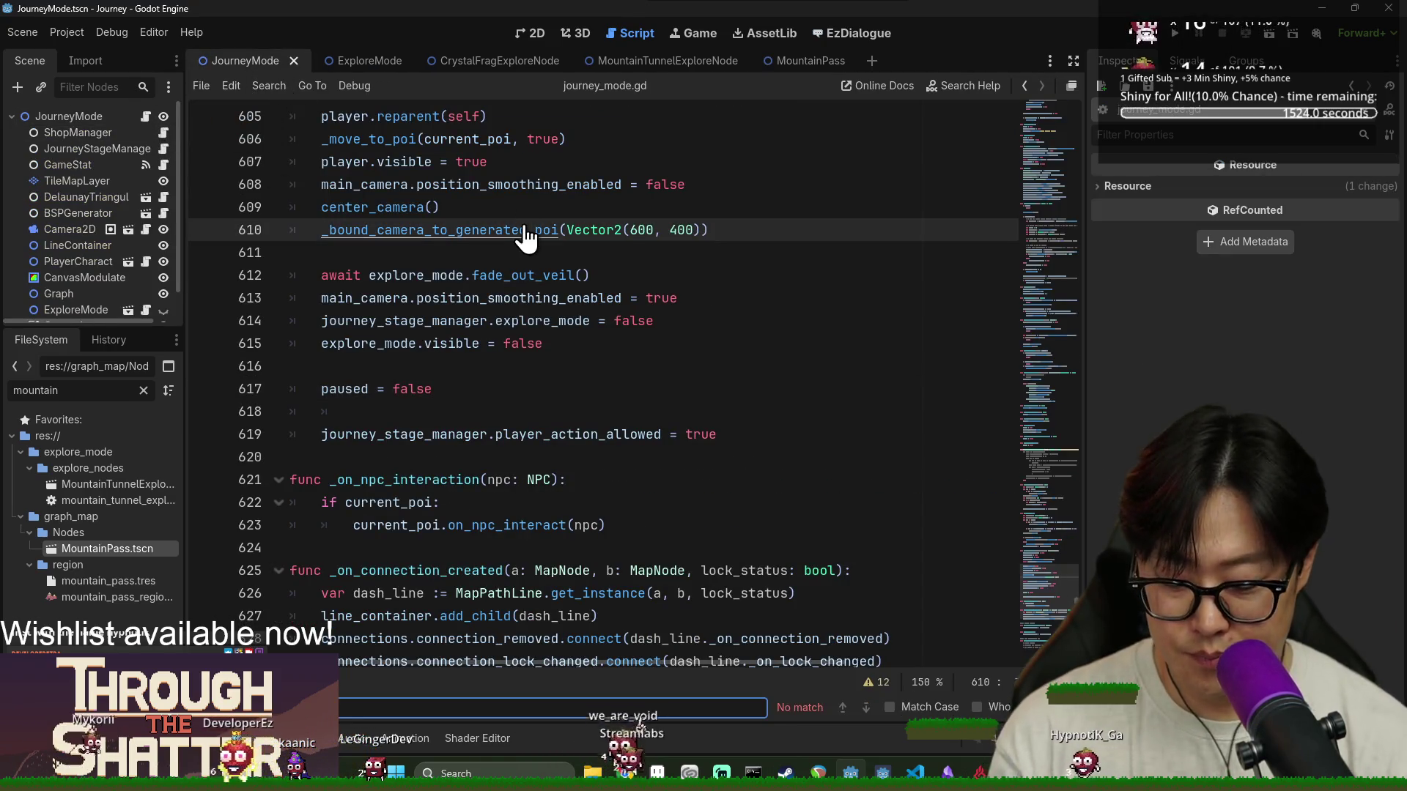
type("move_to_poi")
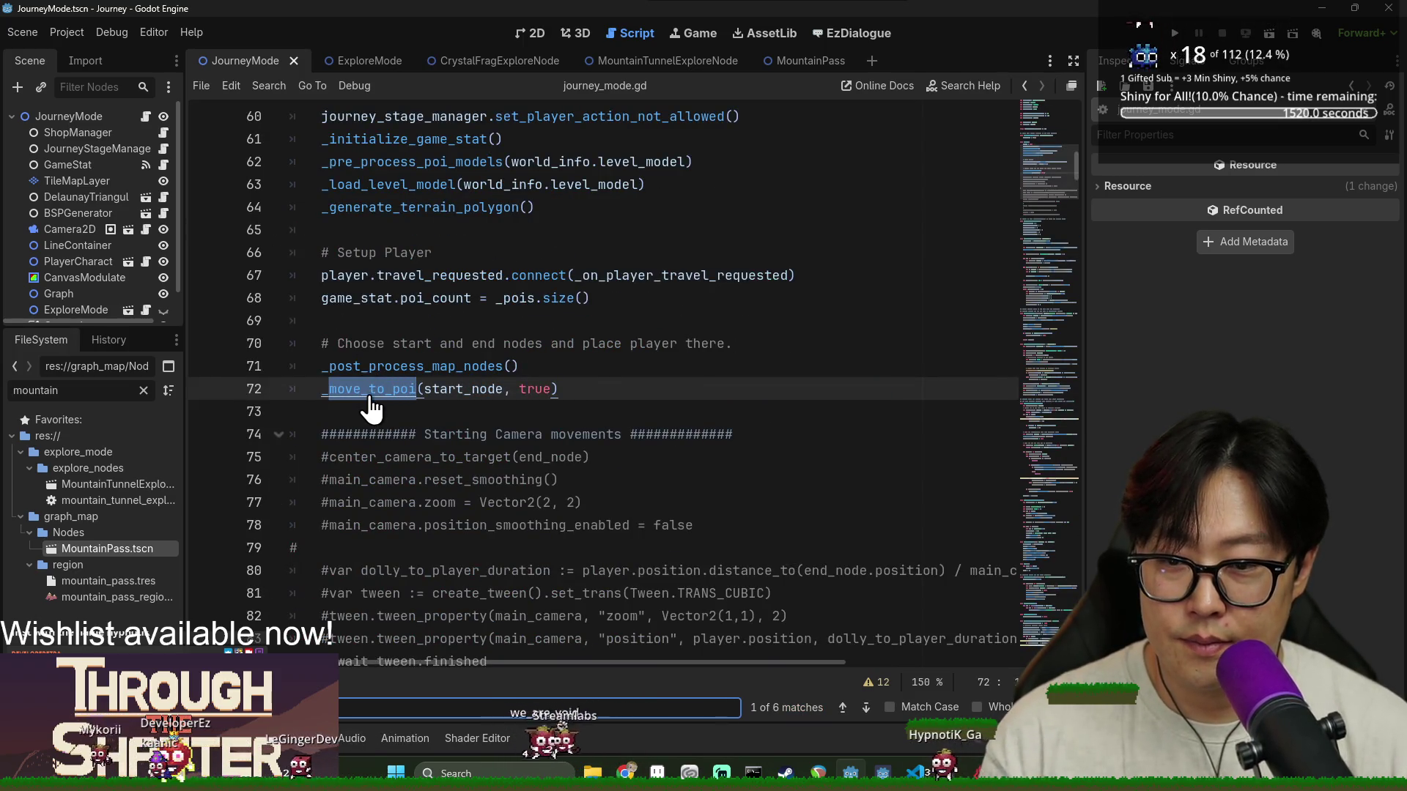
left_click(371, 395, "ctrl")
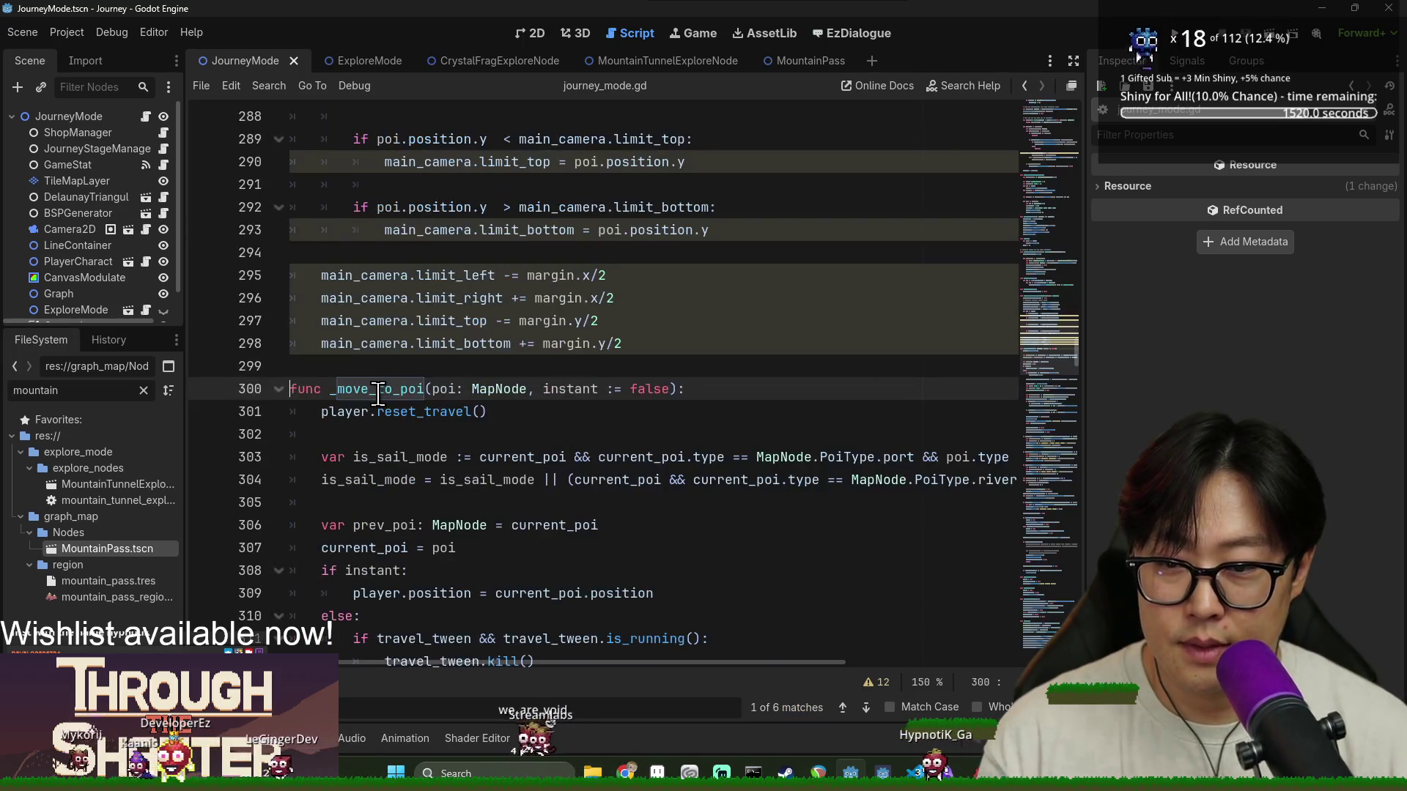
scroll(376, 385, "down", 3)
scroll(387, 340, "down", 13)
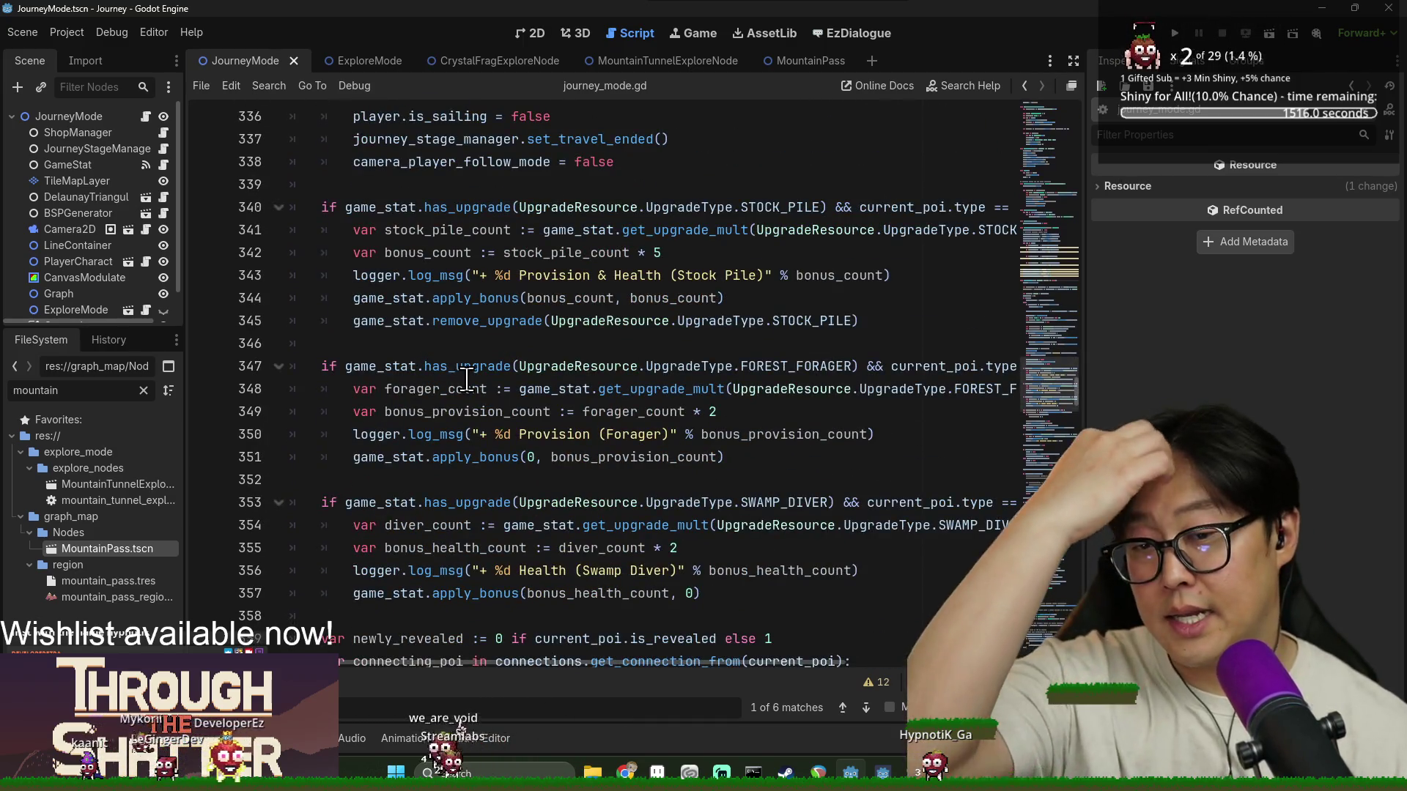
Read the loop revealing connected and locked POIs, close the search, and enlarge the node tree
mouse_move(475, 377)
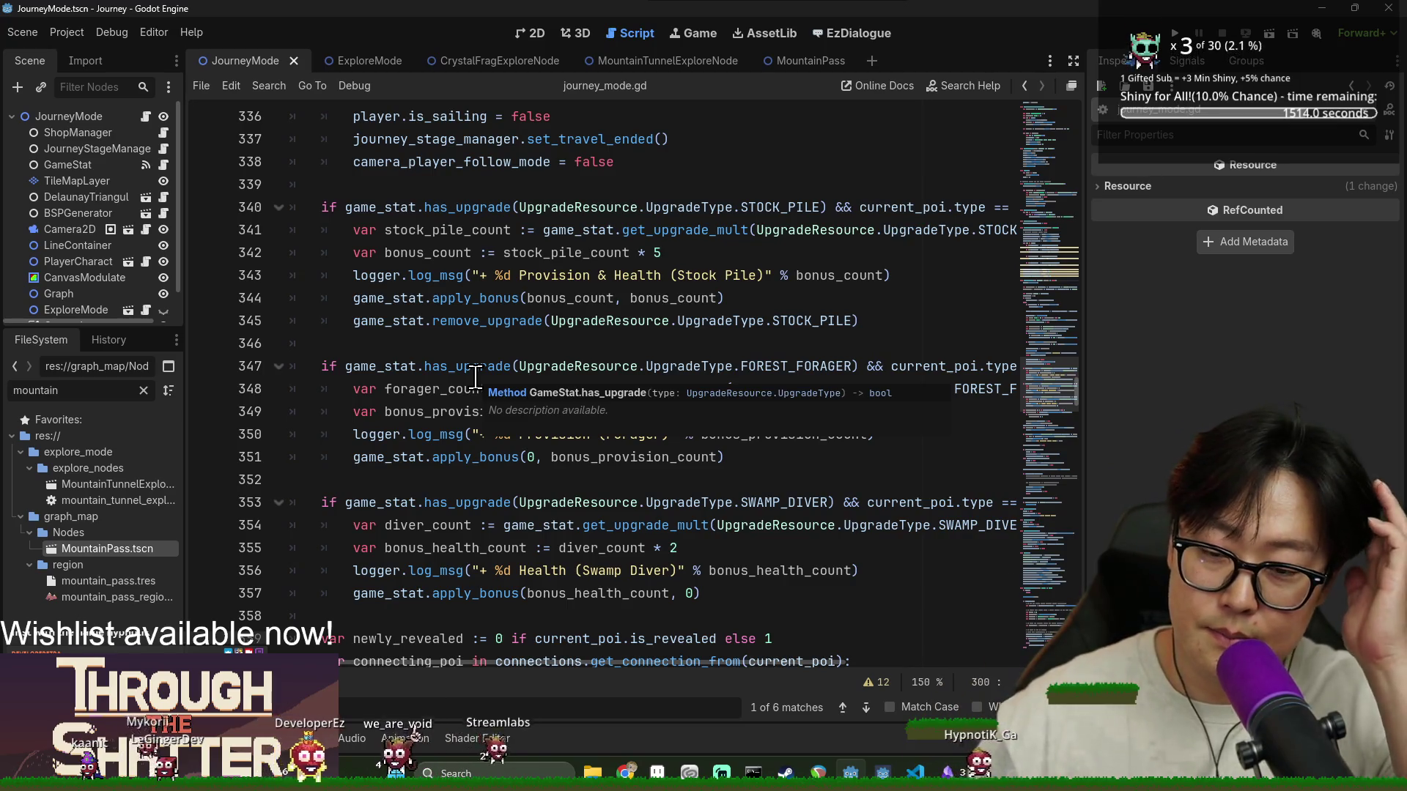
scroll(475, 377, "down", 4)
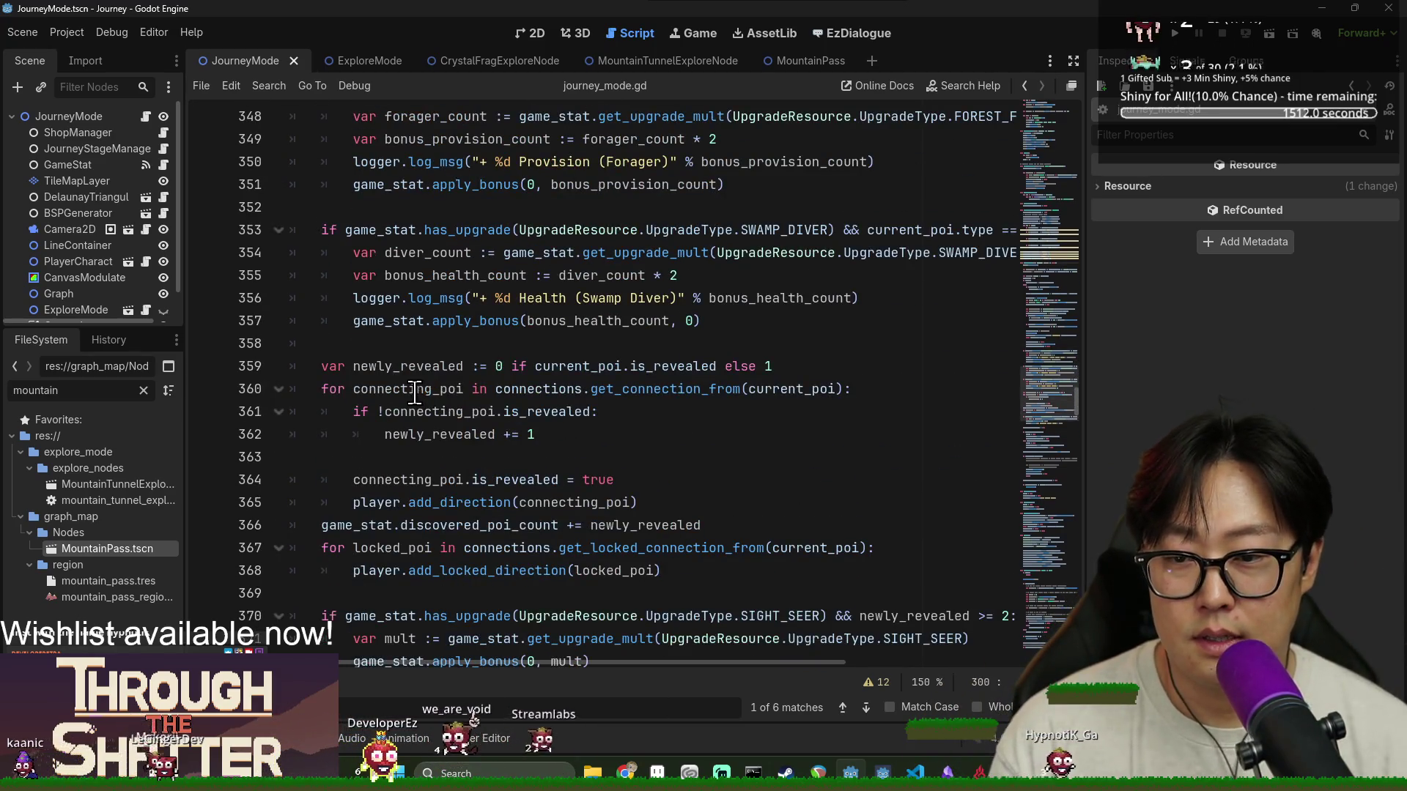
scroll(415, 392, "down", 3)
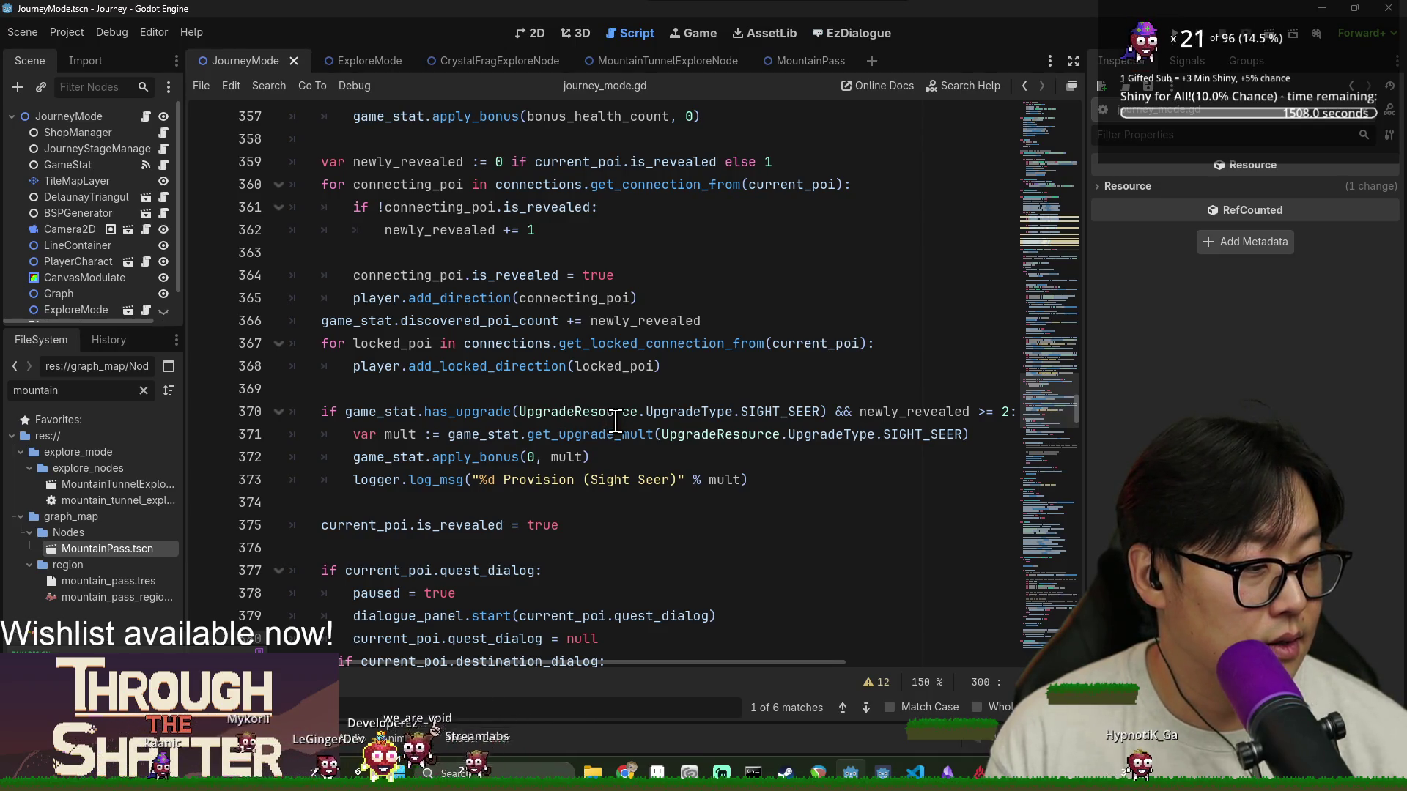
mouse_move(618, 407)
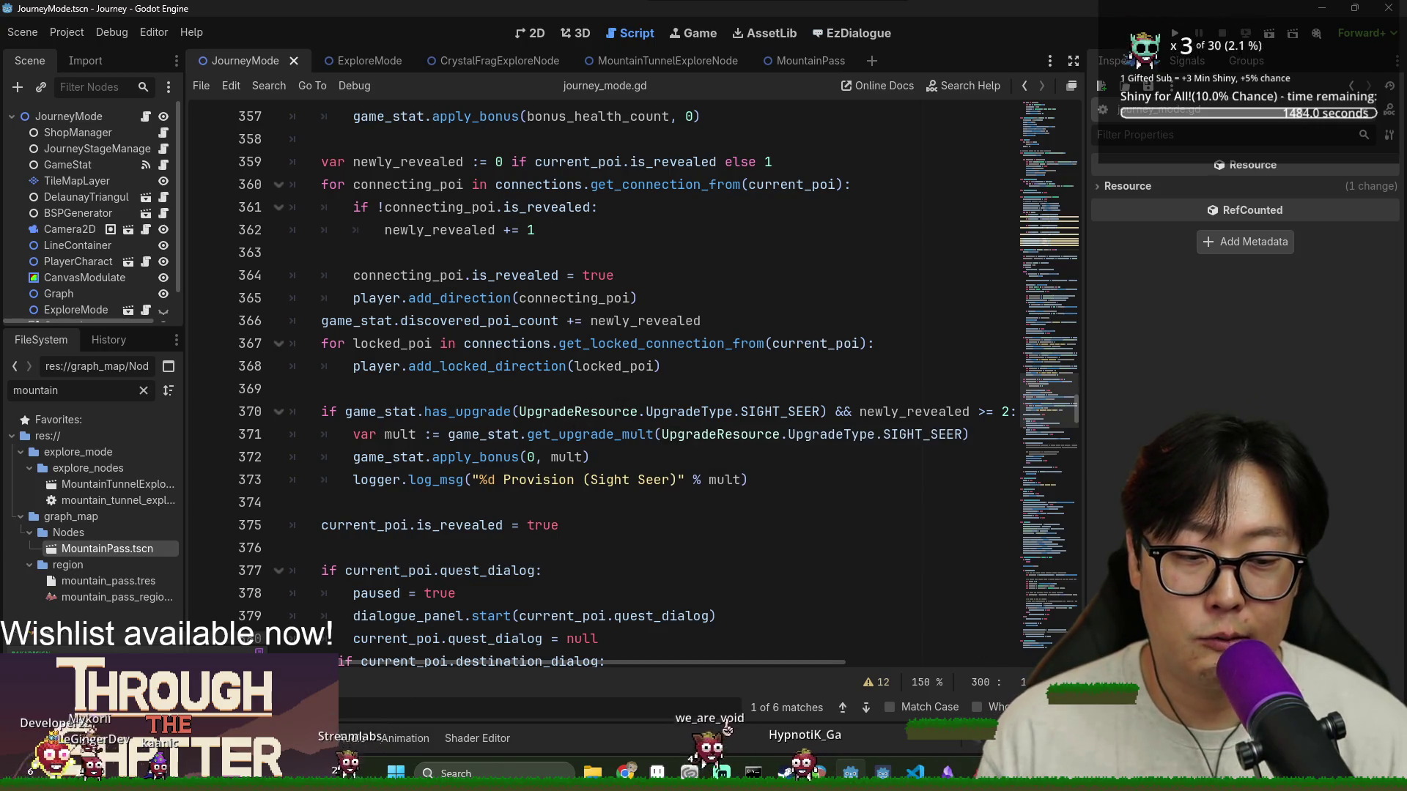
key("Escape")
scroll(496, 469, "down", 5)
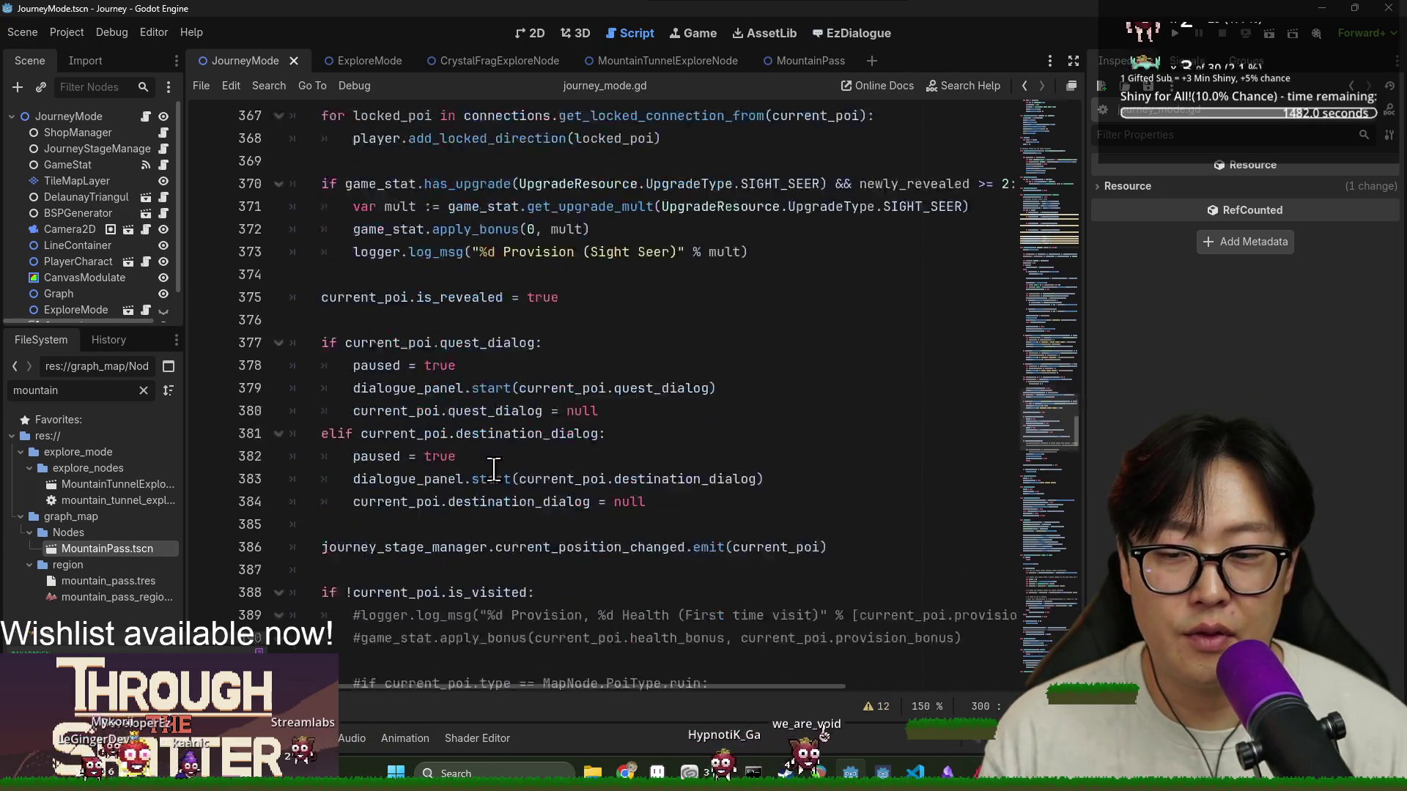
scroll(497, 469, "down", 1)
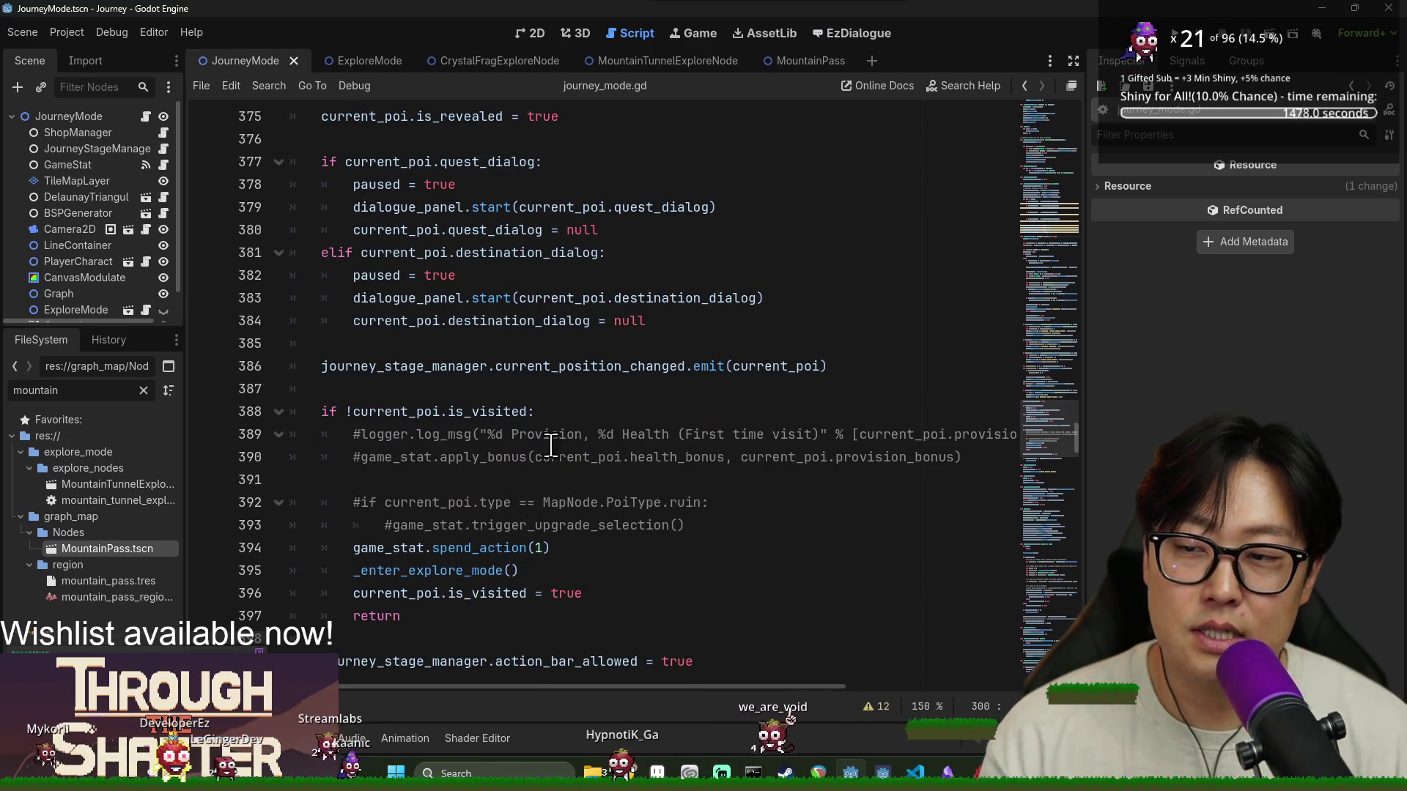
scroll(153, 307, "right", 2)
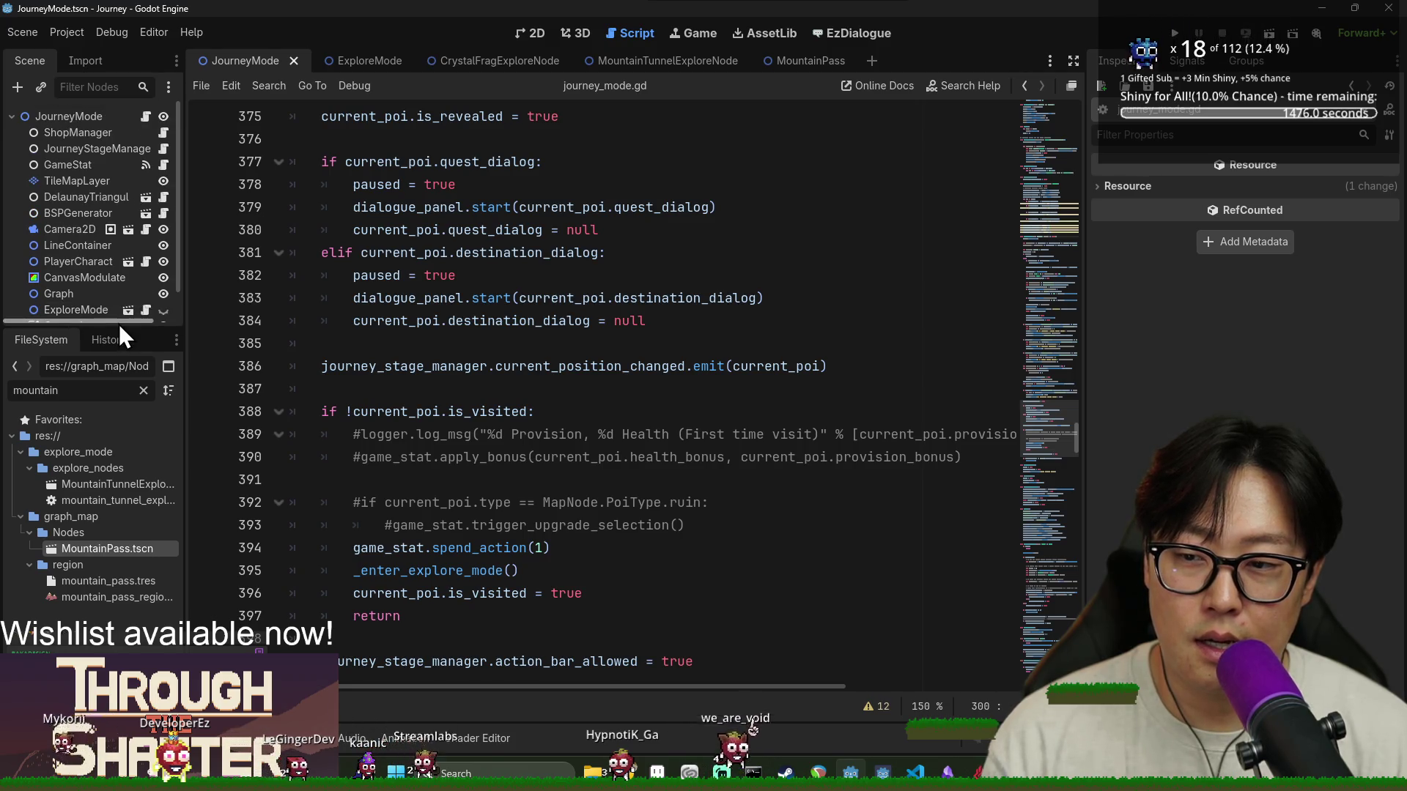
mouse_move(110, 328)
left_mouse_down()
mouse_move(121, 352)
mouse_move(304, 386)
left_mouse_up()
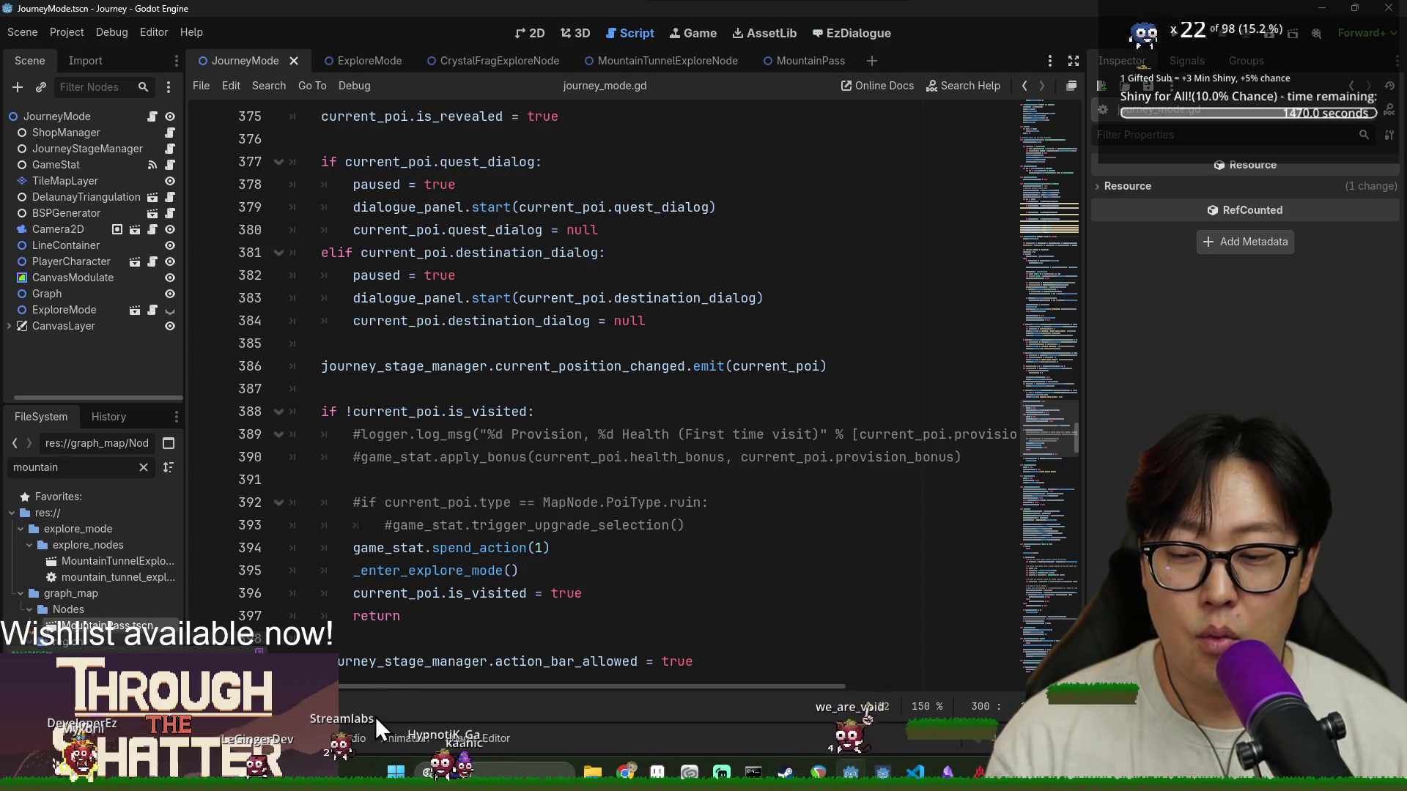
Scroll through journey_mode.gd down to generate_legend and its per-type legend hints, then back up
scroll(359, 654, "up", 3)
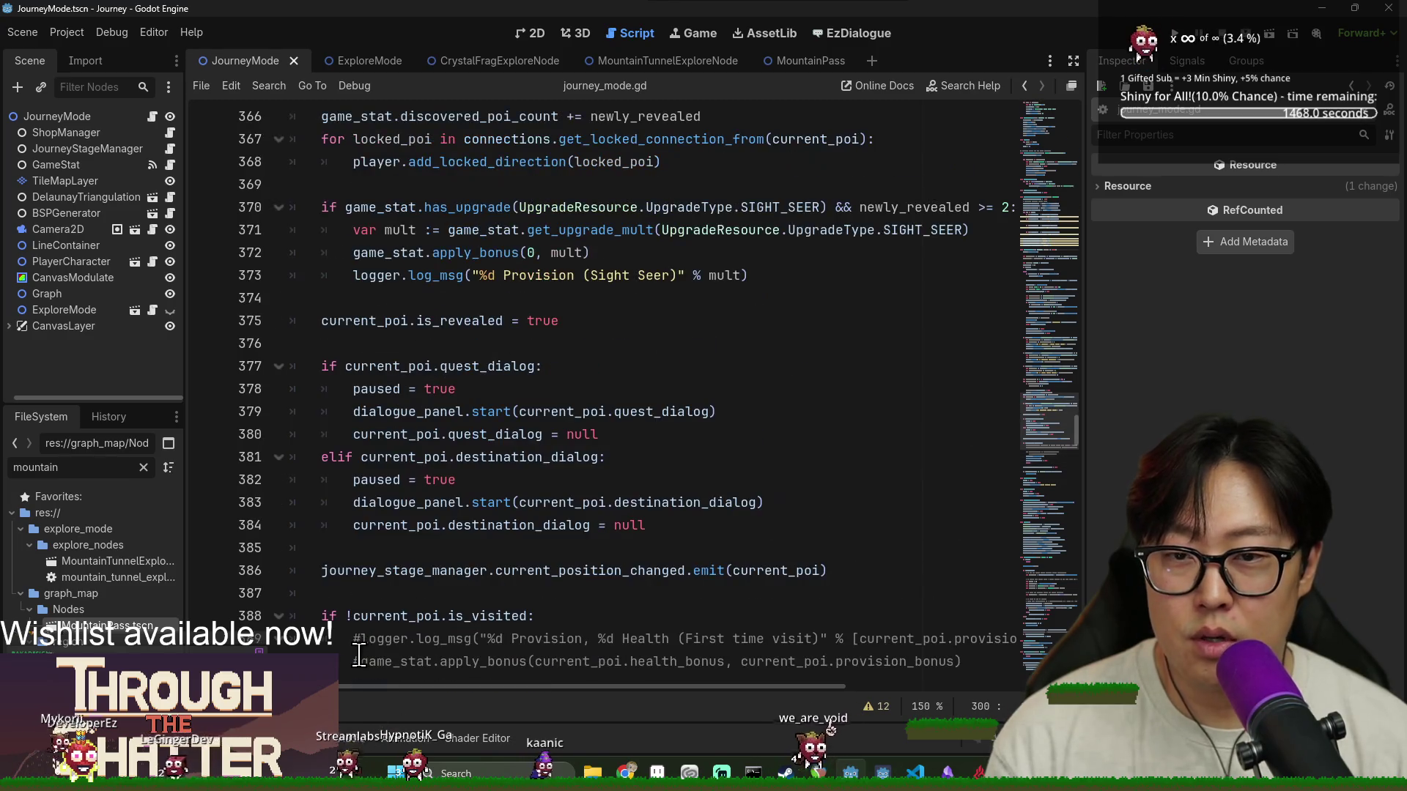
scroll(359, 654, "up", 5)
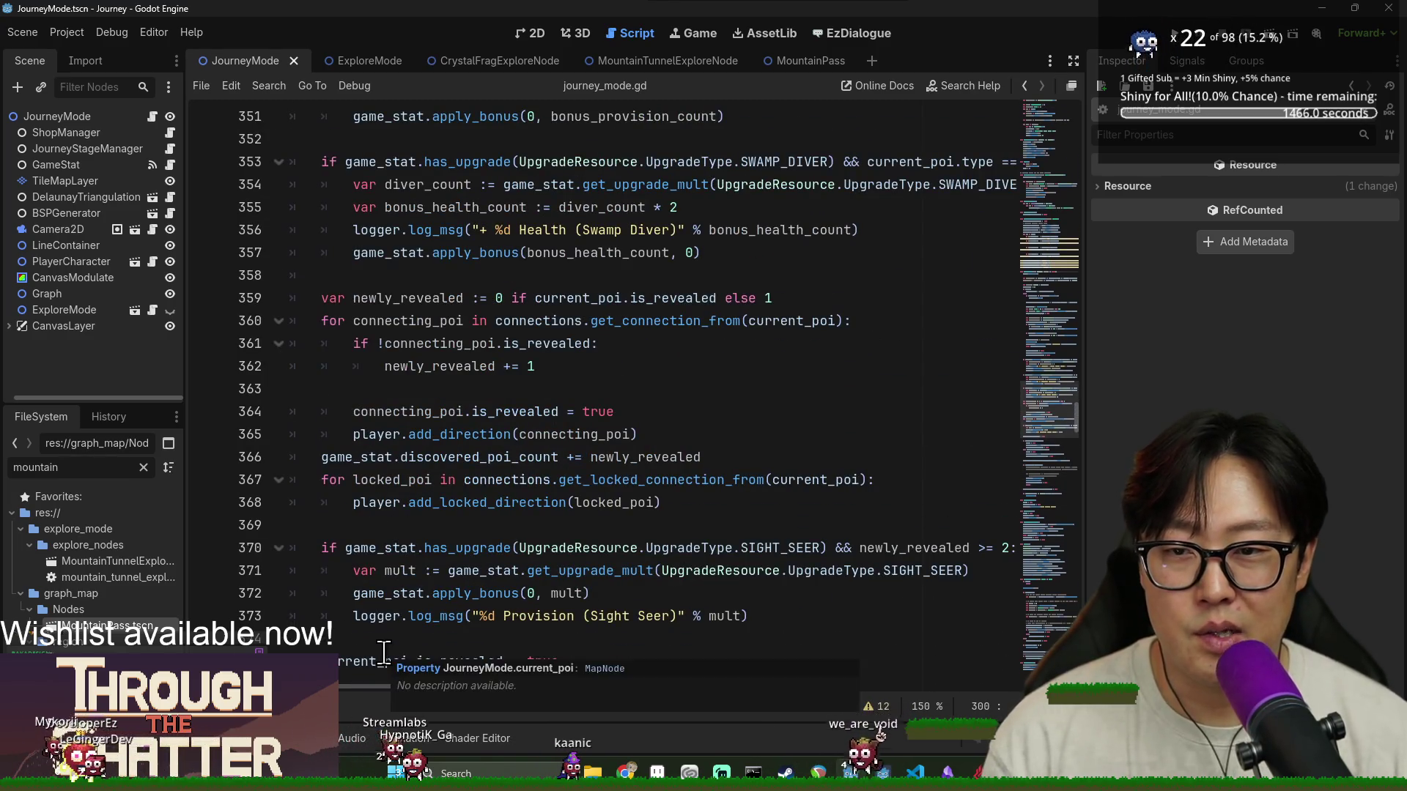
scroll(384, 622, "up", 5)
scroll(384, 621, "down", 15)
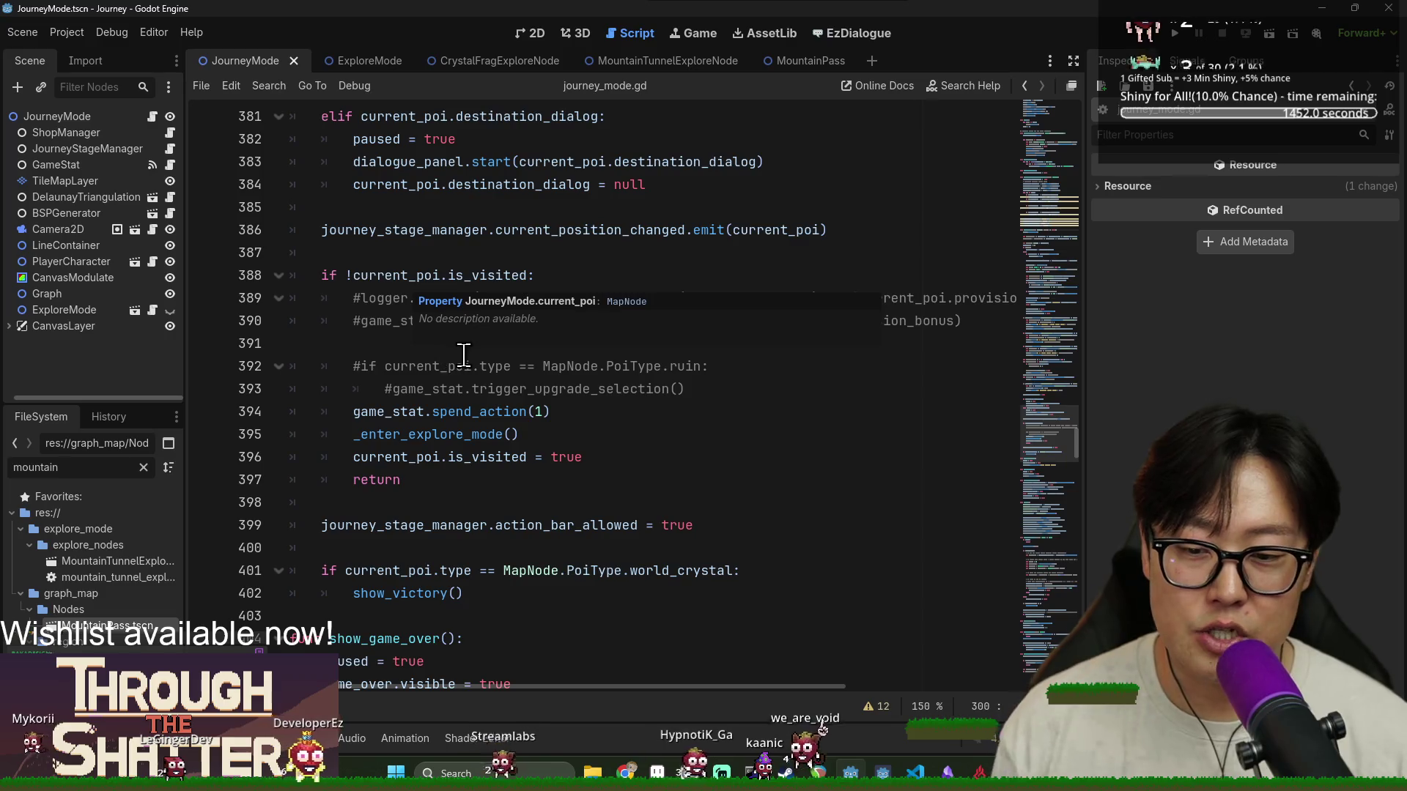
scroll(440, 442, "down", 3)
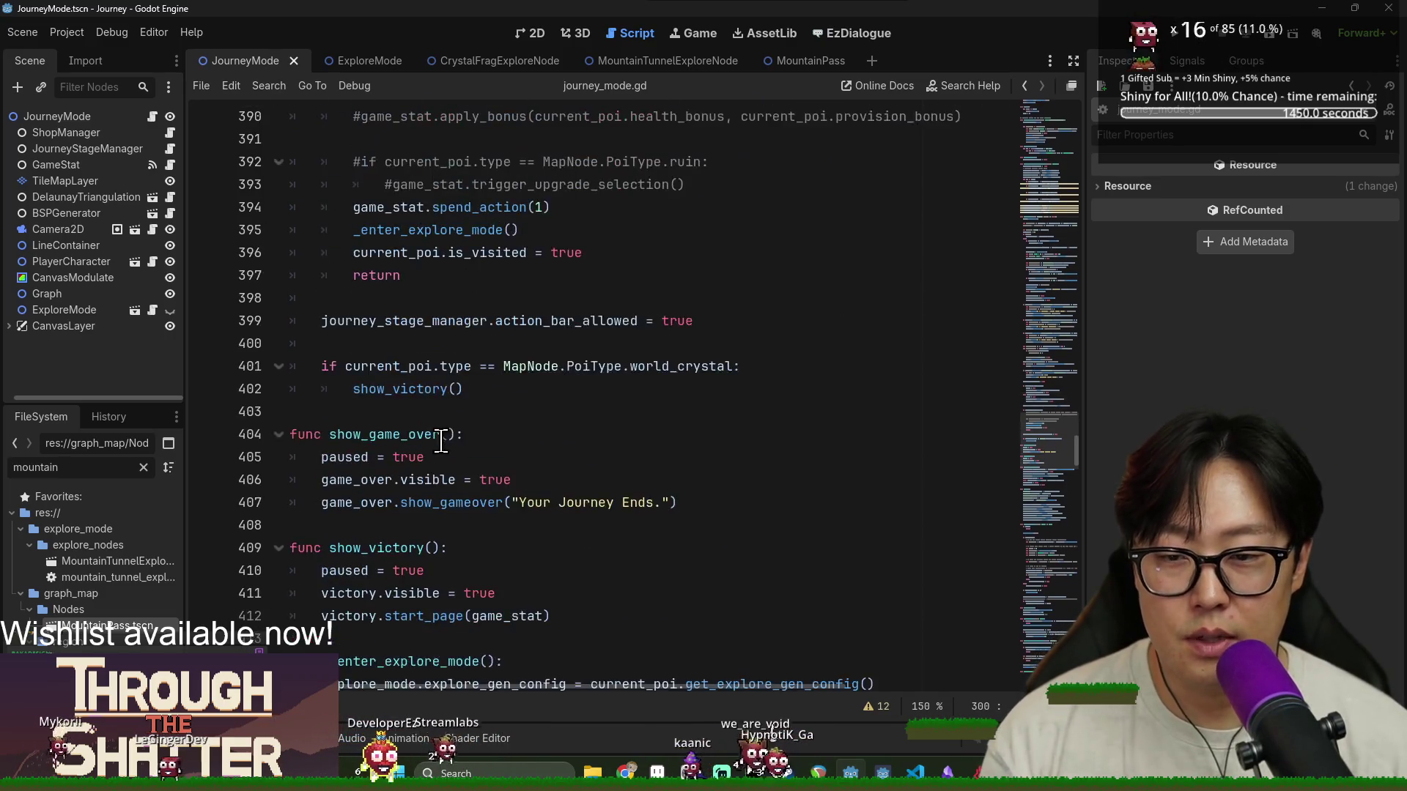
scroll(440, 442, "down", 8)
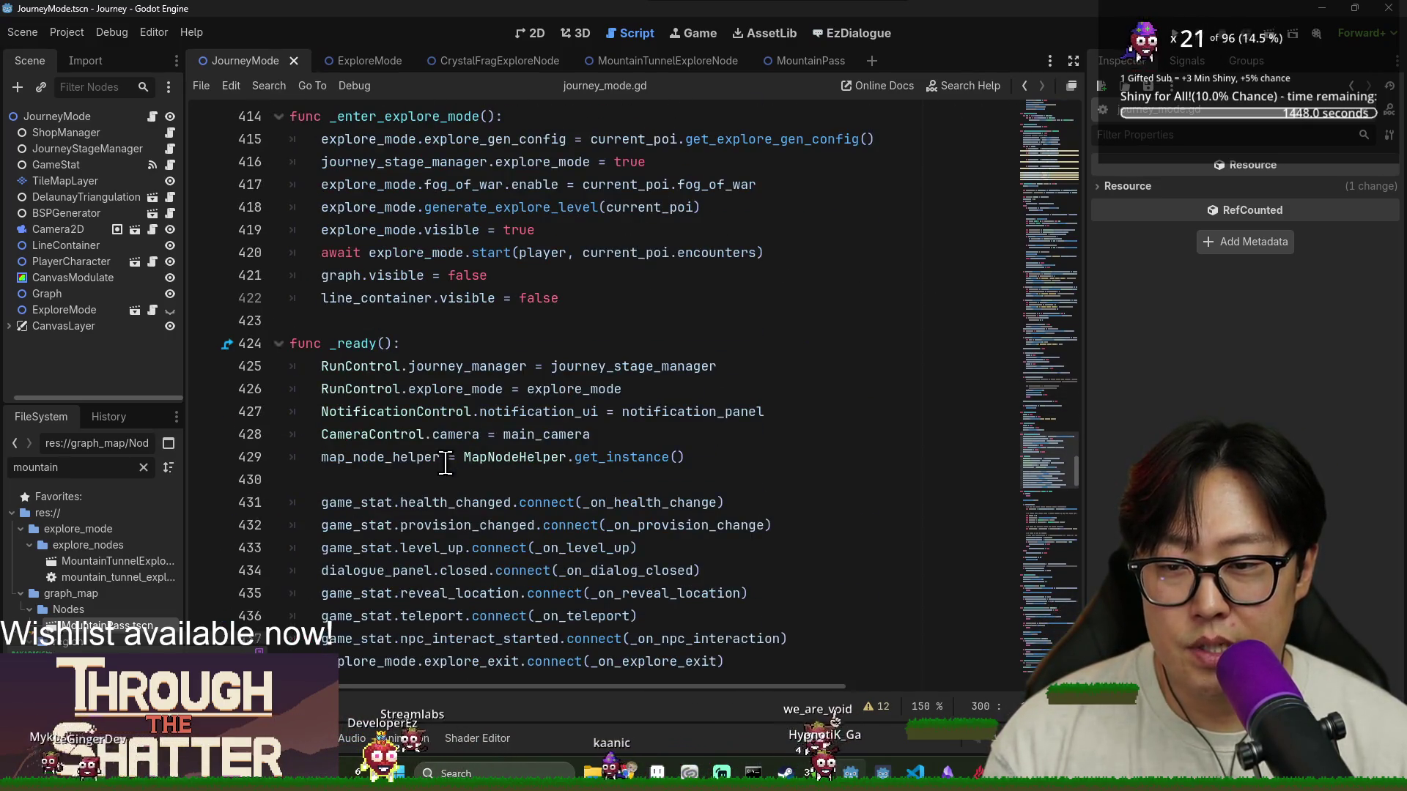
scroll(445, 462, "down", 2)
scroll(449, 461, "up", 3)
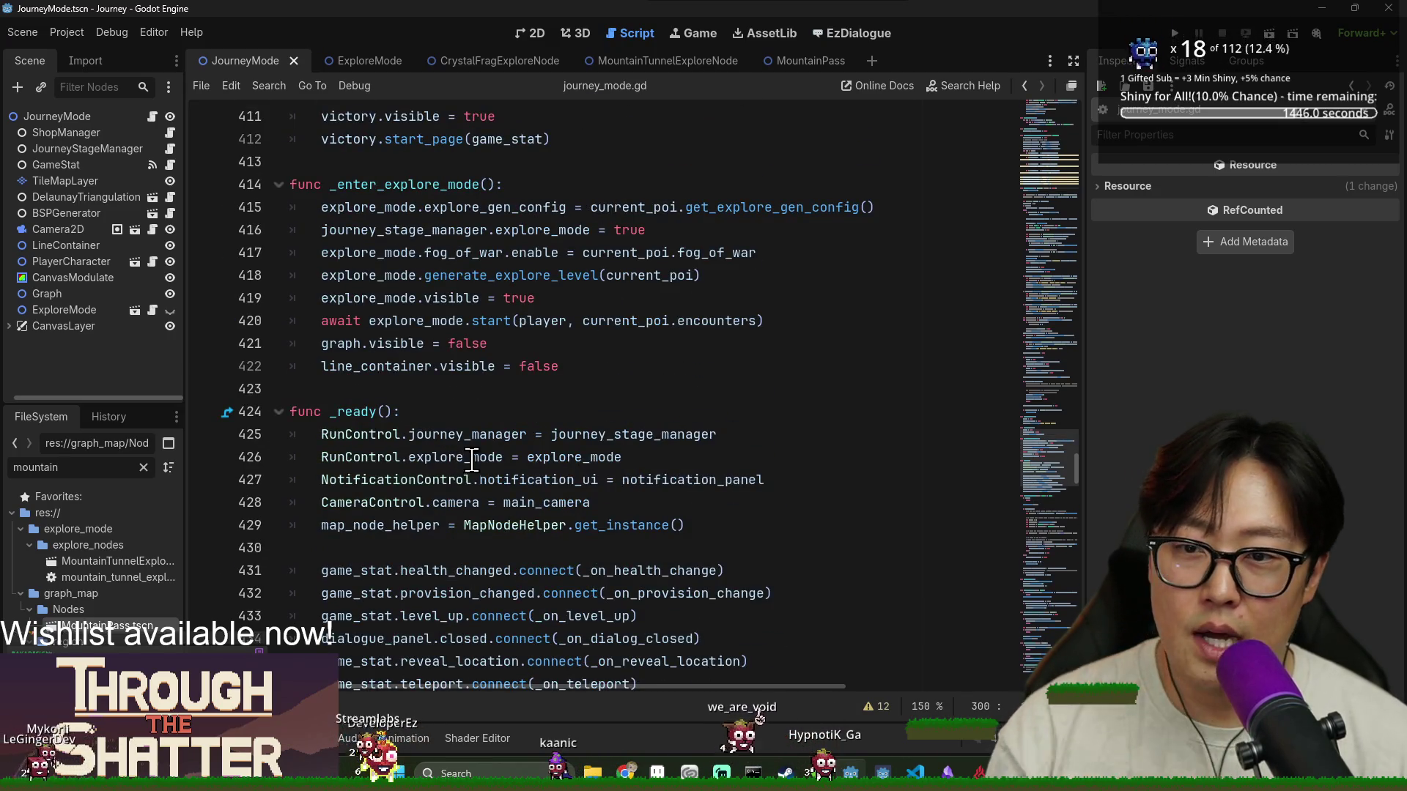
scroll(488, 417, "down", 11)
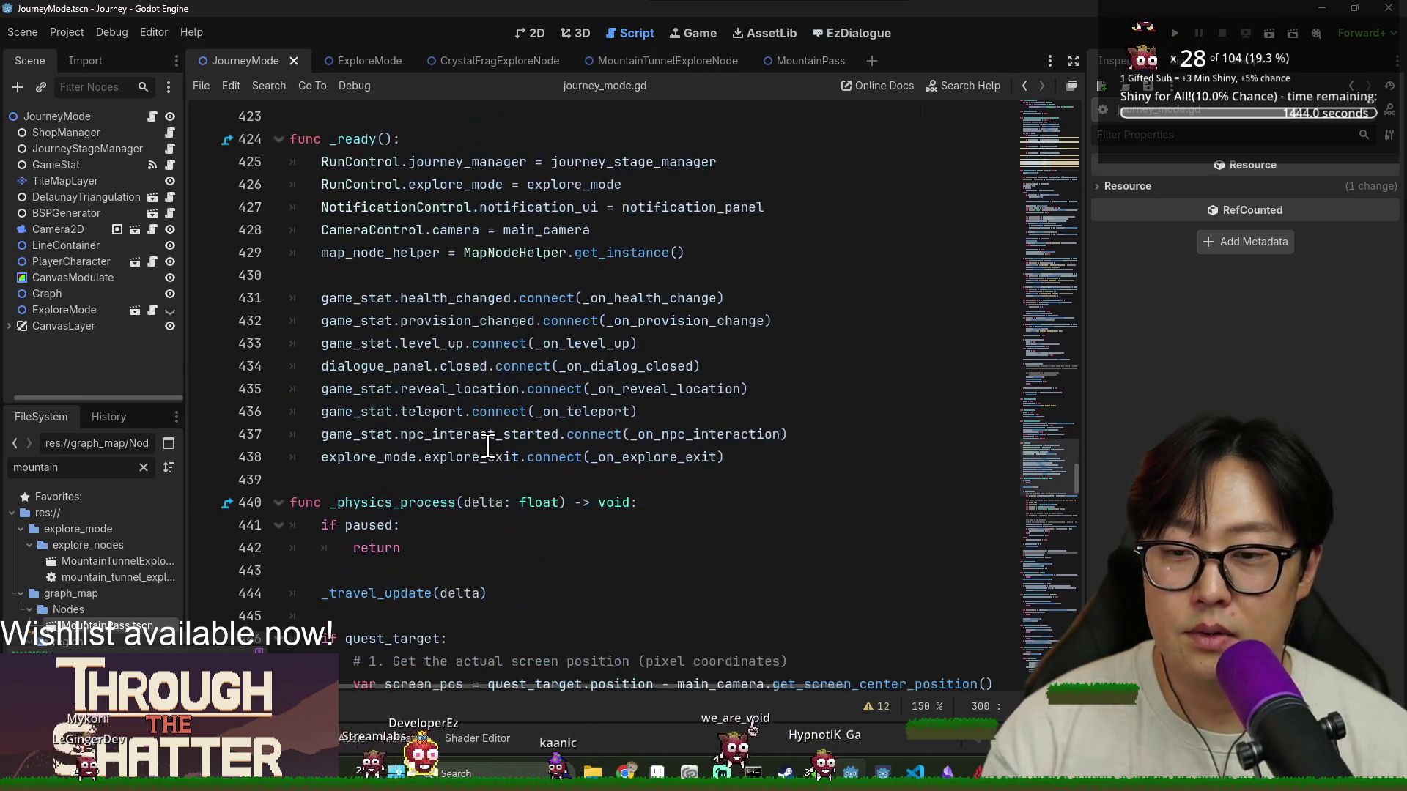
scroll(477, 432, "down", 6)
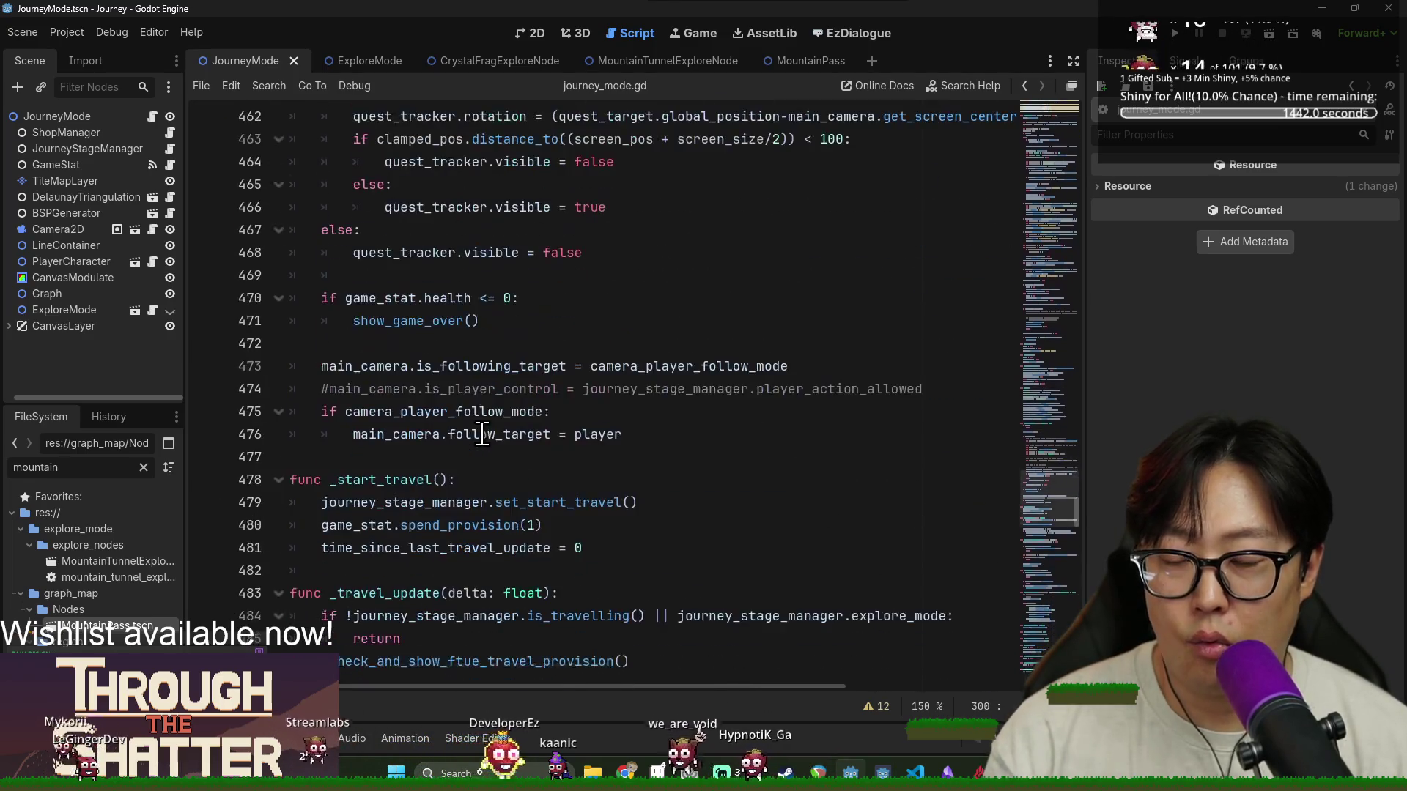
scroll(484, 352, "down", 4)
scroll(528, 499, "up", 20)
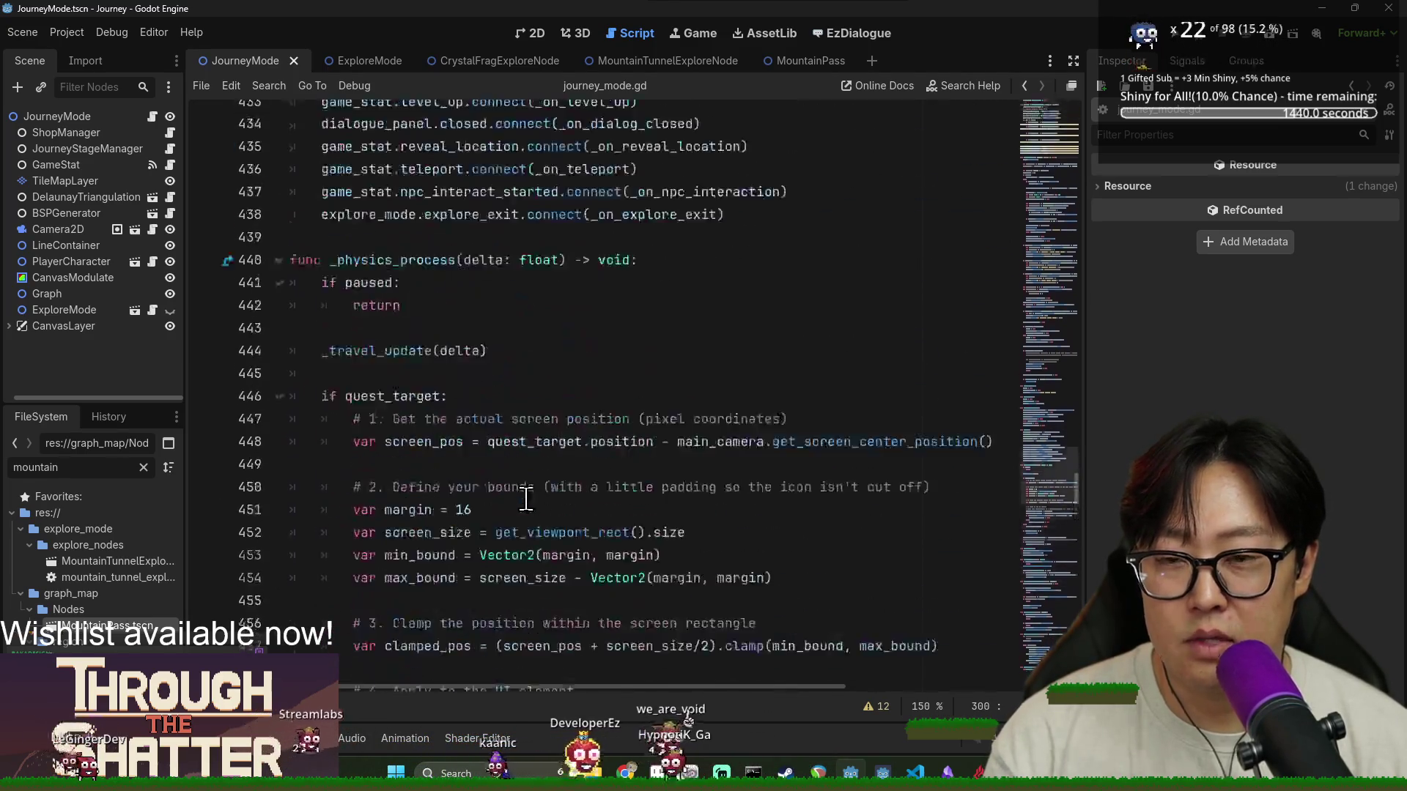
left_click(381, 456)
scroll(367, 462, "up", 13)
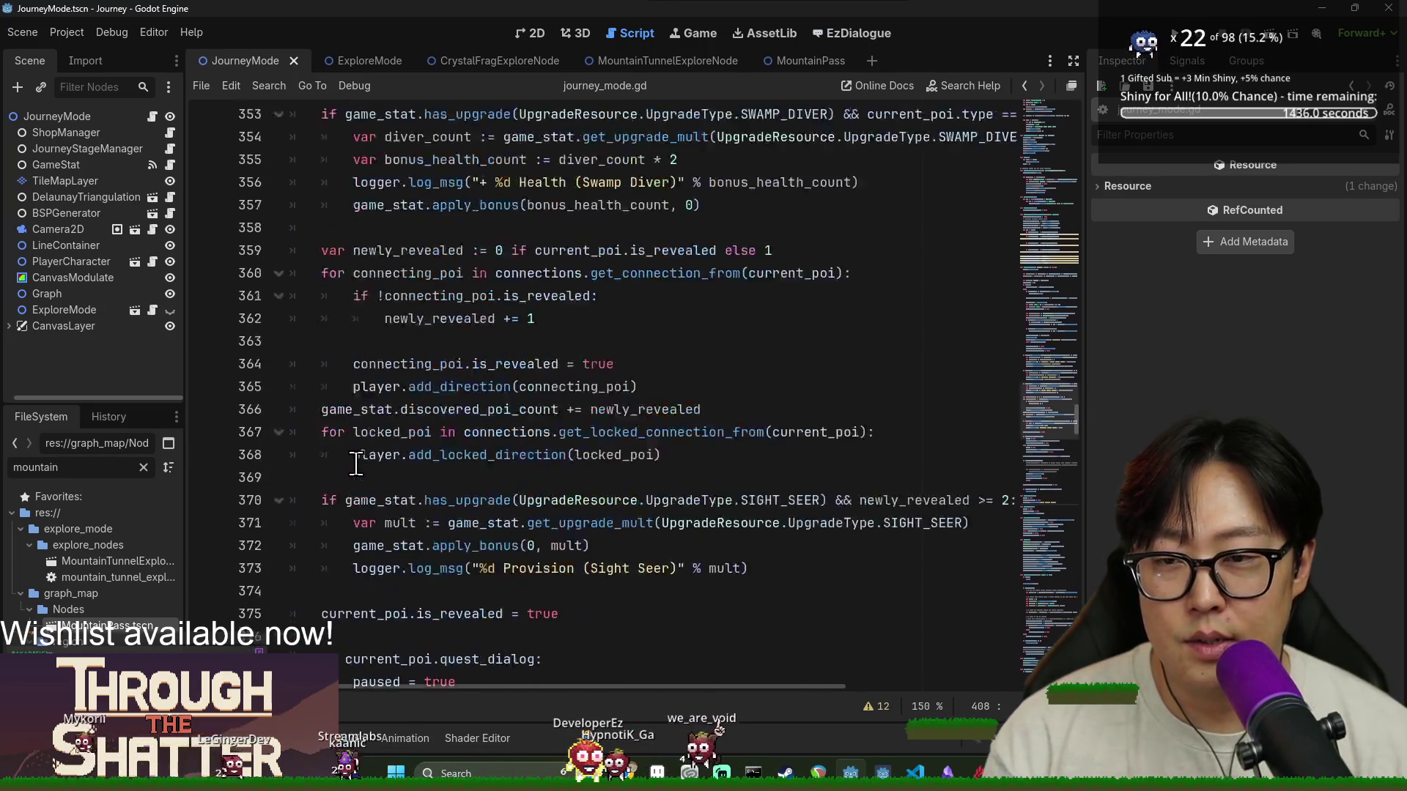
scroll(366, 466, "up", 18)
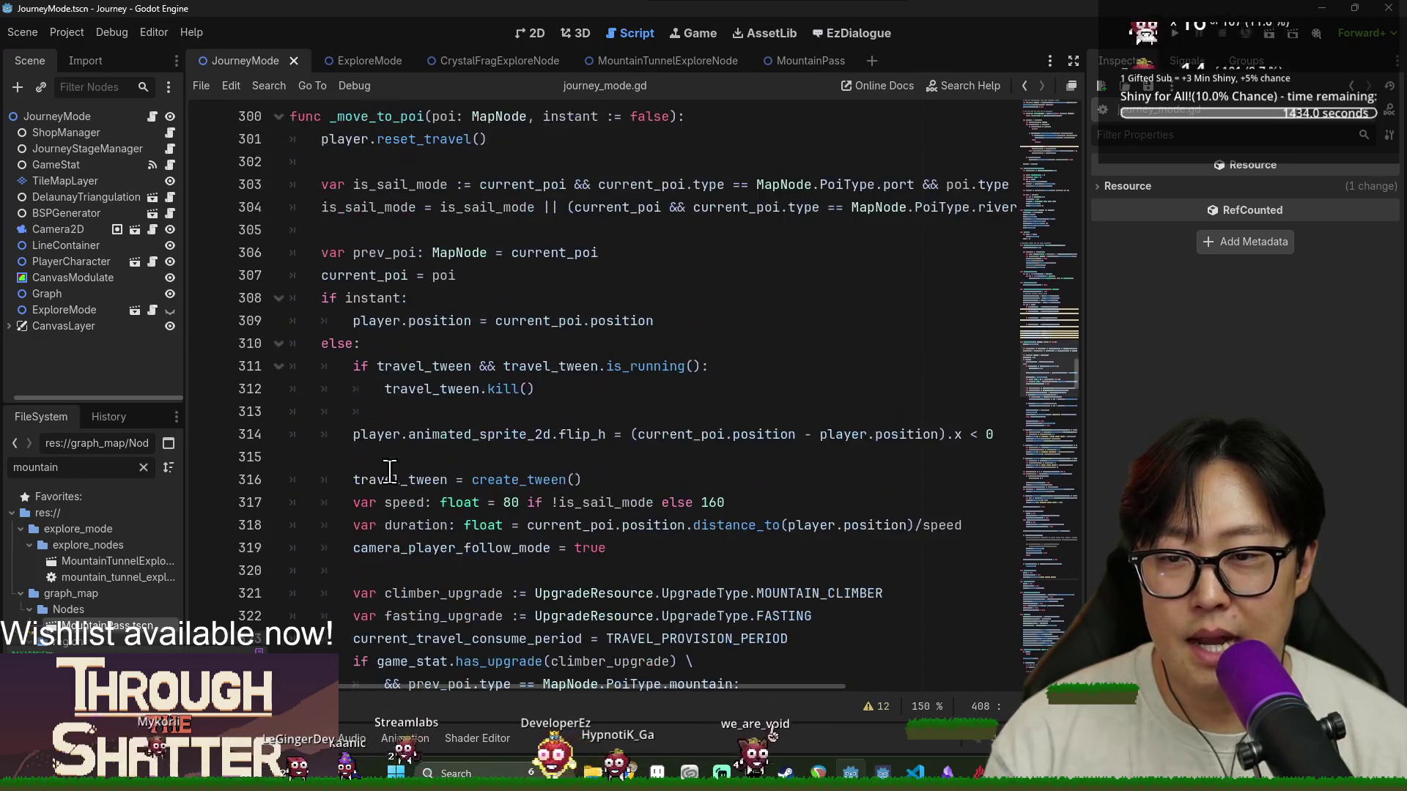
scroll(390, 469, "up", 16)
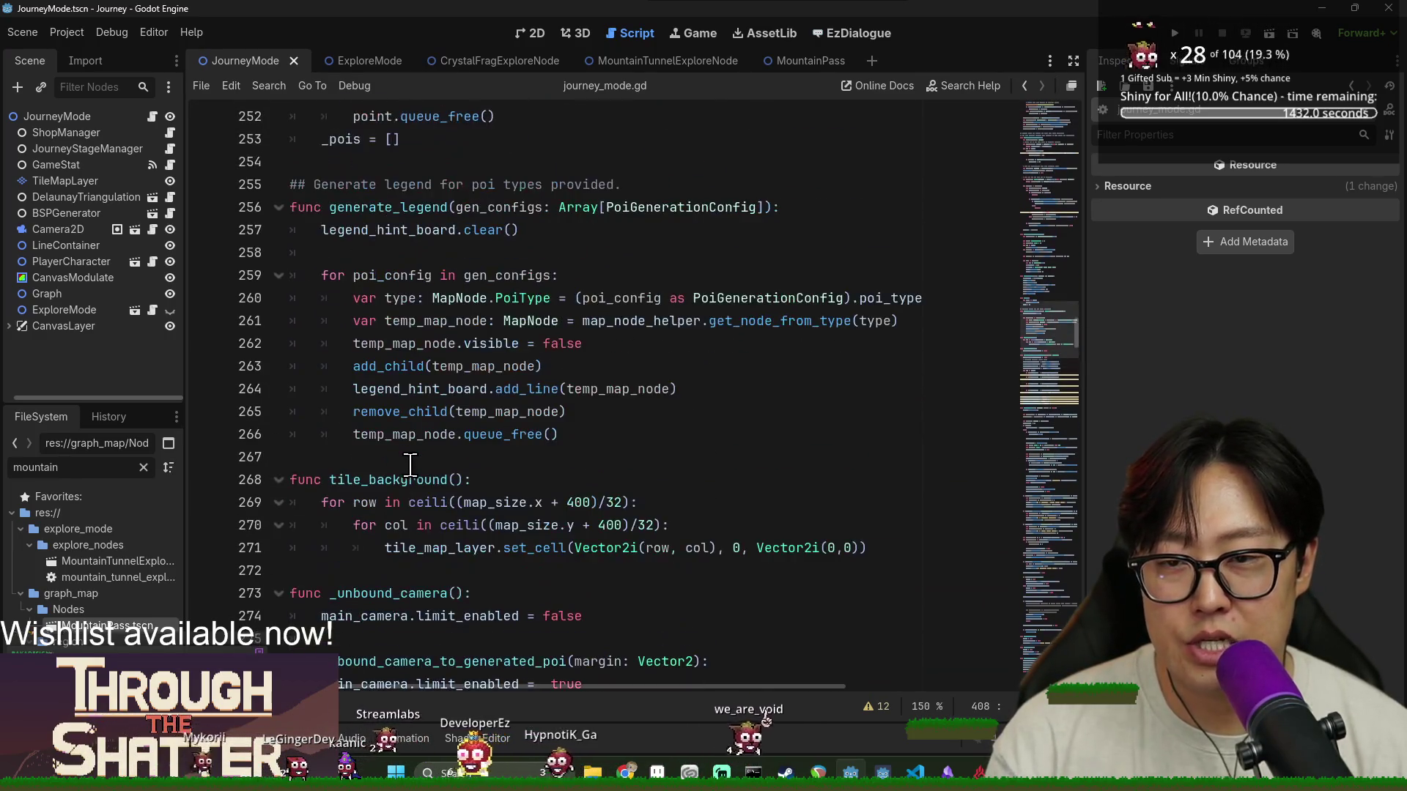
scroll(410, 464, "up", 3)
key("ctrl+f")
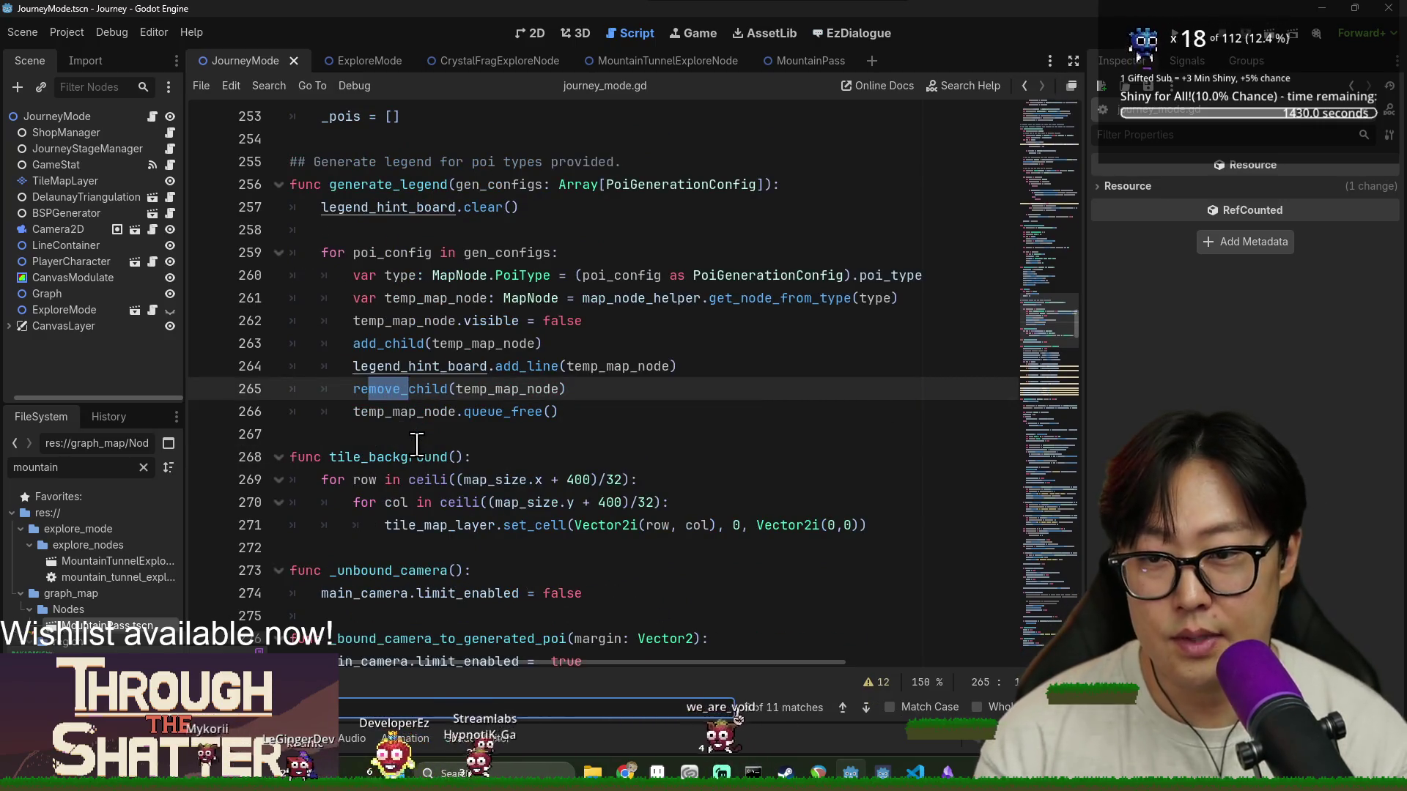
type("to_poi")
key("Escape")
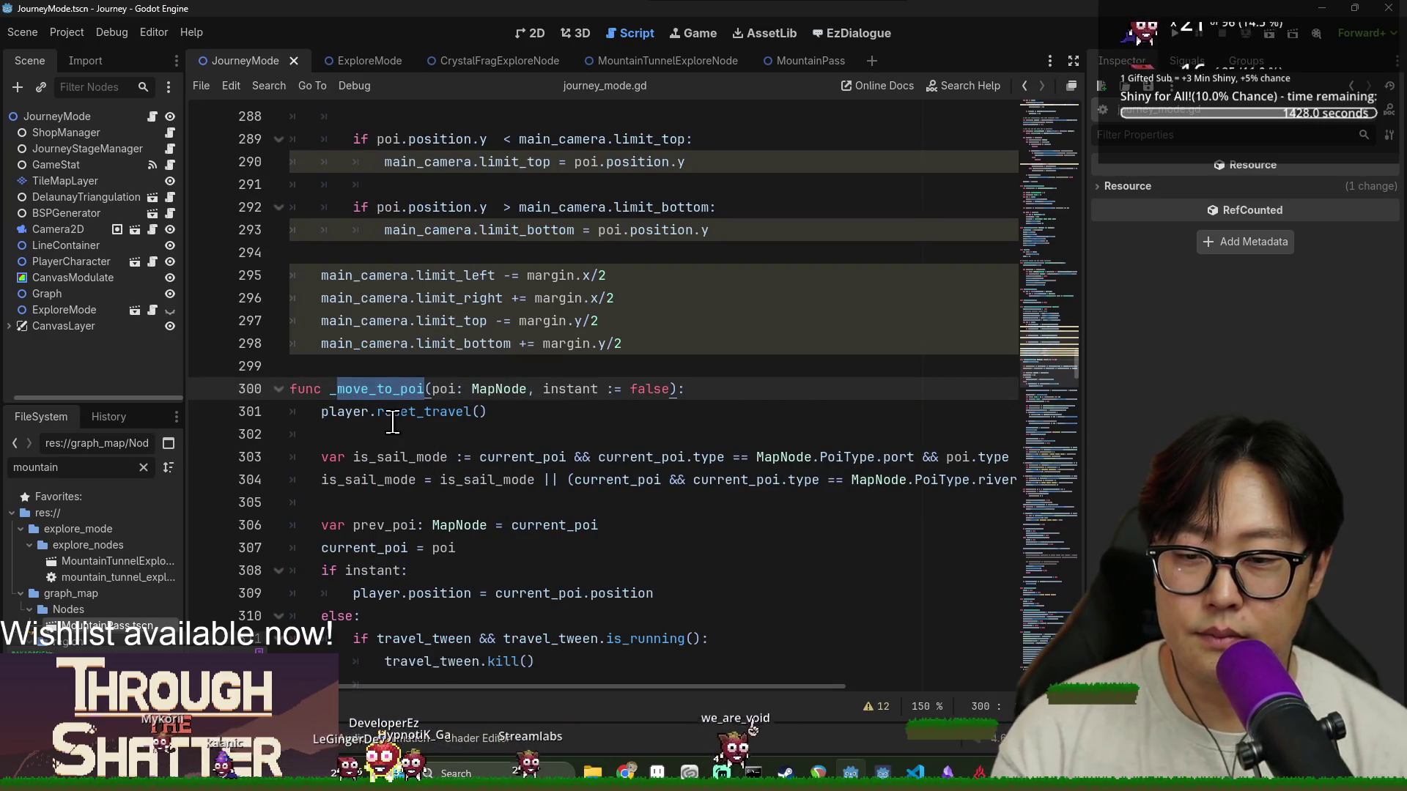
scroll(393, 424, "down", 13)
scroll(413, 405, "down", 4)
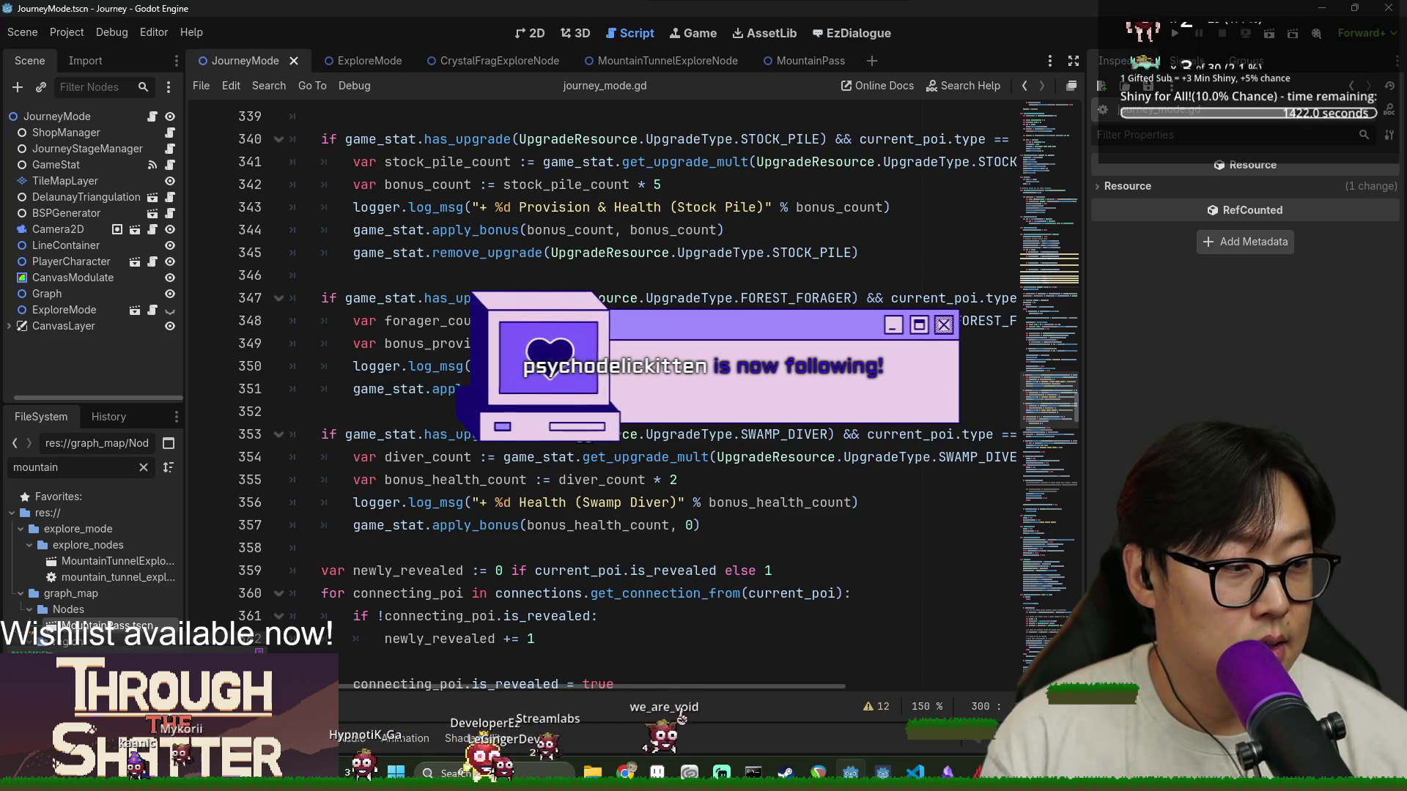
scroll(521, 447, "down", 4)
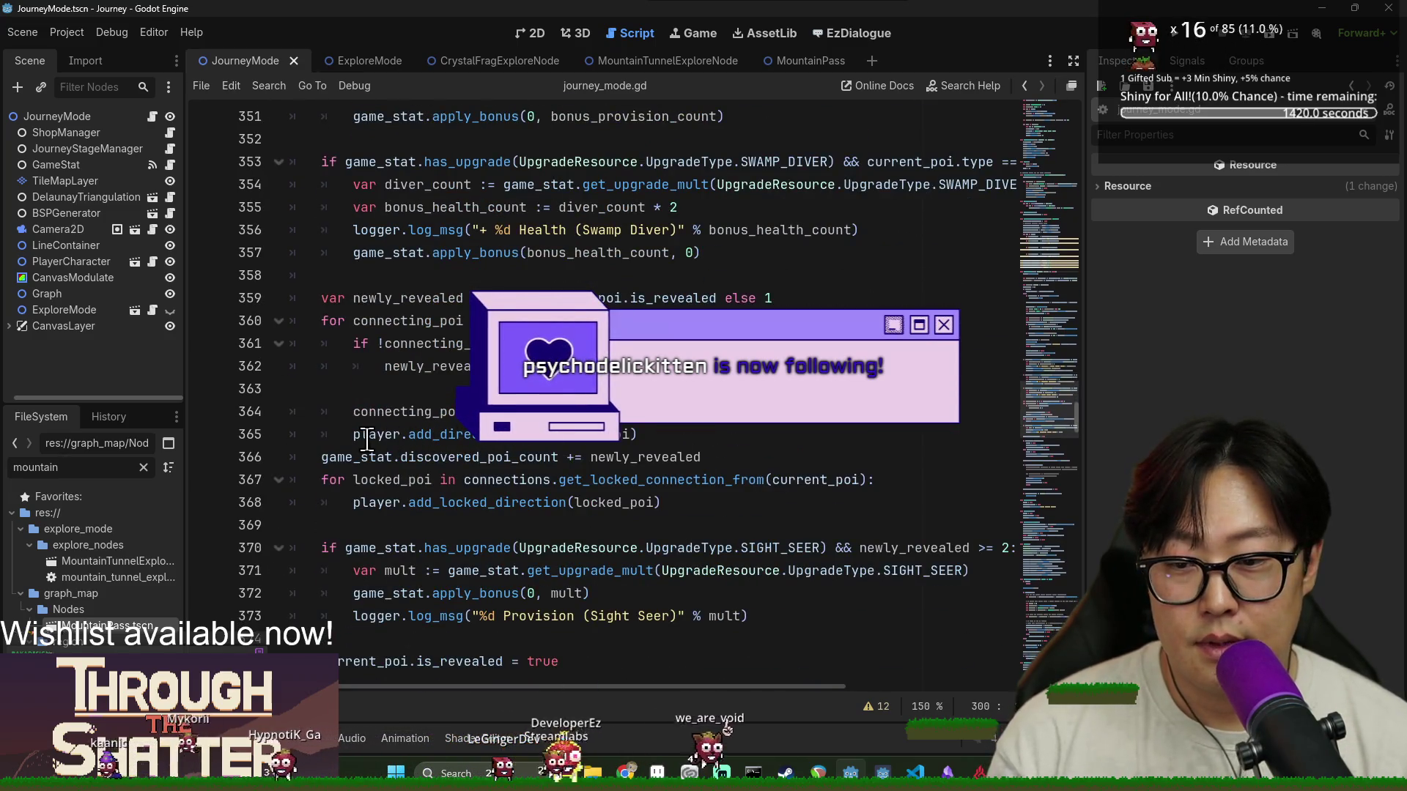
scroll(394, 438, "down", 3)
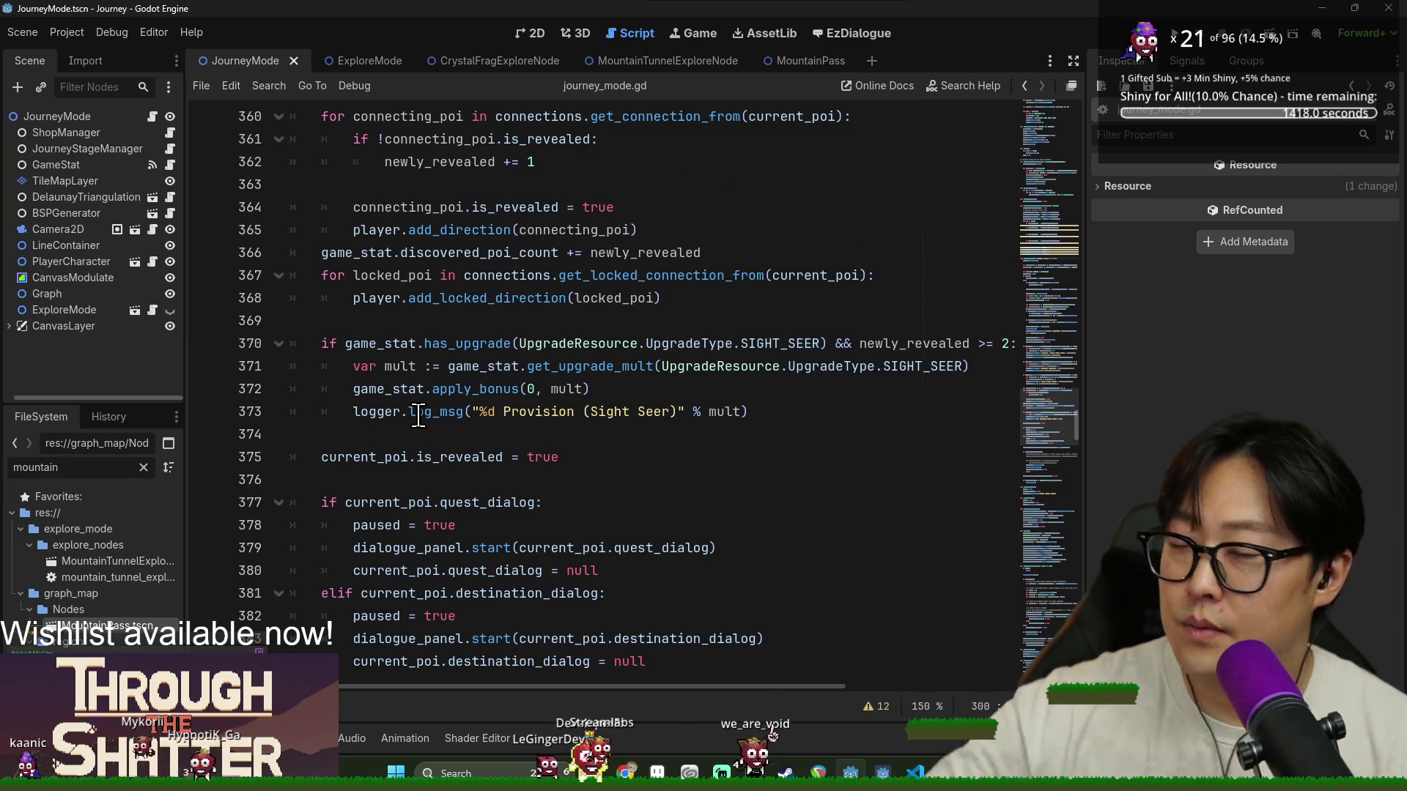
scroll(413, 423, "down", 8)
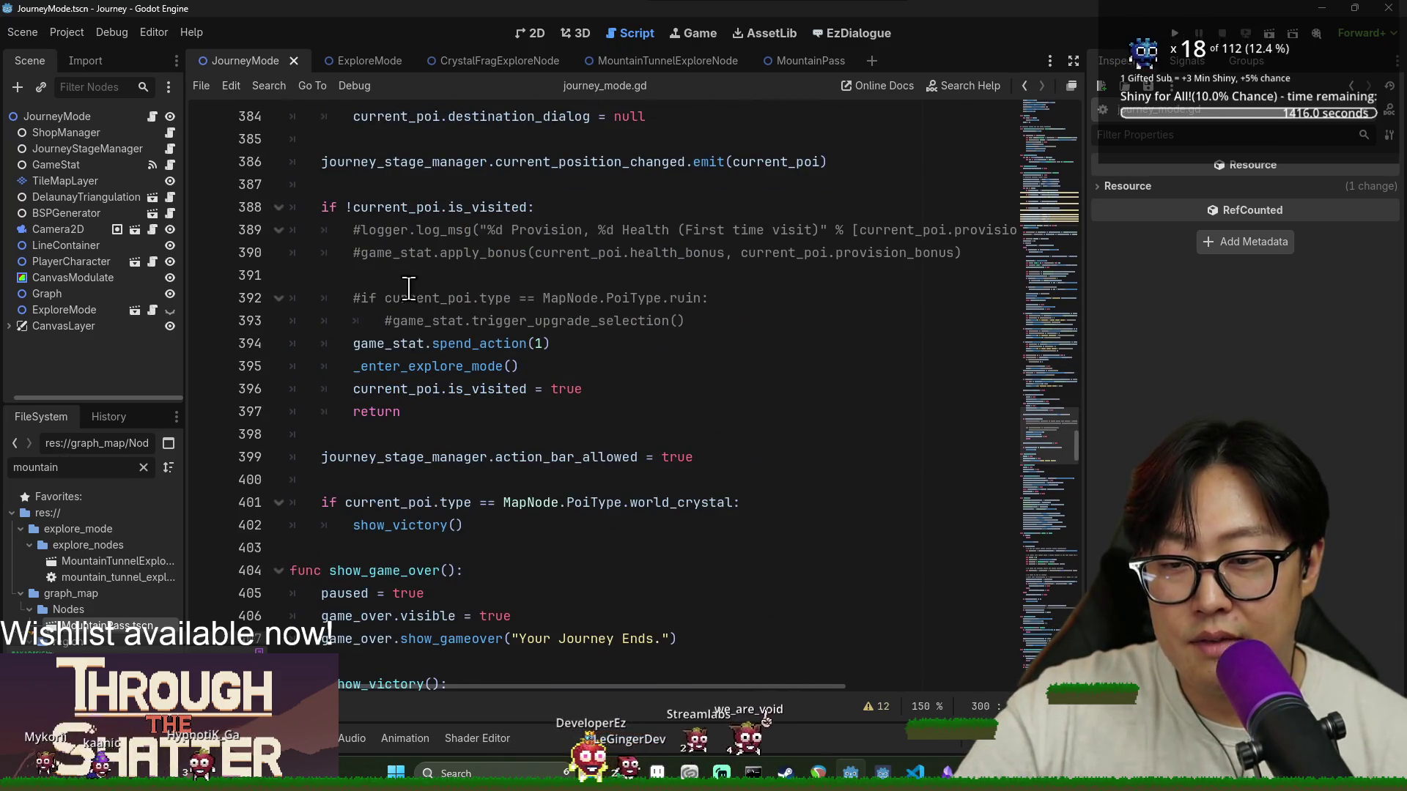
scroll(409, 288, "down", 1)
double_click(388, 275)
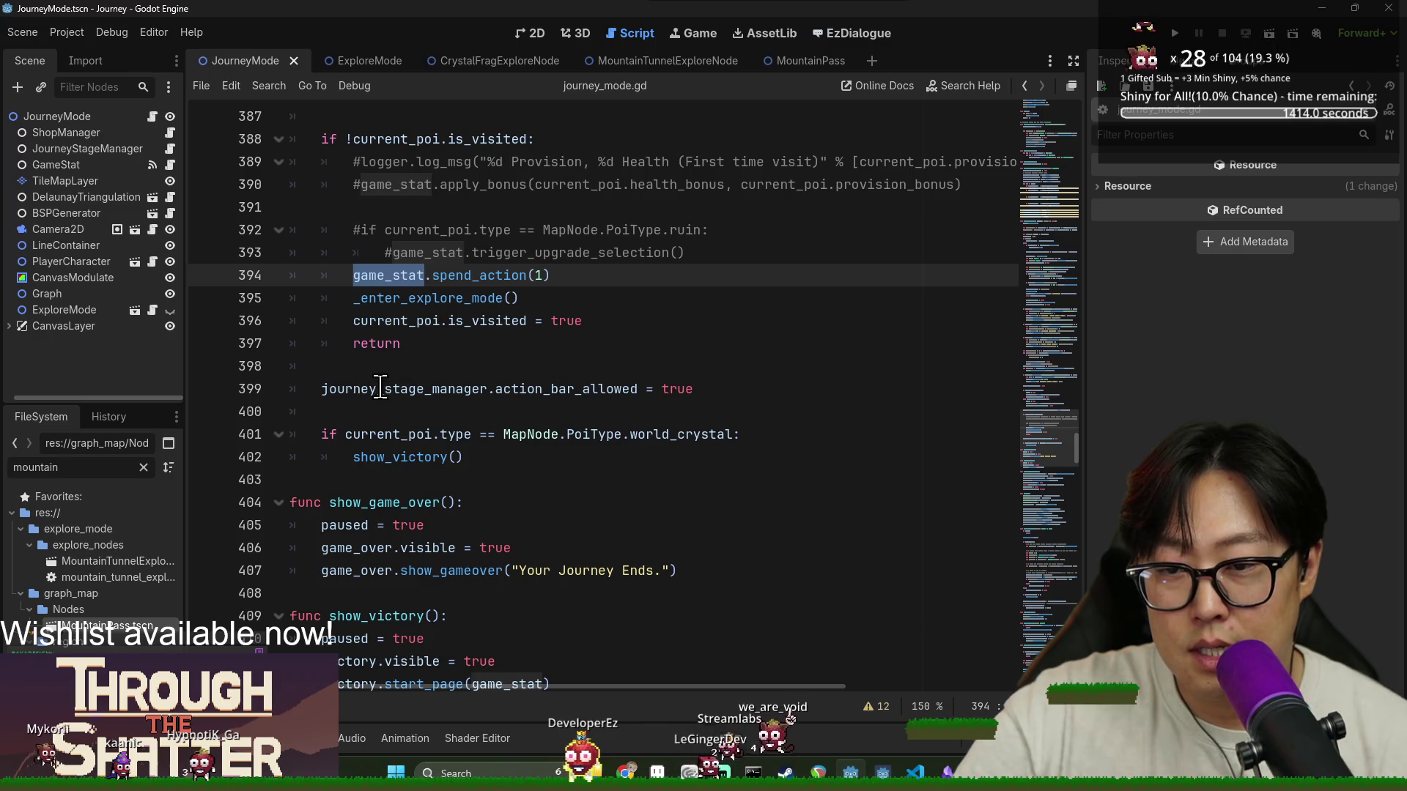
scroll(412, 423, "up", 20)
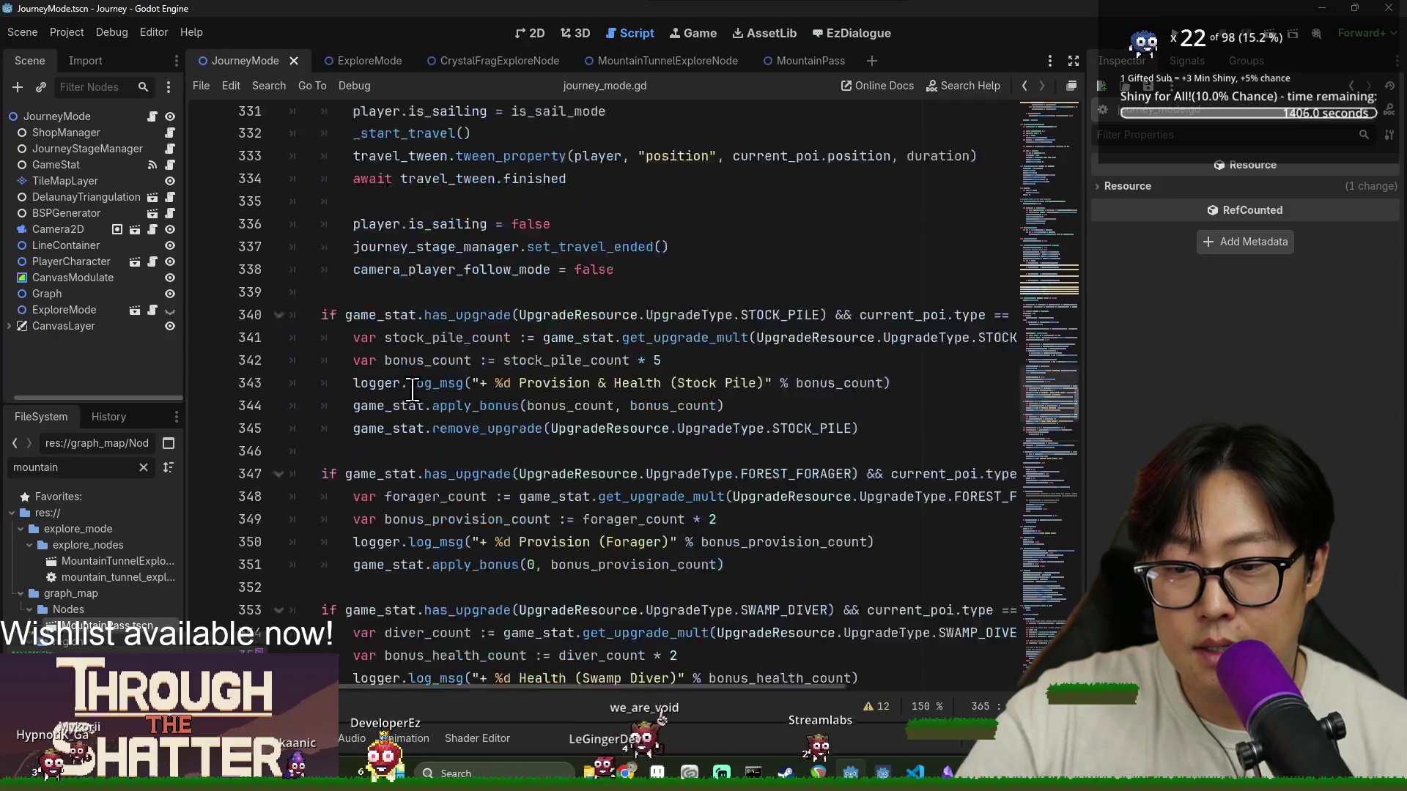
left_click(439, 366)
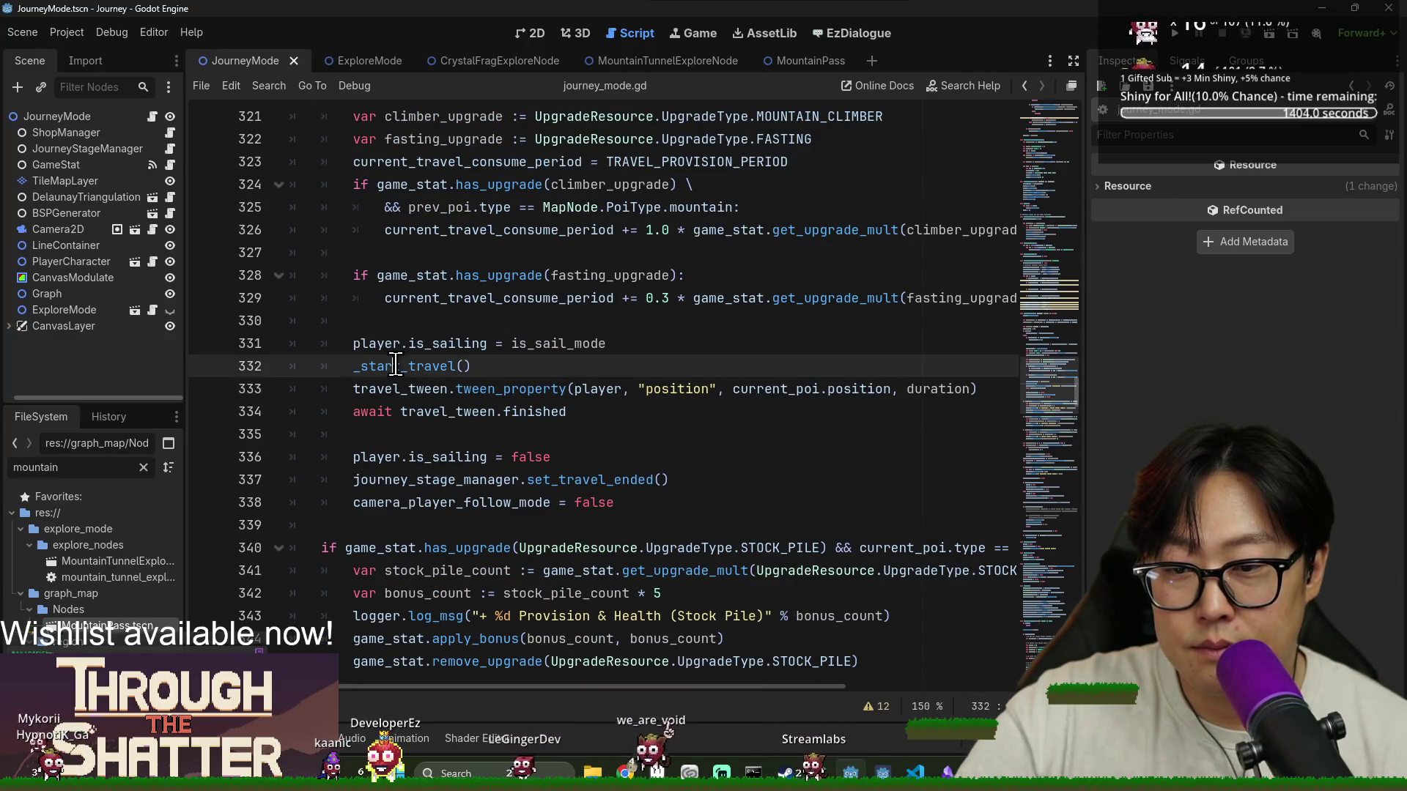
double_click(447, 411)
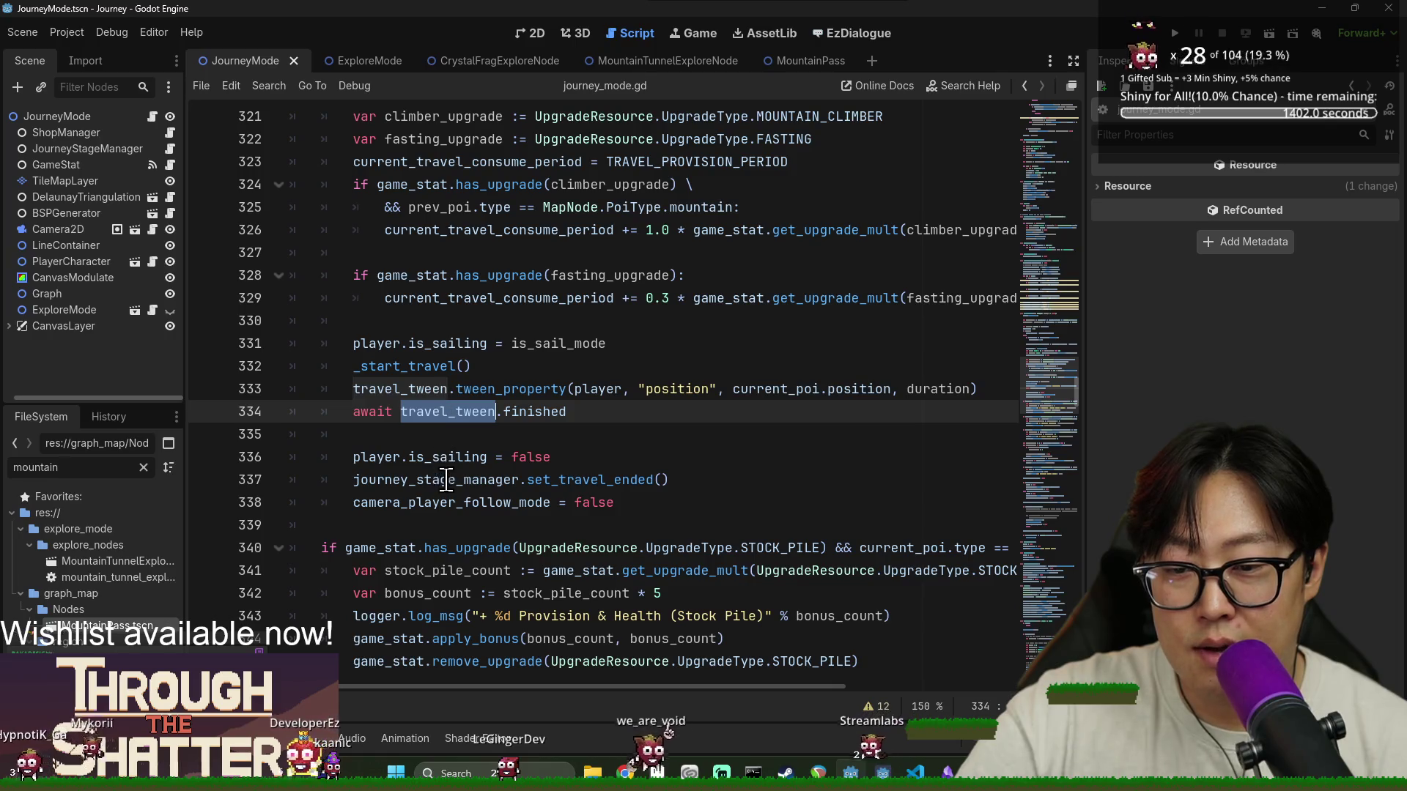
scroll(549, 378, "down", 2)
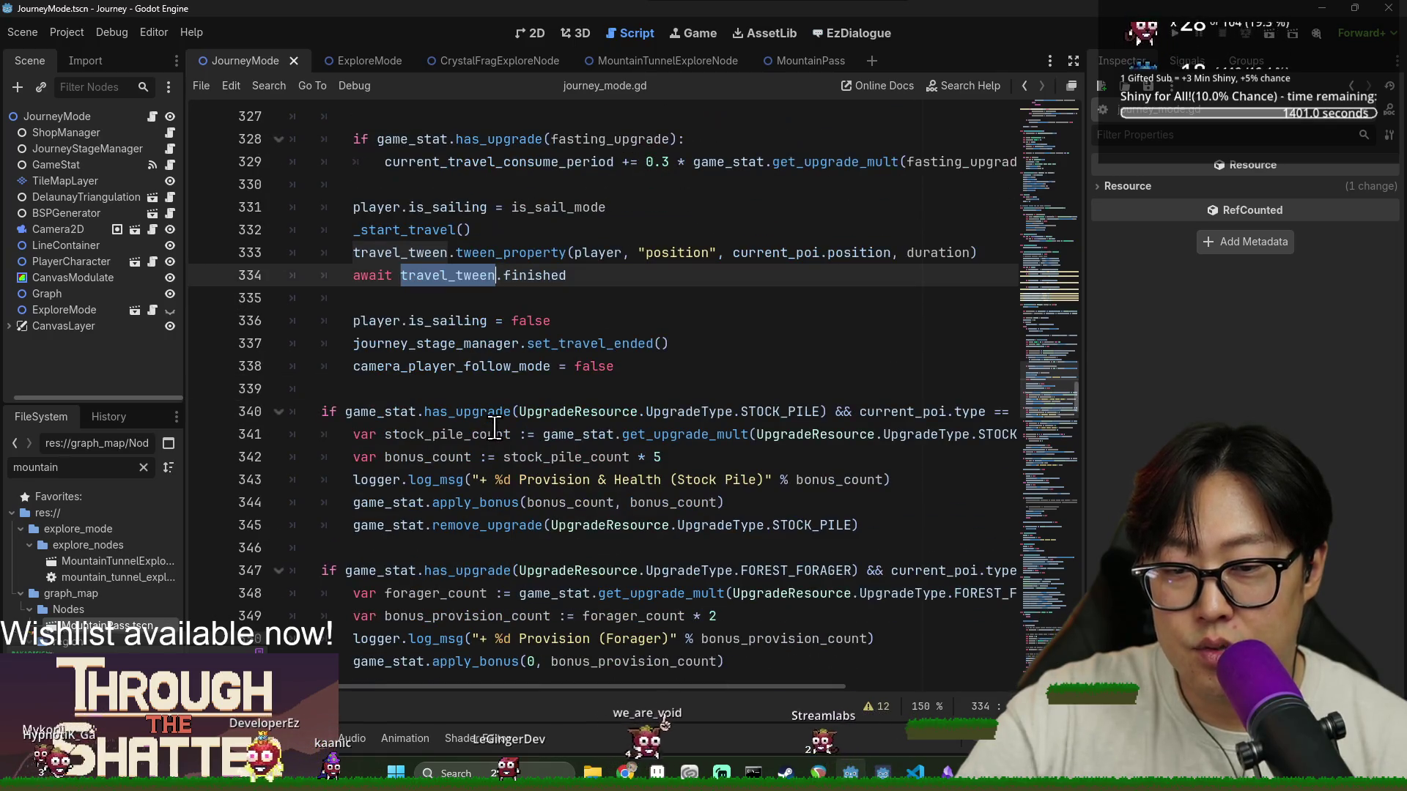
double_click(454, 343)
scroll(491, 379, "down", 7)
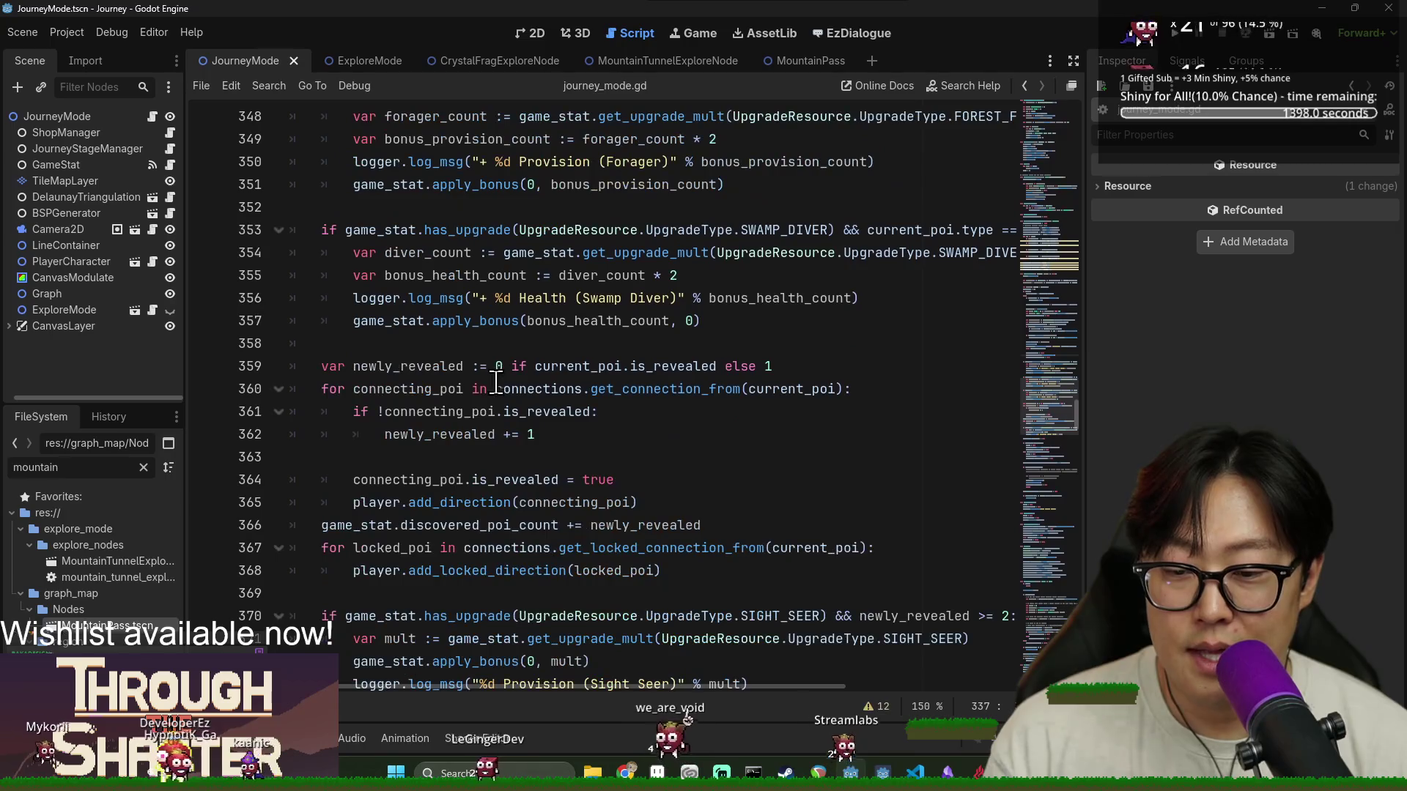
double_click(420, 390)
scroll(420, 389, "down", 3)
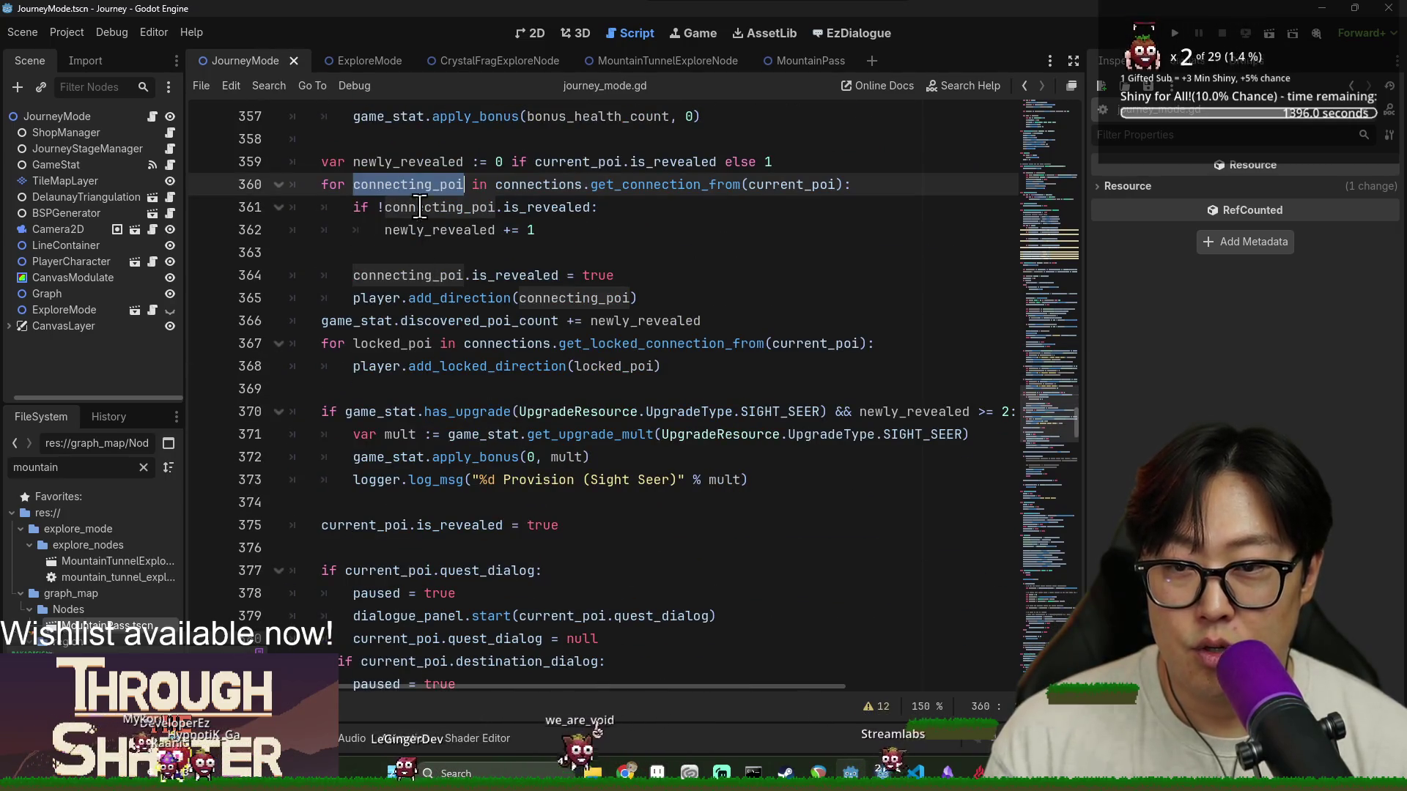
left_click(424, 183)
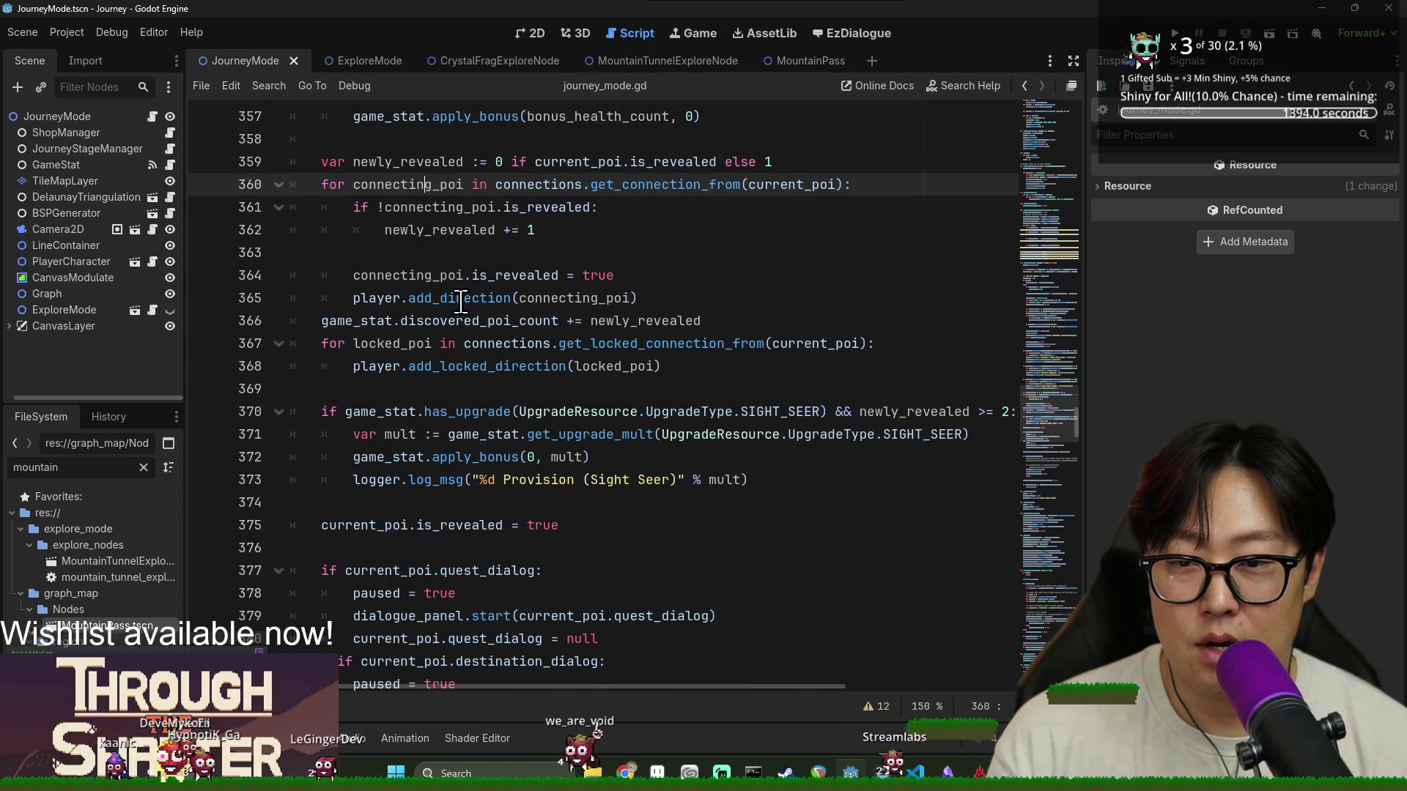
double_click(388, 298)
double_click(575, 298)
double_click(410, 275)
left_click(476, 298)
double_click(476, 297)
double_click(440, 207)
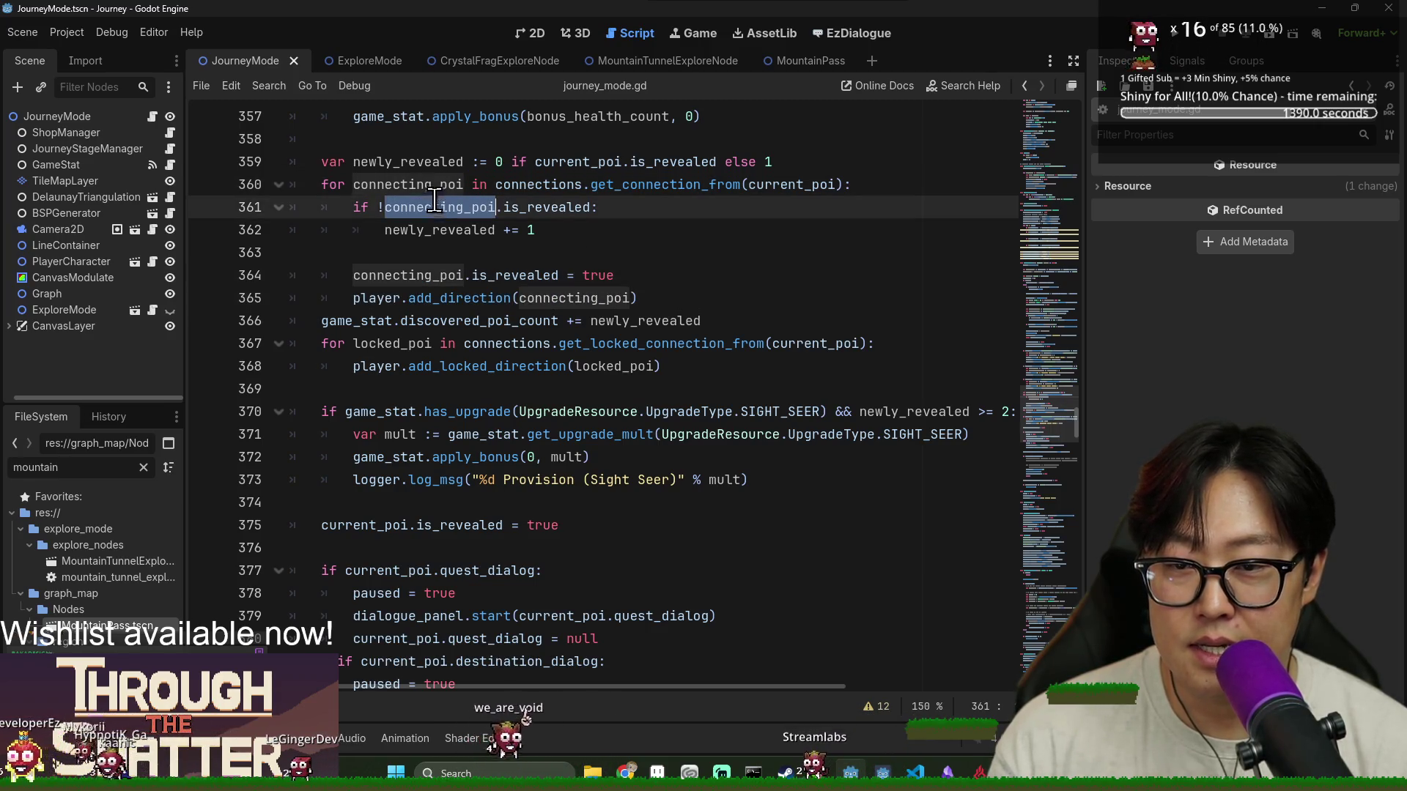
left_click(408, 276)
double_click(408, 276)
double_click(374, 298)
left_click(418, 275)
left_click(672, 280)
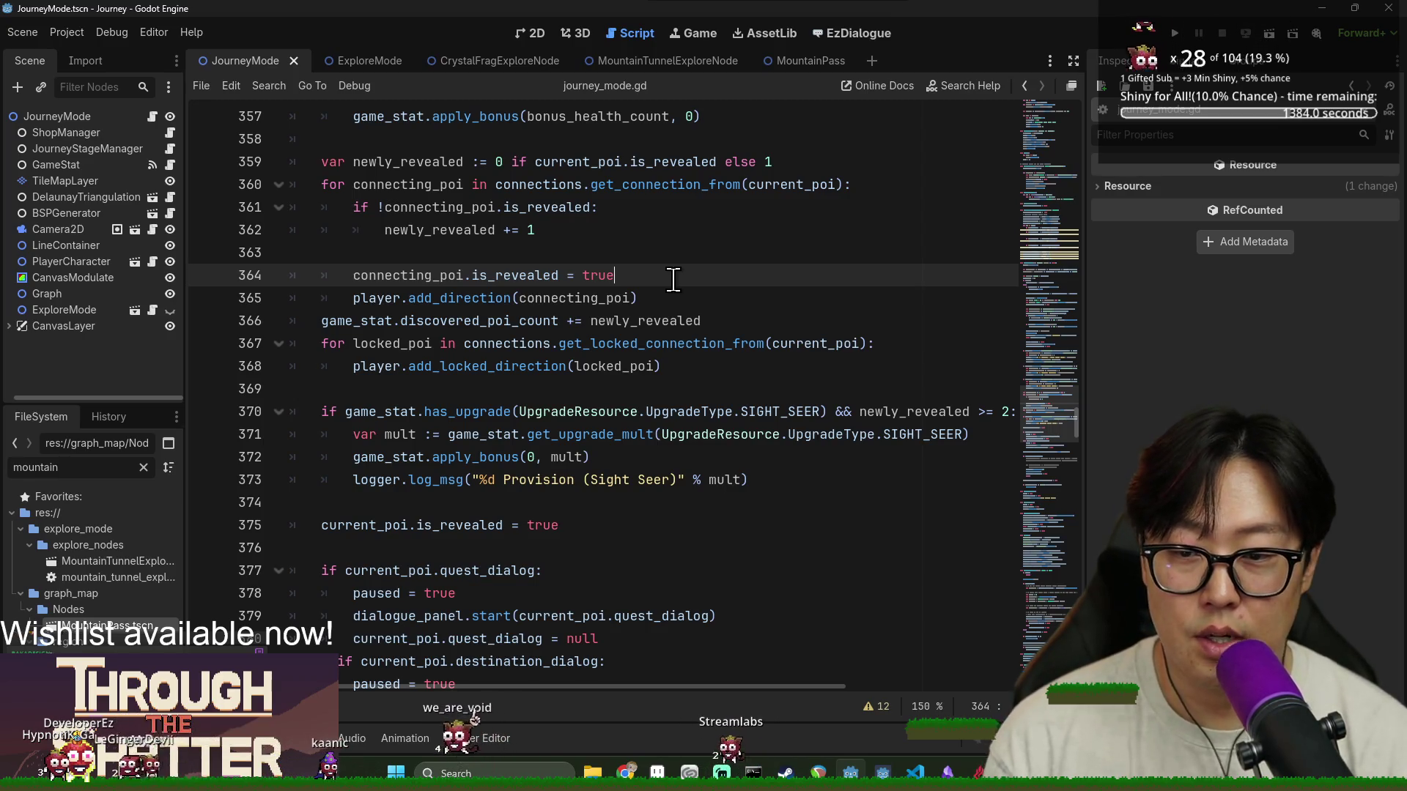
left_click(669, 299)
key("Return")
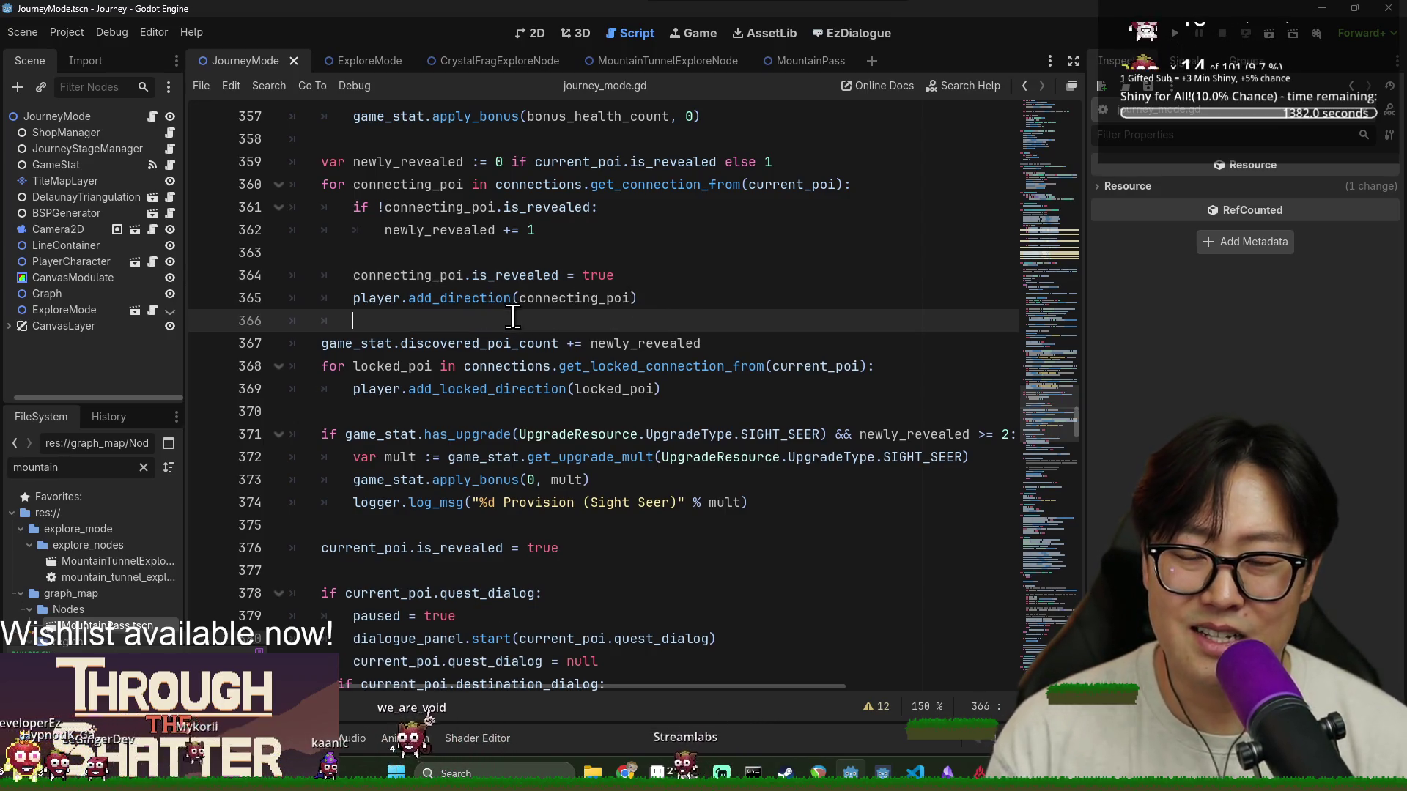
Search journey_mode.gd for 'on_a' and scroll up through the surrounding code
key("ctrl+f")
type("on_a")
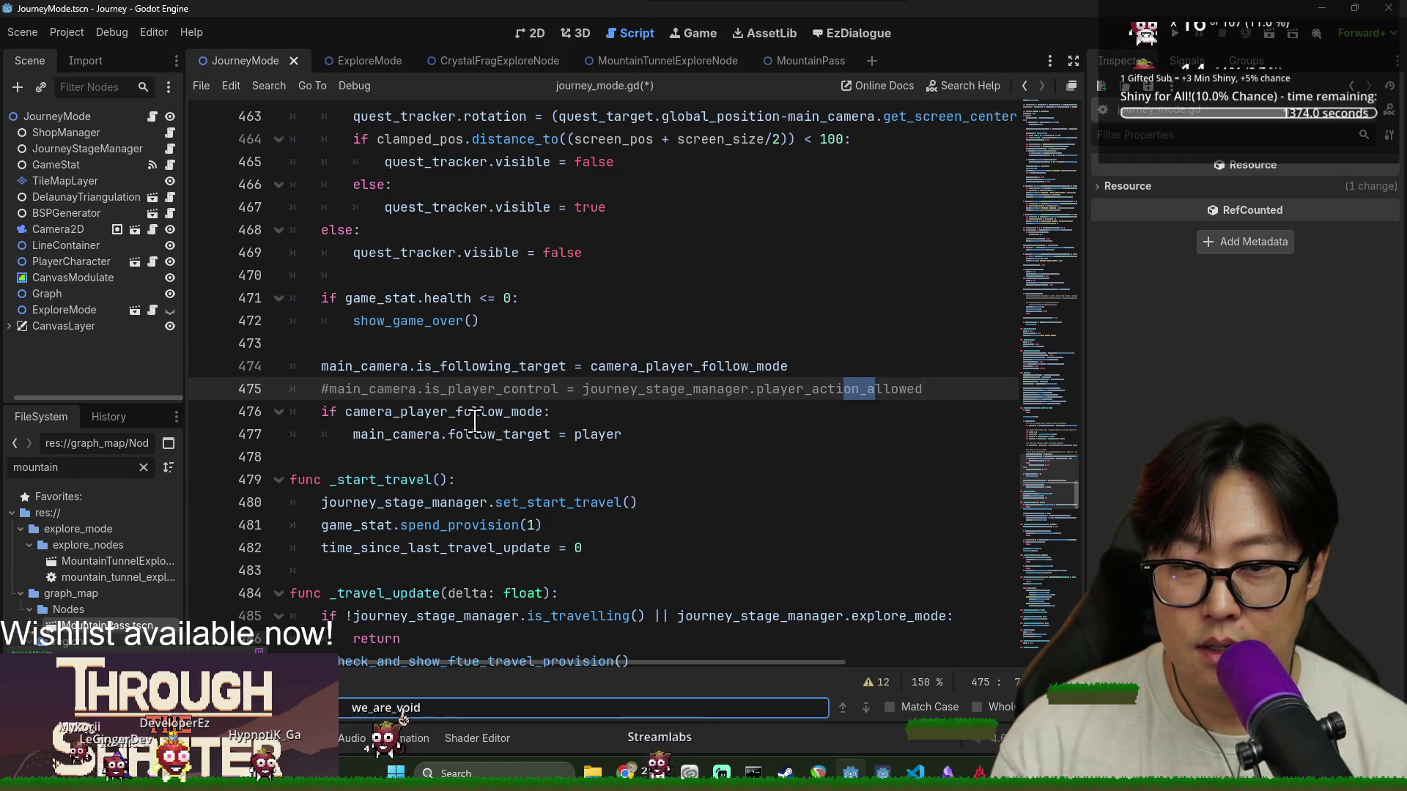
scroll(486, 411, "up", 7)
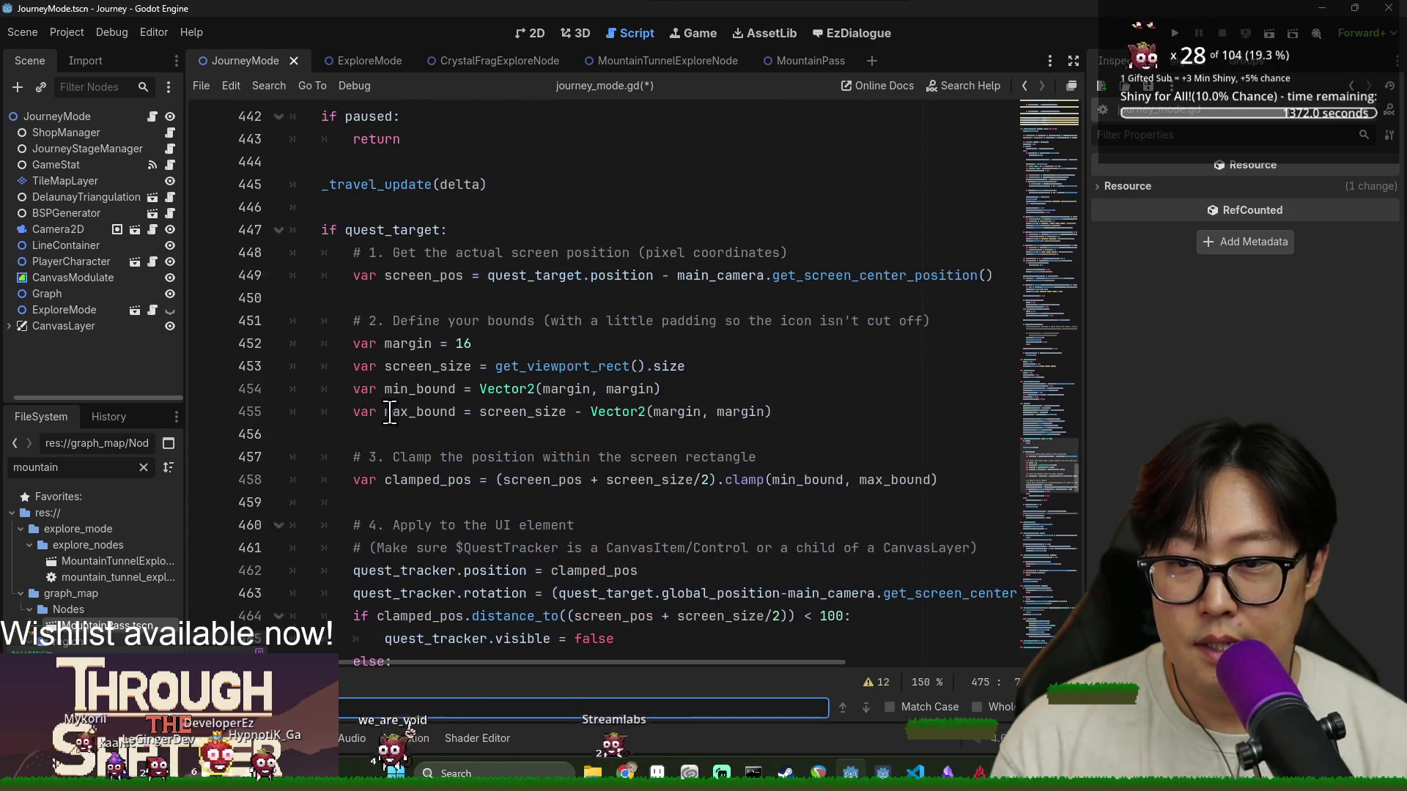
scroll(400, 418, "up", 5)
Search 'move_to_' and jump to _move_to_poi, reviewing its action-bar and victory logic
key("ctrl+f")
type("move_to_")
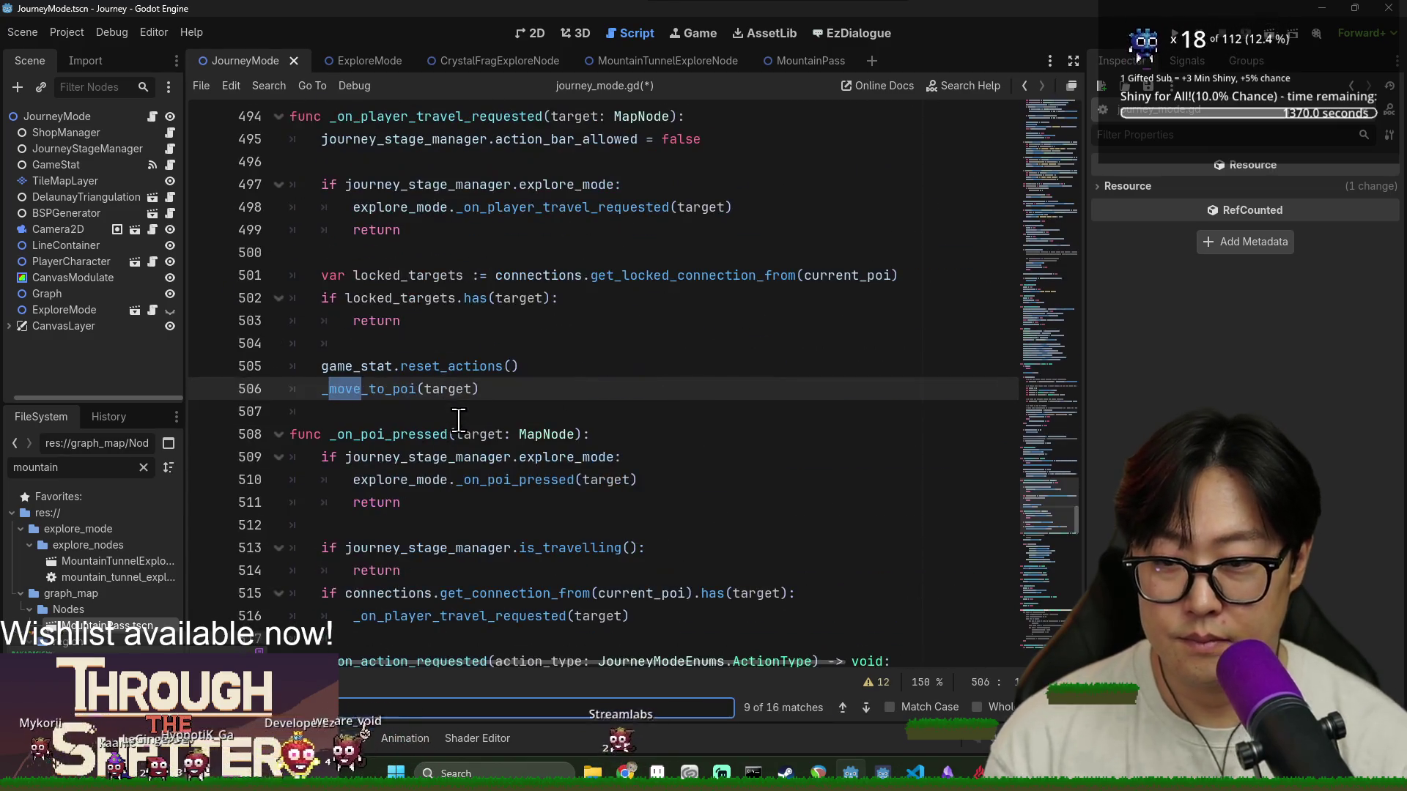
left_click(370, 389, "ctrl")
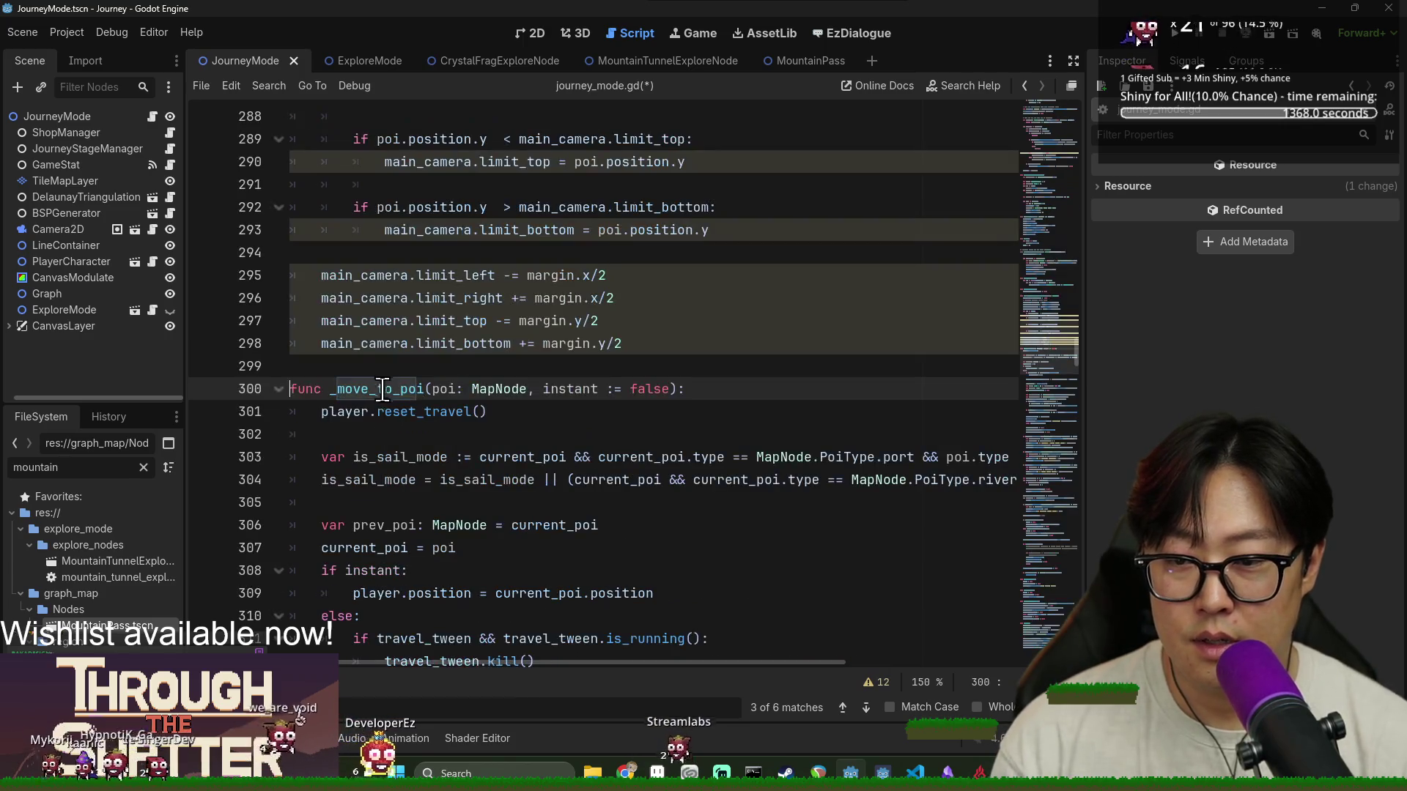
scroll(370, 360, "down", 20)
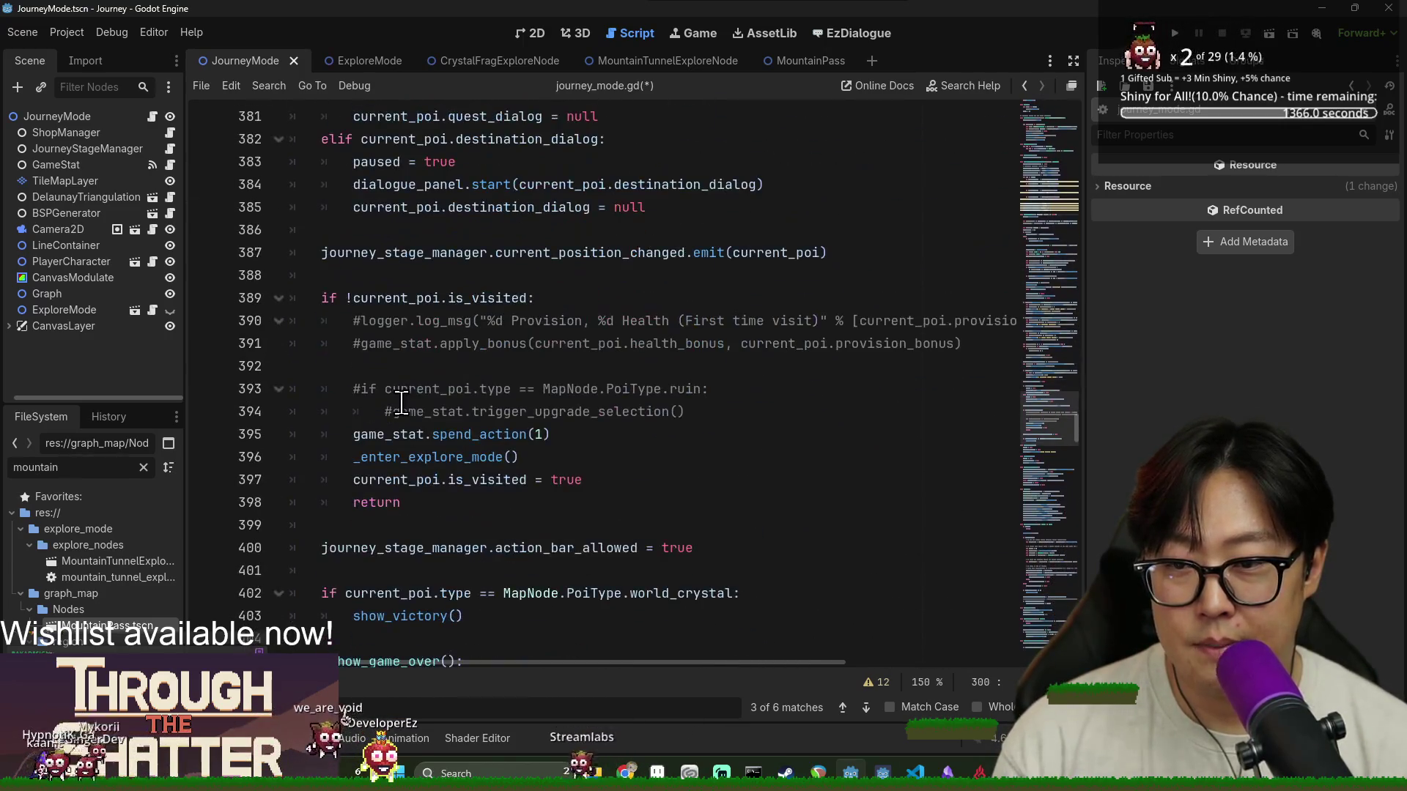
scroll(436, 334, "down", 7)
scroll(439, 345, "up", 10)
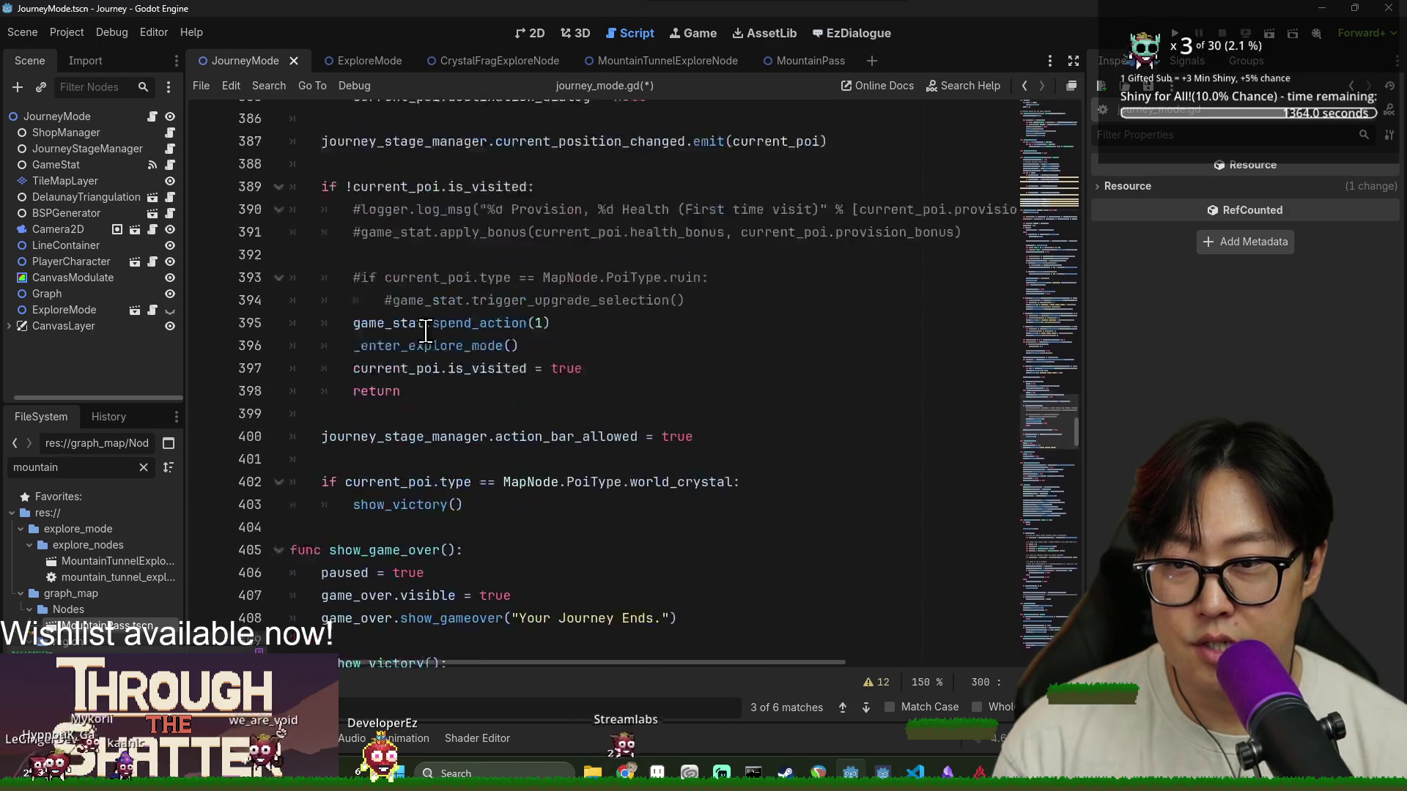
Back at the reveal loop, highlight connecting_poi and go to add_direction's definition from line 365
scroll(442, 358, "up", 4)
scroll(449, 367, "down", 6)
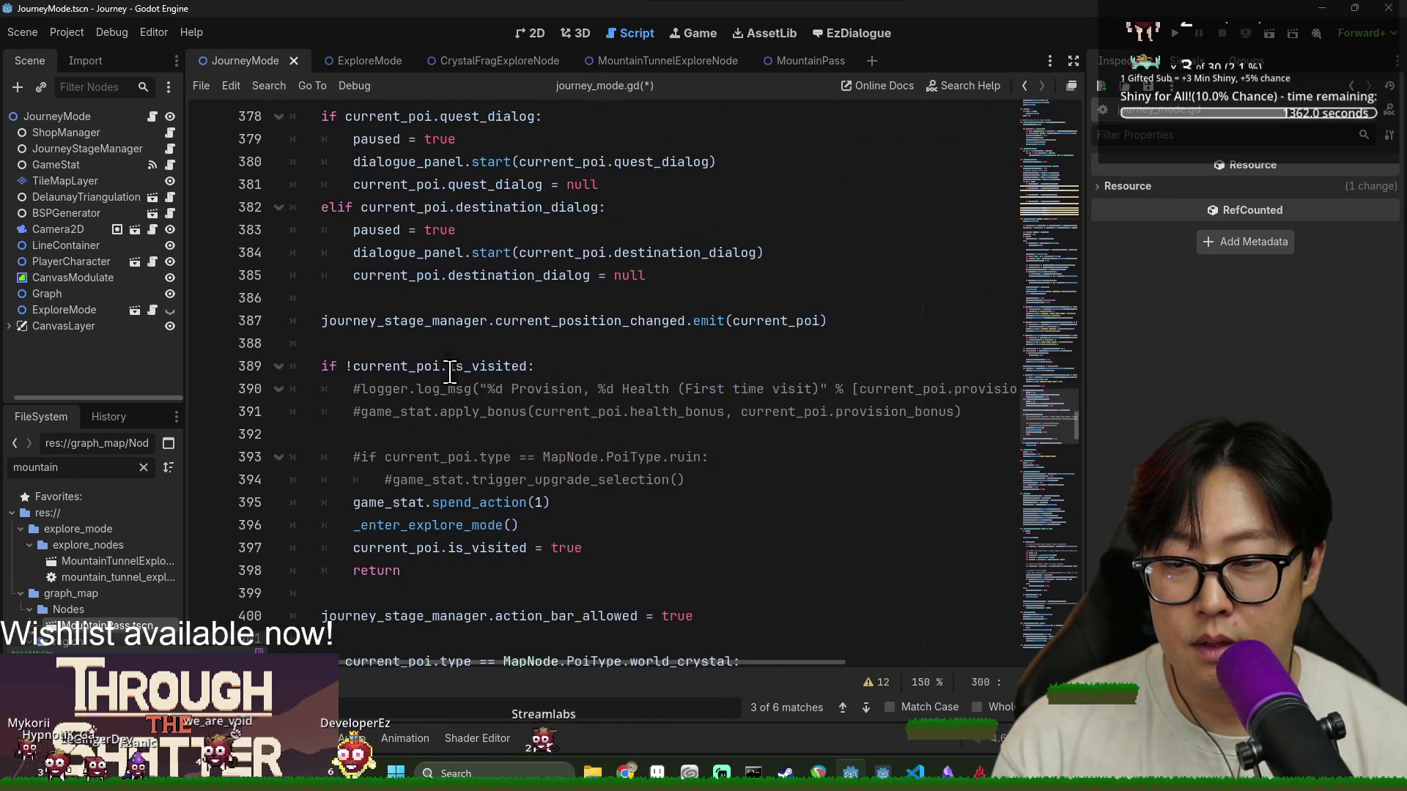
scroll(454, 457, "up", 9)
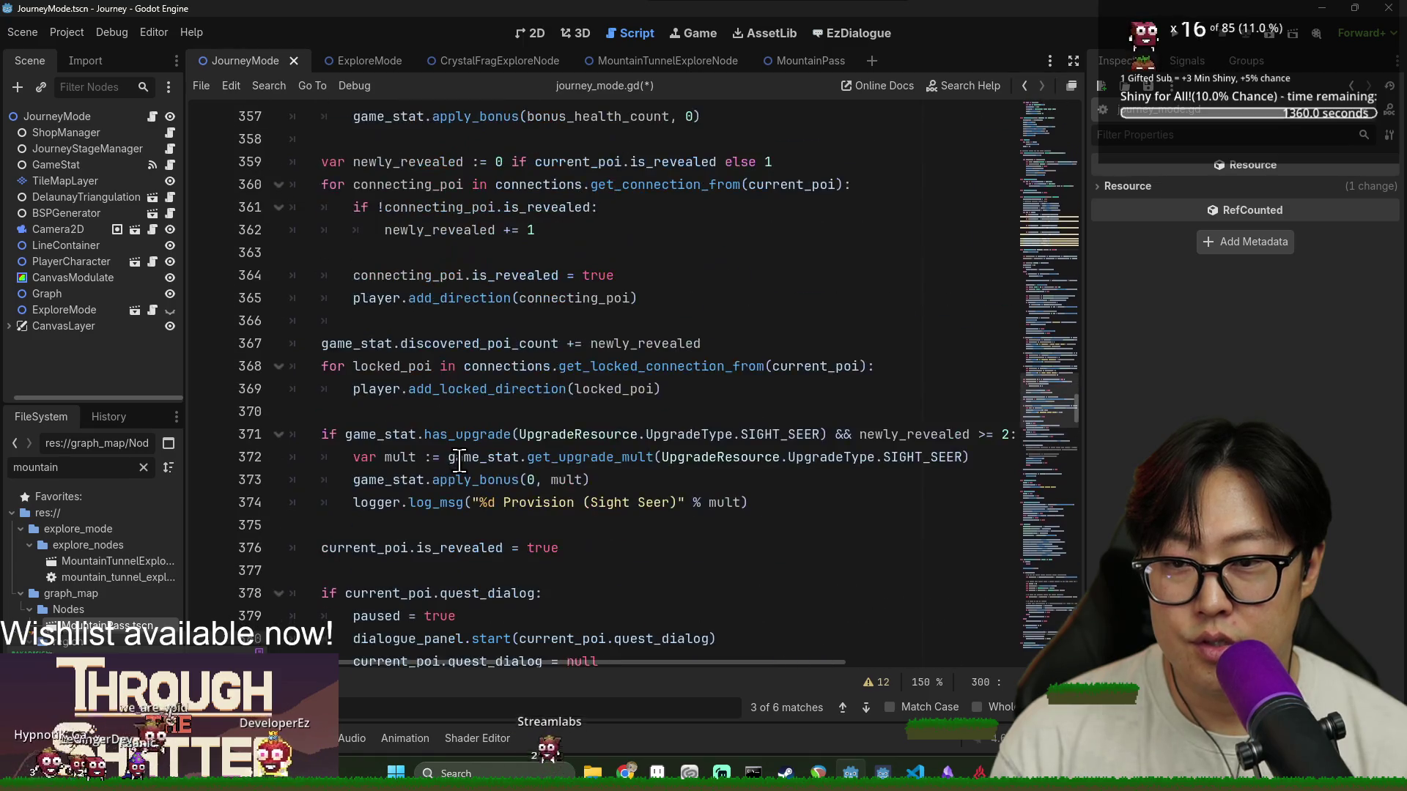
left_click(443, 233)
scroll(440, 355, "up", 2)
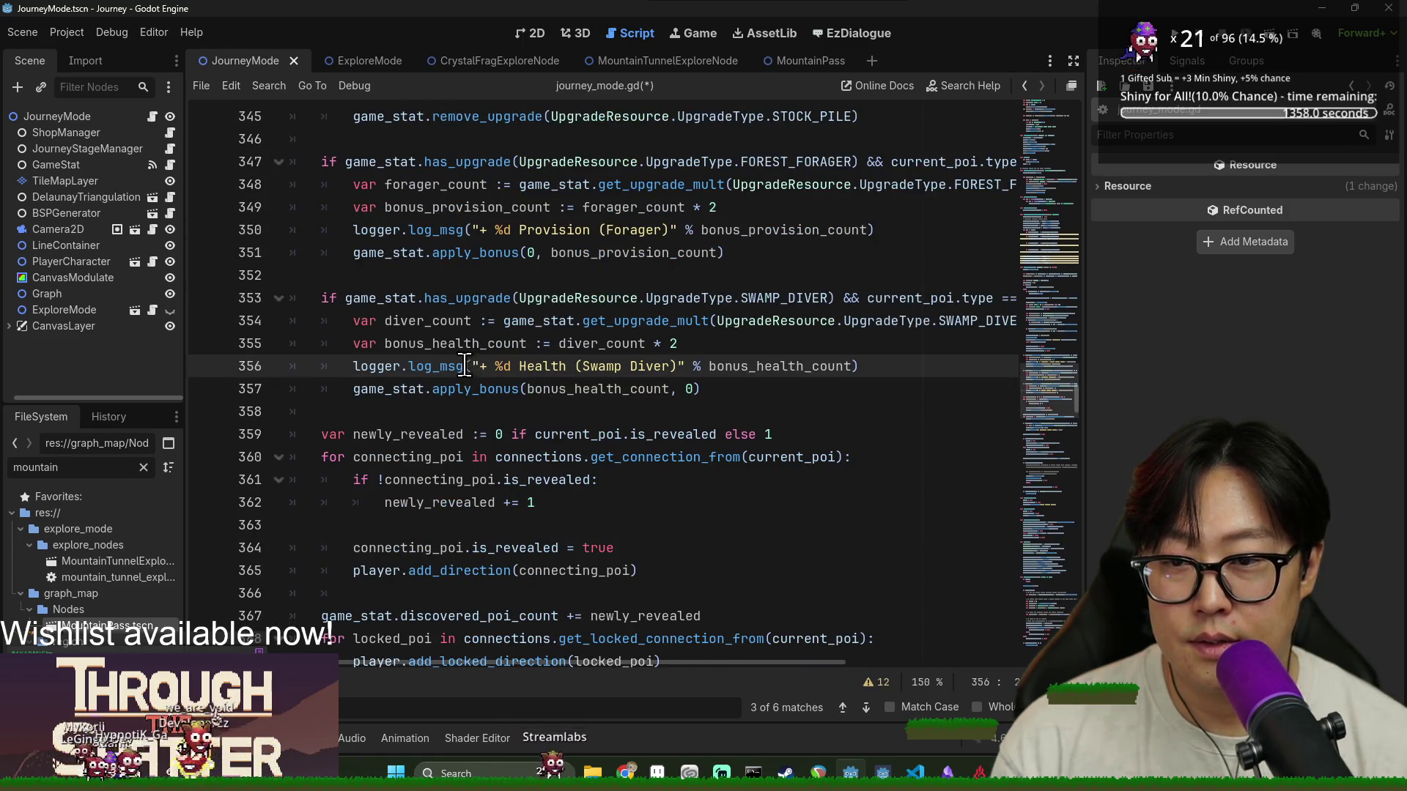
scroll(437, 357, "down", 4)
left_click(425, 229)
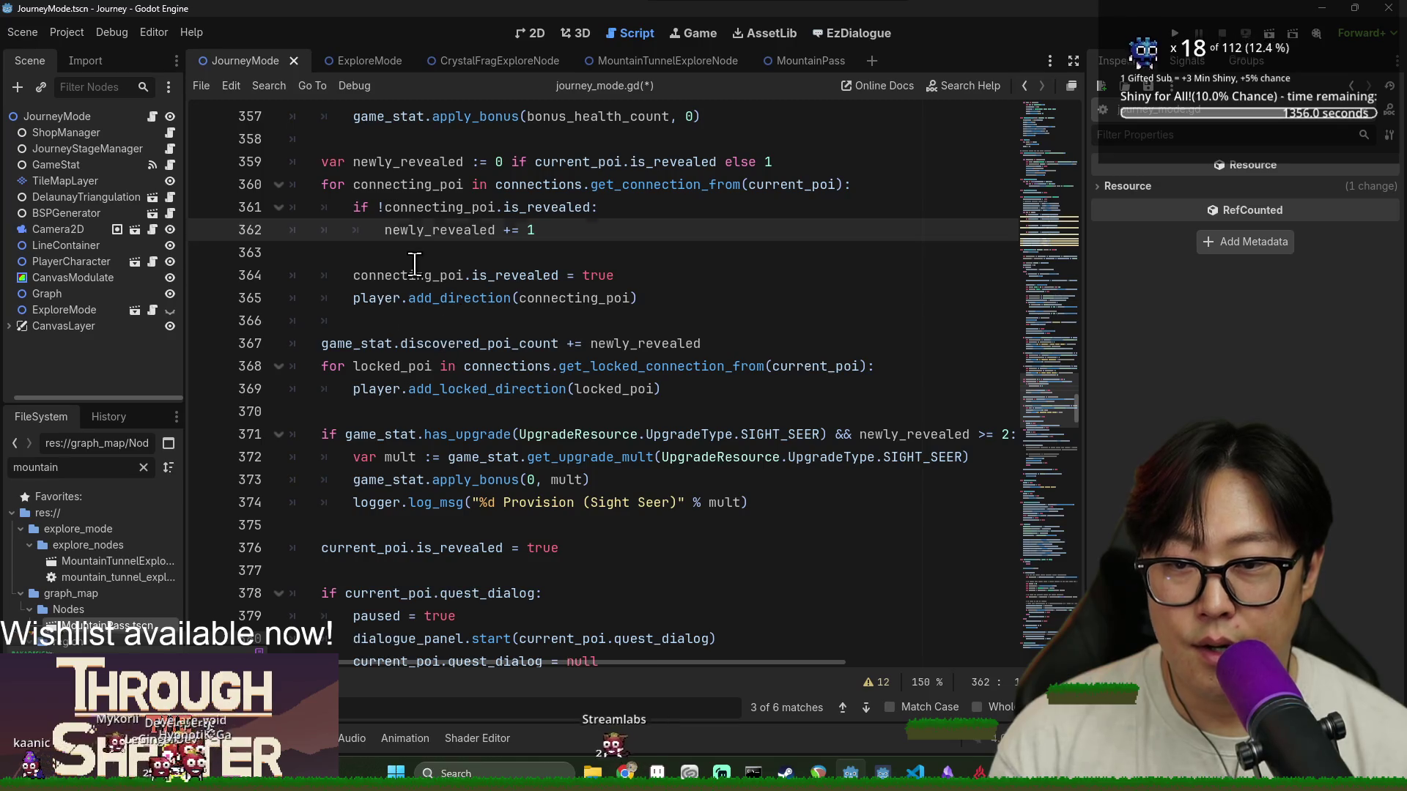
double_click(414, 269)
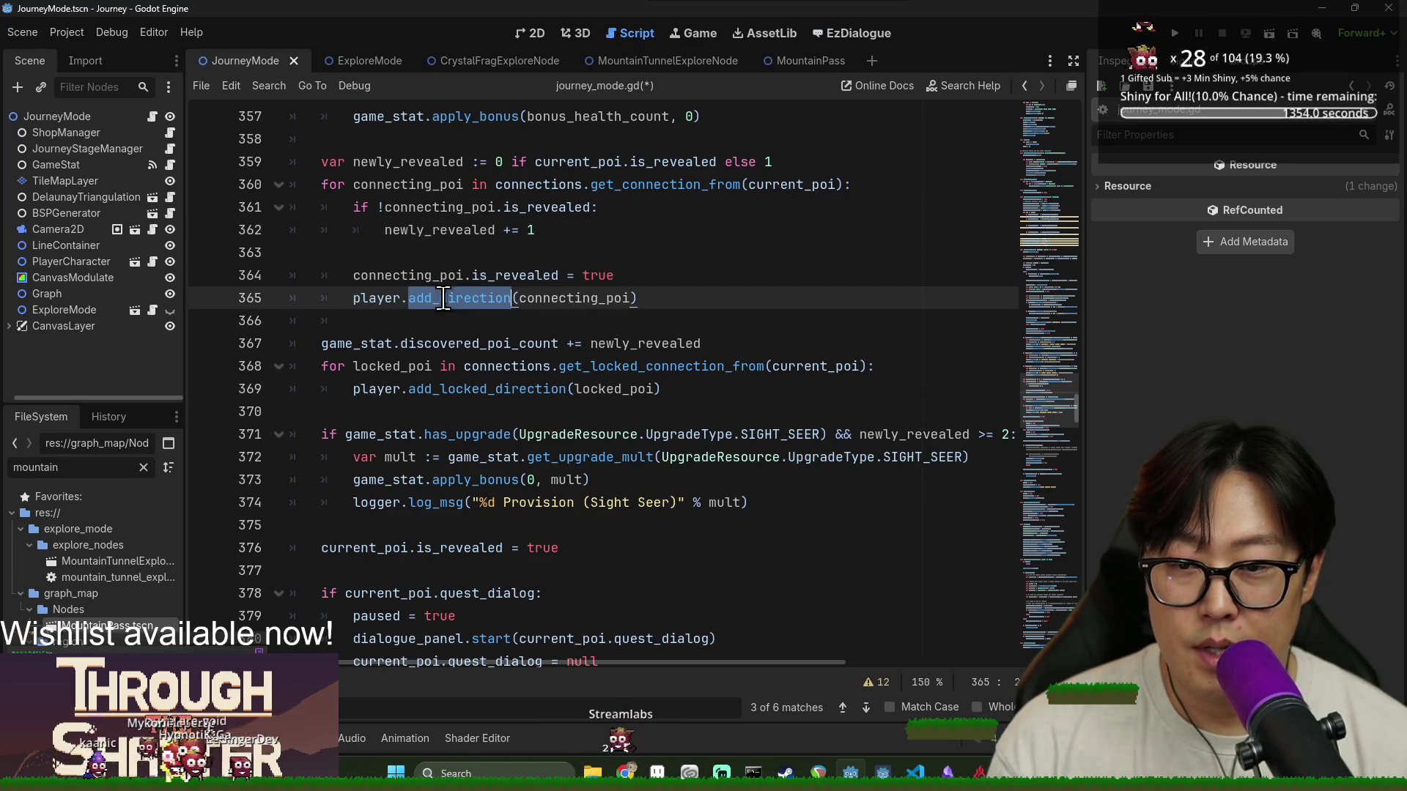
double_click(540, 299)
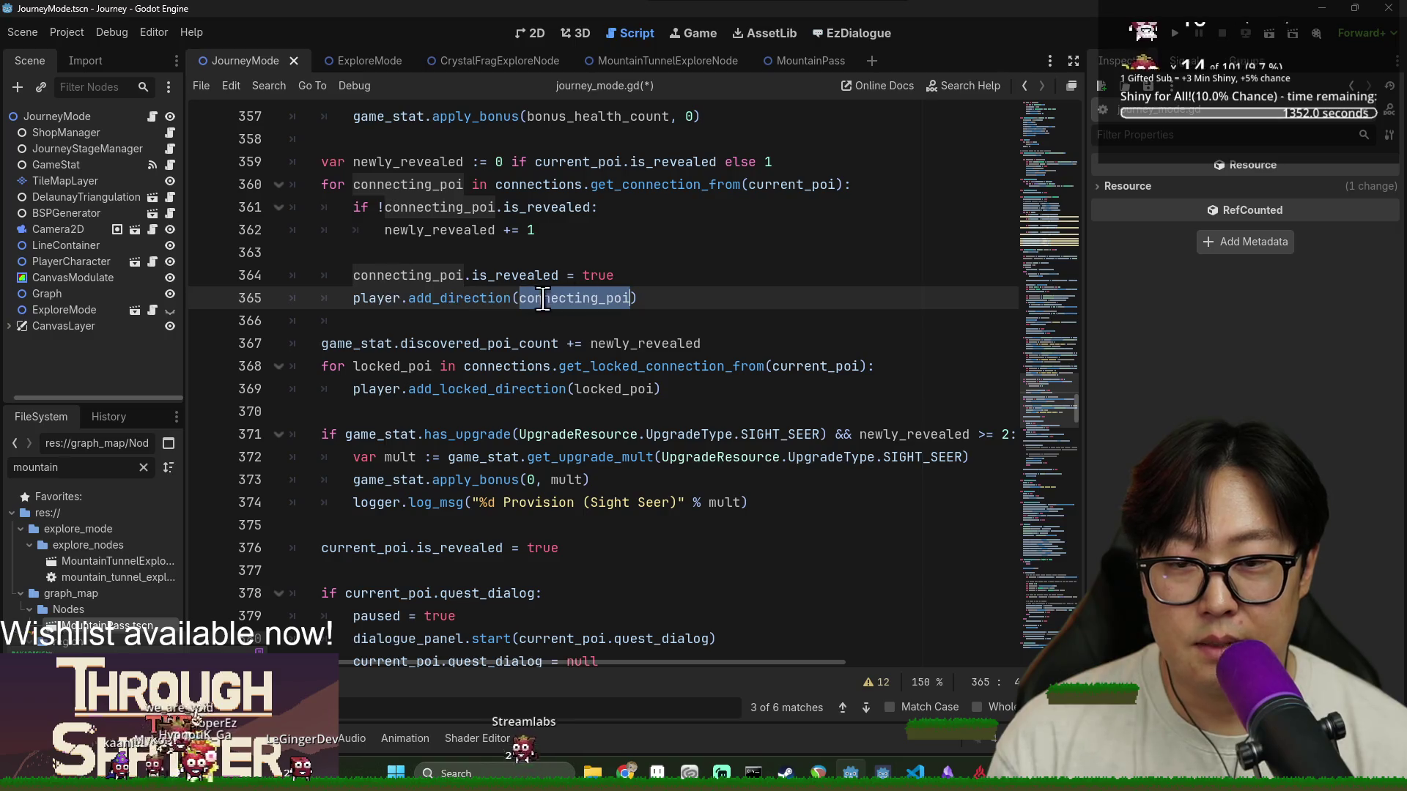
left_click(463, 299, "ctrl")
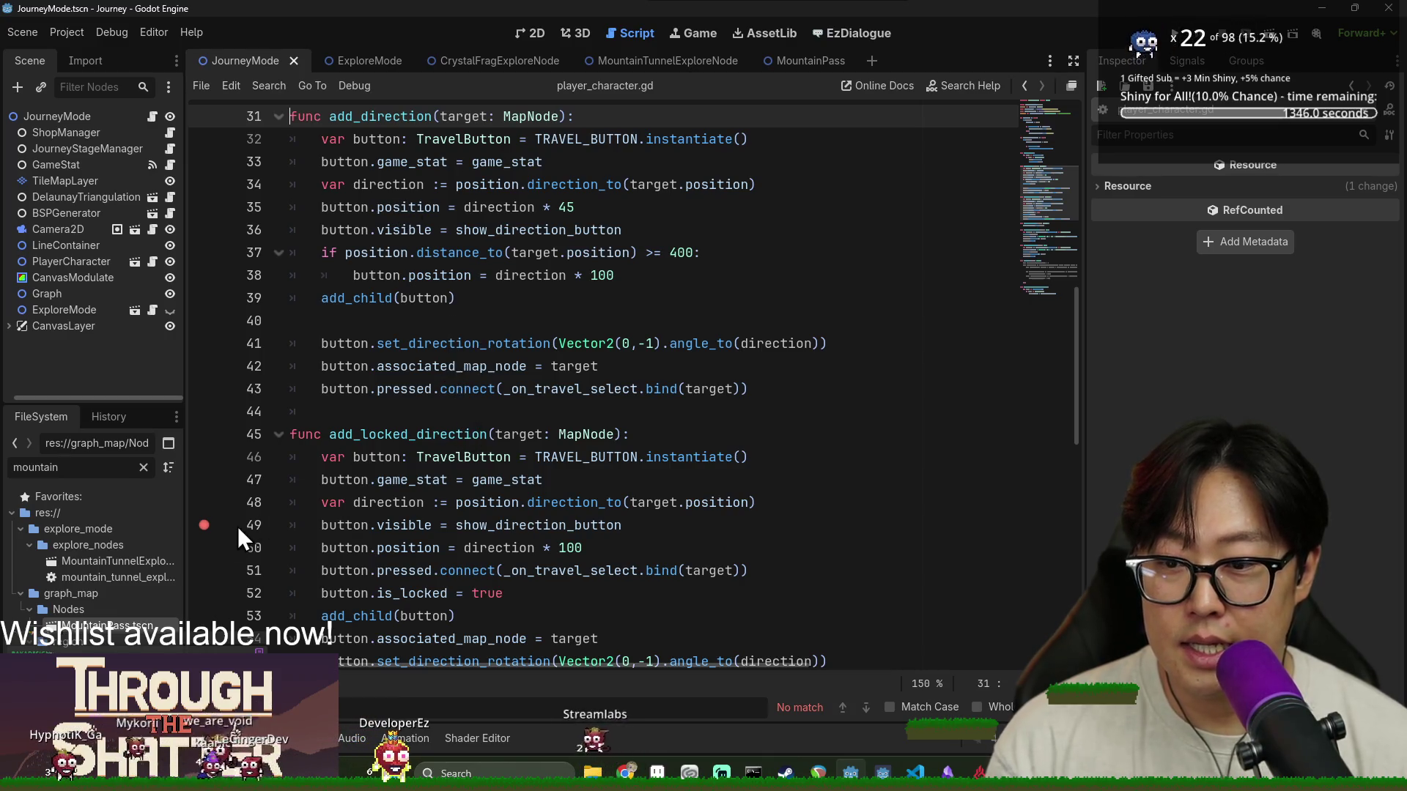
Highlight add_locked_direction, then go back with Alt+Left to add_direction on journey_mode.gd line 365
double_click(401, 434)
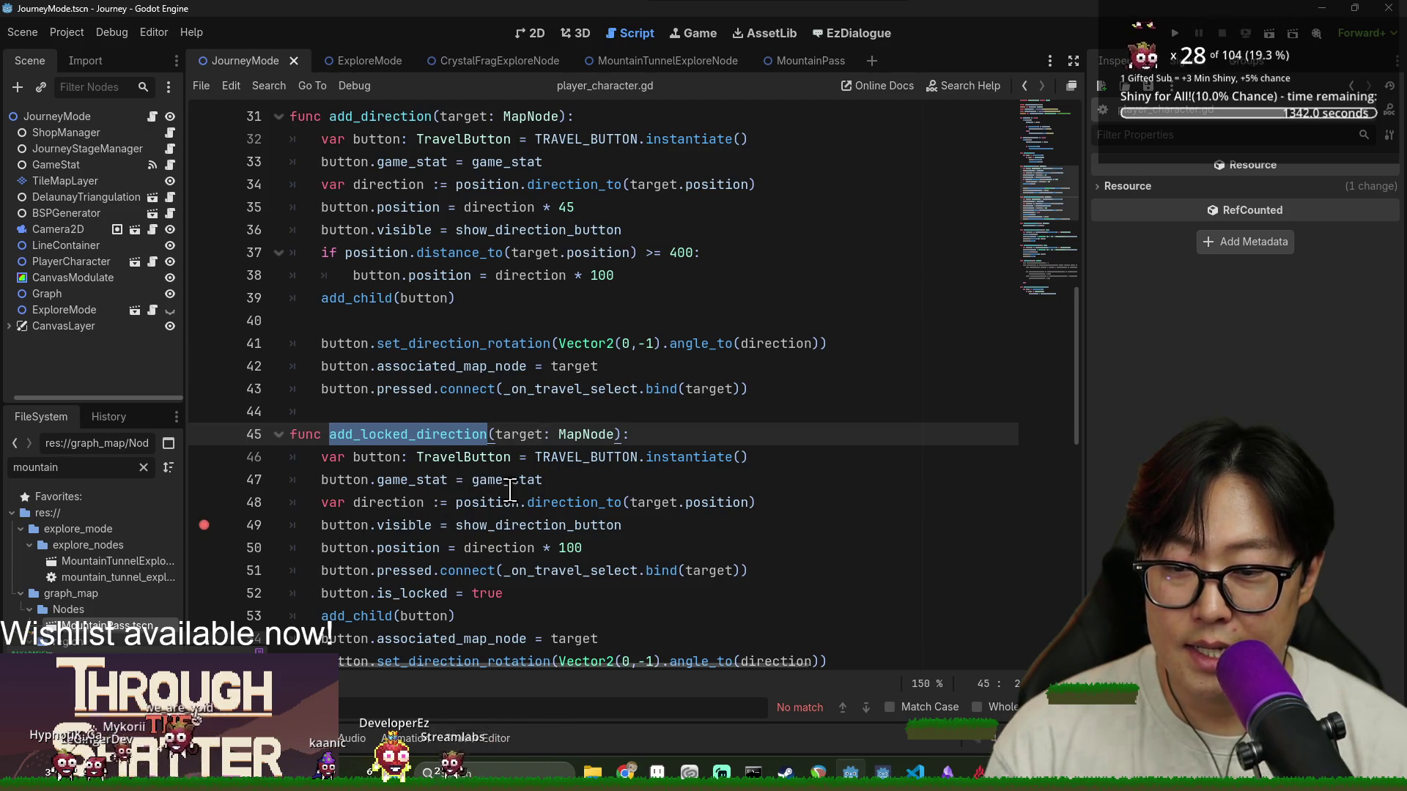
key("alt+Left")
double_click(444, 298)
left_click(725, 302)
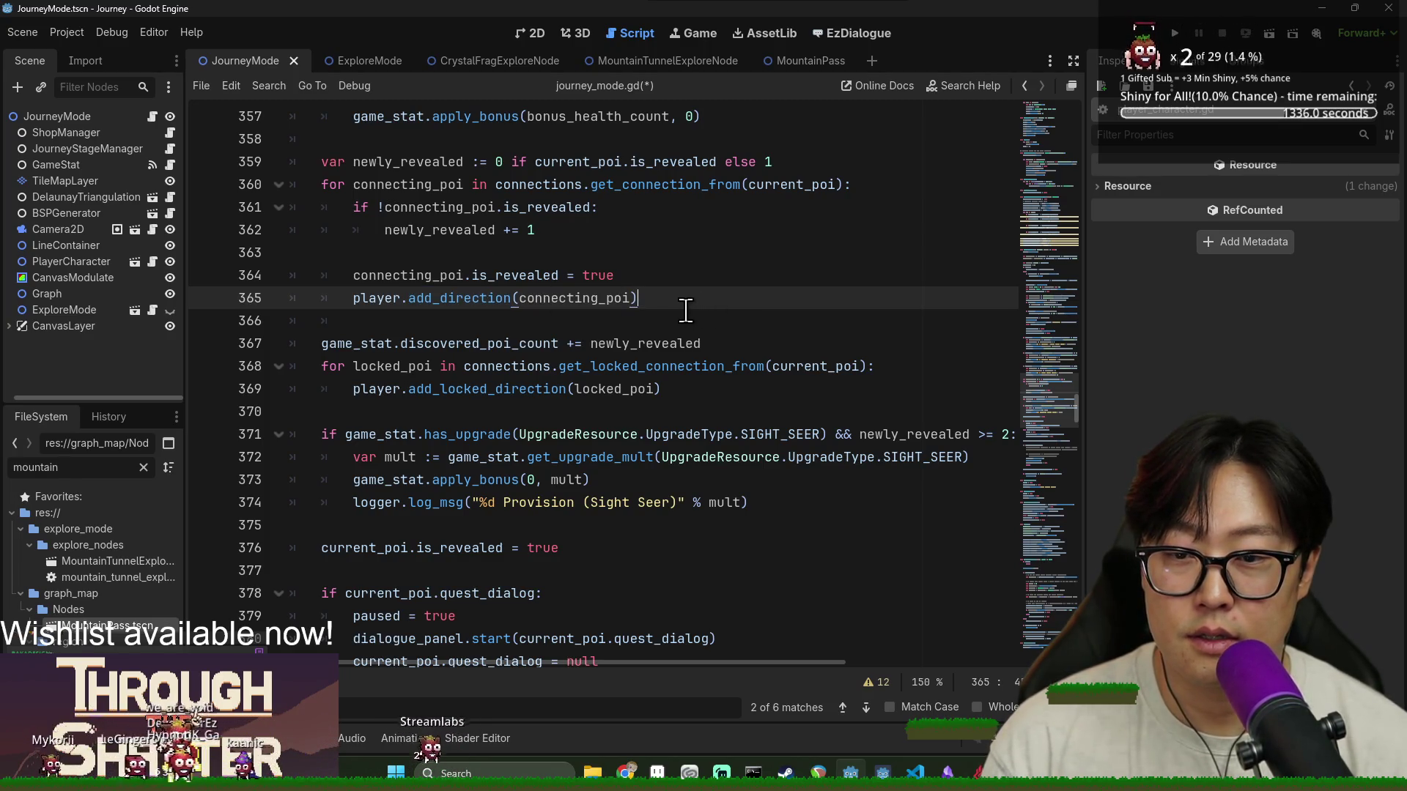
double_click(584, 302)
left_click(644, 302)
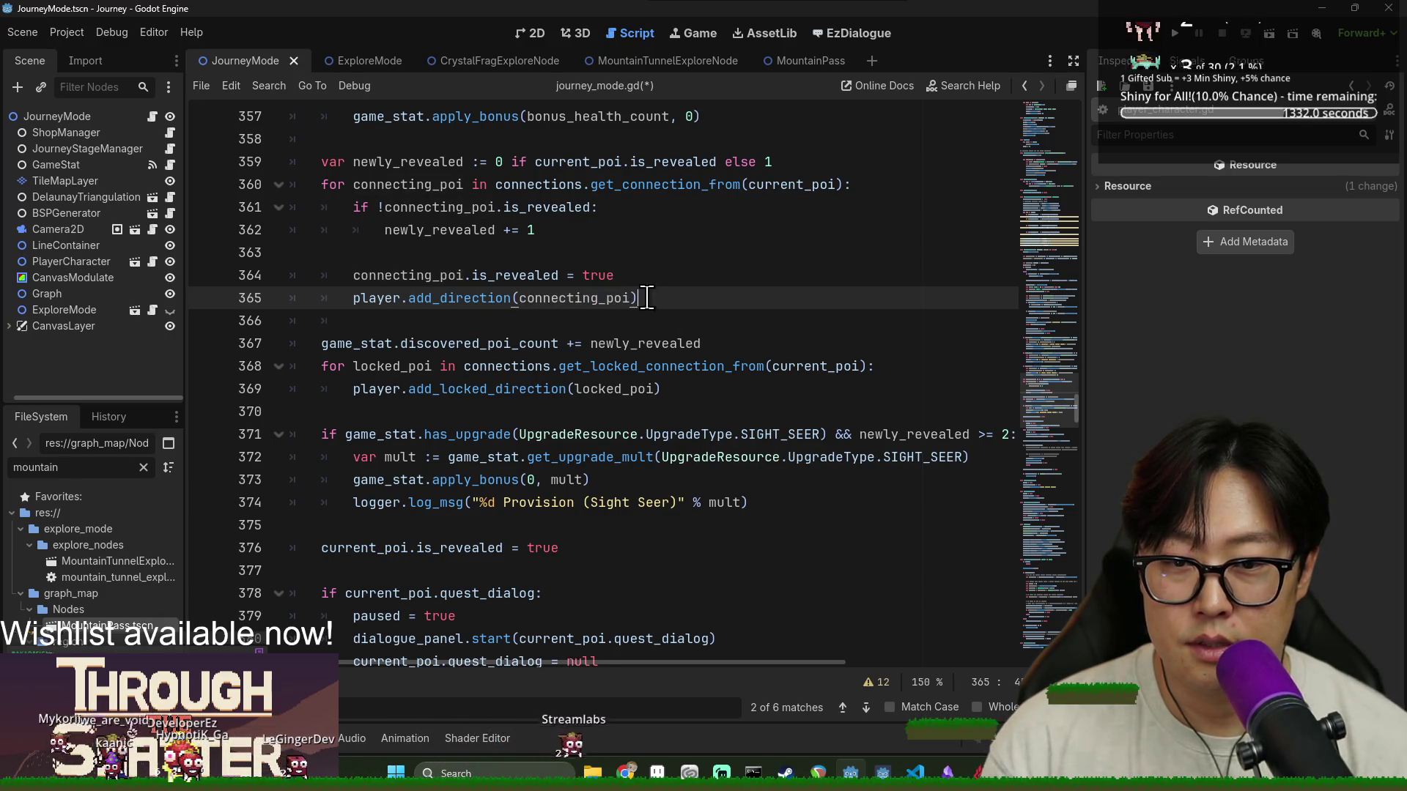
key("Return")
key("Return")
scroll(636, 298, "up", 1)
scroll(637, 298, "up", 1)
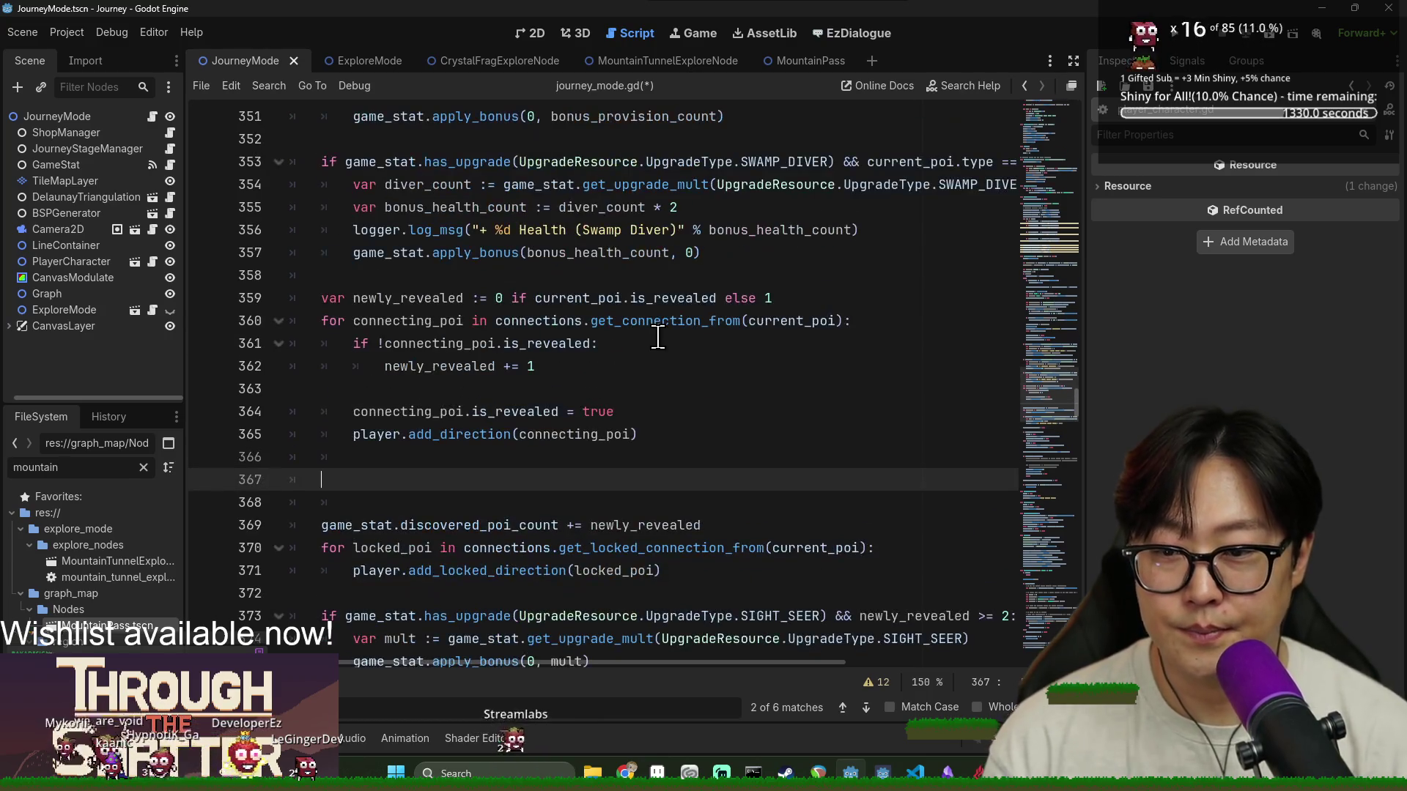
type("for locked_conecting_")
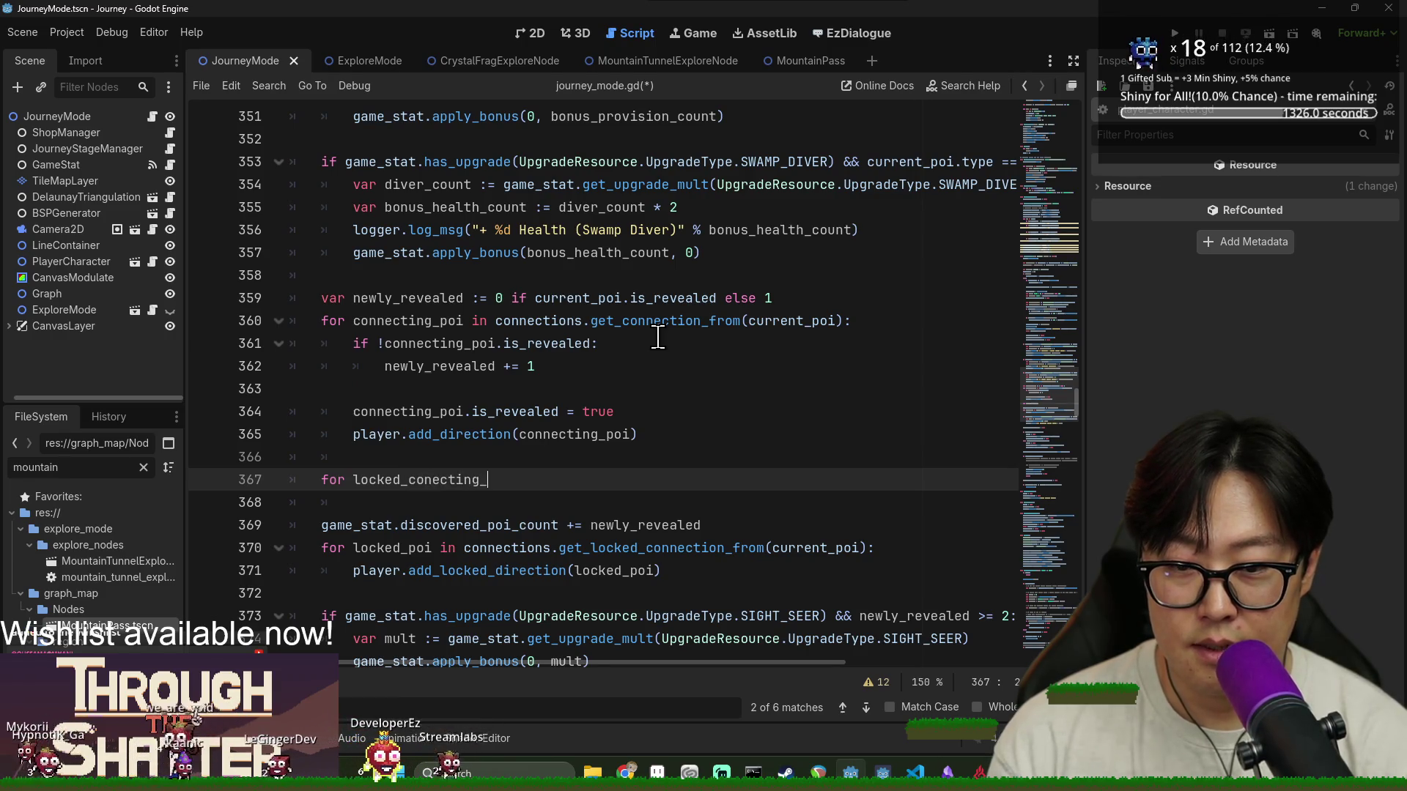
left_click_drag(496, 320, 851, 320)
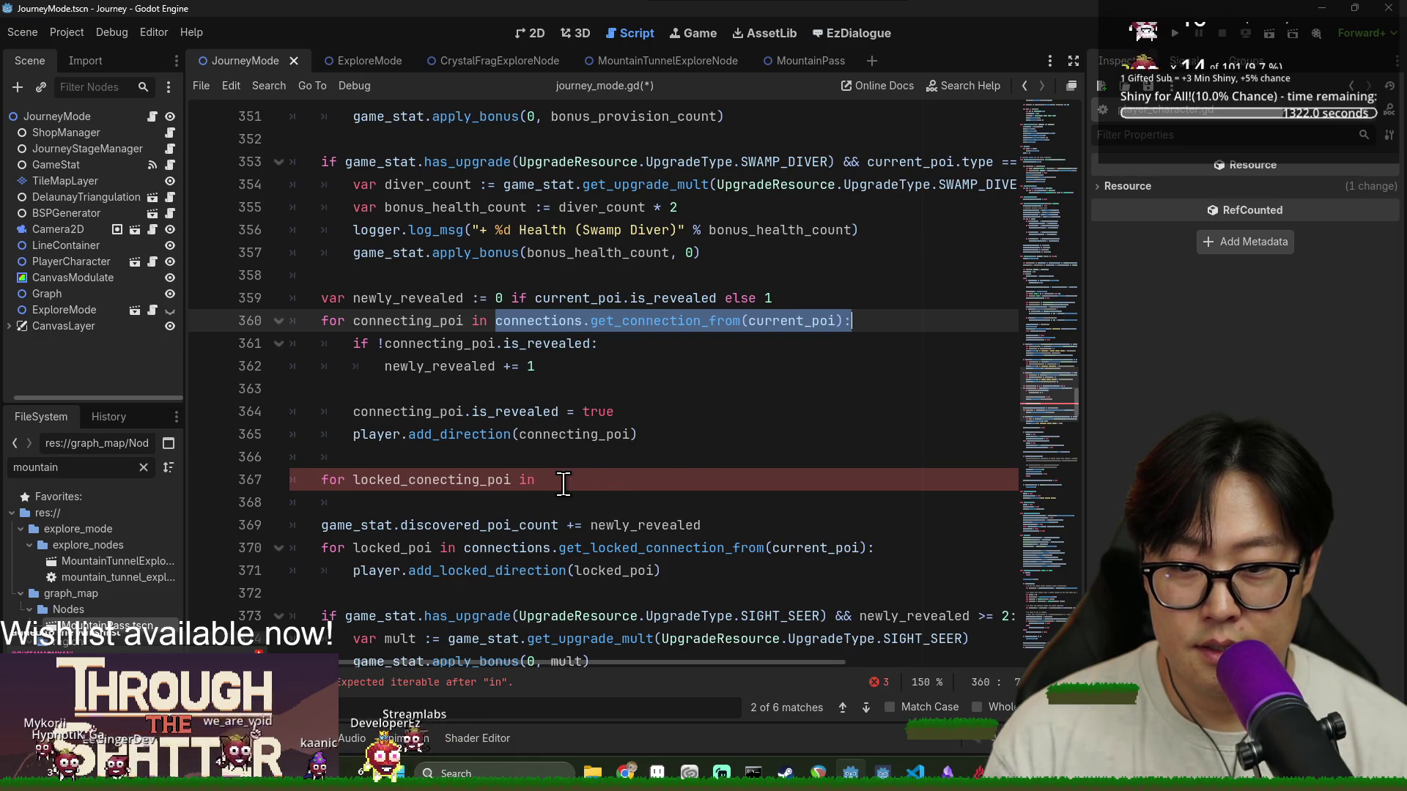
left_click(606, 477)
left_click_drag(606, 476, 495, 459)
key("BackSpace")
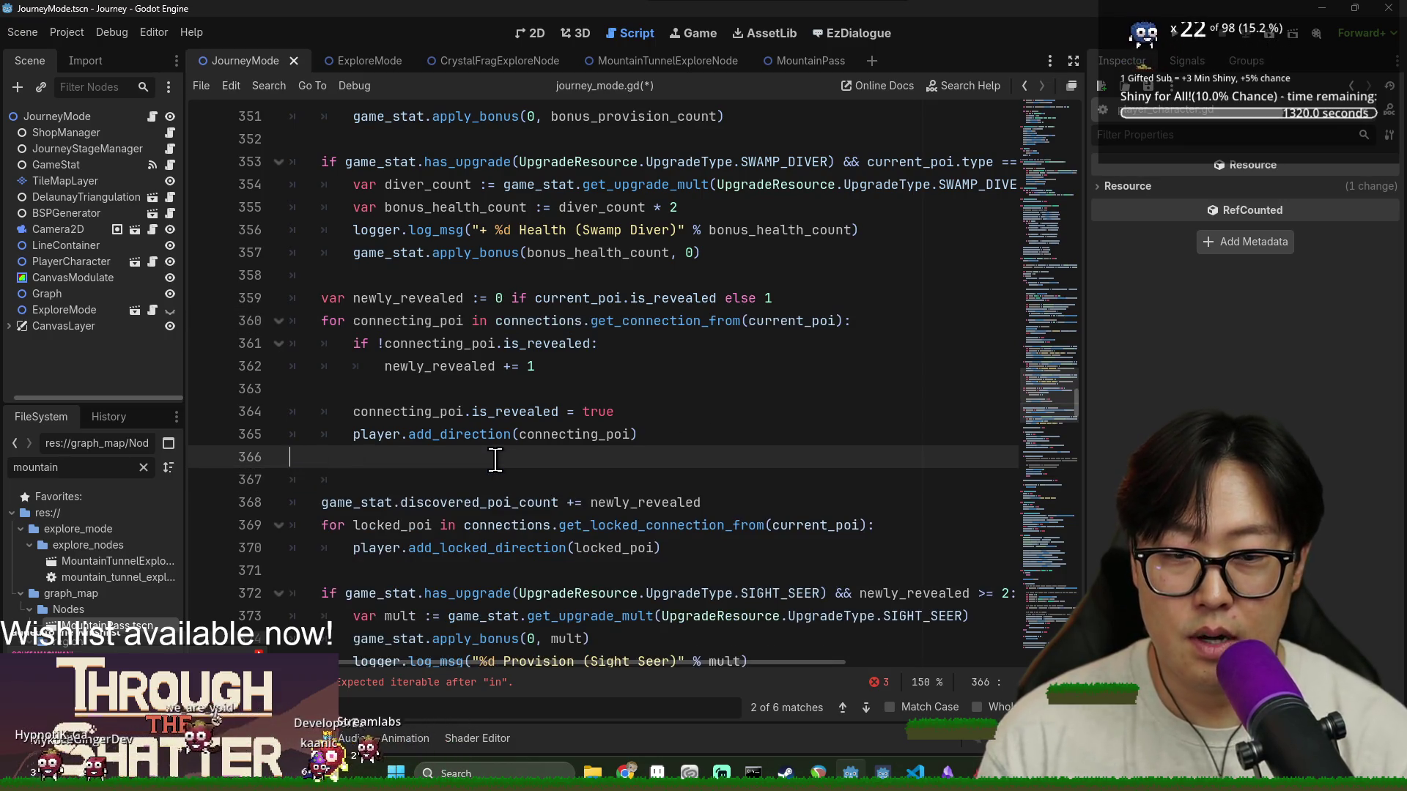
key("BackSpace")
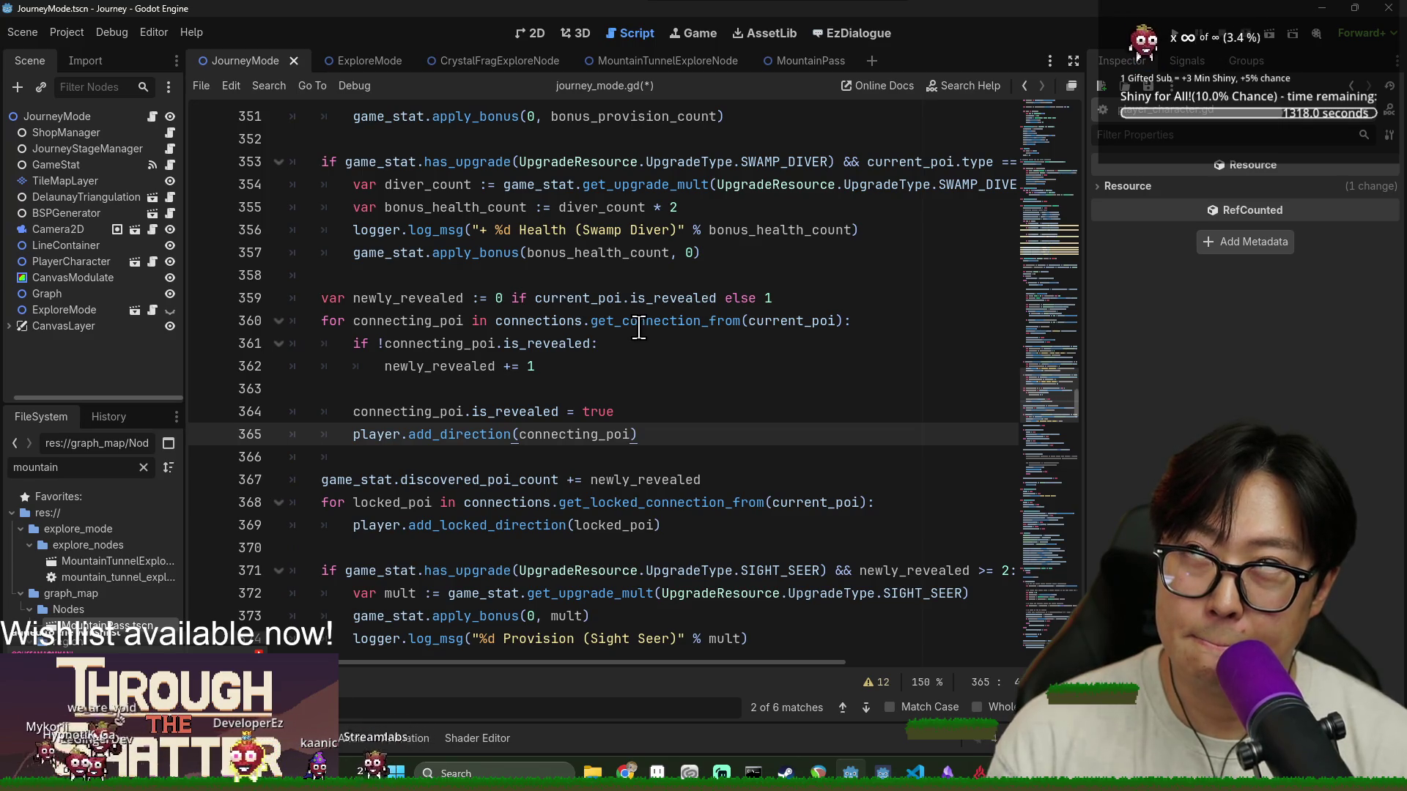
double_click(638, 322)
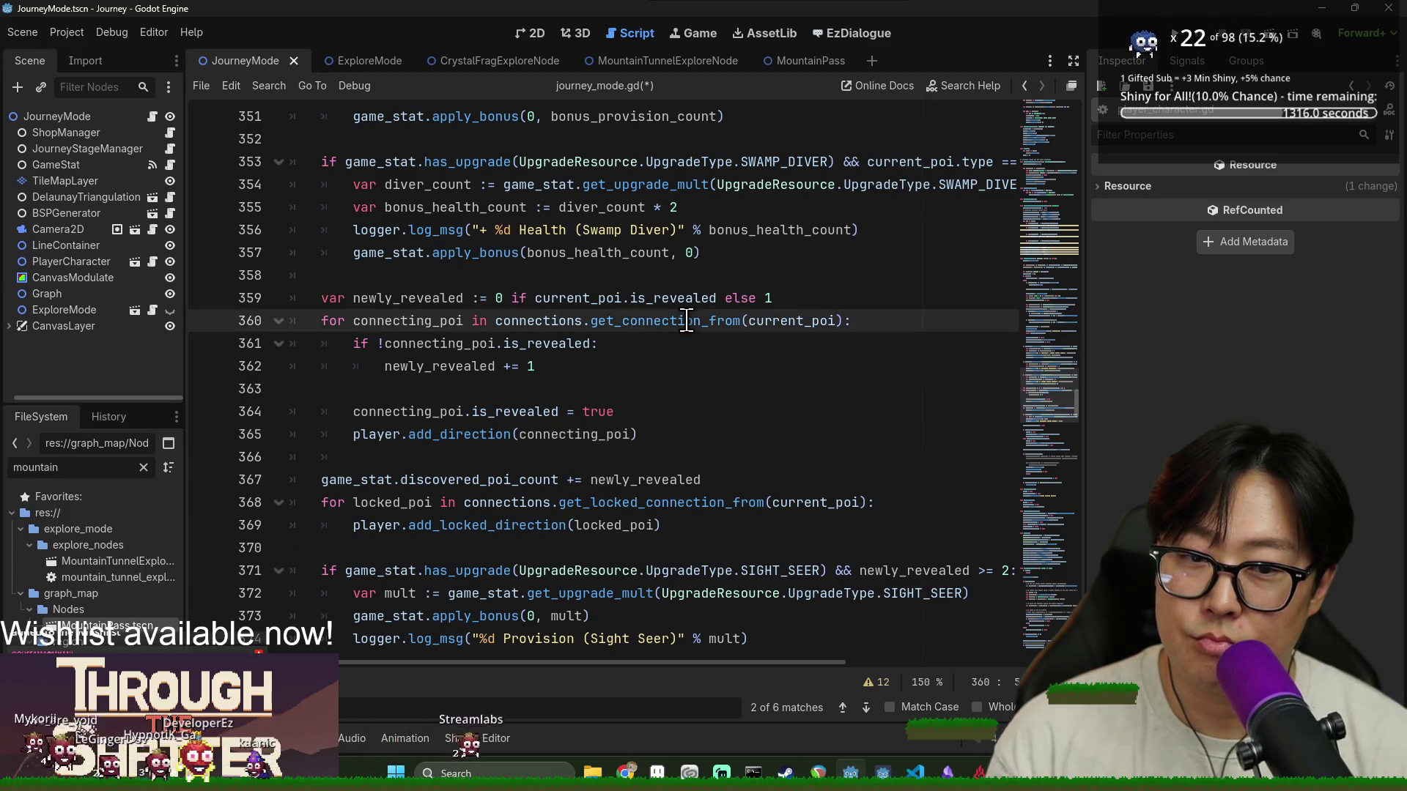
double_click(450, 324)
double_click(510, 433)
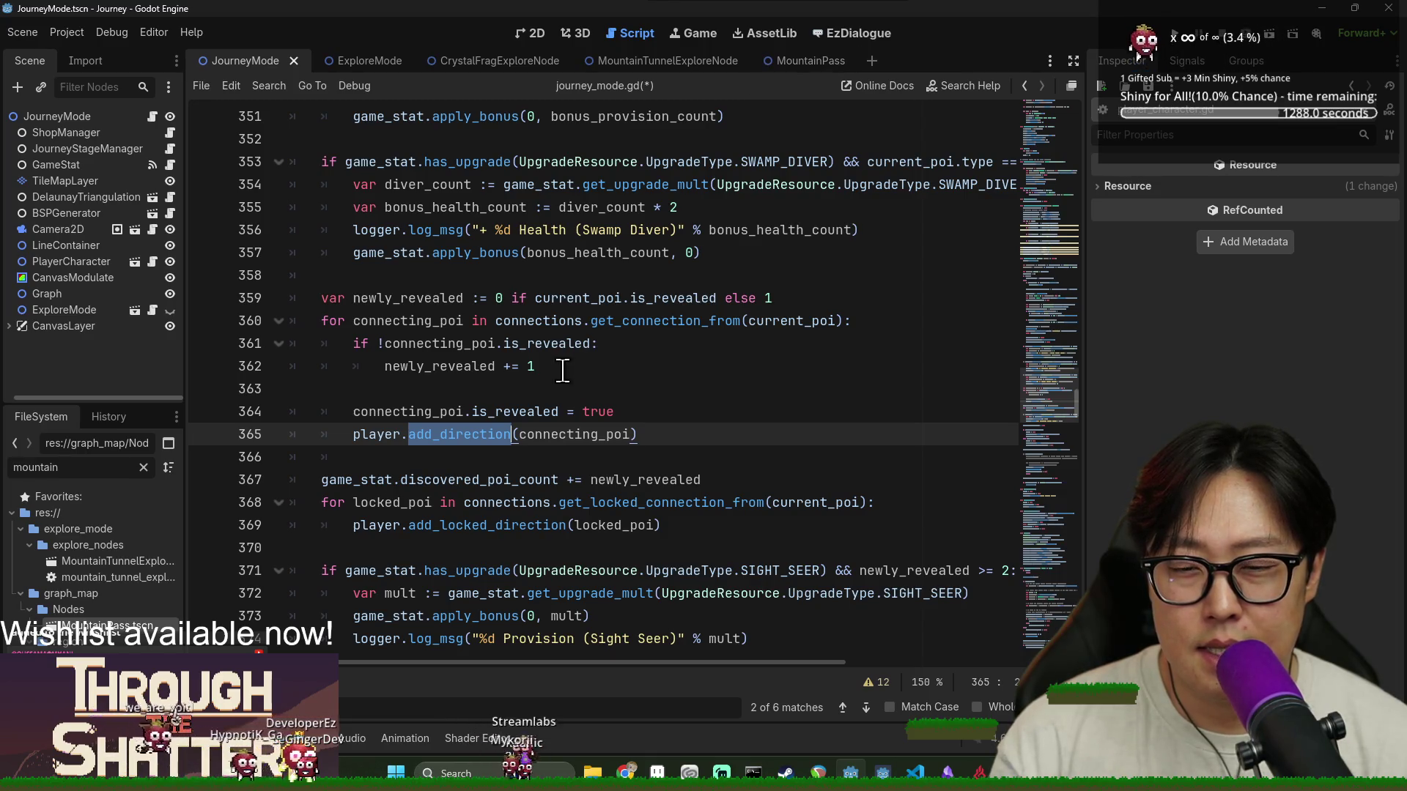
double_click(393, 436)
double_click(405, 323)
double_click(435, 435)
left_click(371, 436)
left_click(675, 437)
key("Return")
key("Return")
type("for loc")
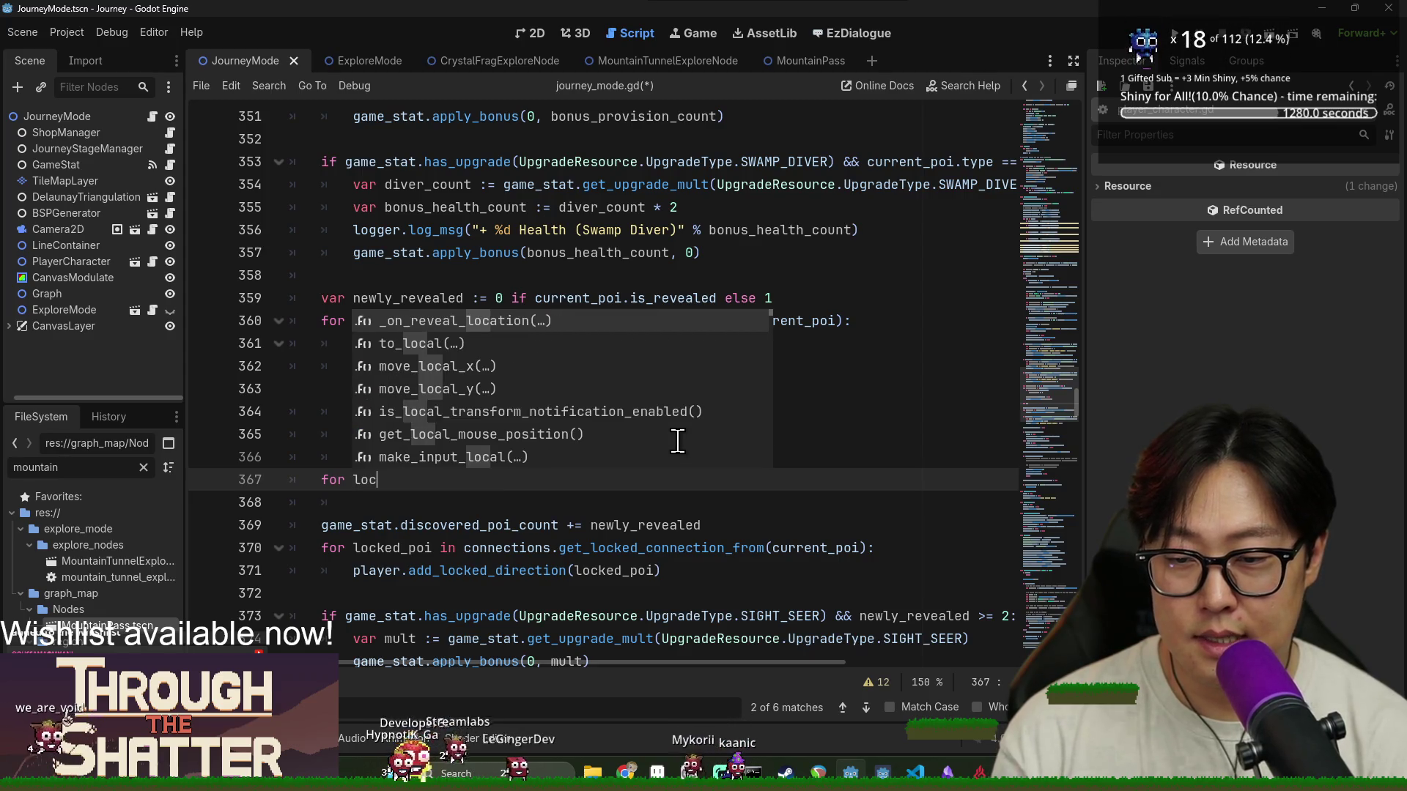
type("ked_connection_")
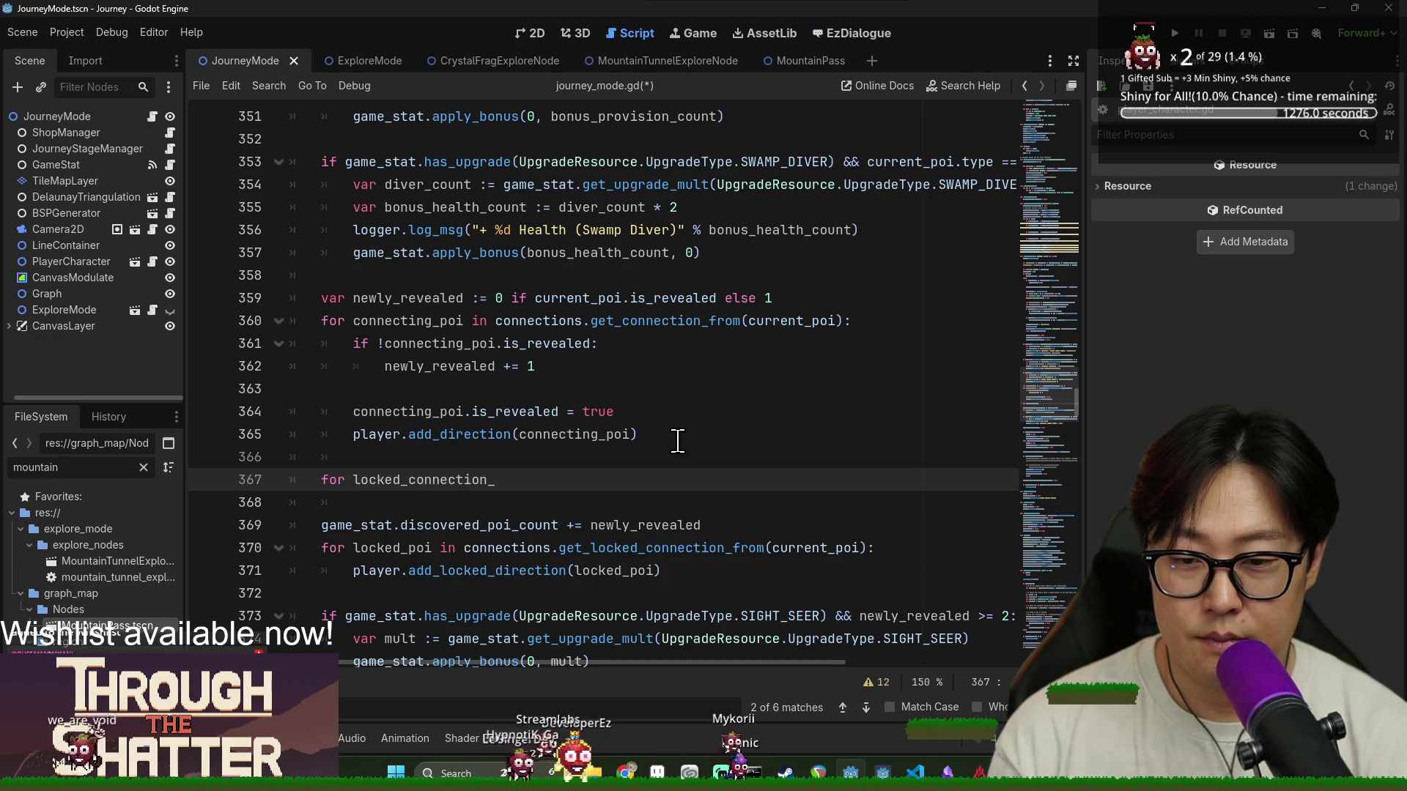
key("BackSpace")
key("BackSpace")
key("BackSpace")
type("ng_poi i")
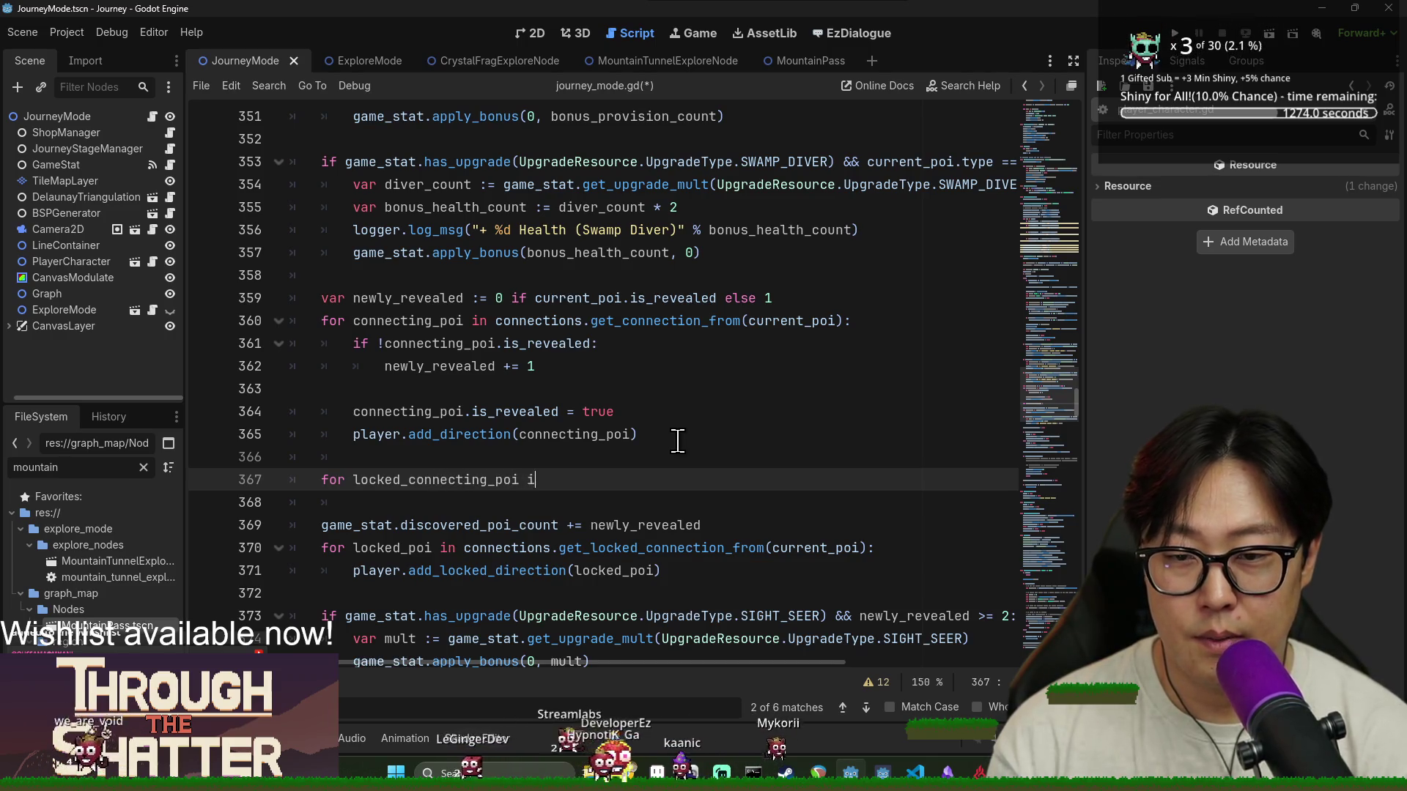
type("n connections.get")
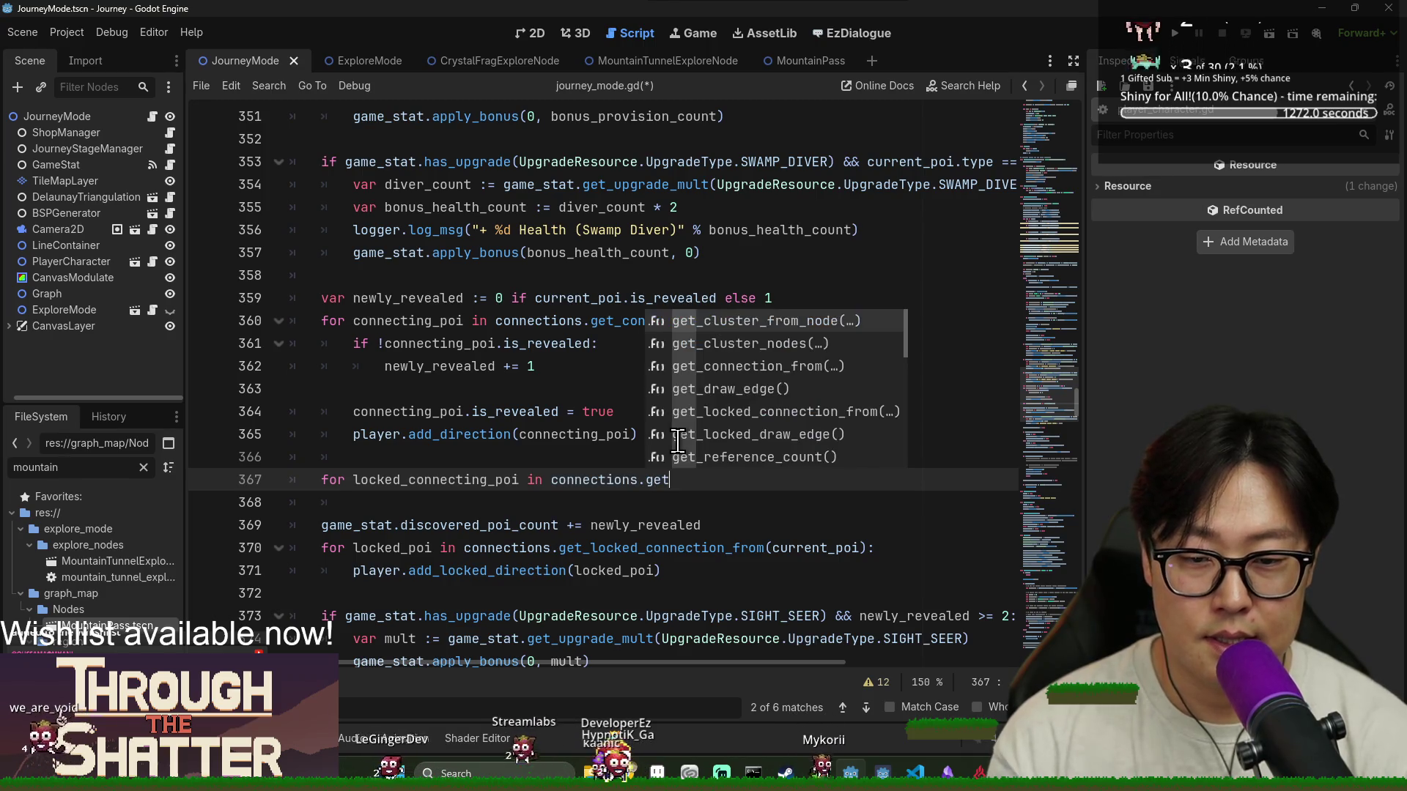
type("_locked_connection_from(")
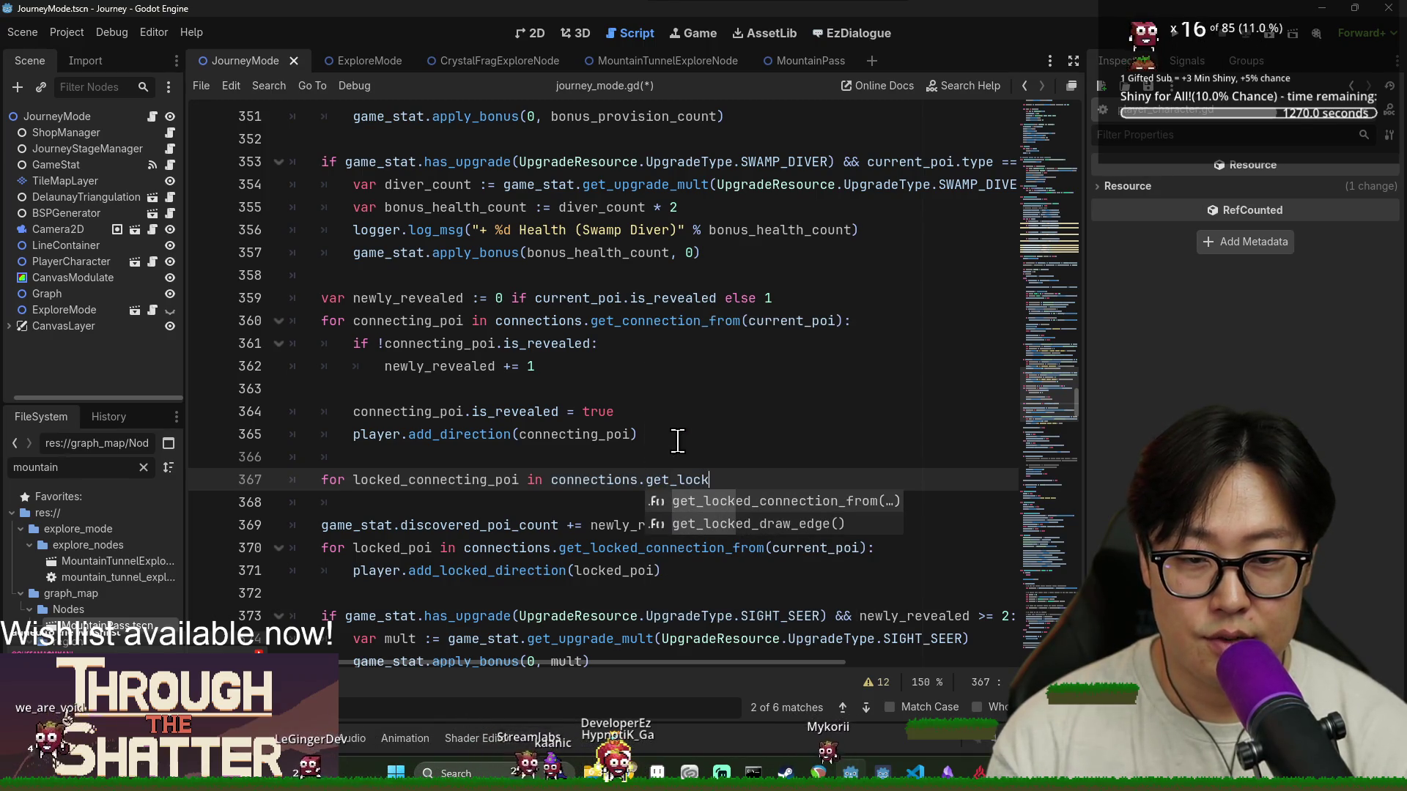
key("Return")
type("current_poi)")
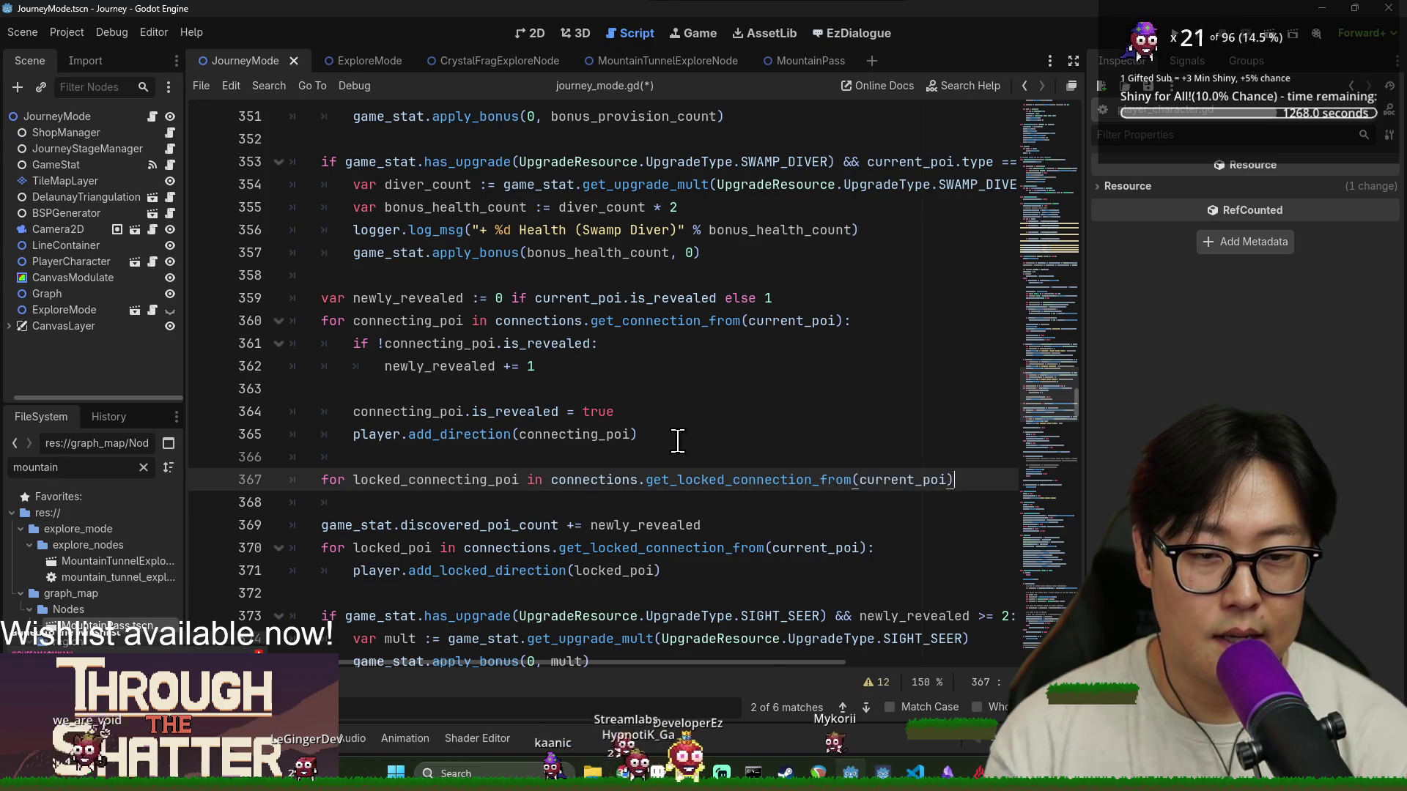
type(":")
key("Return")
scroll(351, 277, "down", 1)
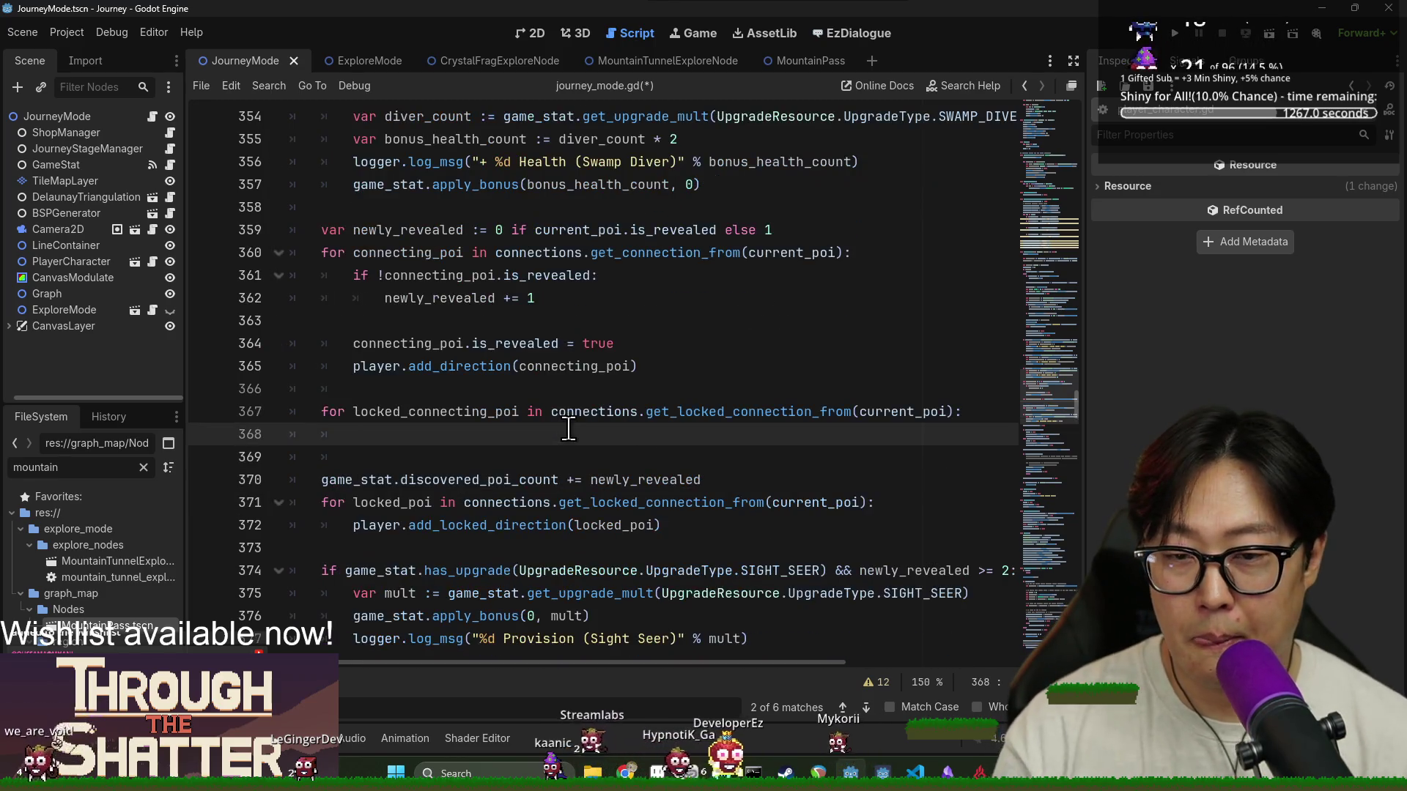
left_click(353, 277)
left_click(536, 299, "shift")
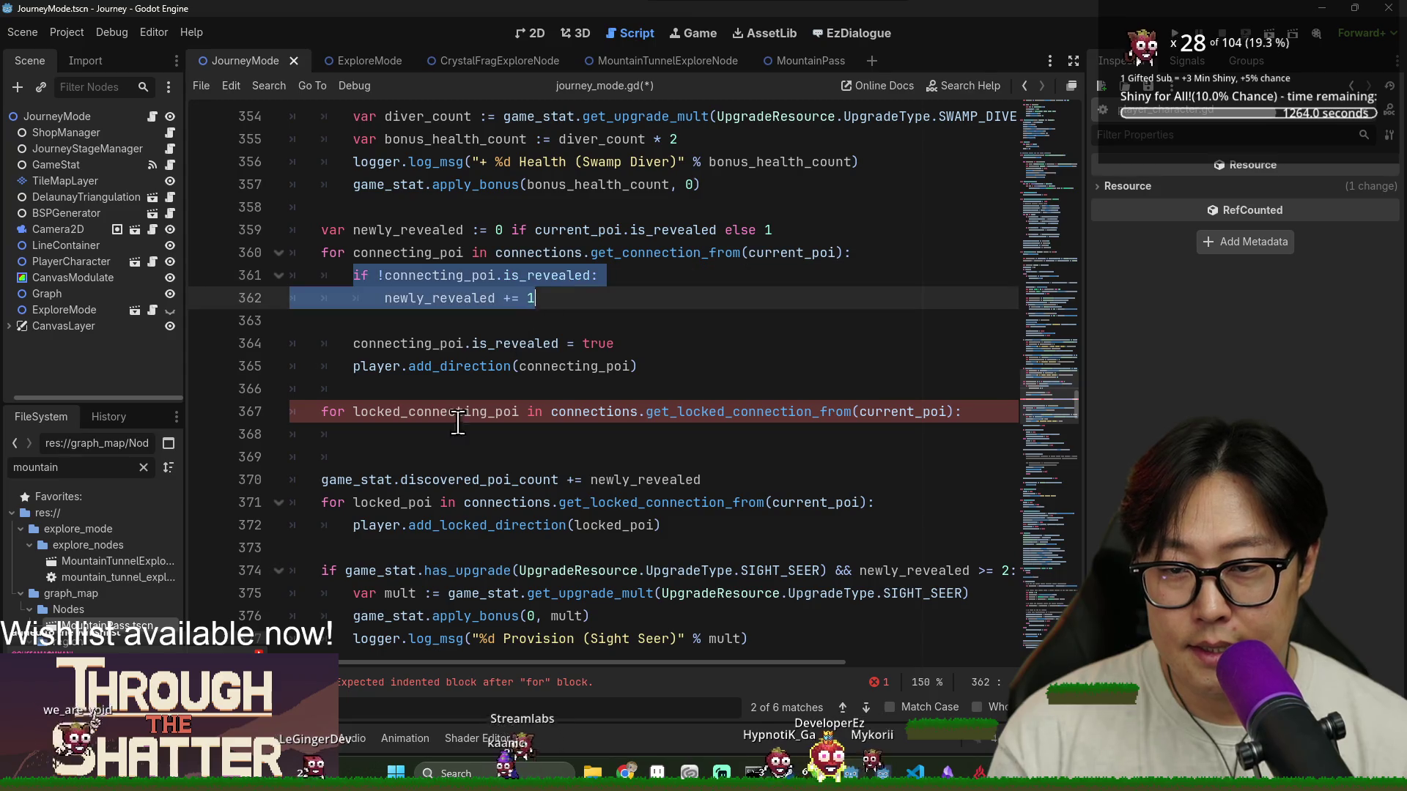
left_click(396, 434)
scroll(455, 331, "down", 1)
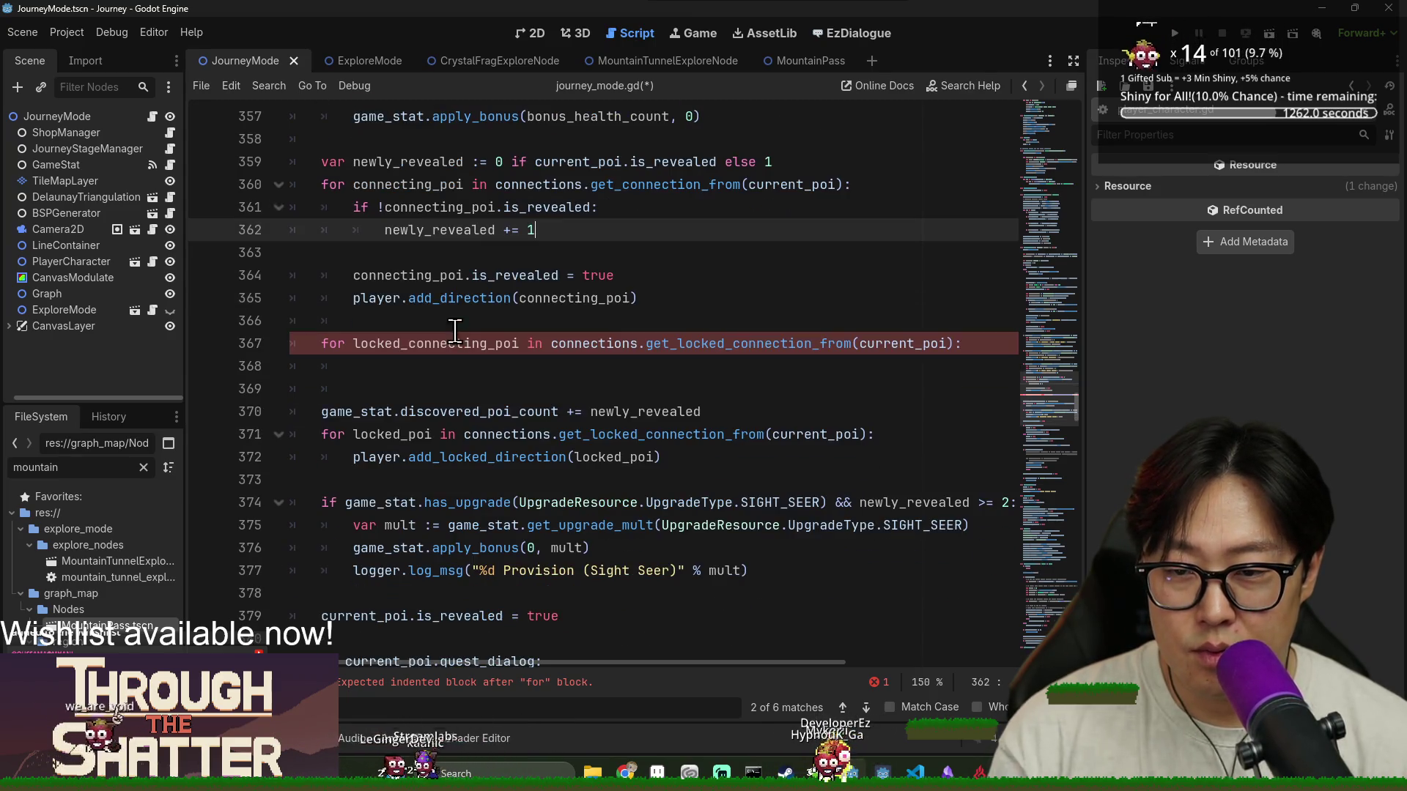
left_click(350, 277)
left_click(622, 324, "shift")
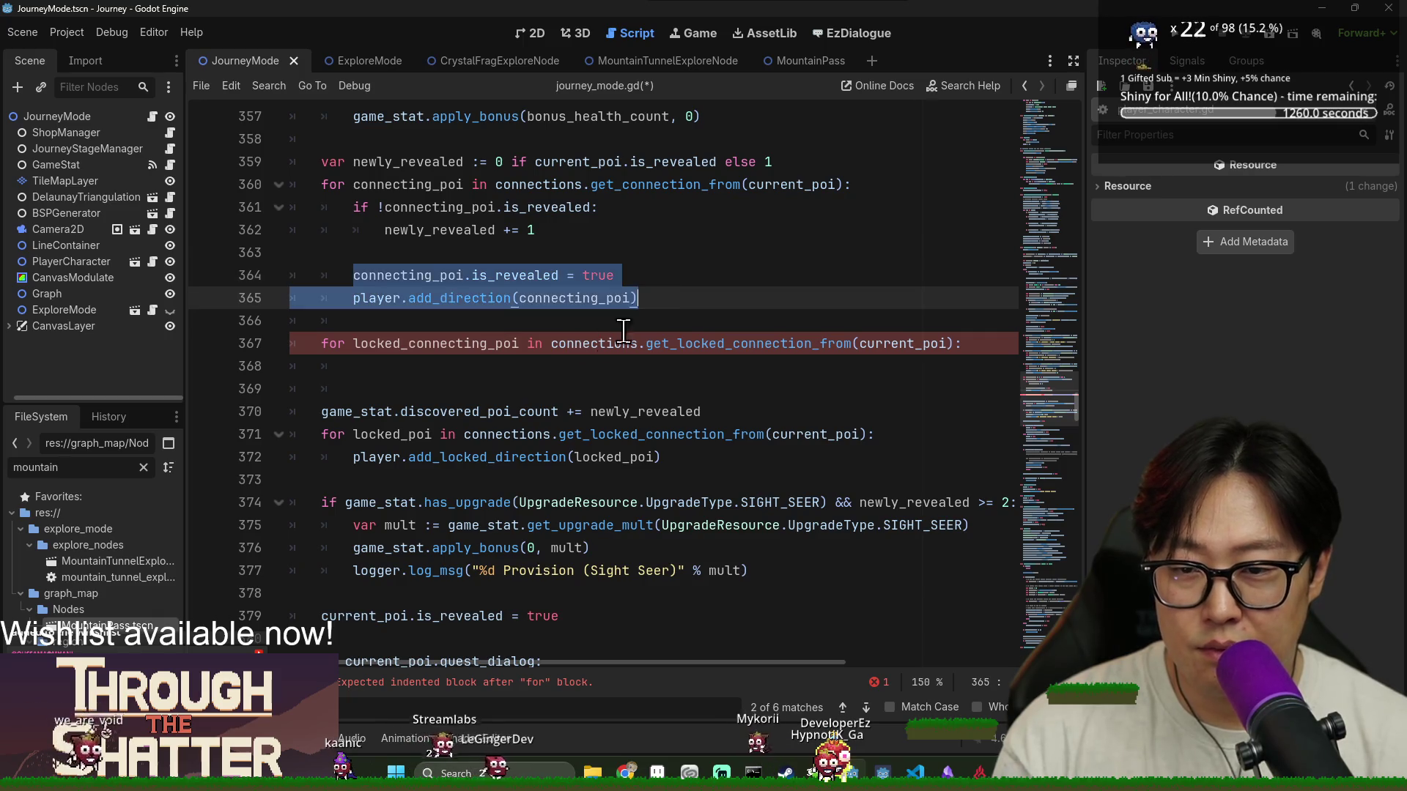
key("ctrl+c")
left_click(425, 367)
key("ctrl+v")
double_click(422, 362)
scroll(422, 363, "down", 1)
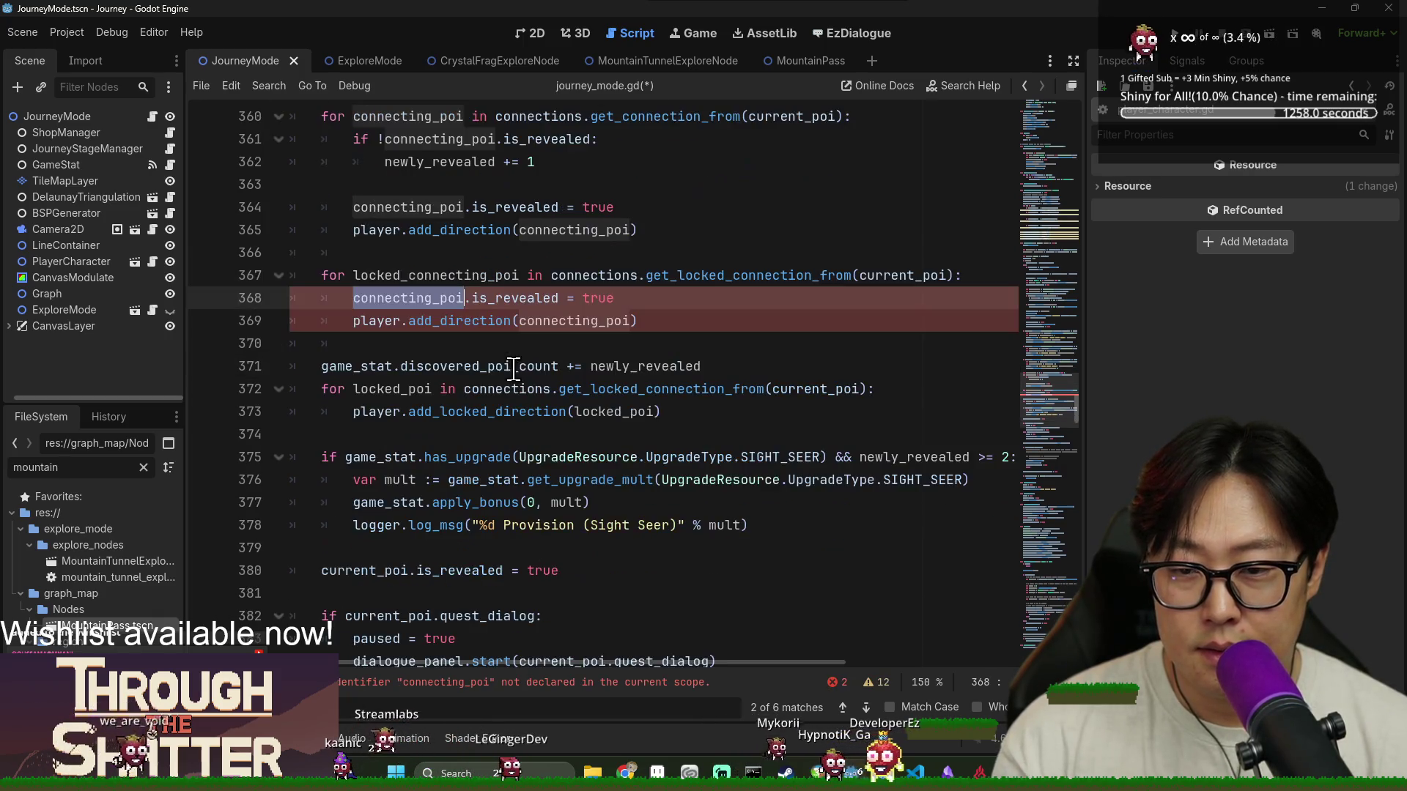
key("ctrl+shift+k")
double_click(459, 298)
type("add_lo")
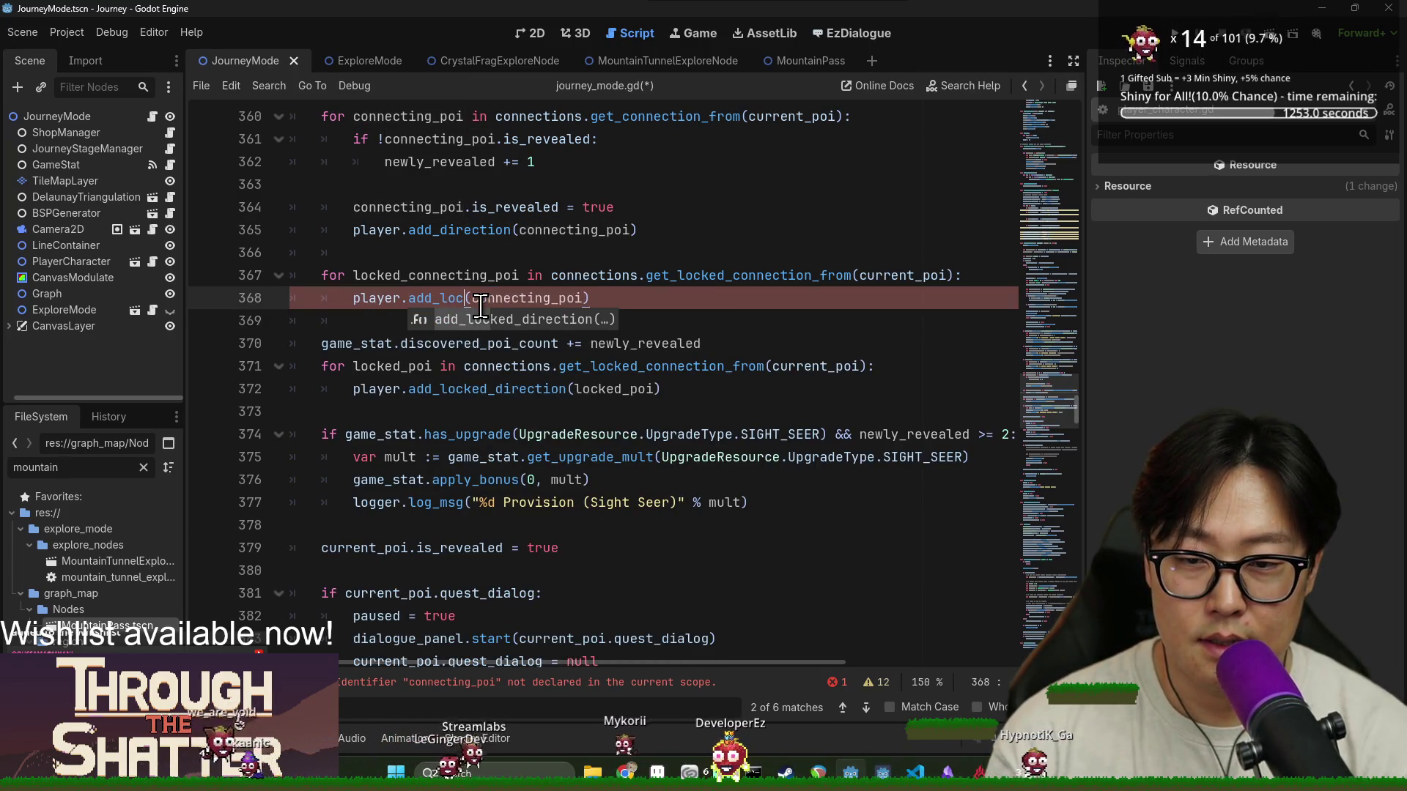
key("Return")
type("locked_direction")
left_click(534, 299)
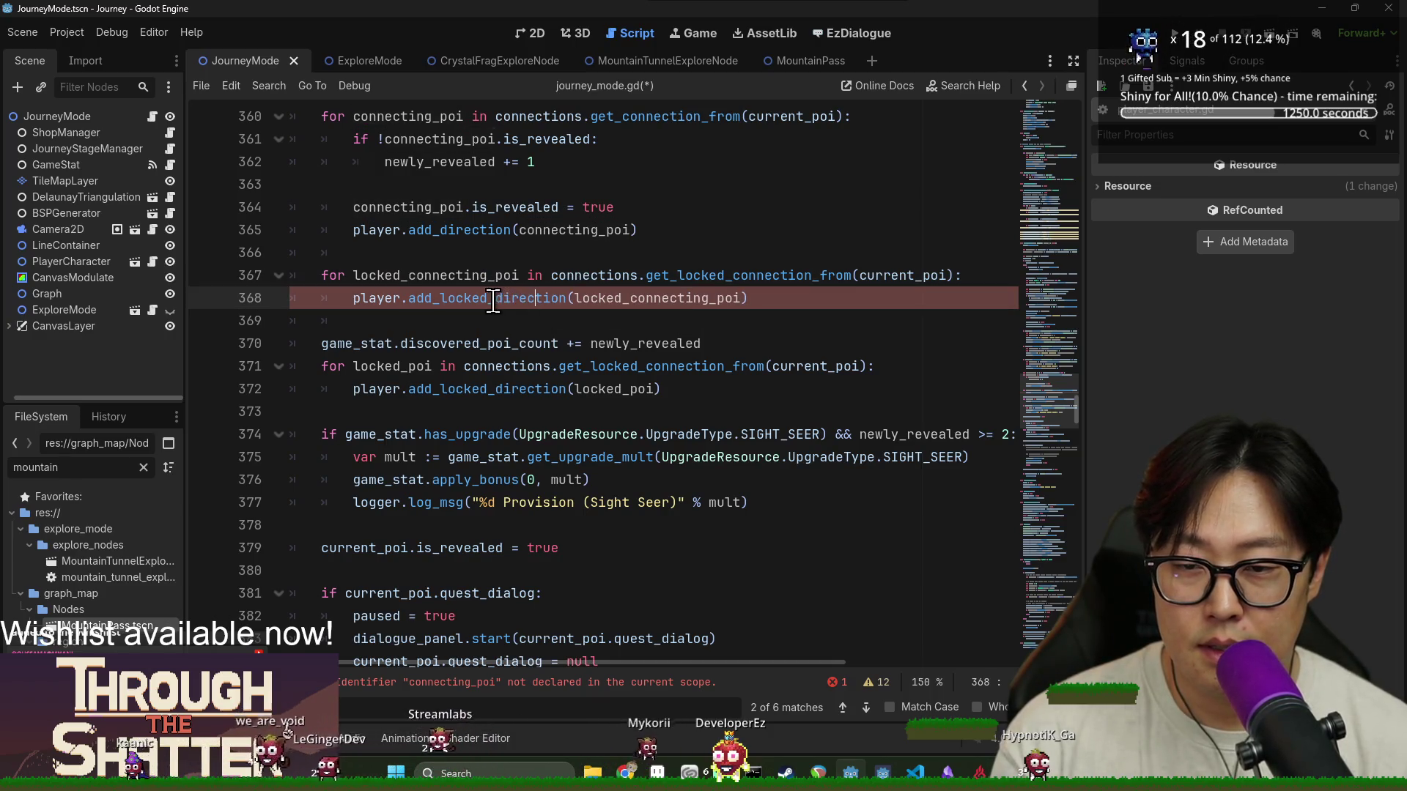
mouse_move(475, 315)
left_mouse_down()
mouse_move(454, 411)
mouse_move(414, 266)
left_mouse_up()
key("BackSpace")
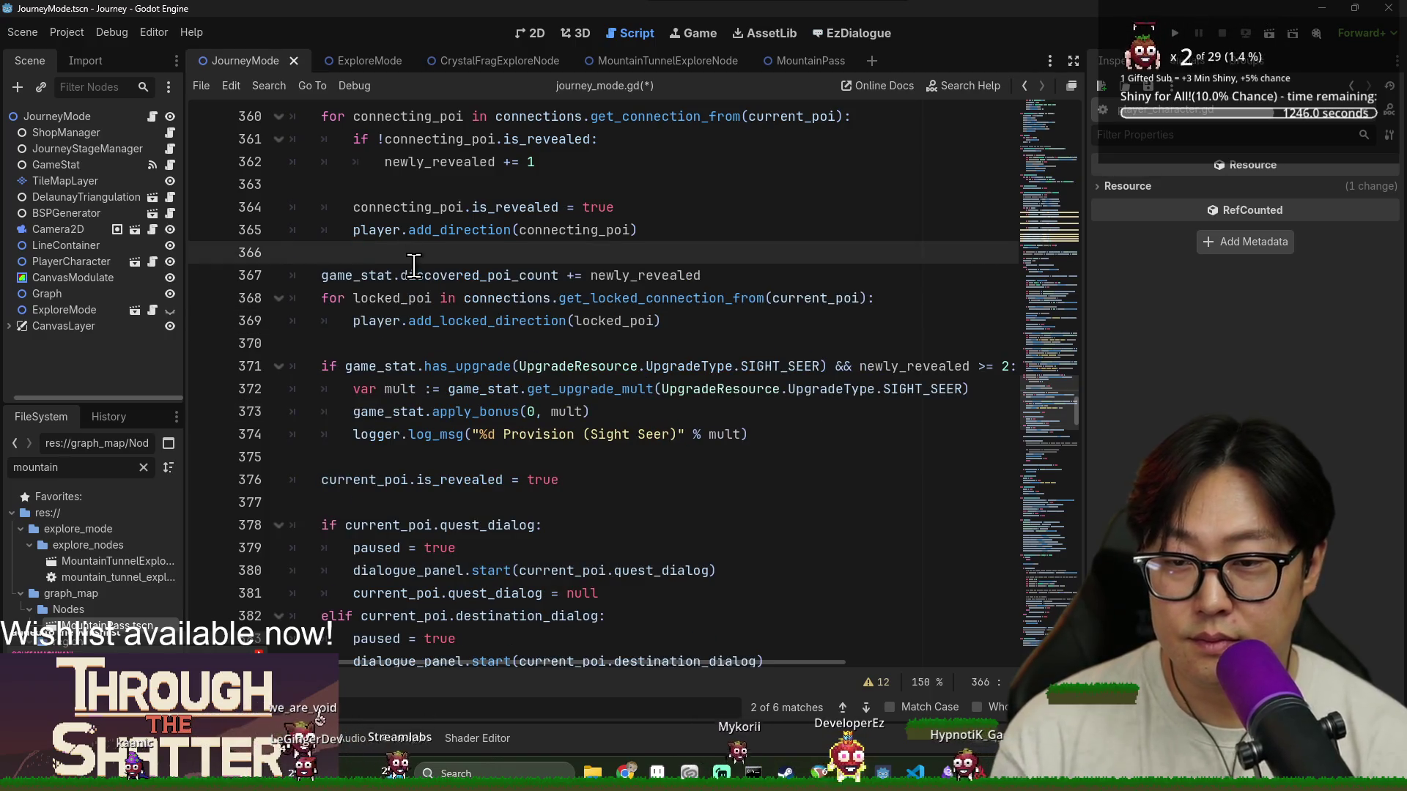
Select discovered_poi_count on line 367 and the add_locked_direction call on line 369 to inspect them
double_click(424, 274)
double_click(471, 321)
key("End")
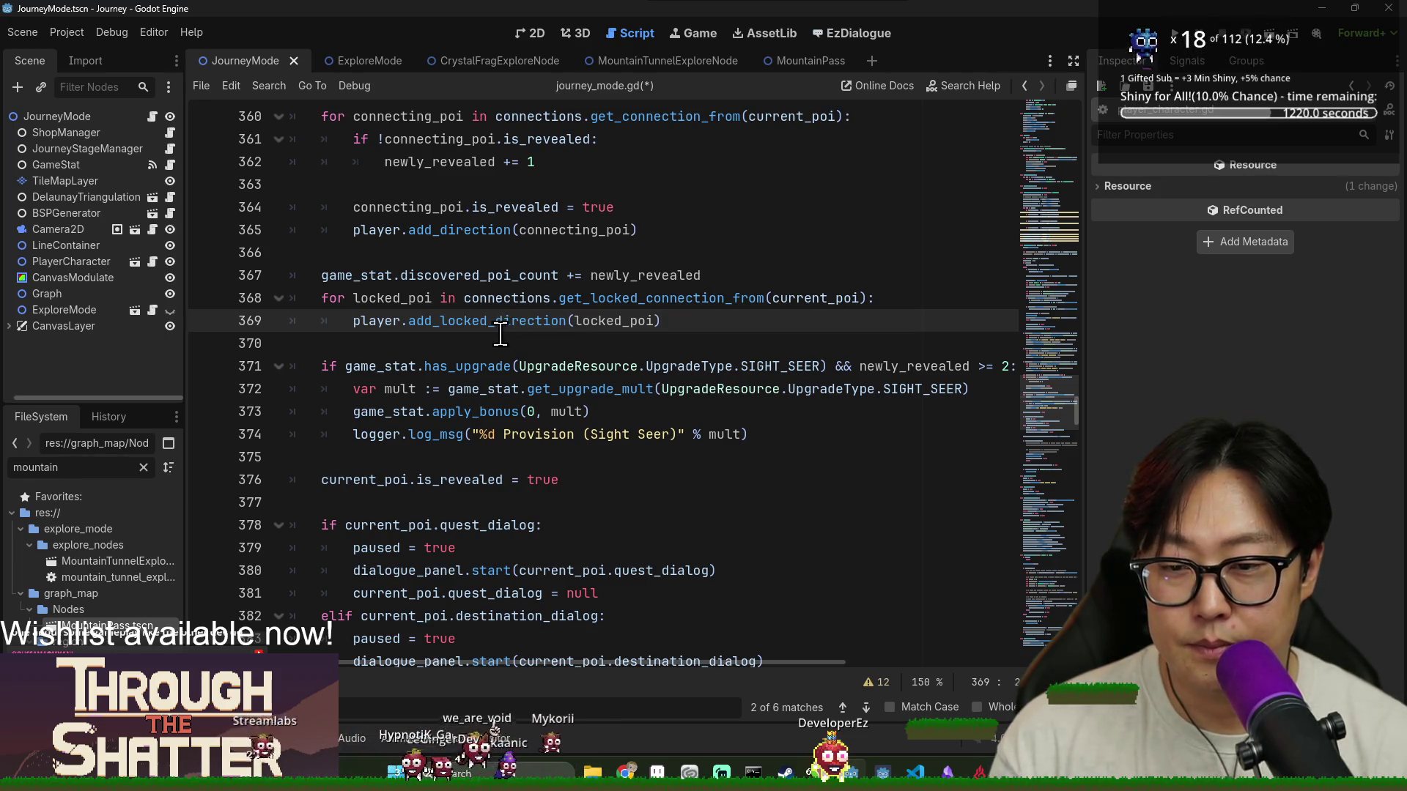
mouse_move(502, 328)
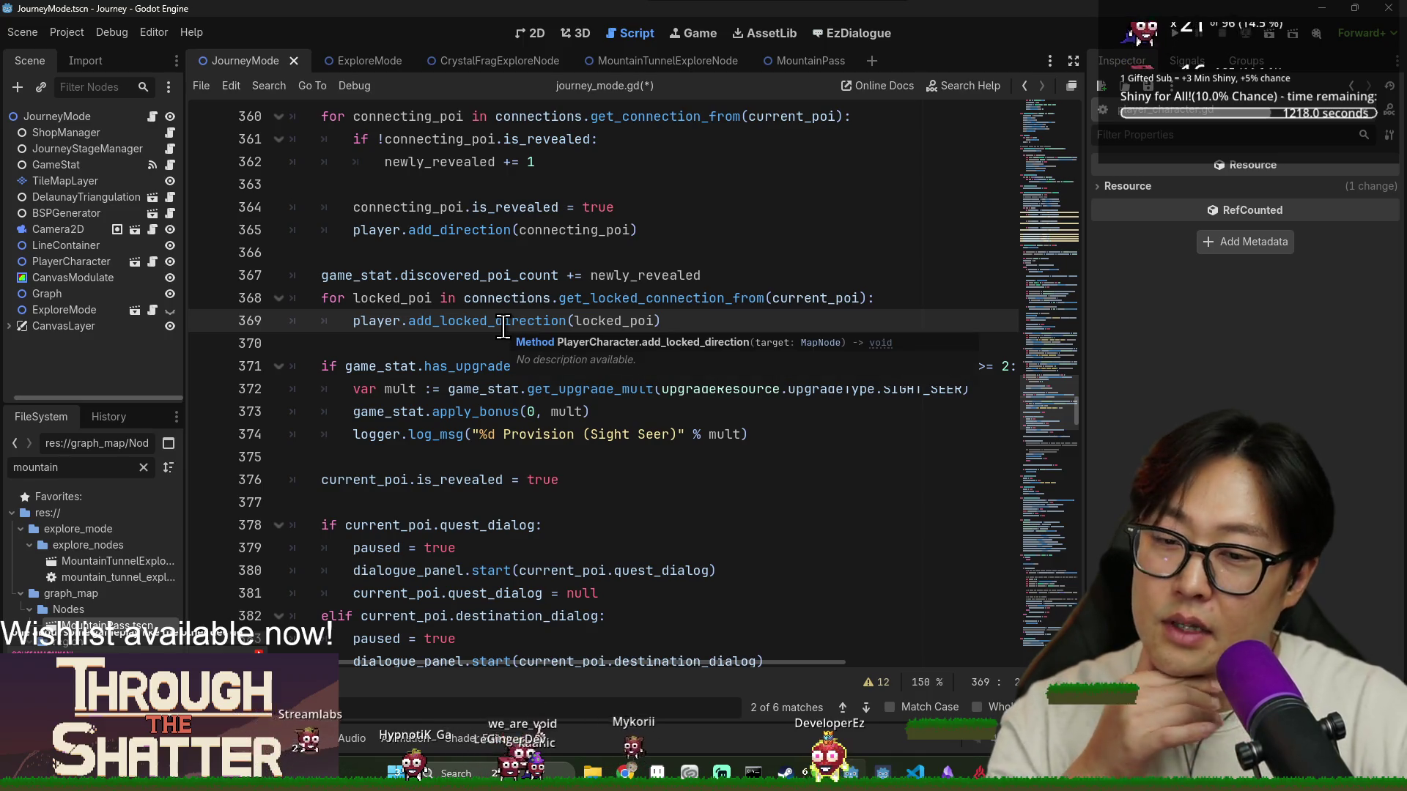
double_click(449, 321)
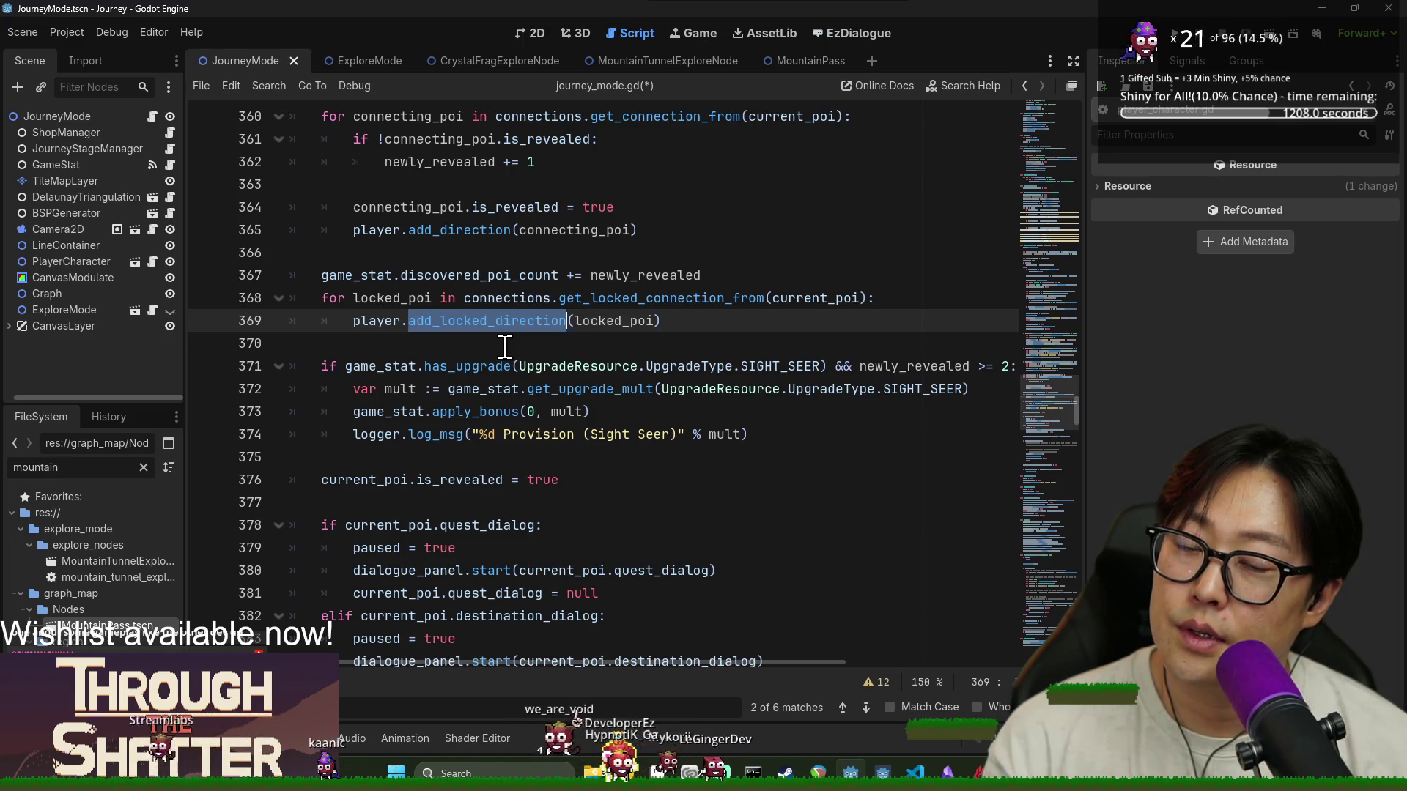
Read the add_locked_direction signature, then Ctrl+click the call on line 369 to reach its definition
mouse_move(502, 322)
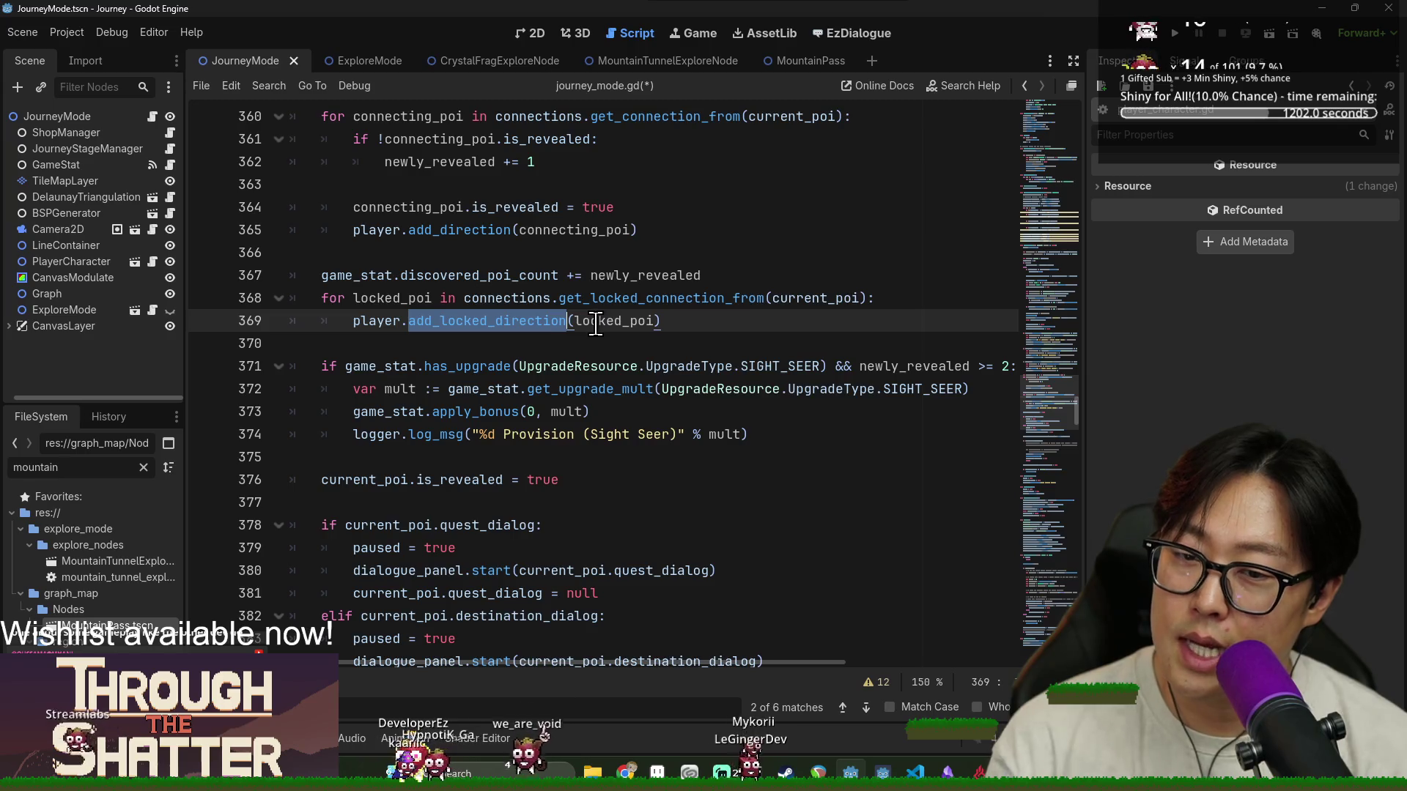
mouse_move(583, 324)
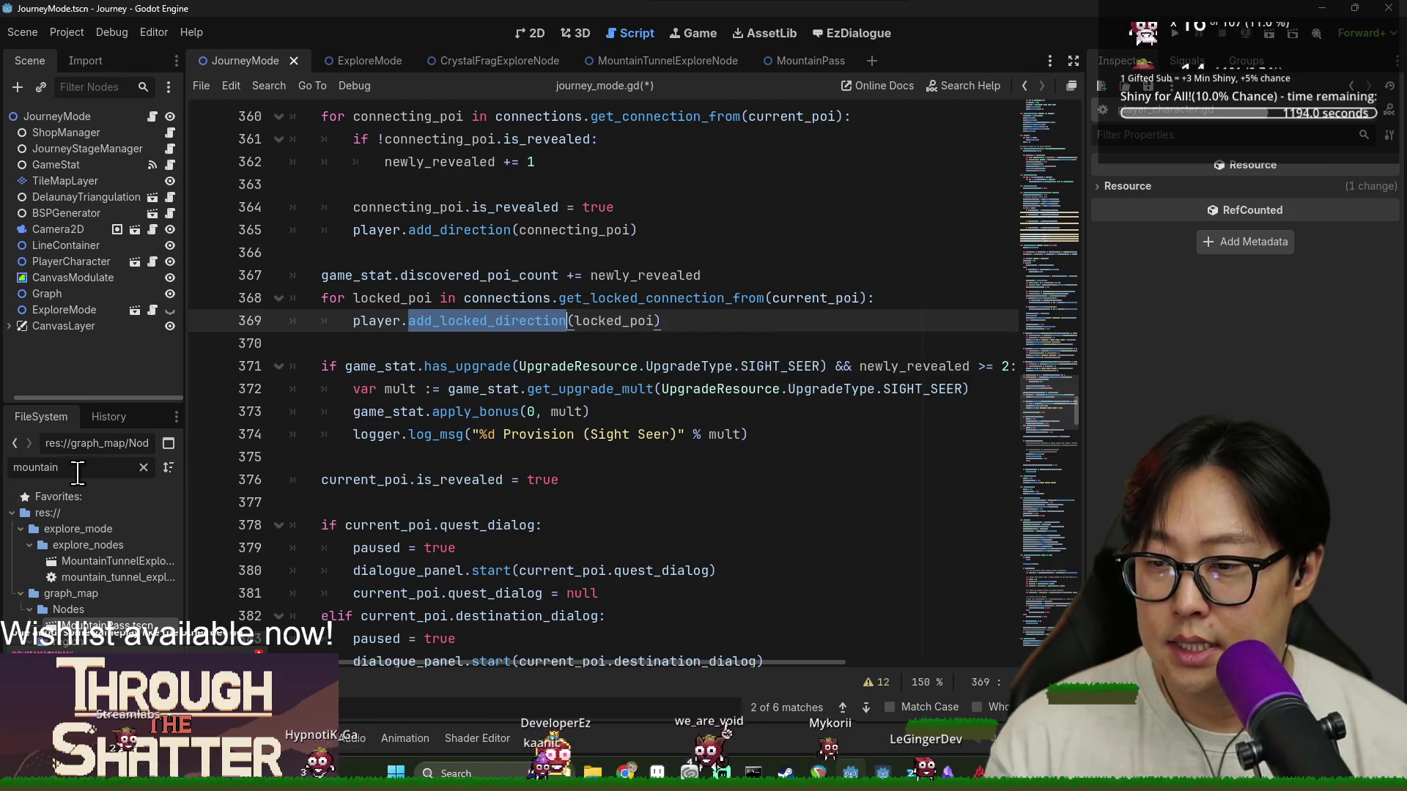
left_click(468, 322)
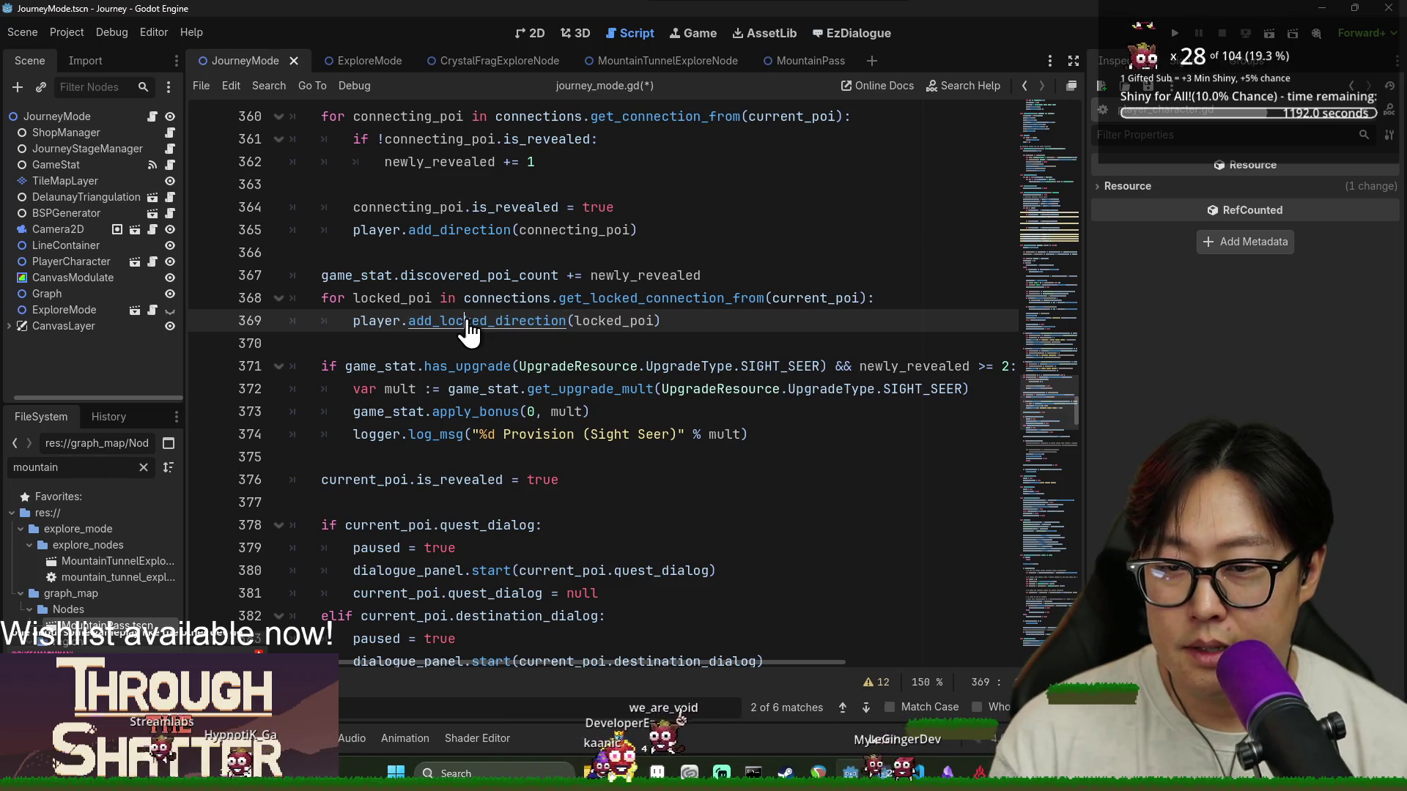
left_click(468, 328, "ctrl")
triple_click(514, 344)
scroll(227, 381, "up", 3)
double_click(411, 322)
double_click(412, 367)
double_click(343, 366)
double_click(477, 366)
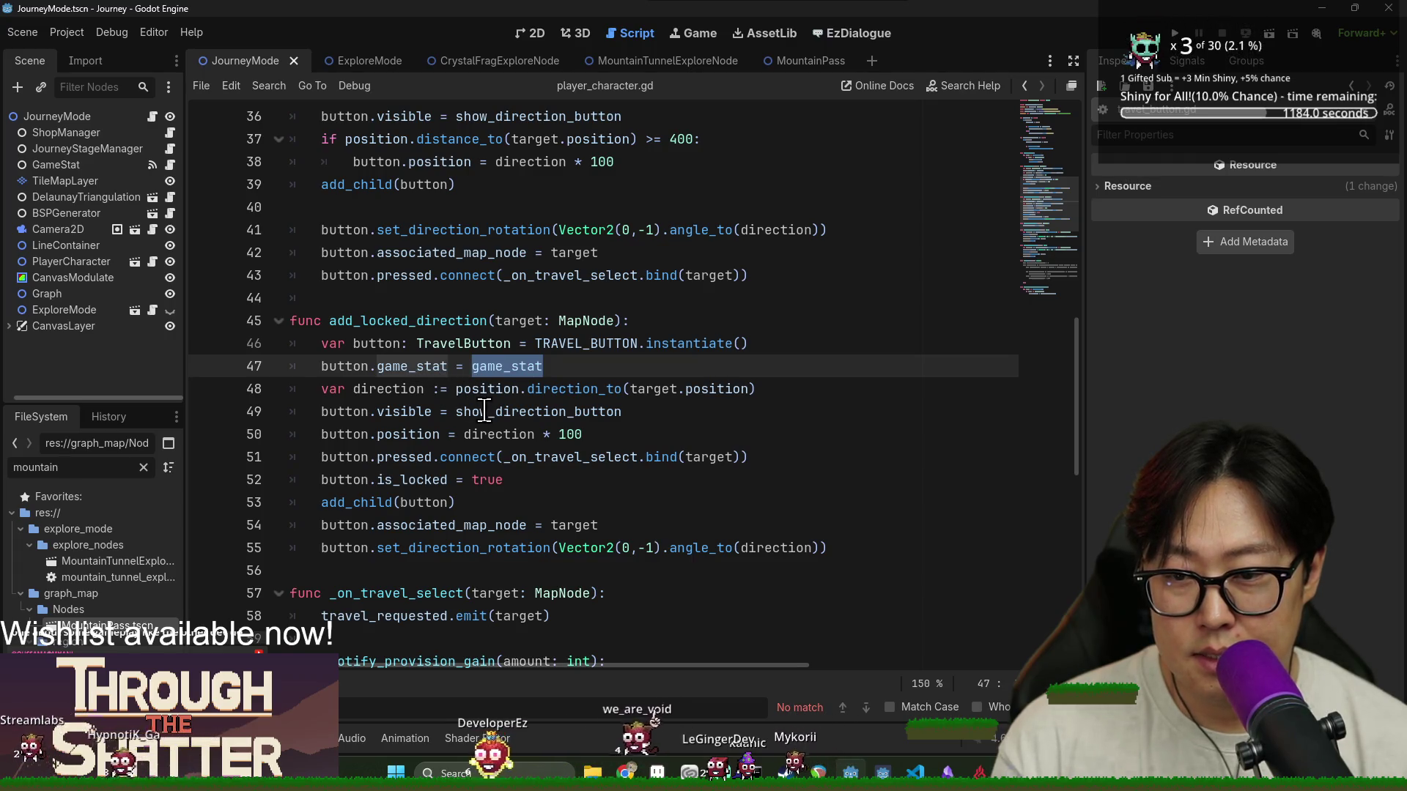
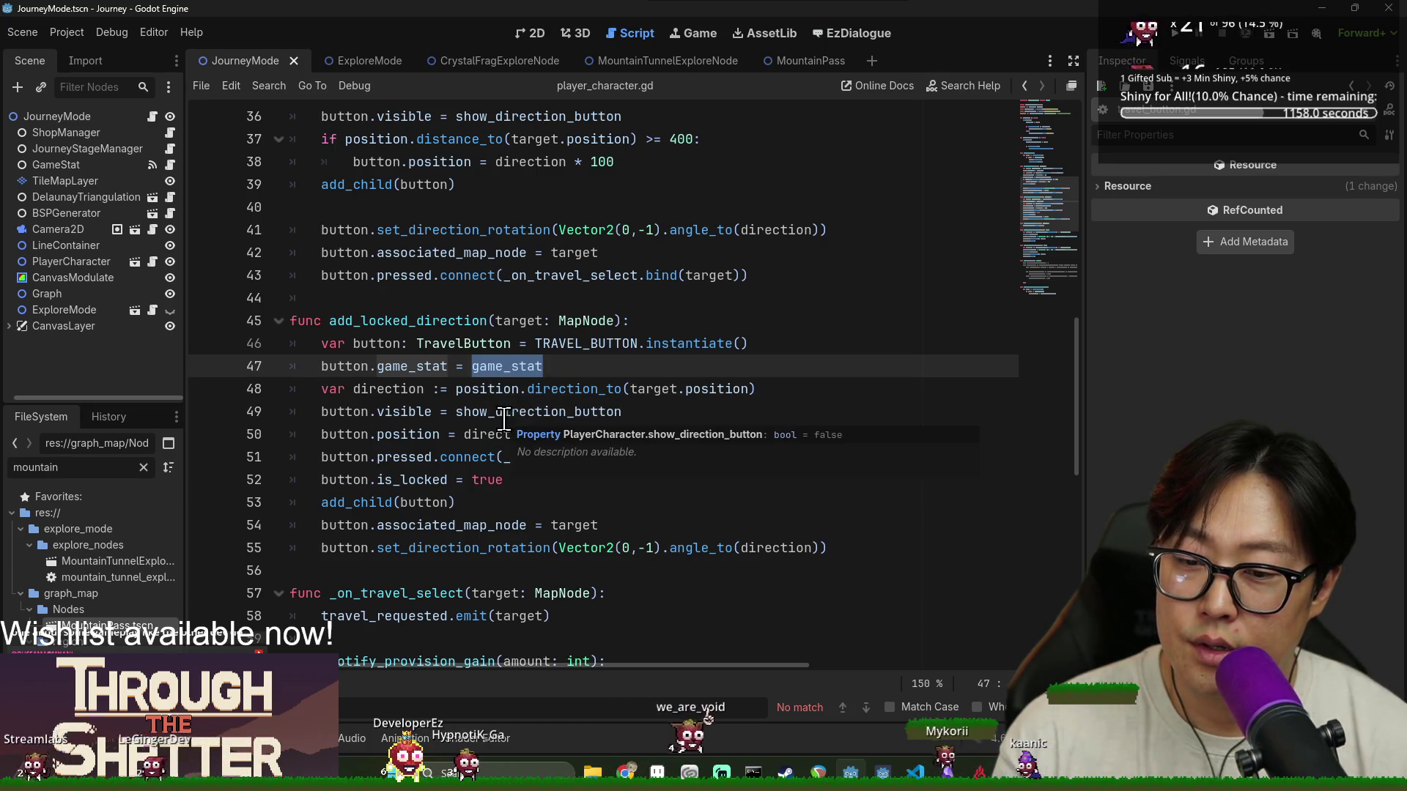
Search the scripts for current_poi and locate its declaration in journey_mode.gd
double_click(411, 365)
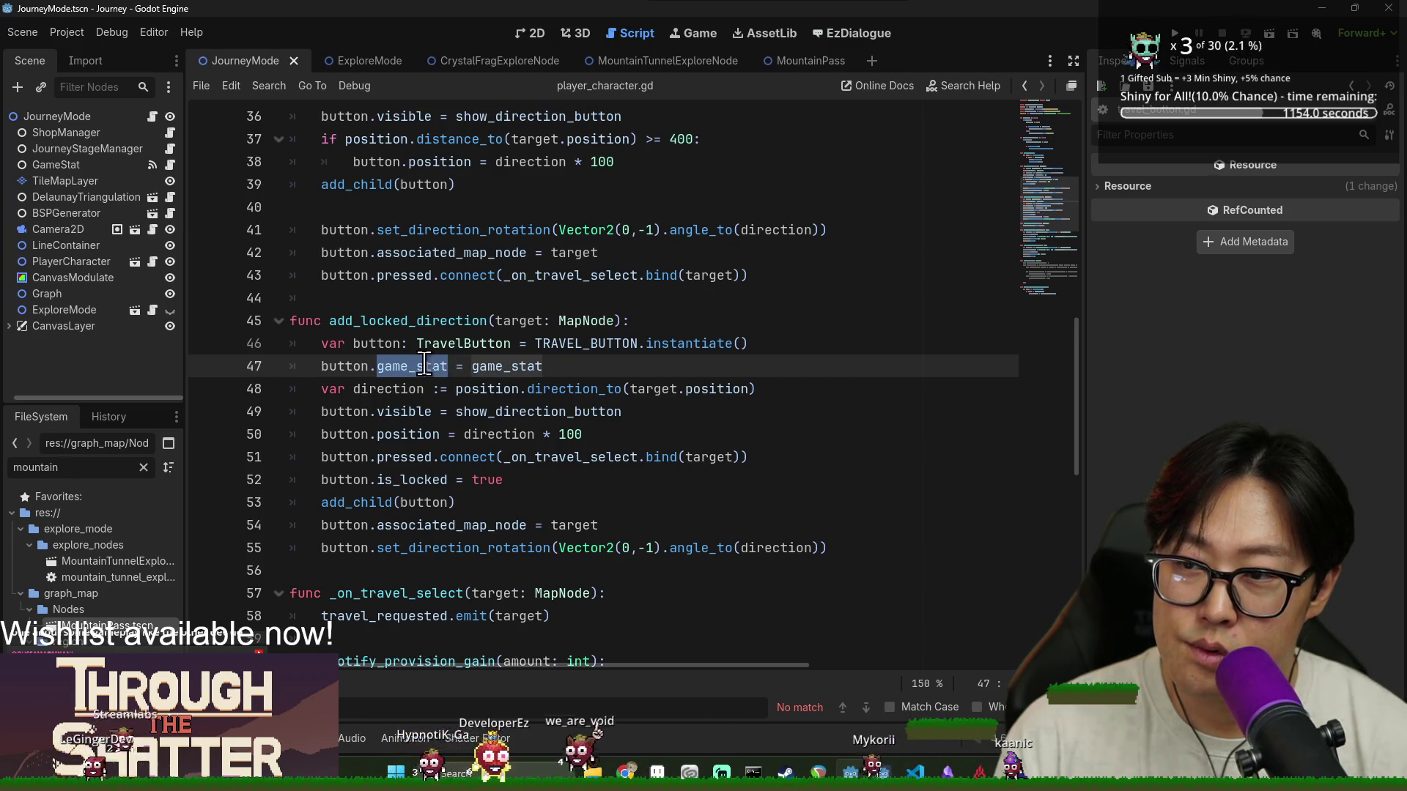
left_click(170, 167)
scroll(488, 301, "up", 15)
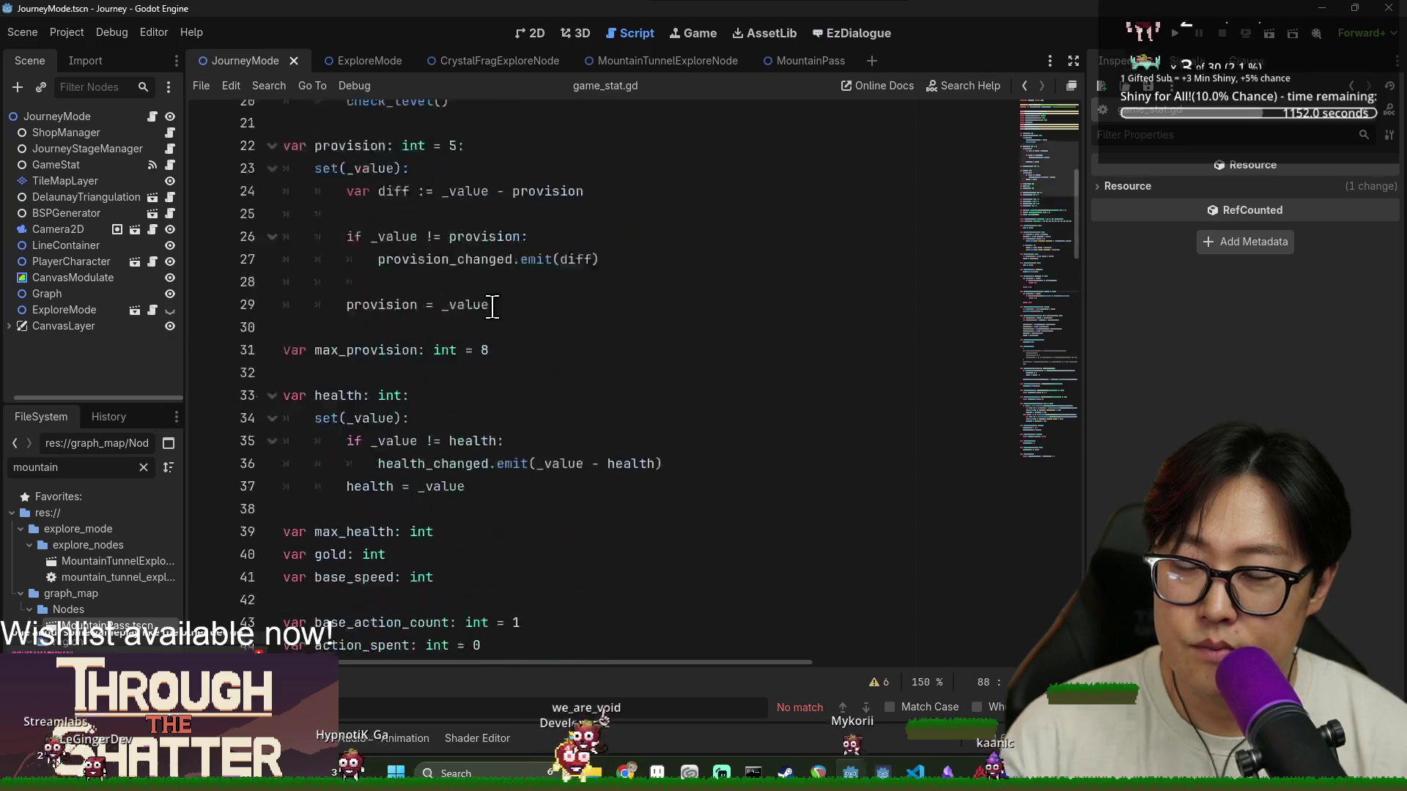
left_click(452, 366)
key("ctrl+f")
type("current")
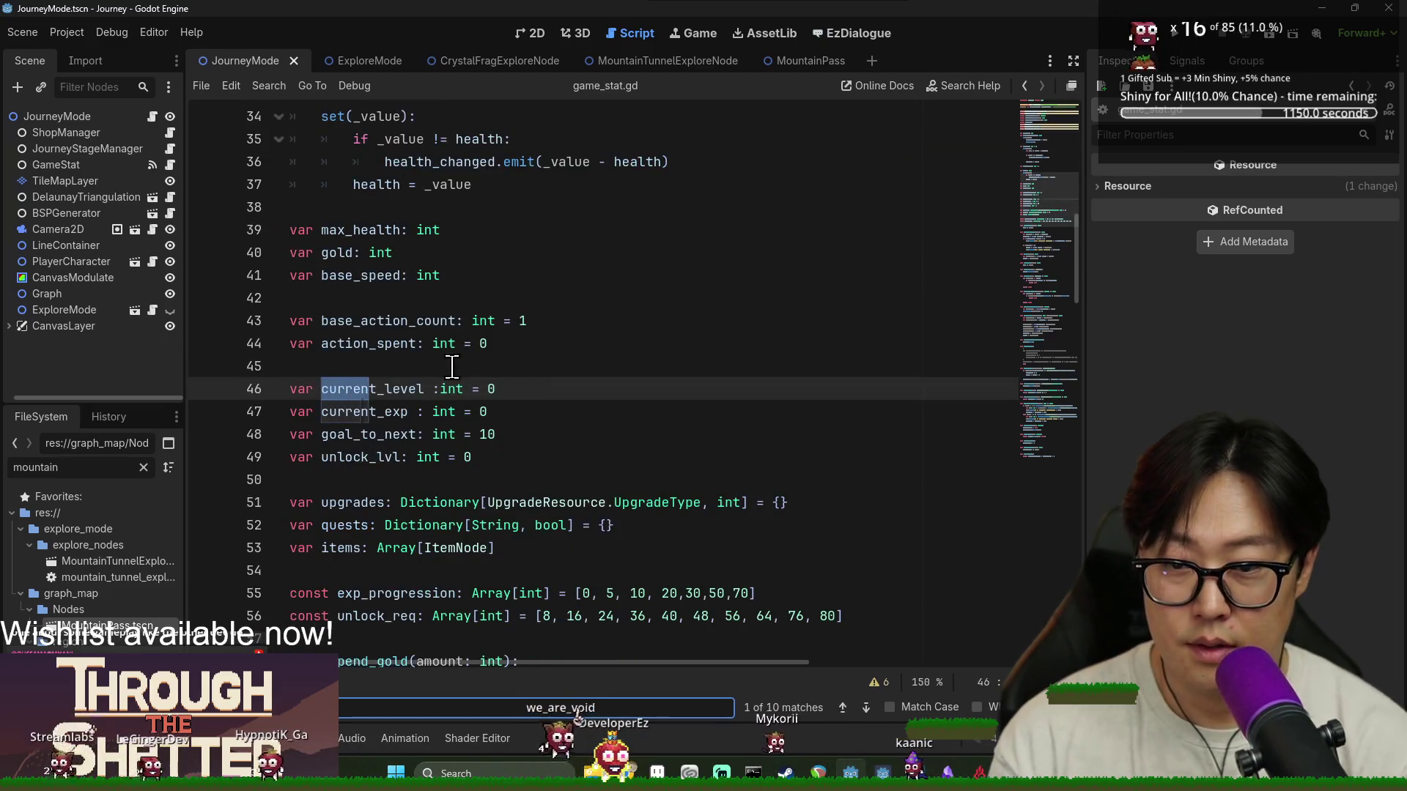
left_click(152, 117)
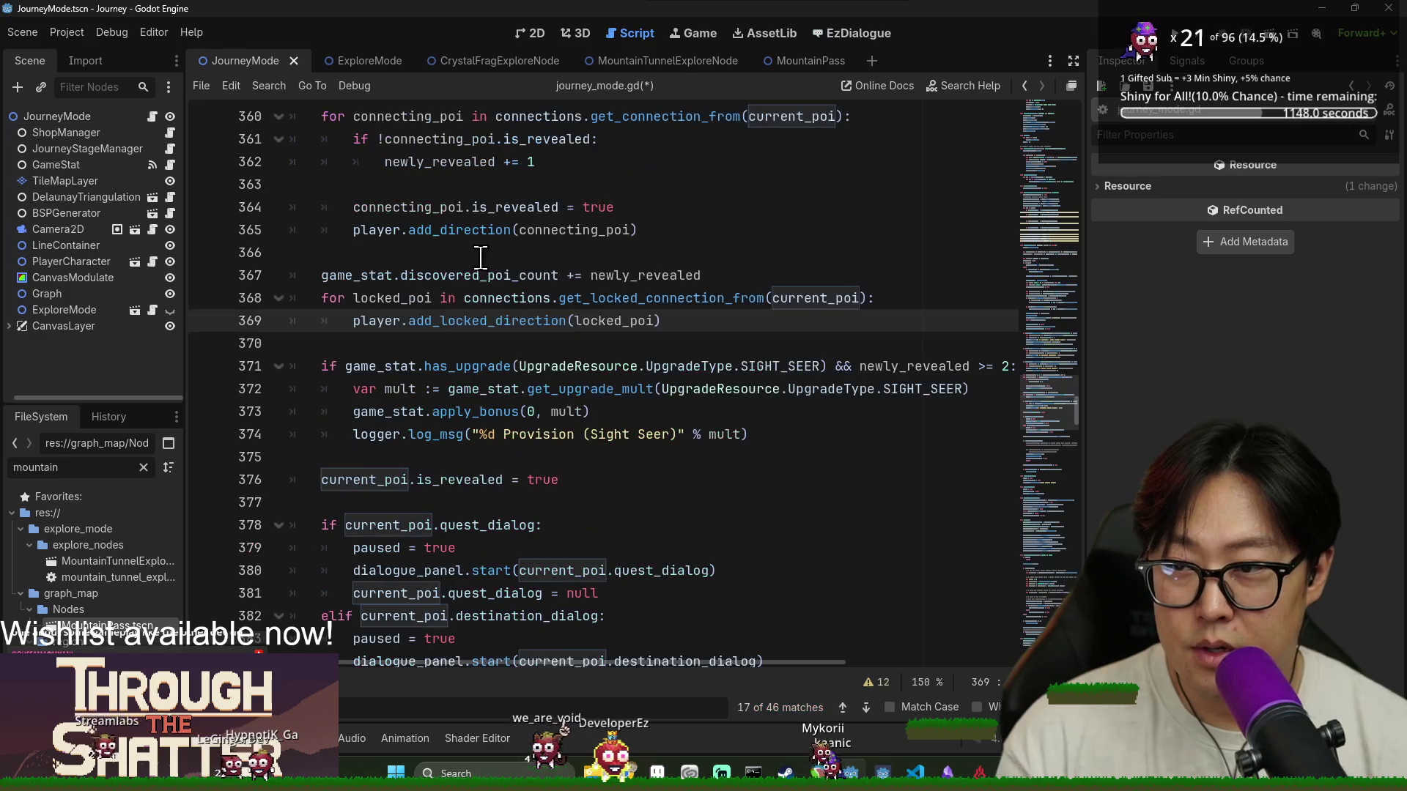
type("_poi")
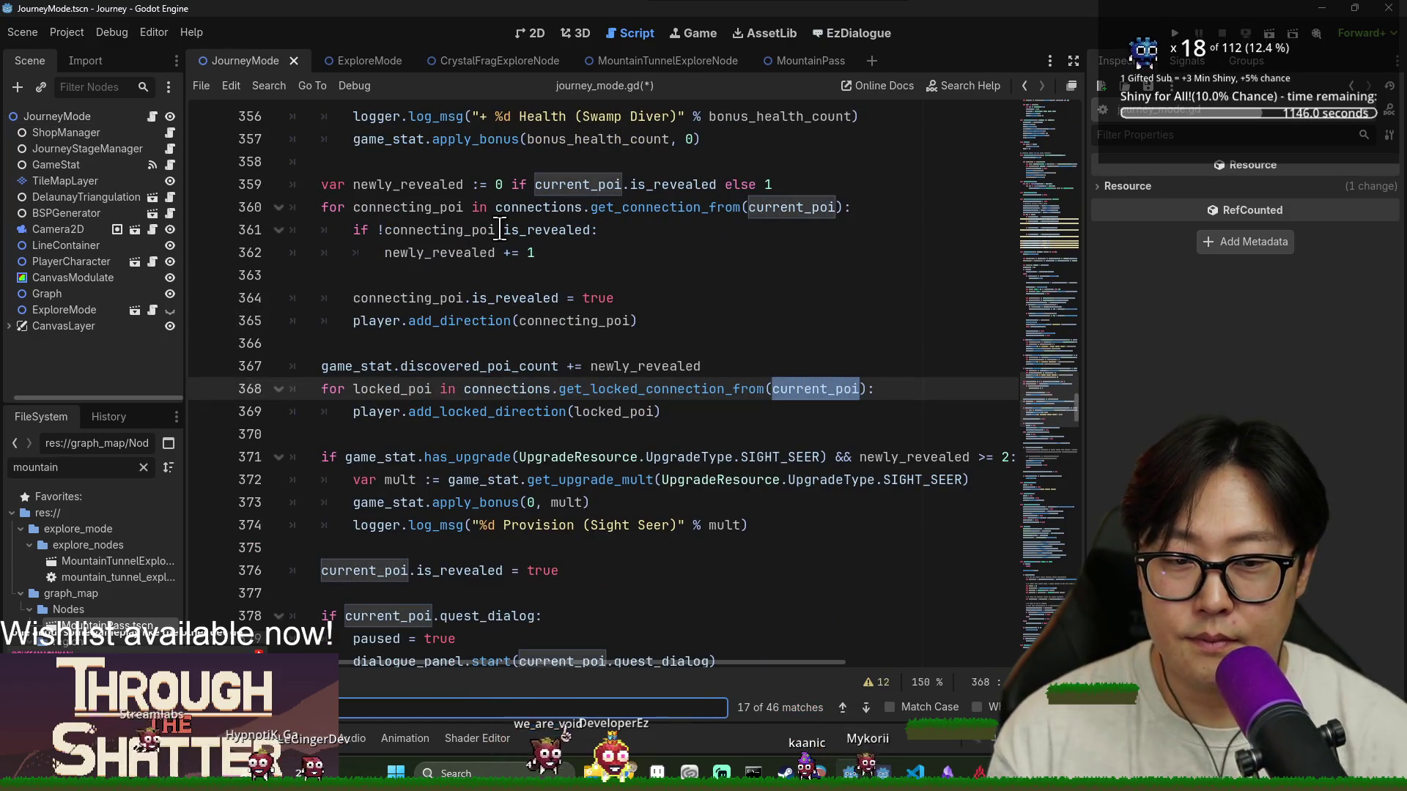
key("Return")
key("Return")
key("Return")
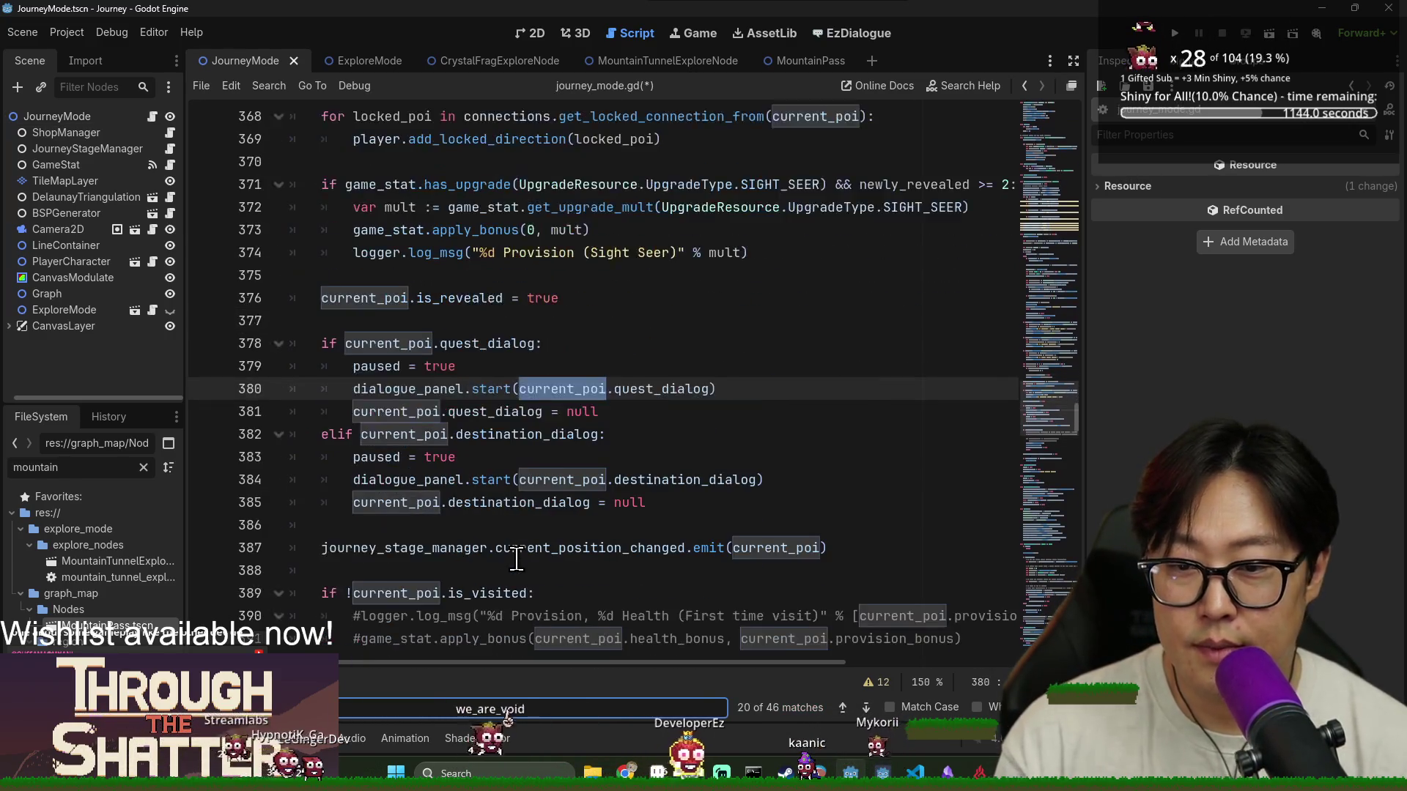
left_click(388, 277, "ctrl")
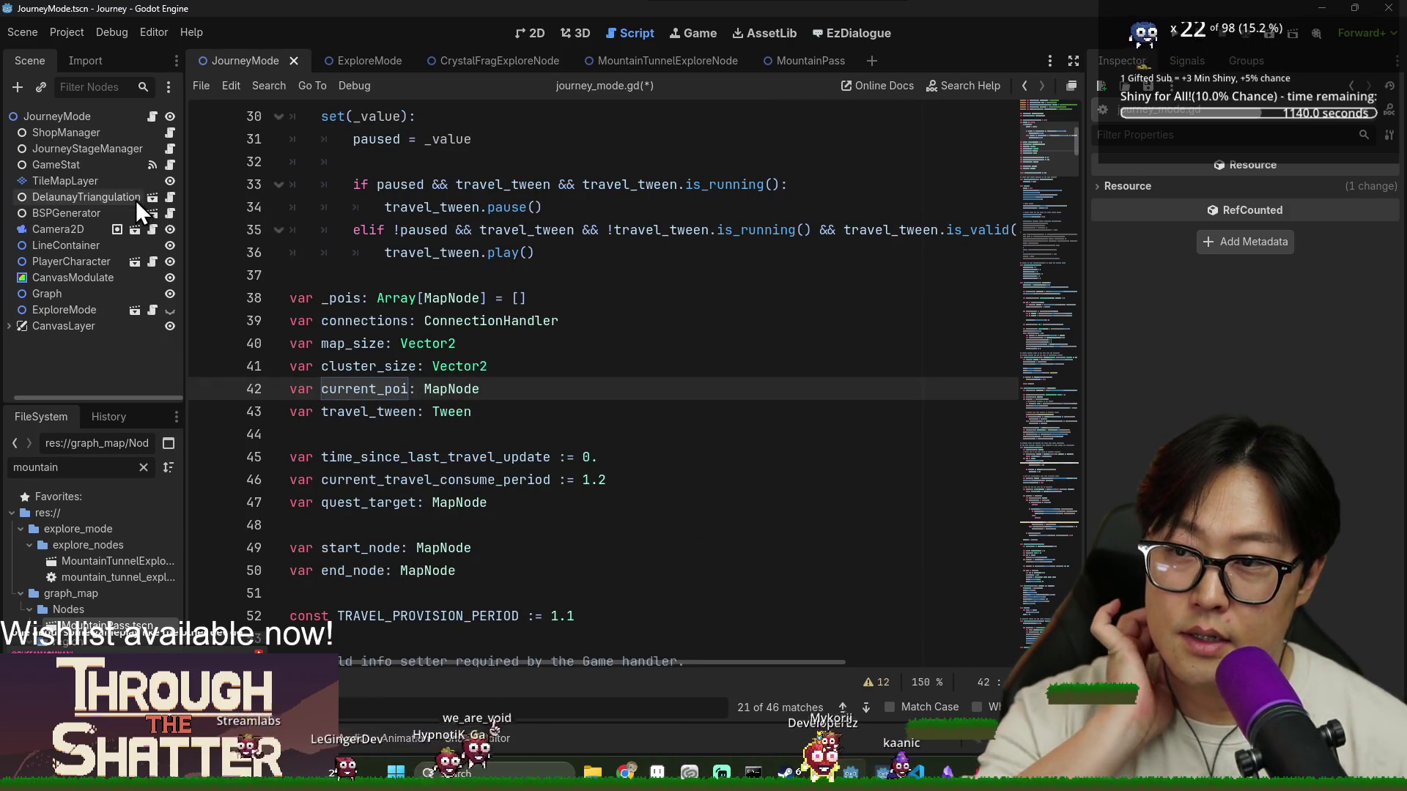
Inspect the JourneyStageManager script's game_stat export and its travelling and shopping stages
left_click(169, 150)
double_click(396, 162)
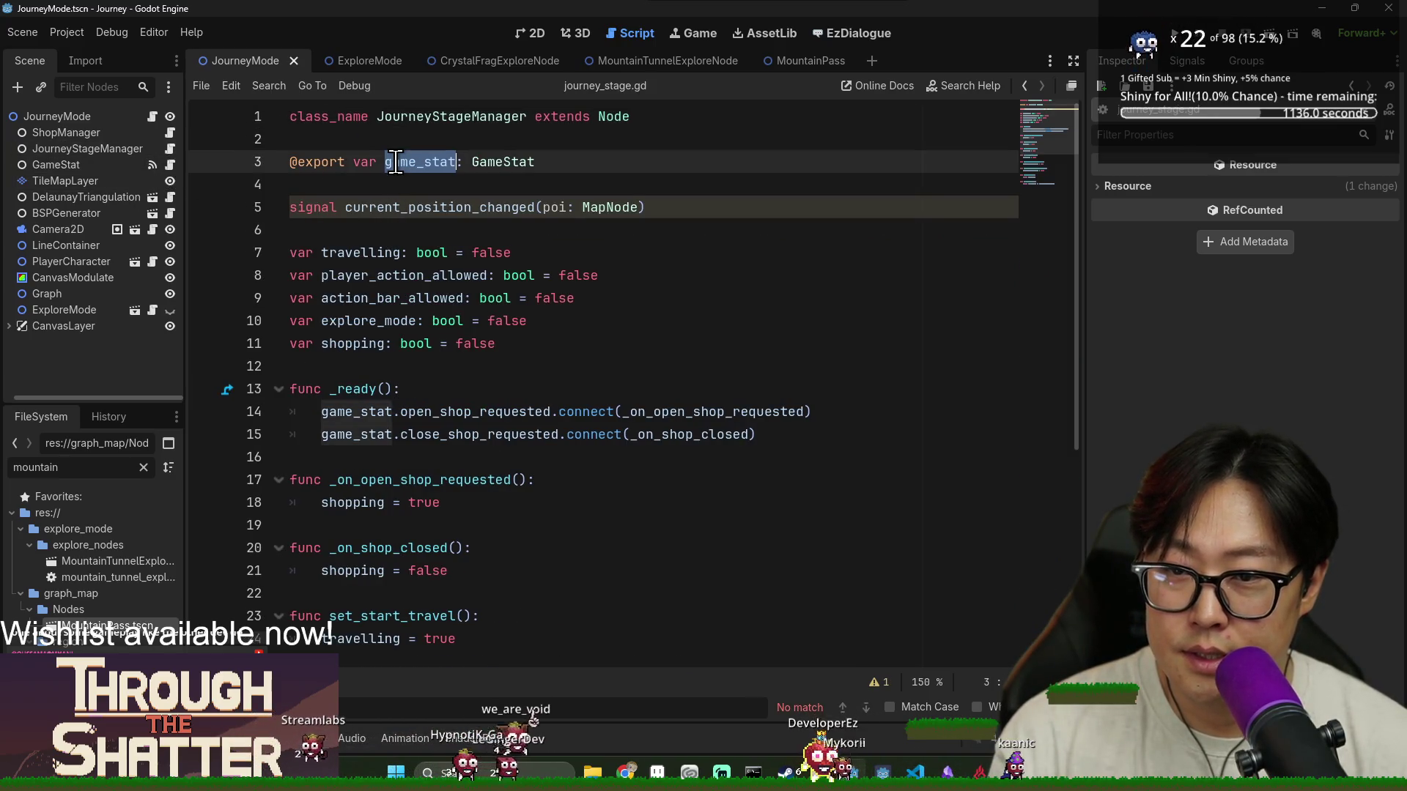
double_click(376, 344)
double_click(363, 253)
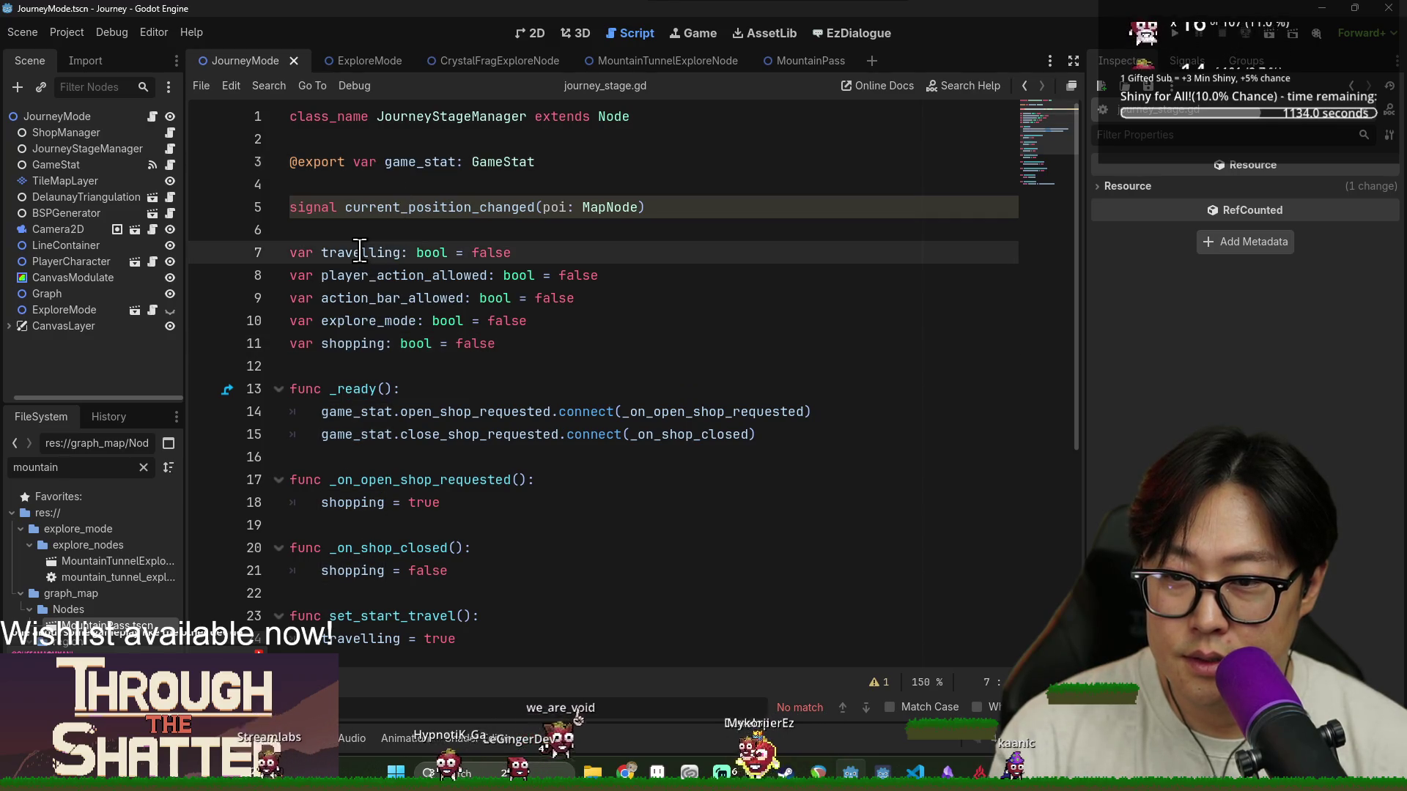
scroll(343, 303, "down", 5)
In game_stat.gd, insert a blank line after the items array on line 53
left_click(170, 164)
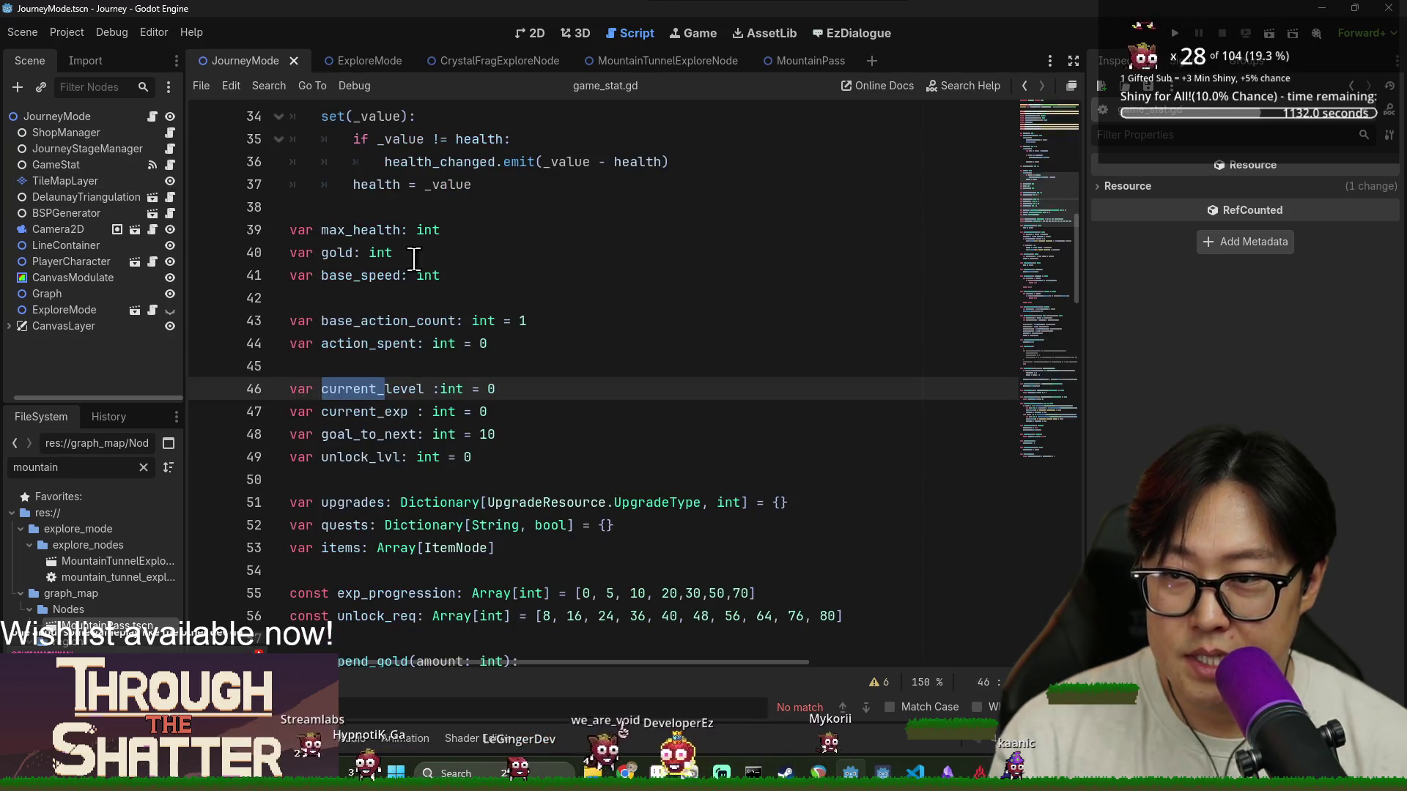
scroll(429, 289, "down", 7)
scroll(429, 290, "up", 3)
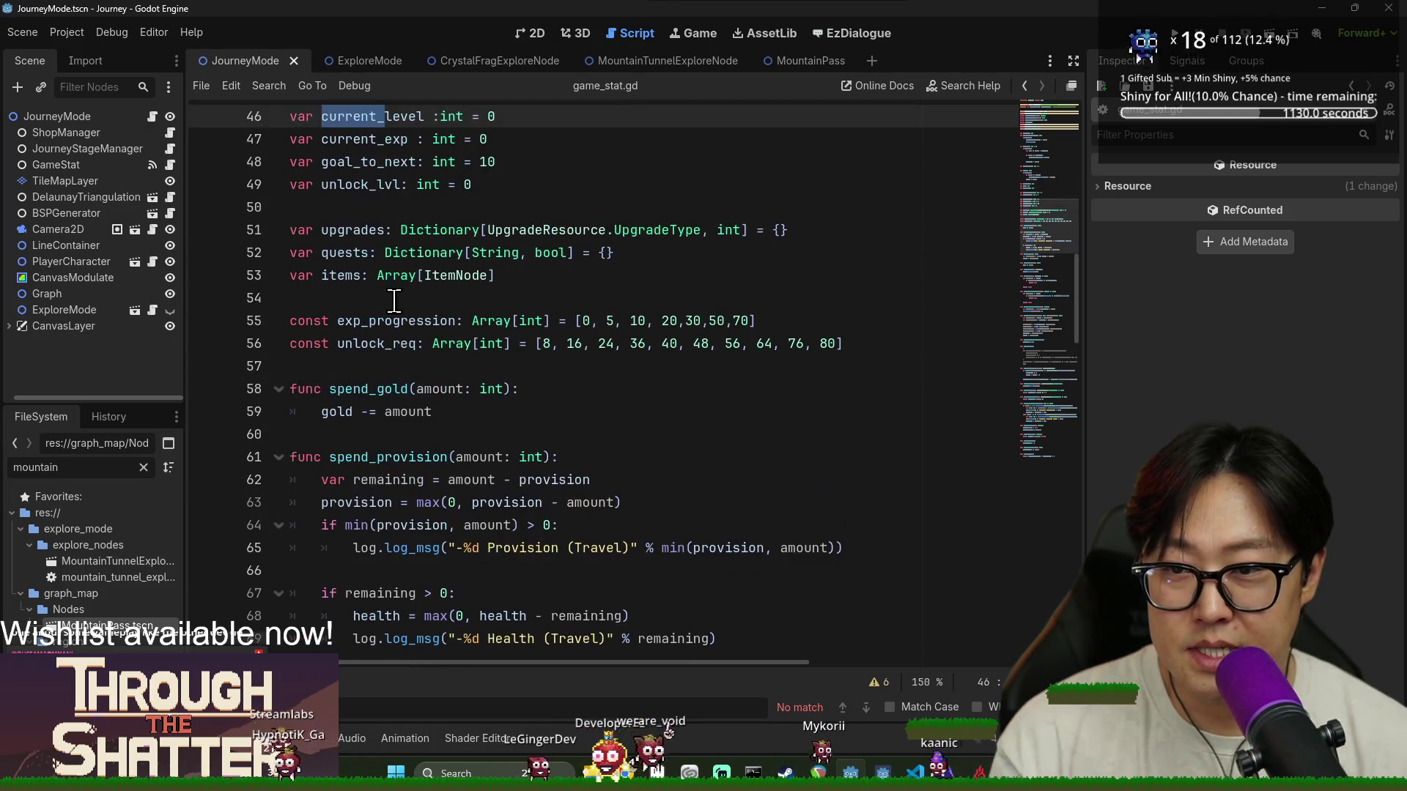
left_click(517, 289)
left_click(520, 277)
key("Return")
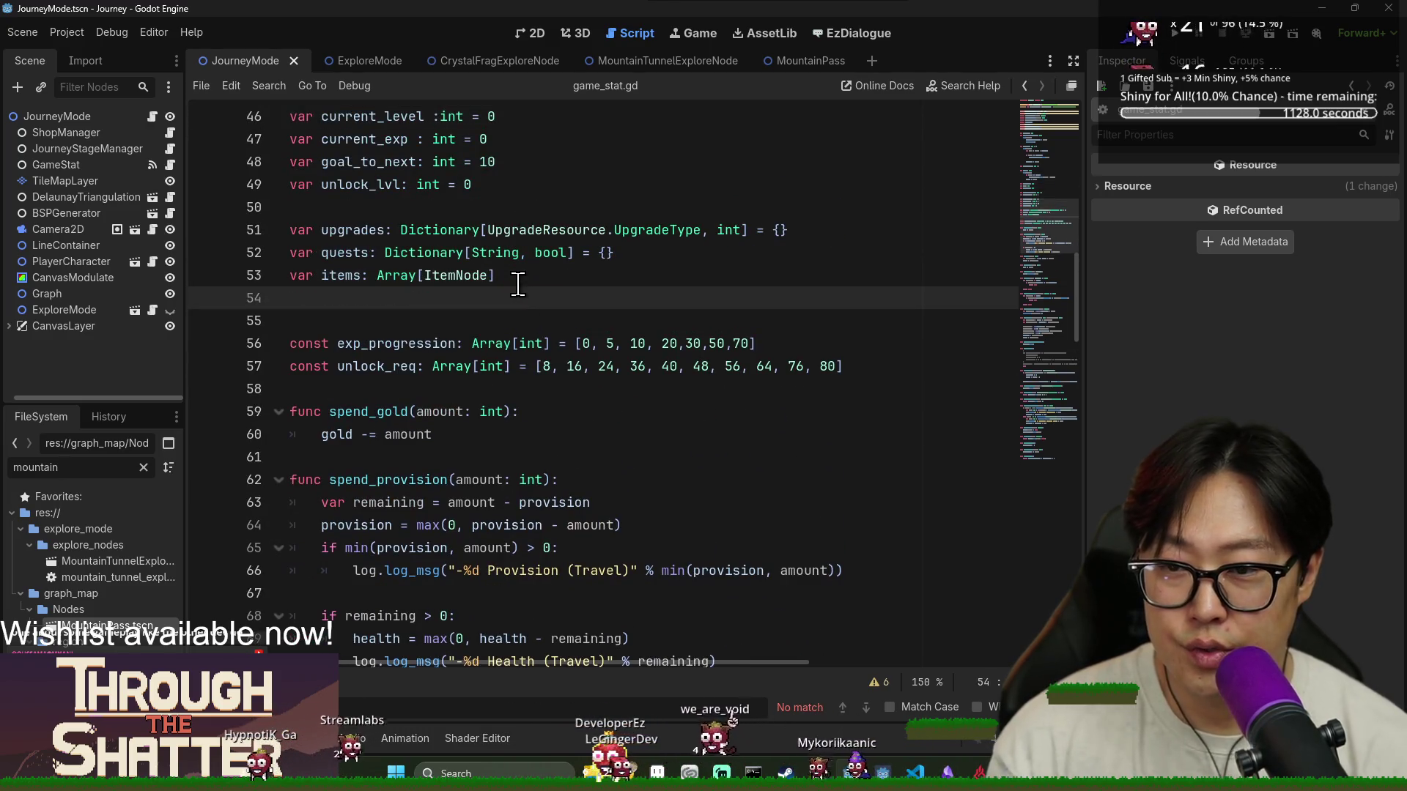
Write 'var current_overworld_poi: MapNode' on line 54 using the MapNode autocomplete, then return to journey_mode.gd
type("var current_poi:")
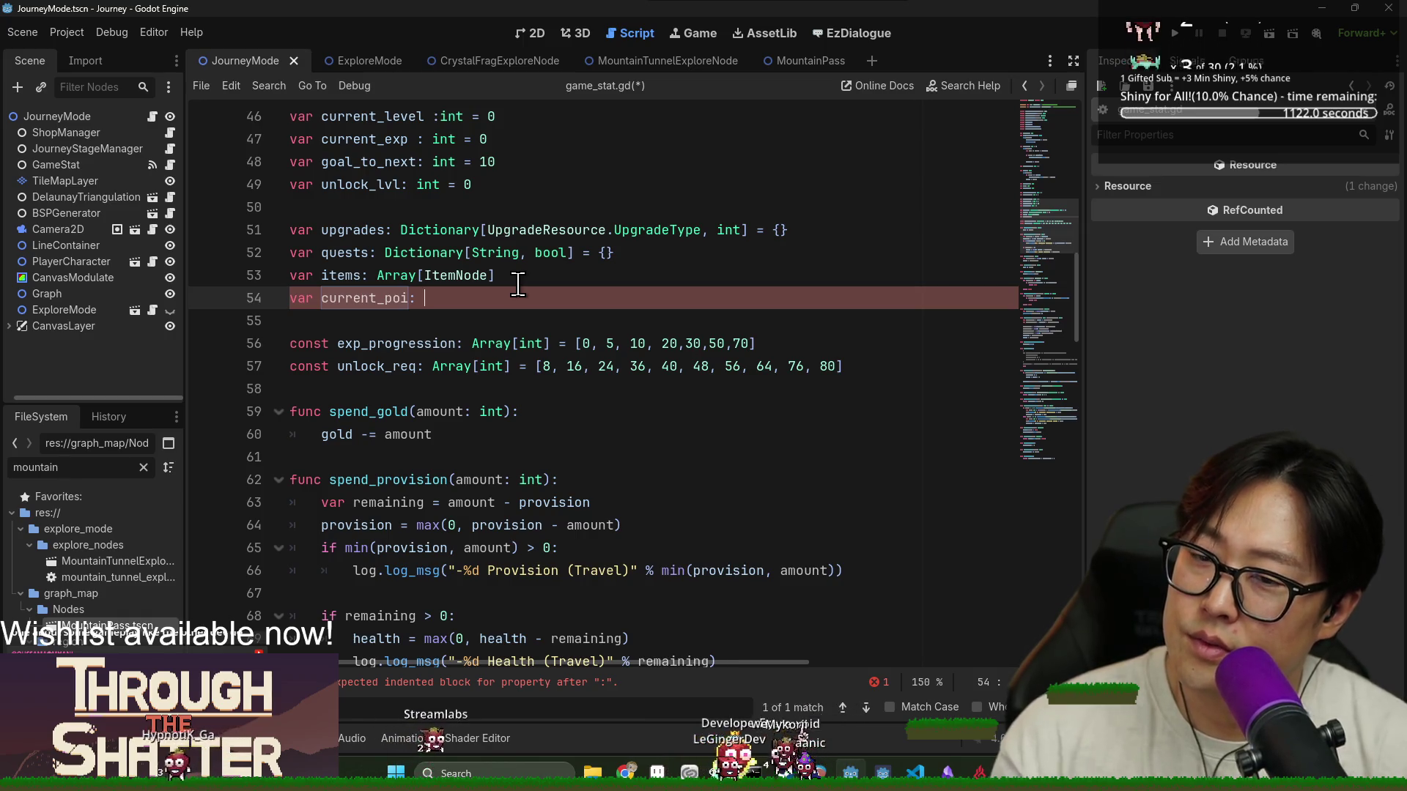
type("ov")
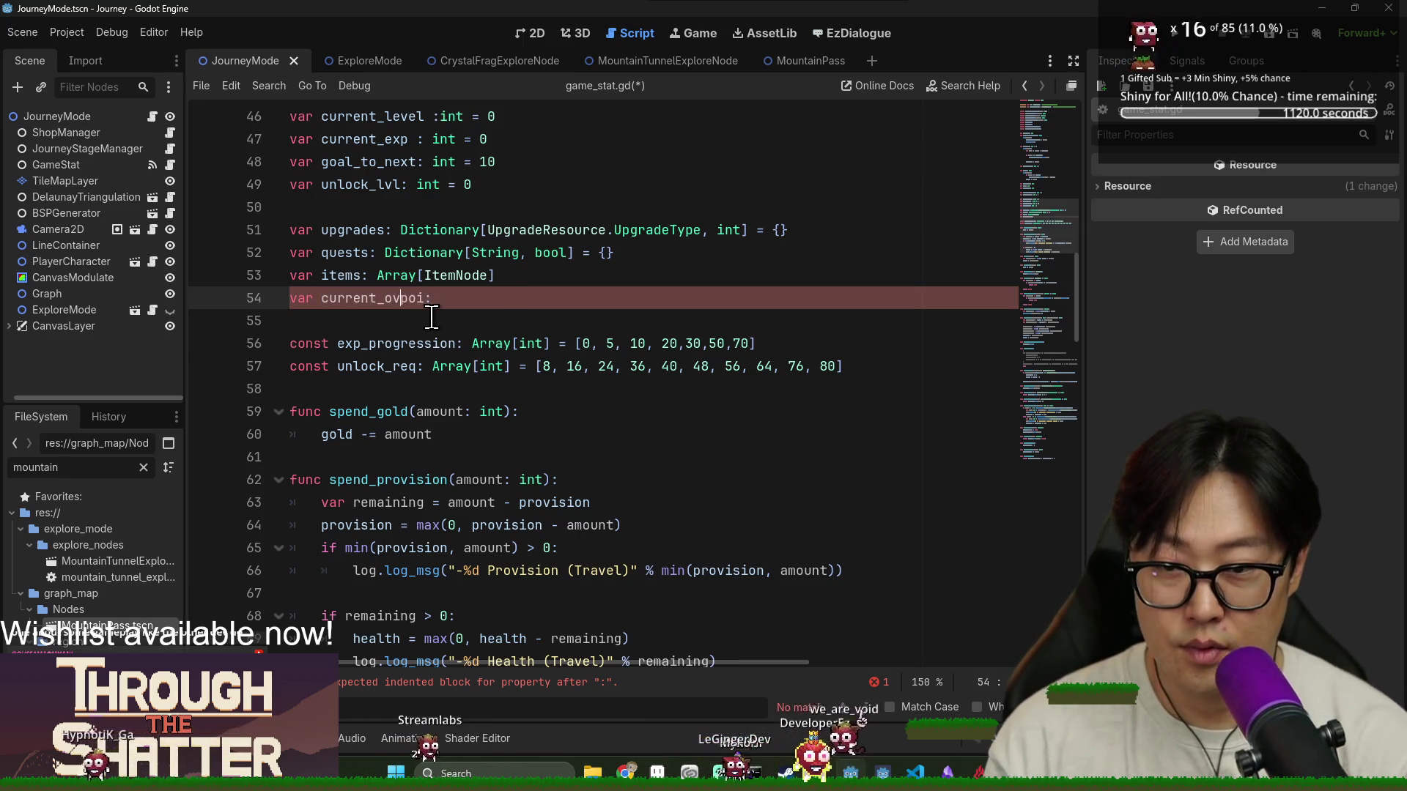
type(" MapNode")
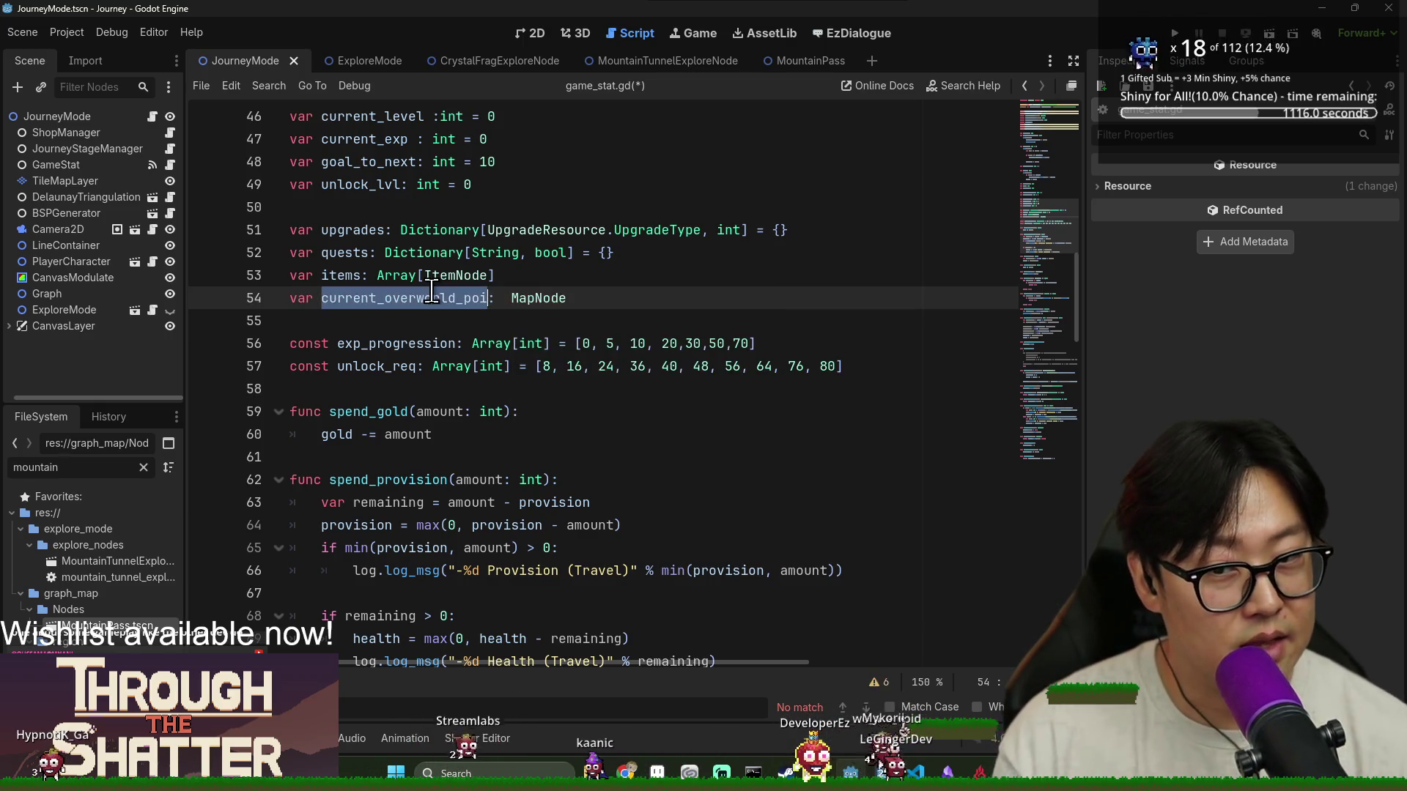
left_click(527, 343)
double_click(409, 299)
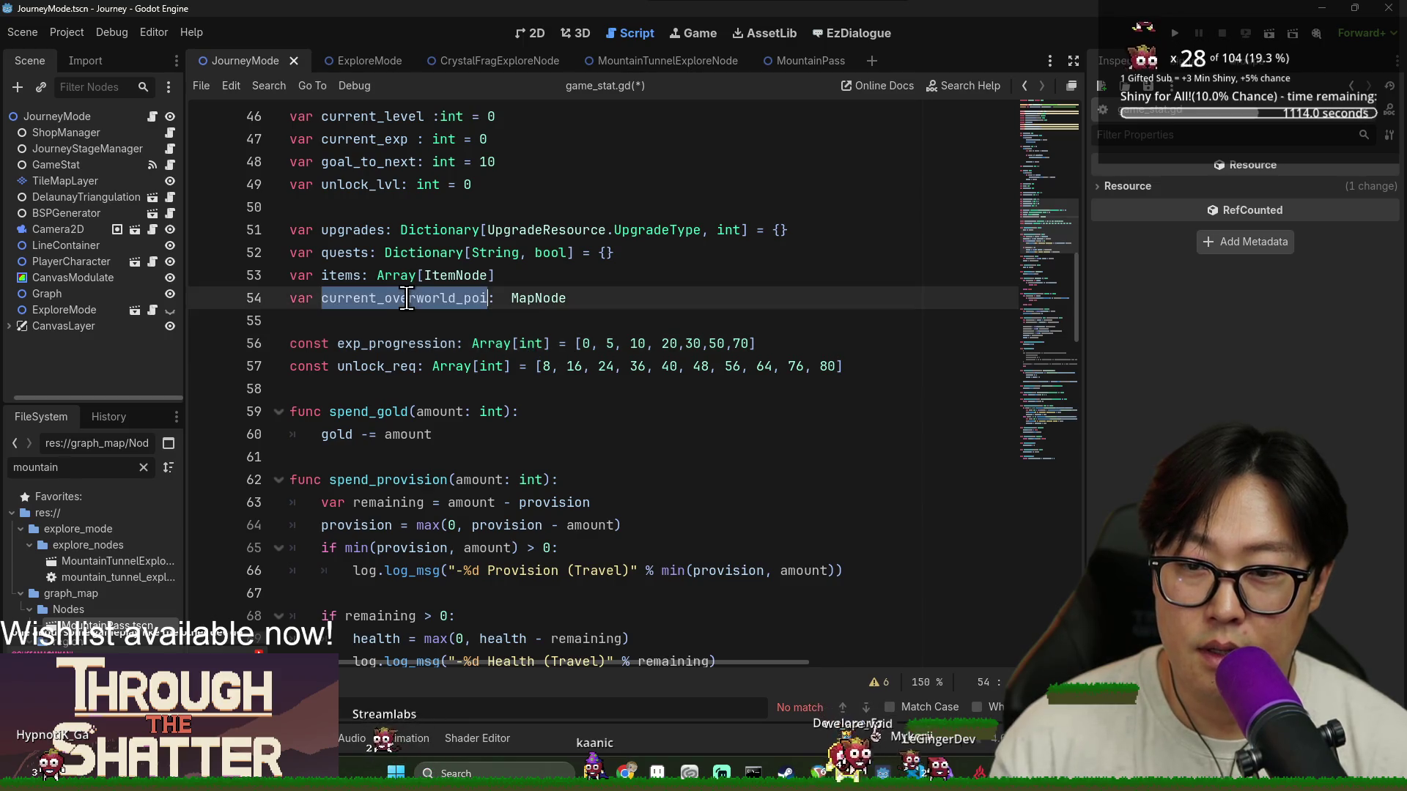
left_click(394, 253)
double_click(366, 298)
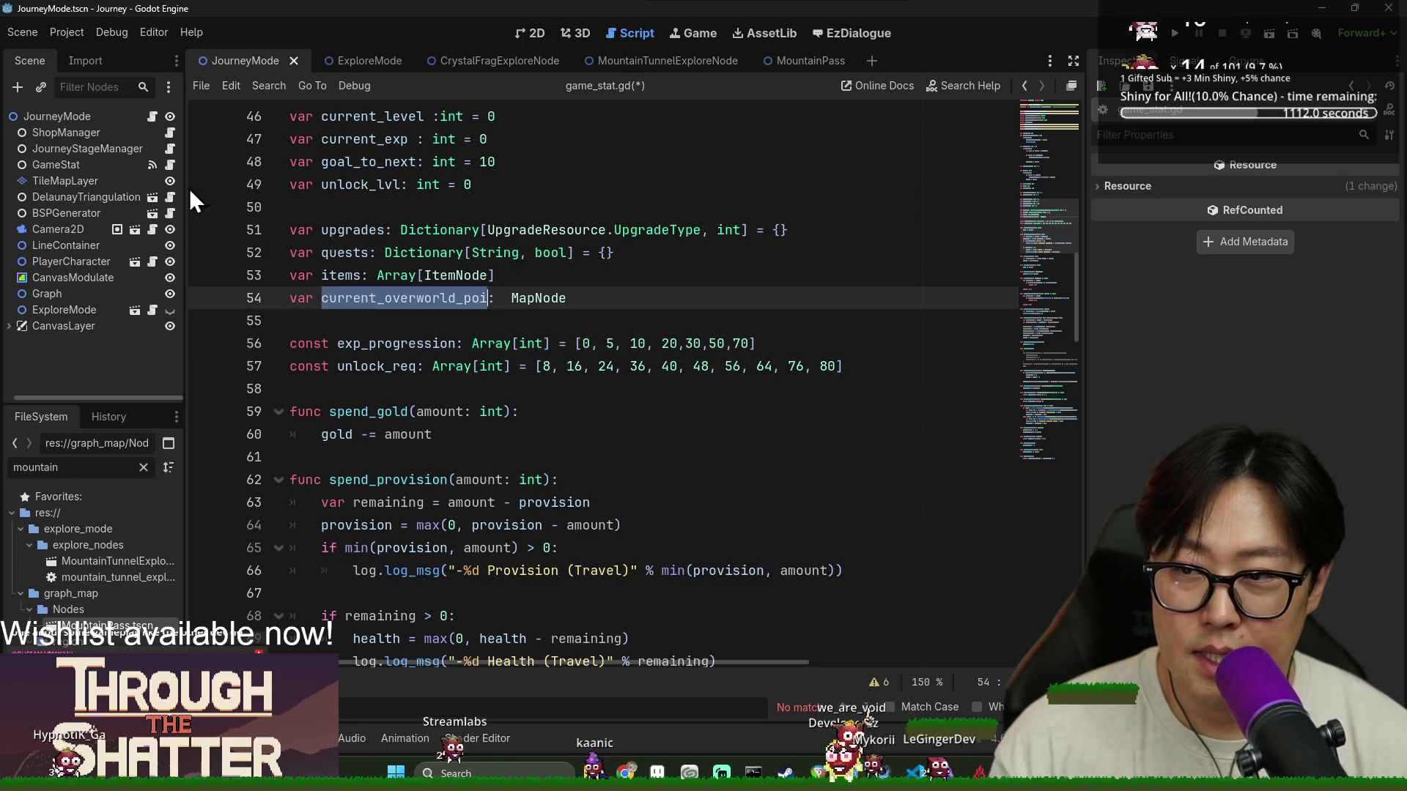
left_click(152, 116)
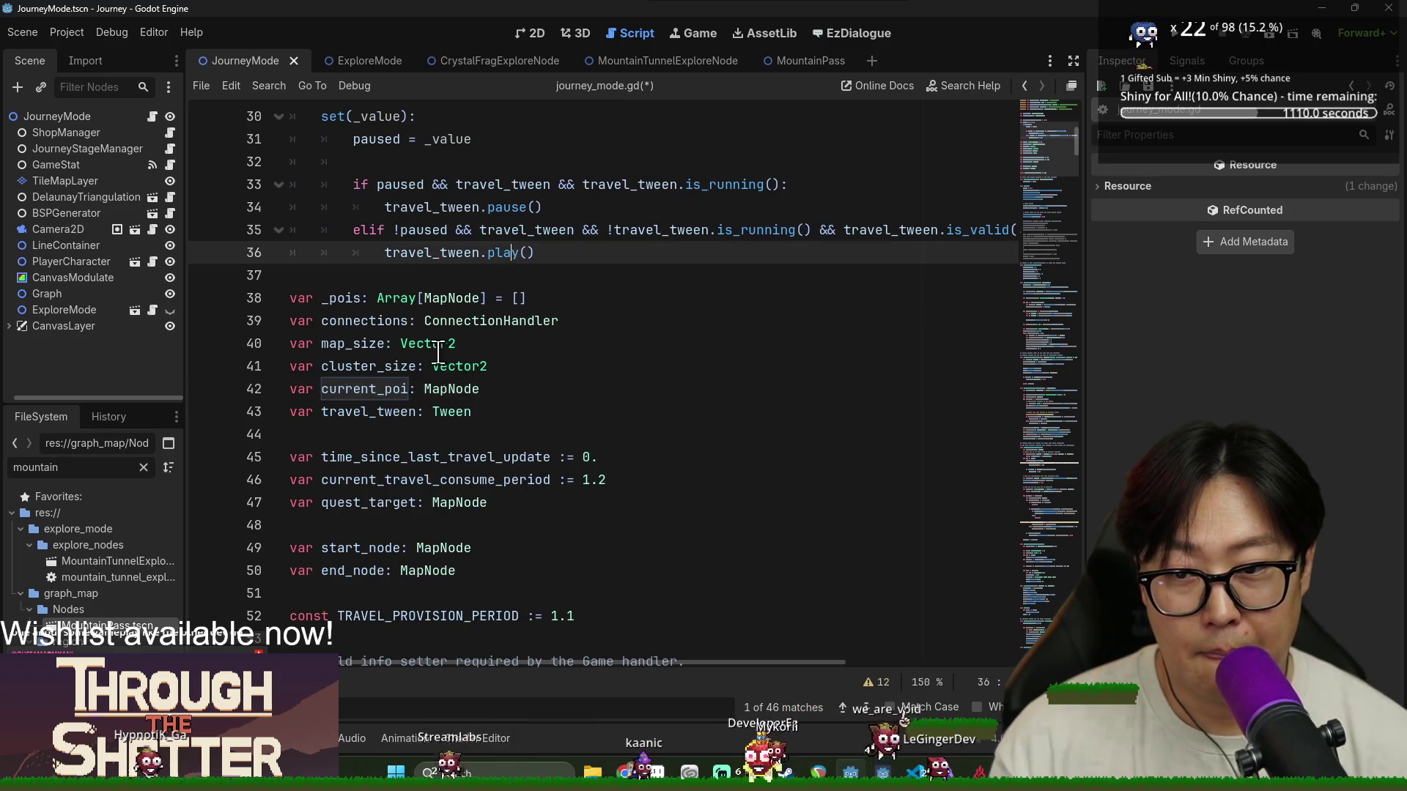
Delete the current_poi declaration line from journey_mode.gd and save
triple_click(374, 395)
key("Delete")
key("ctrl+s")
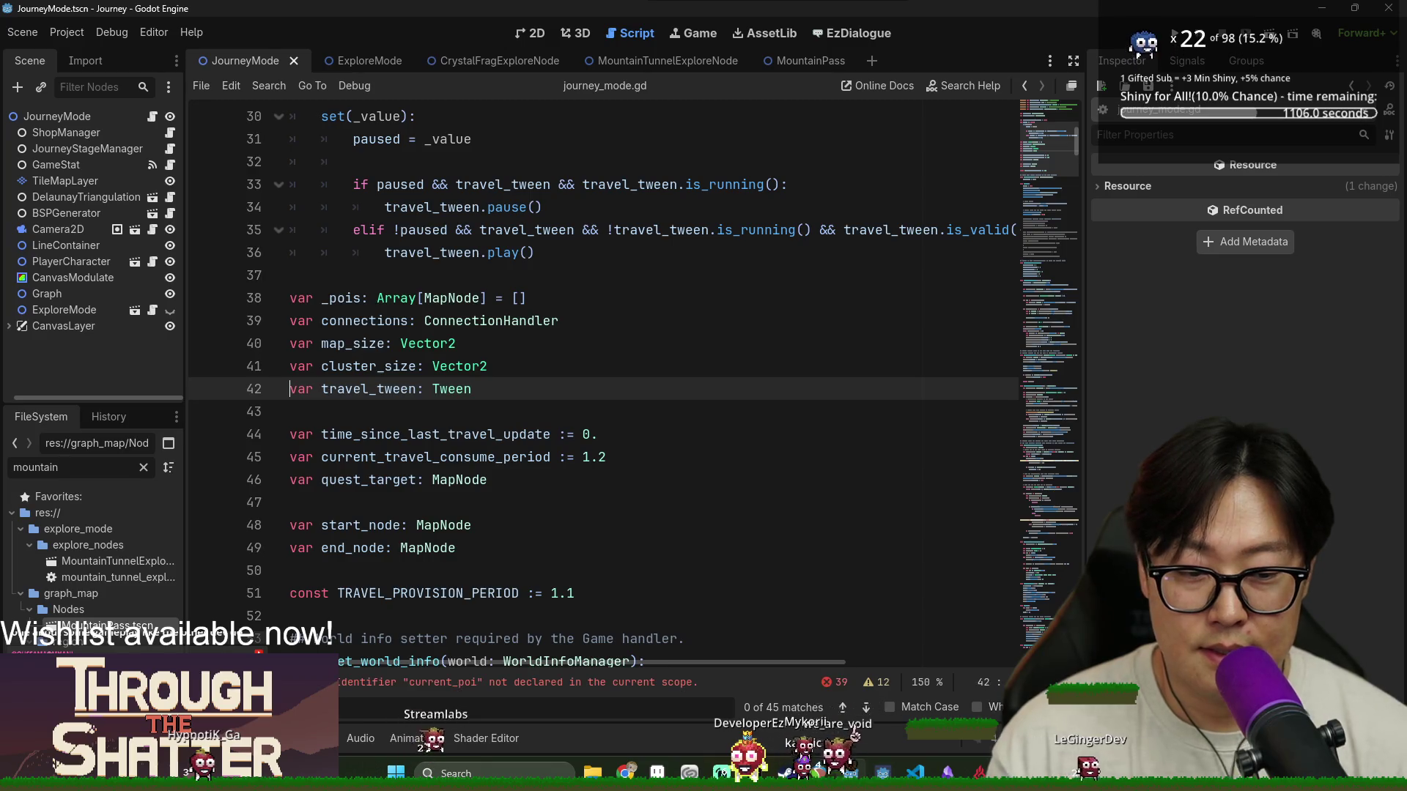
key("Escape")
At the first current_poi error, start a 'var current_poi:' line above line 302 in _move_to_poi
left_click(619, 706)
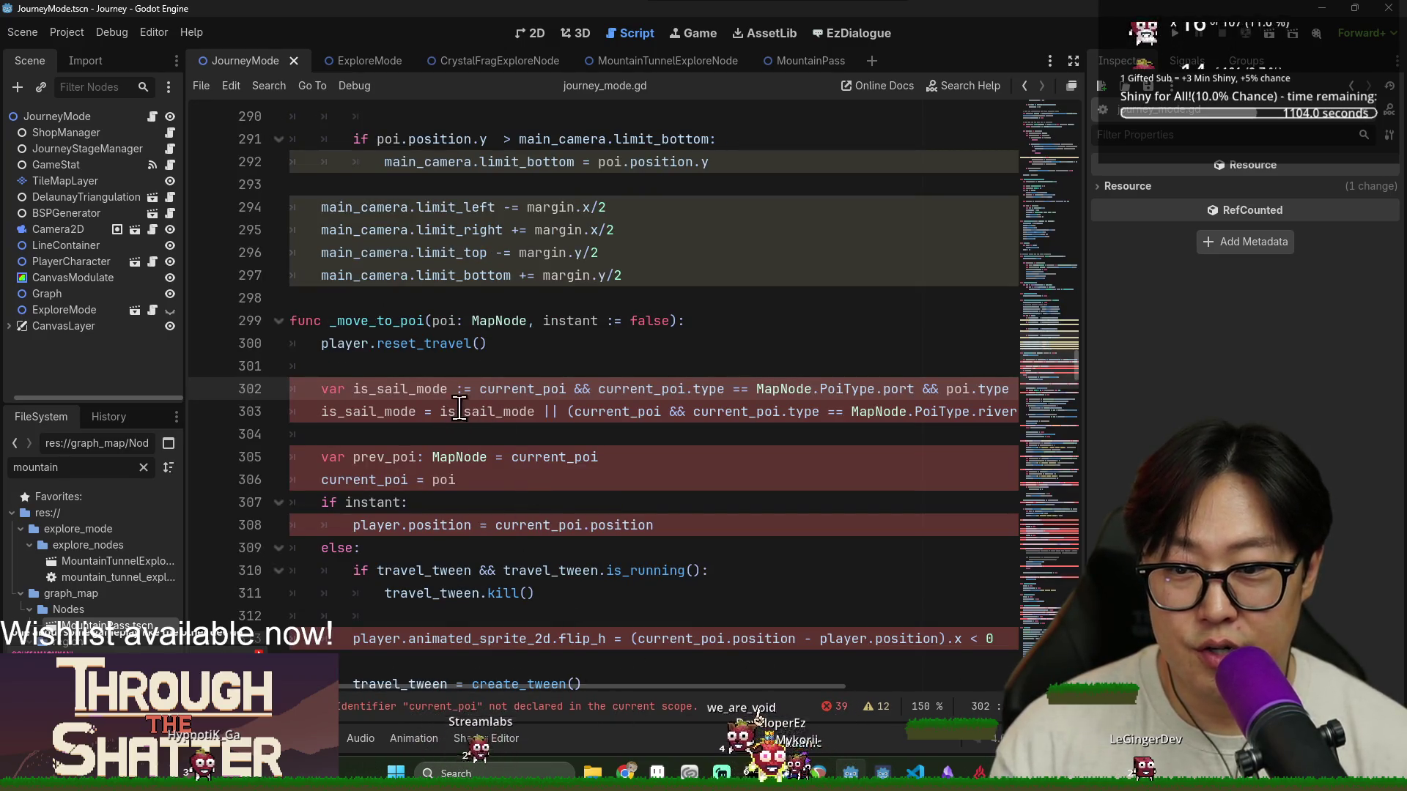
scroll(505, 394, "down", 2)
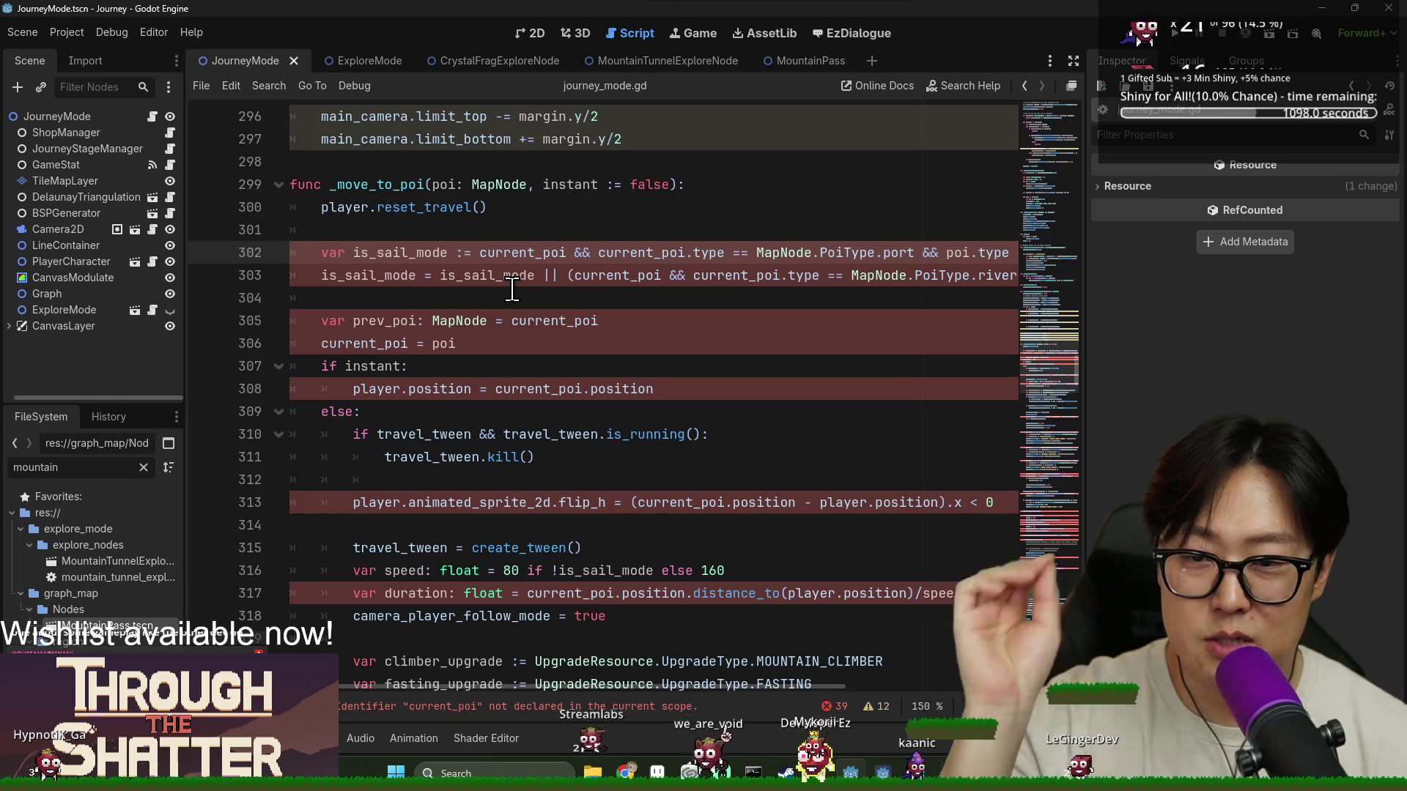
scroll(516, 302, "up", 1)
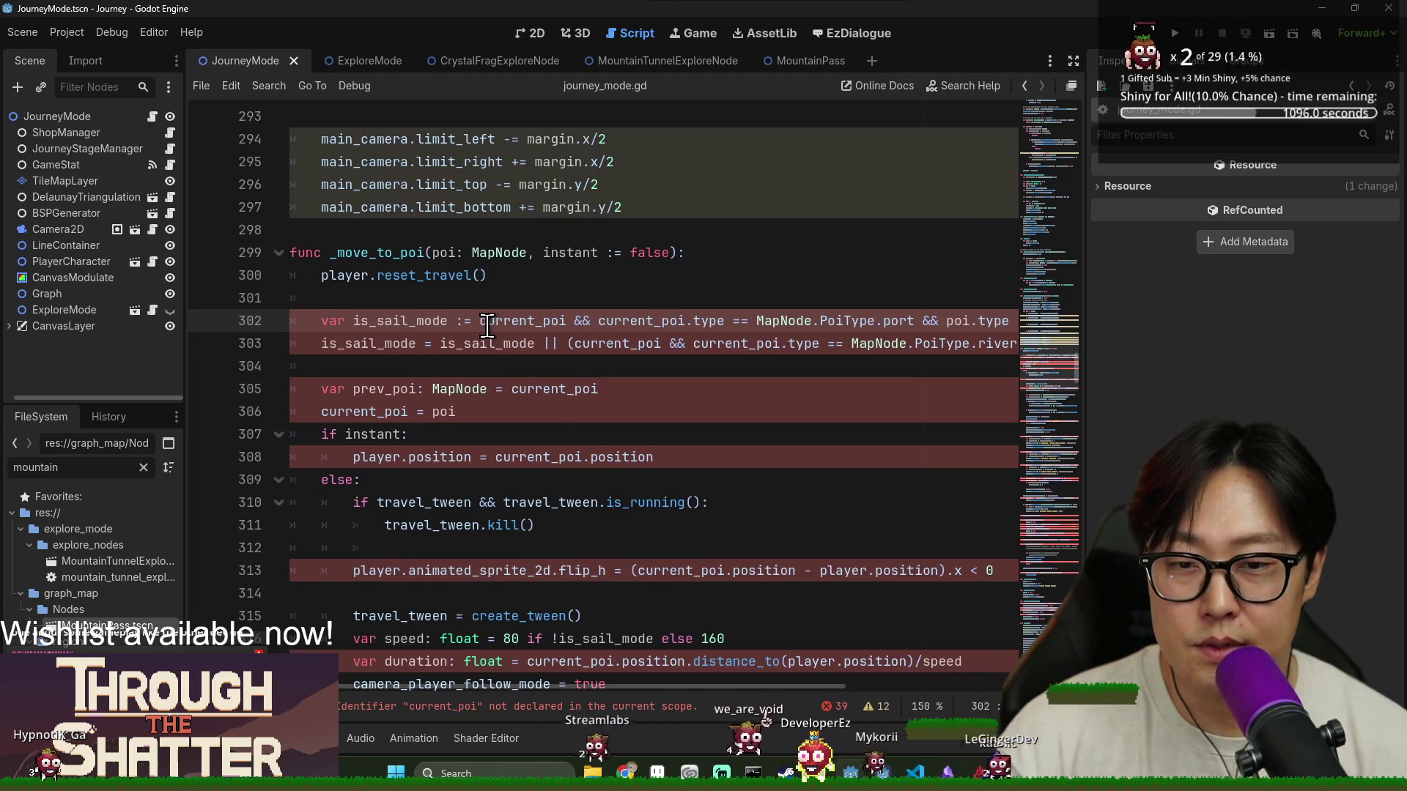
double_click(518, 320)
left_click(554, 297)
key("Return")
type("var current_poi:")
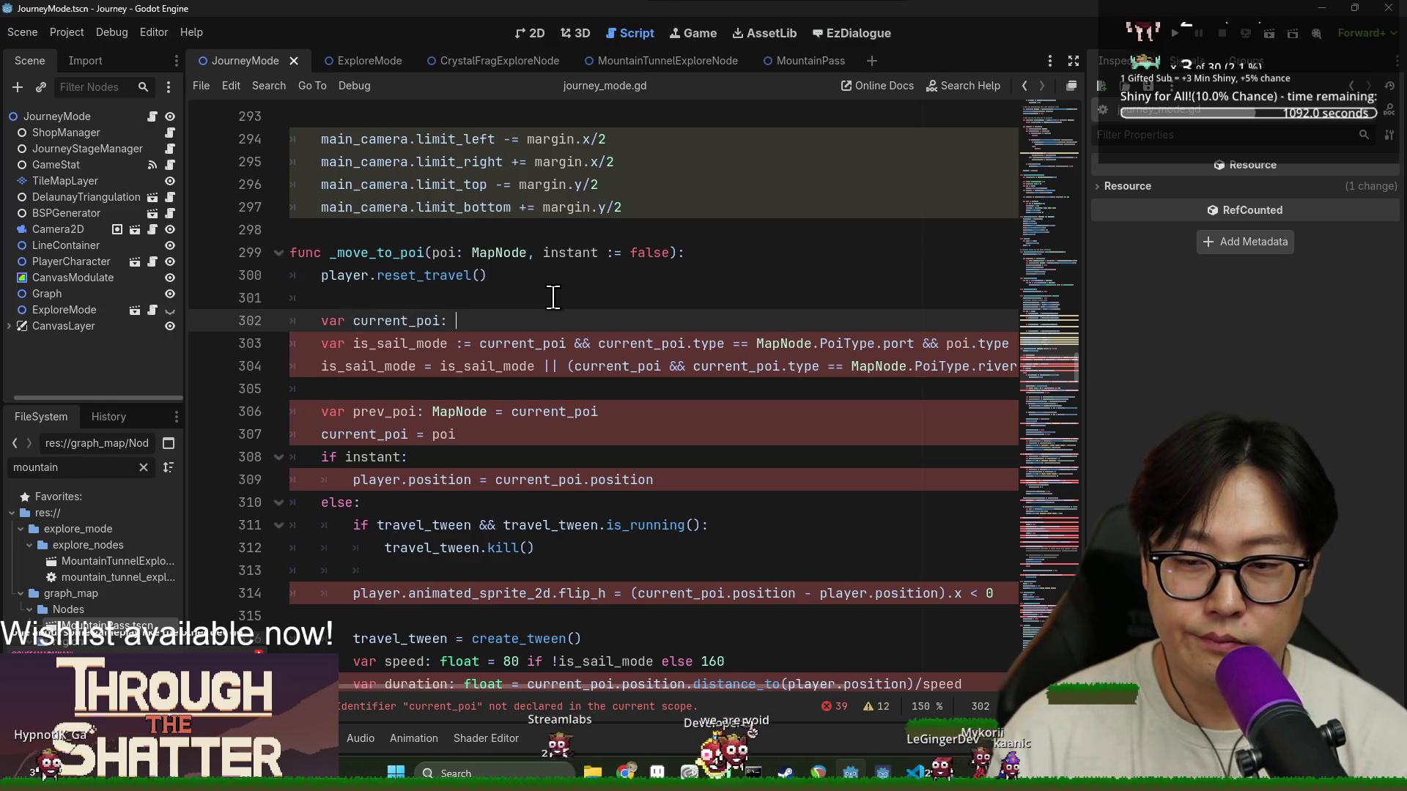
type("game_stat.")
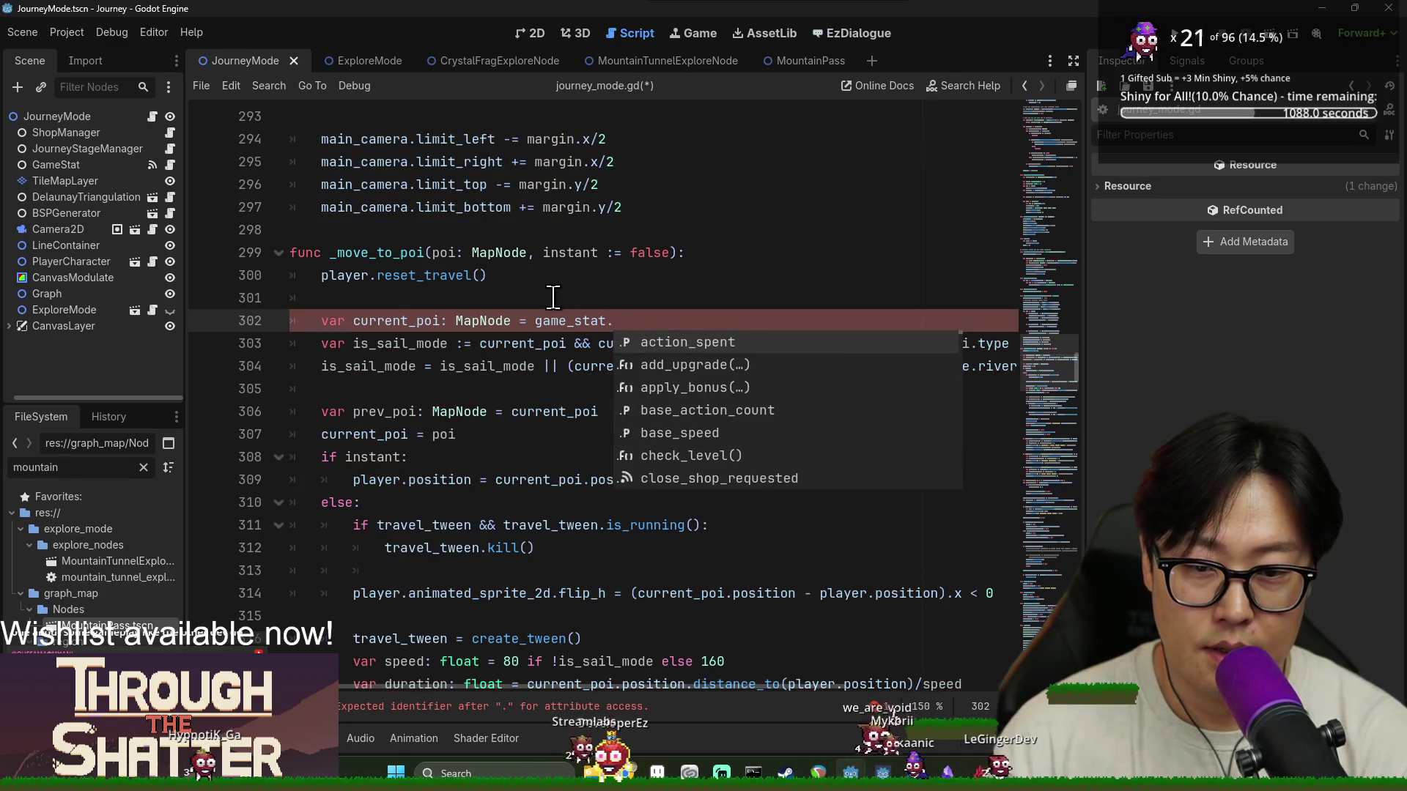
type("curren")
type("o")
Complete the declaration as game_stat.current_overworld_poi, save, and copy the whole line
key("Return")
key("ctrl+s")
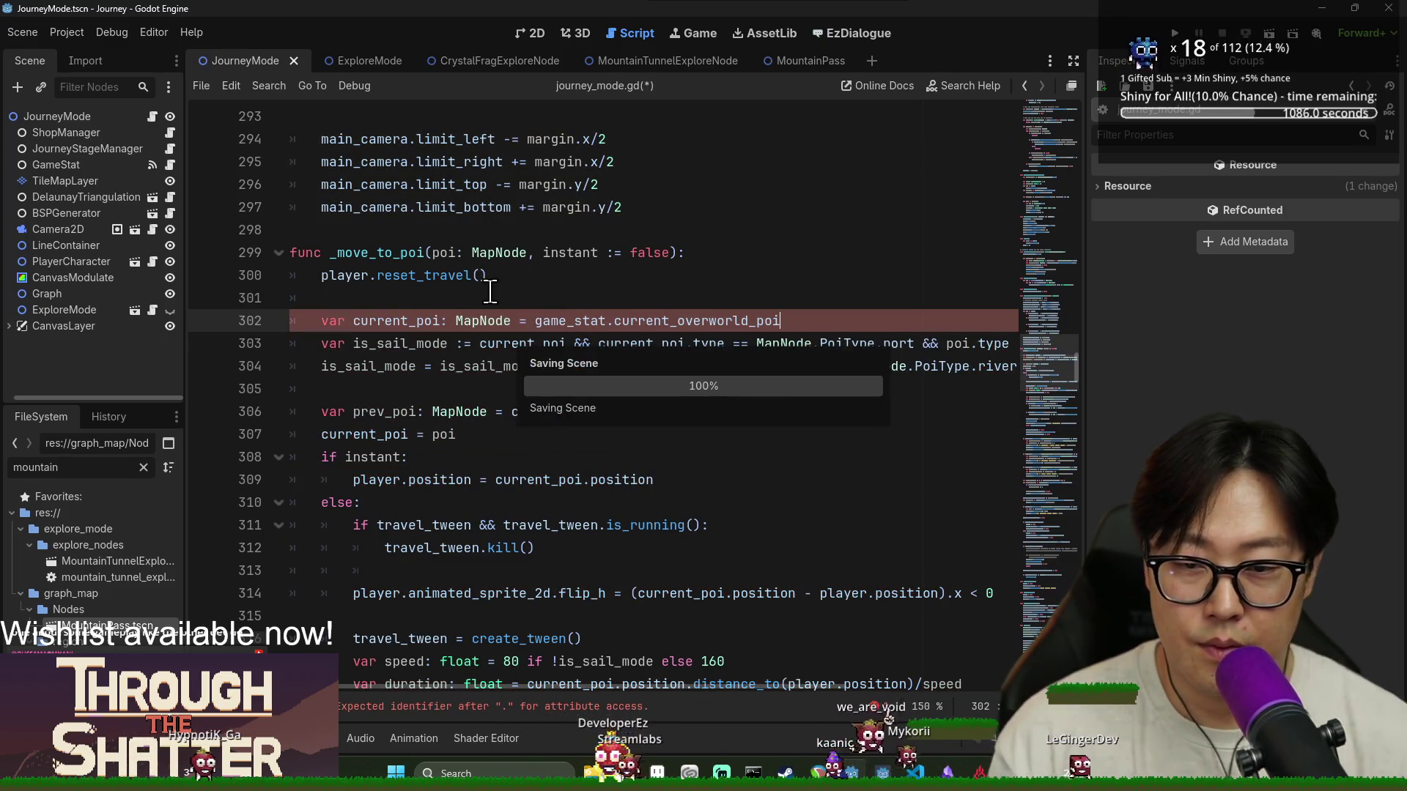
triple_click(418, 320)
key("ctrl+c")
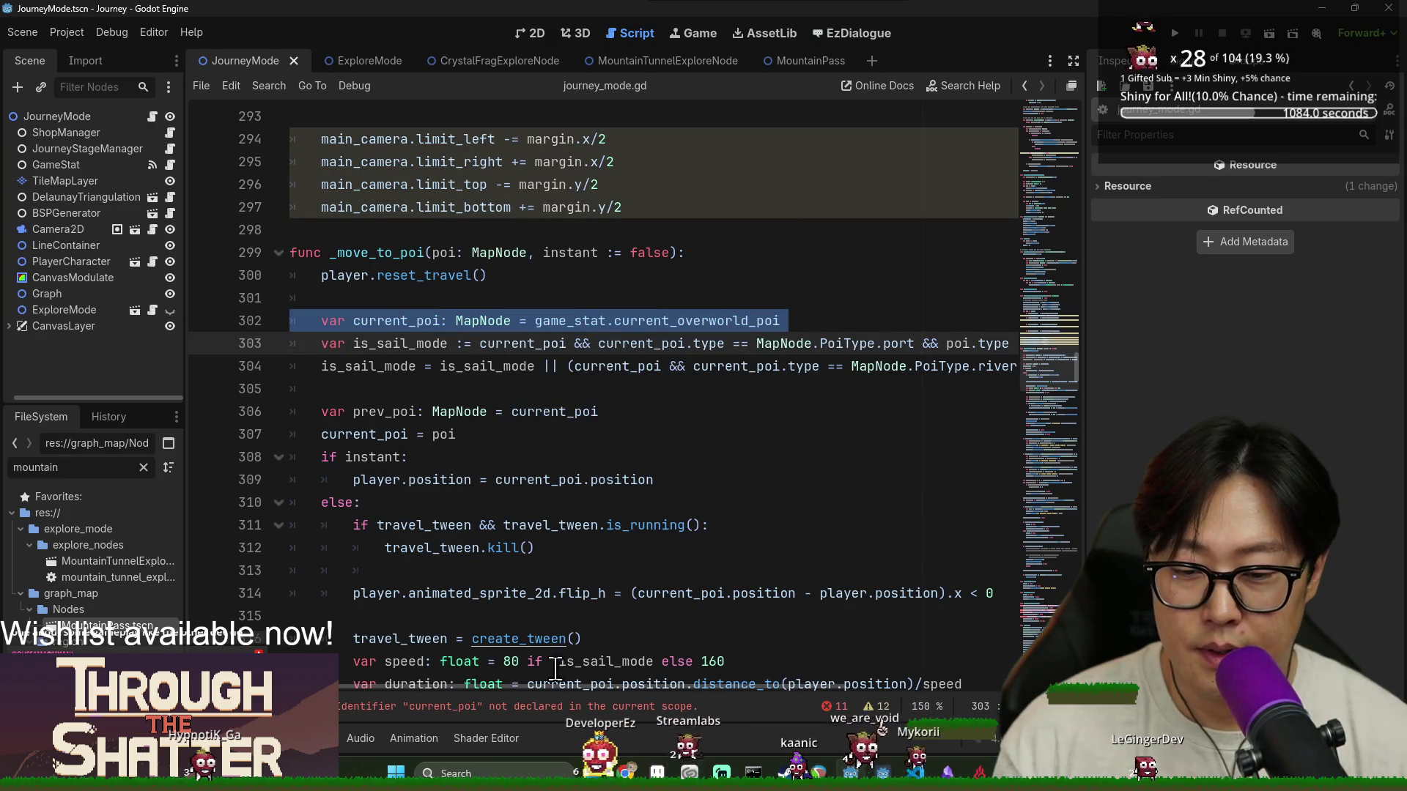
key("ctrl+s")
Paste the current_poi declaration at the top of _enter_explore_mode and save
left_click(513, 705)
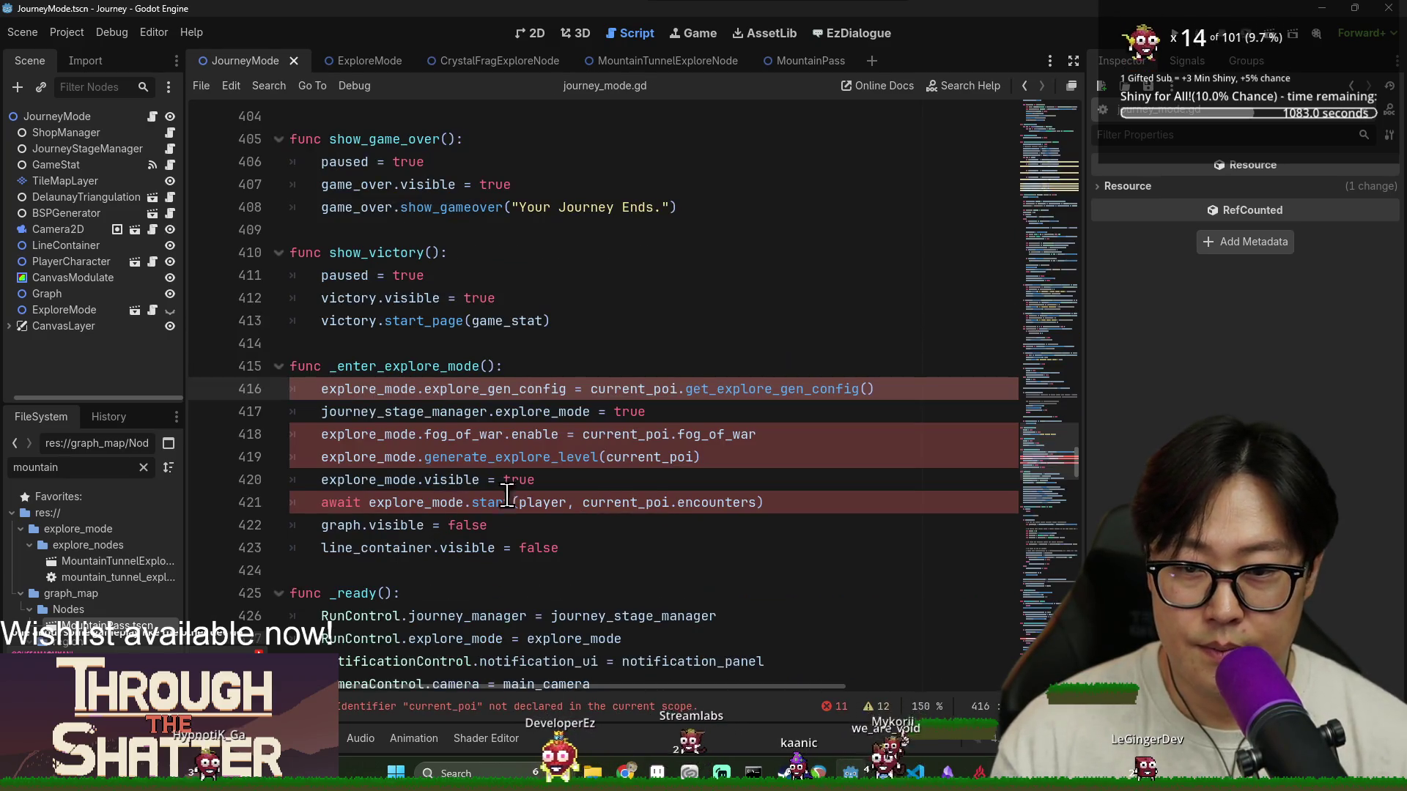
left_click(543, 368)
key("Return")
key("ctrl+v")
key("ctrl+s")
key("BackSpace")
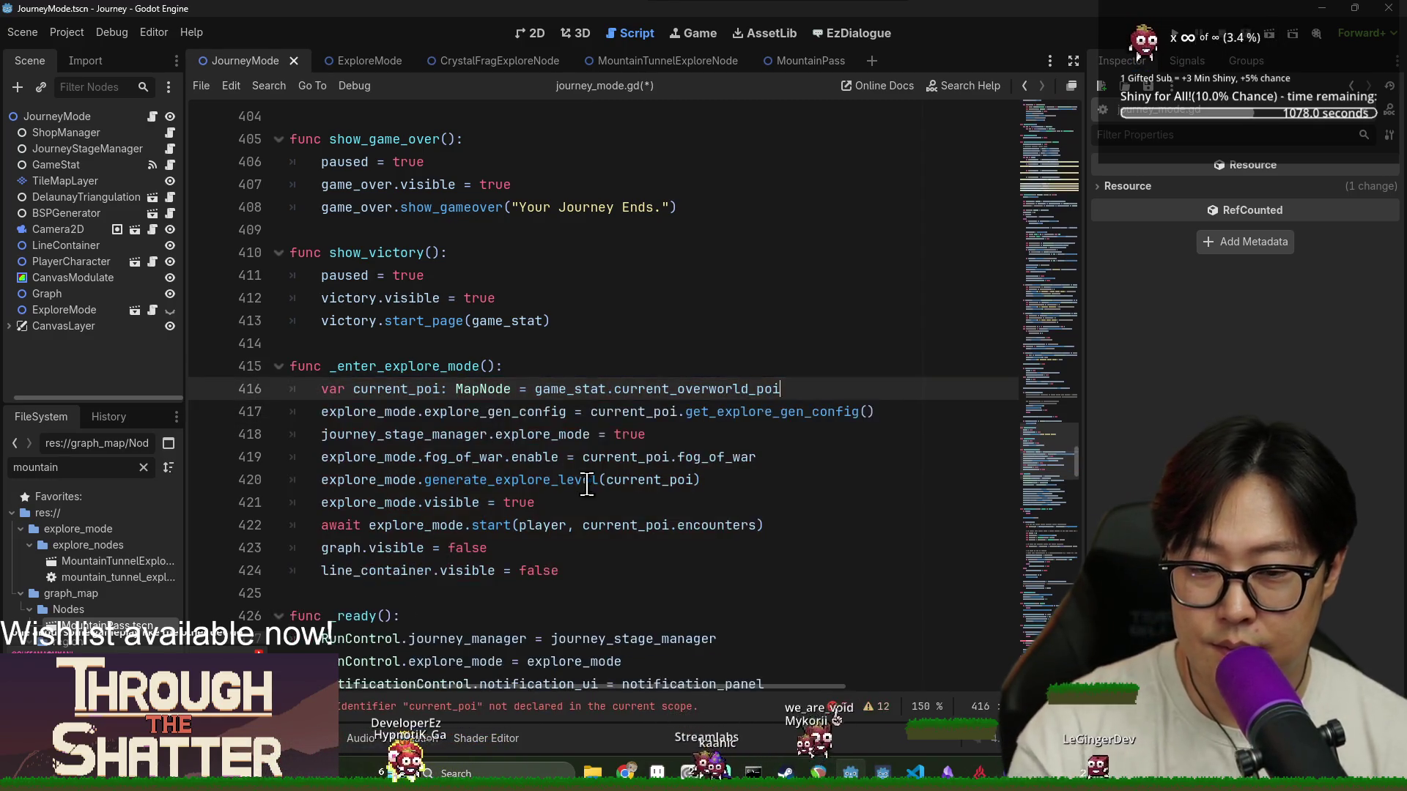
key("ctrl+s")
Paste the current_poi declaration into _on_player_travel_requested, tidy the blank lines, and save
left_click(604, 708)
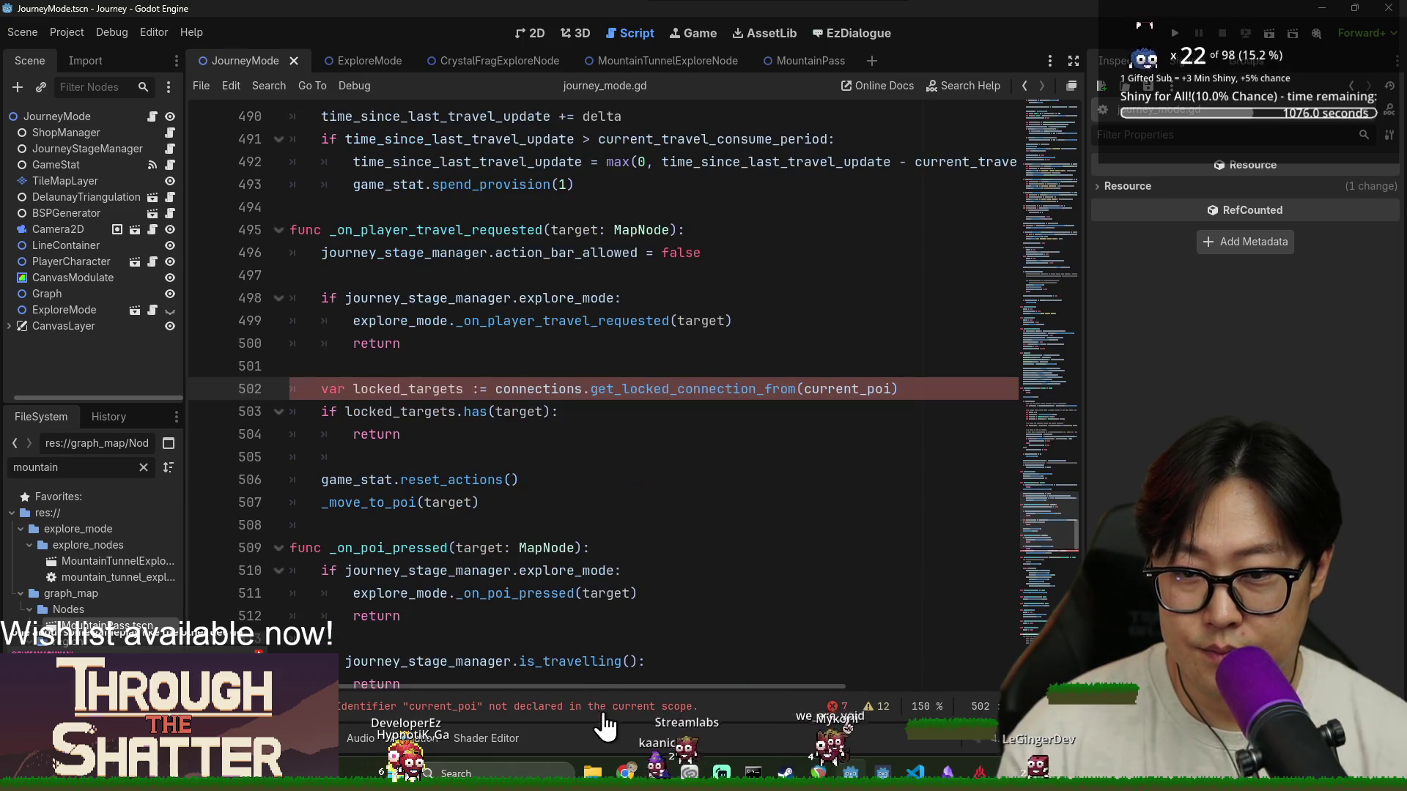
left_click(468, 367)
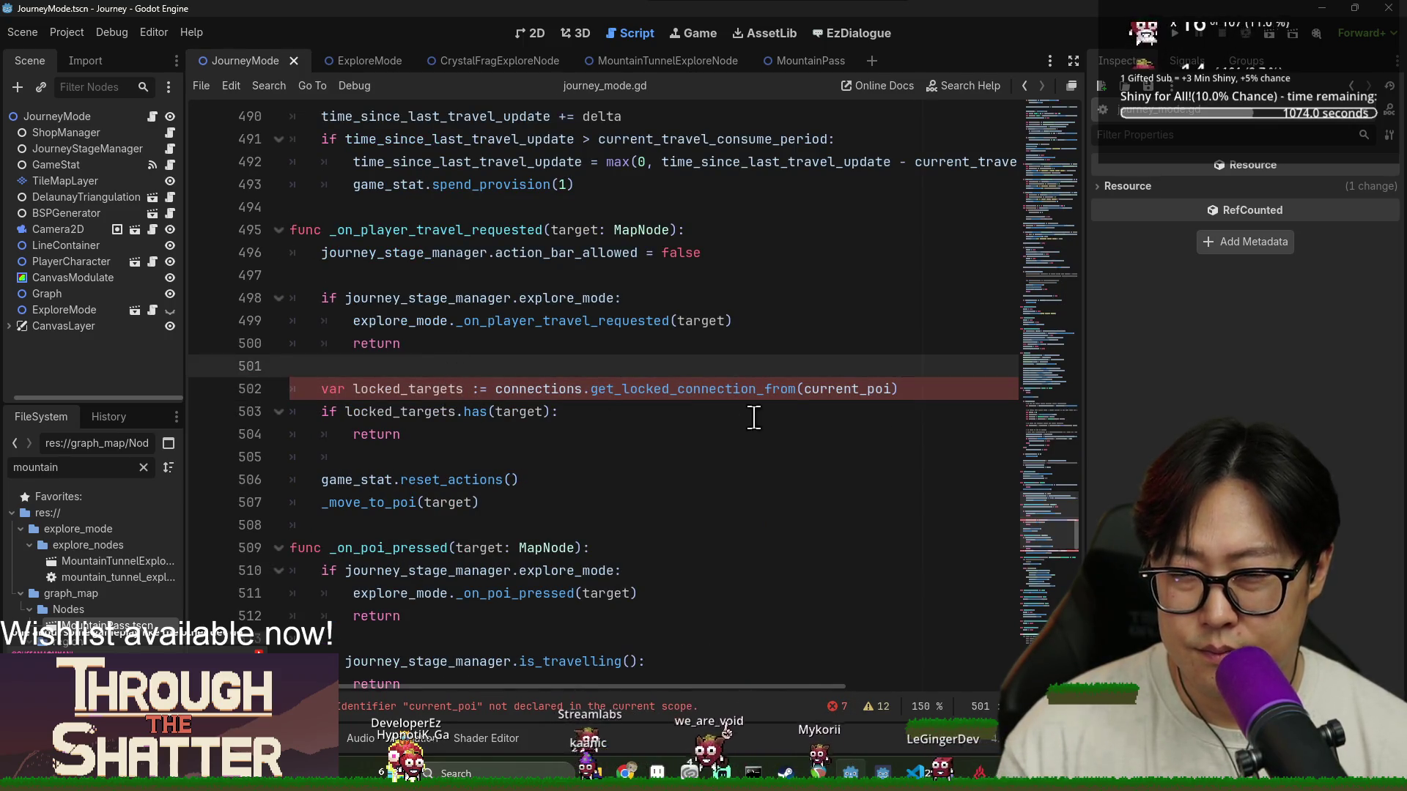
key("ctrl+v")
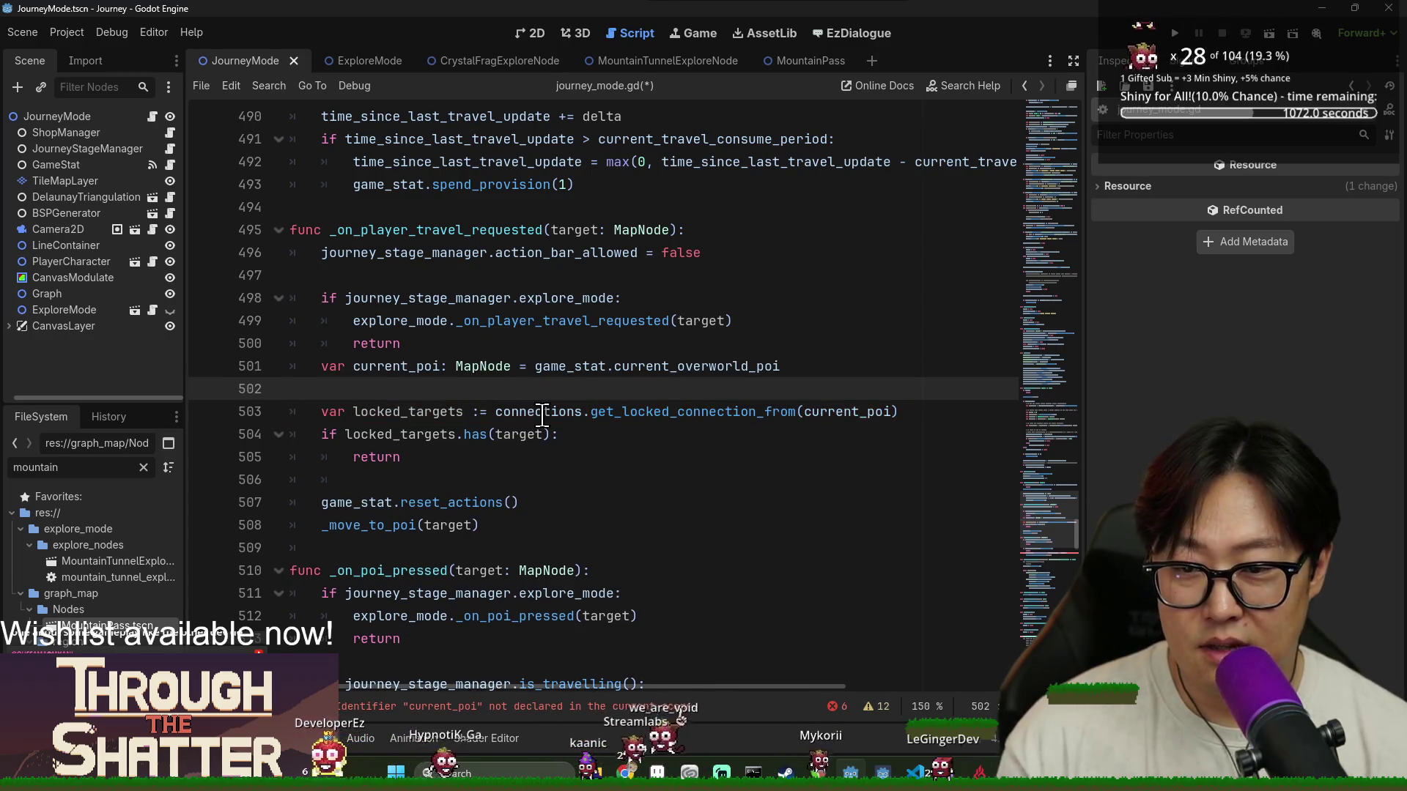
key("BackSpace")
key("Up")
key("Return")
key("ctrl+s")
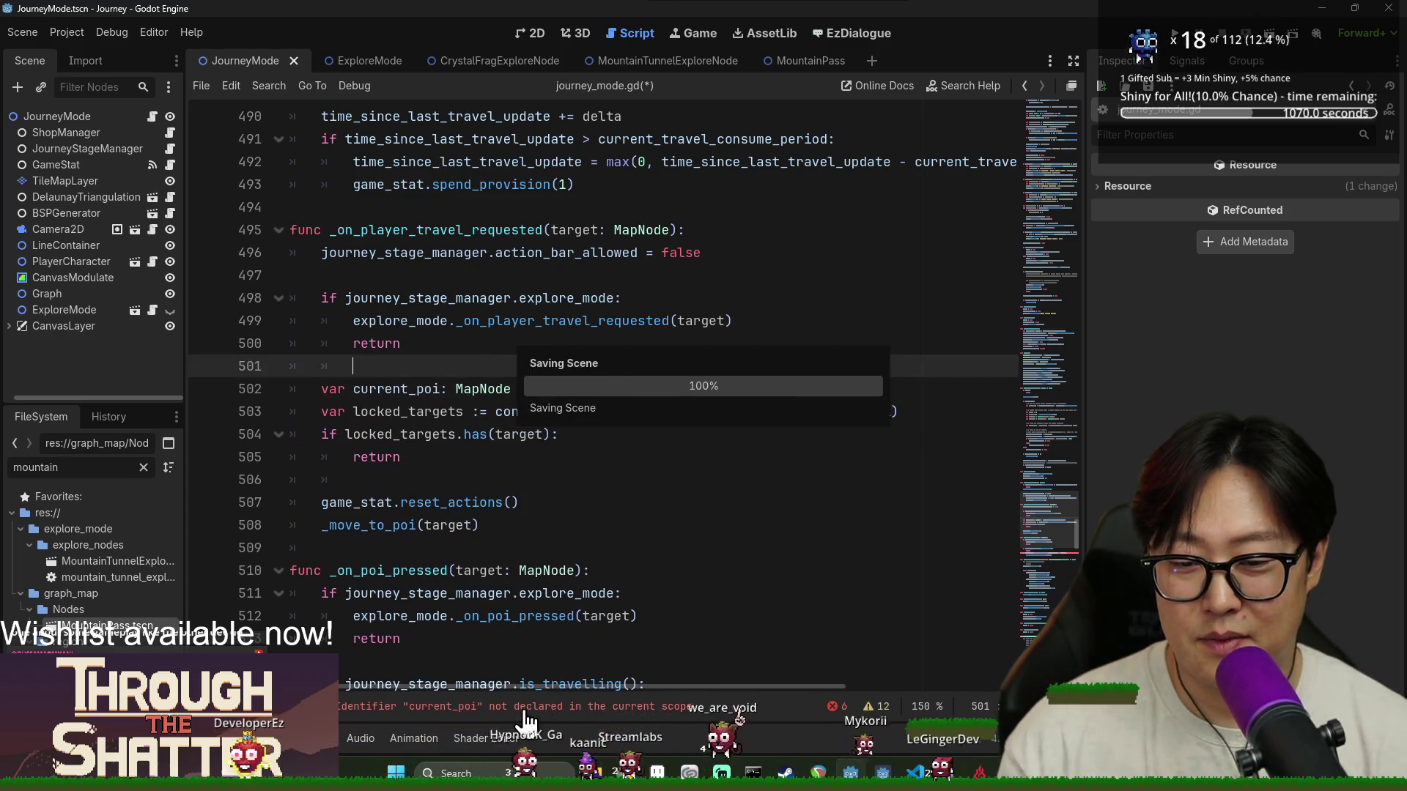
Add the current_poi declaration to _on_poi_pressed at line 518 with correct indentation, and save
left_click(525, 713)
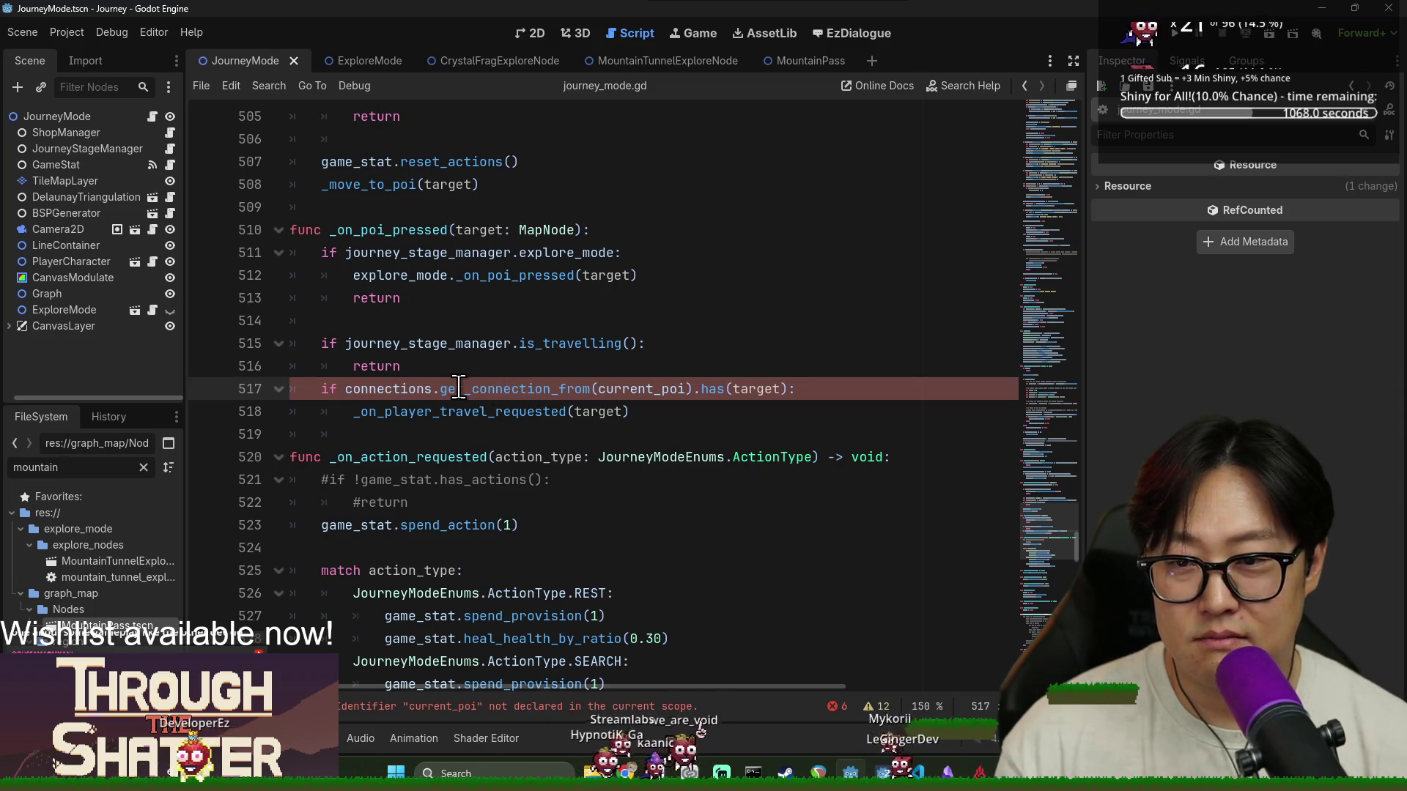
left_click(432, 375)
key("Return")
key("ctrl+v")
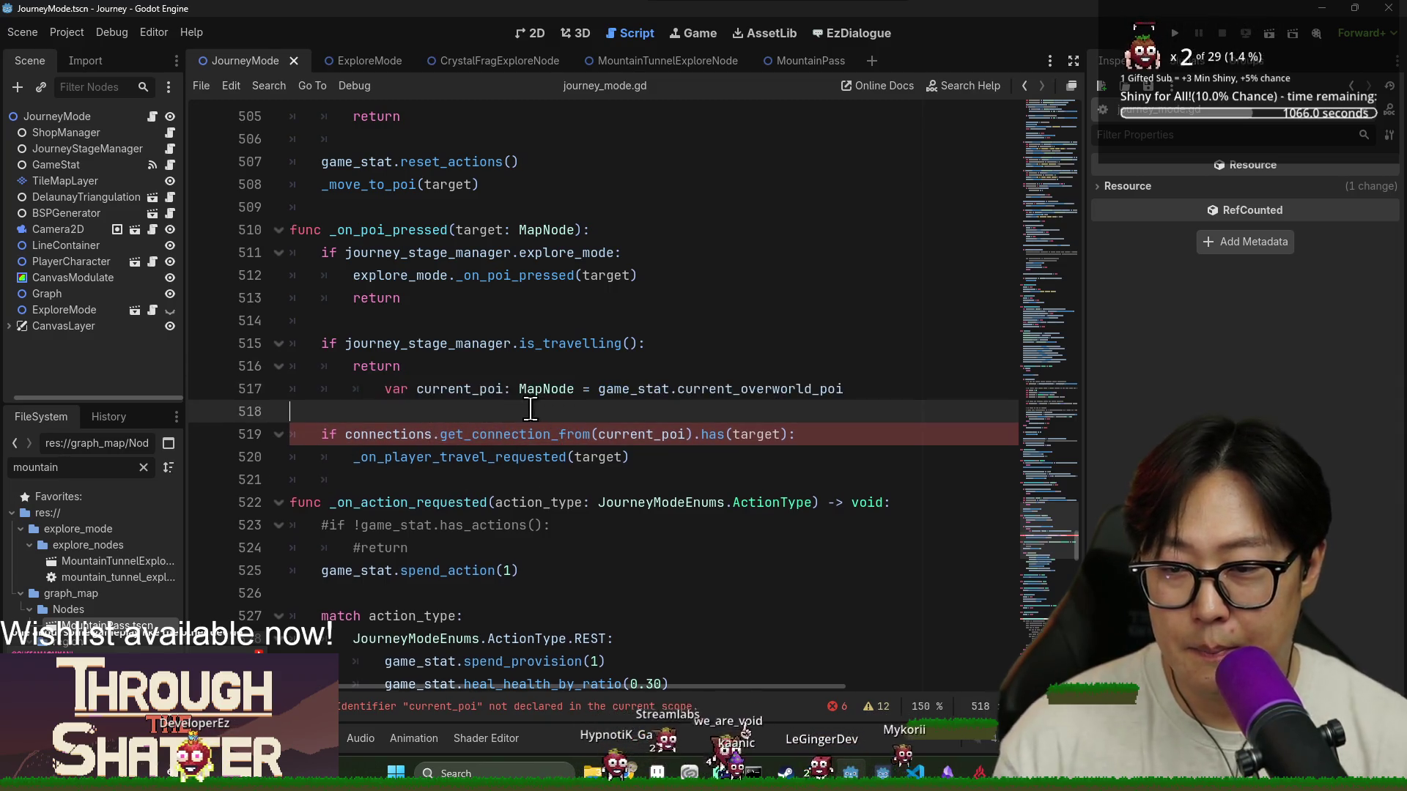
key("Return")
left_click(456, 388)
key("shift+Tab")
key("shift+Tab")
key("alt+Down")
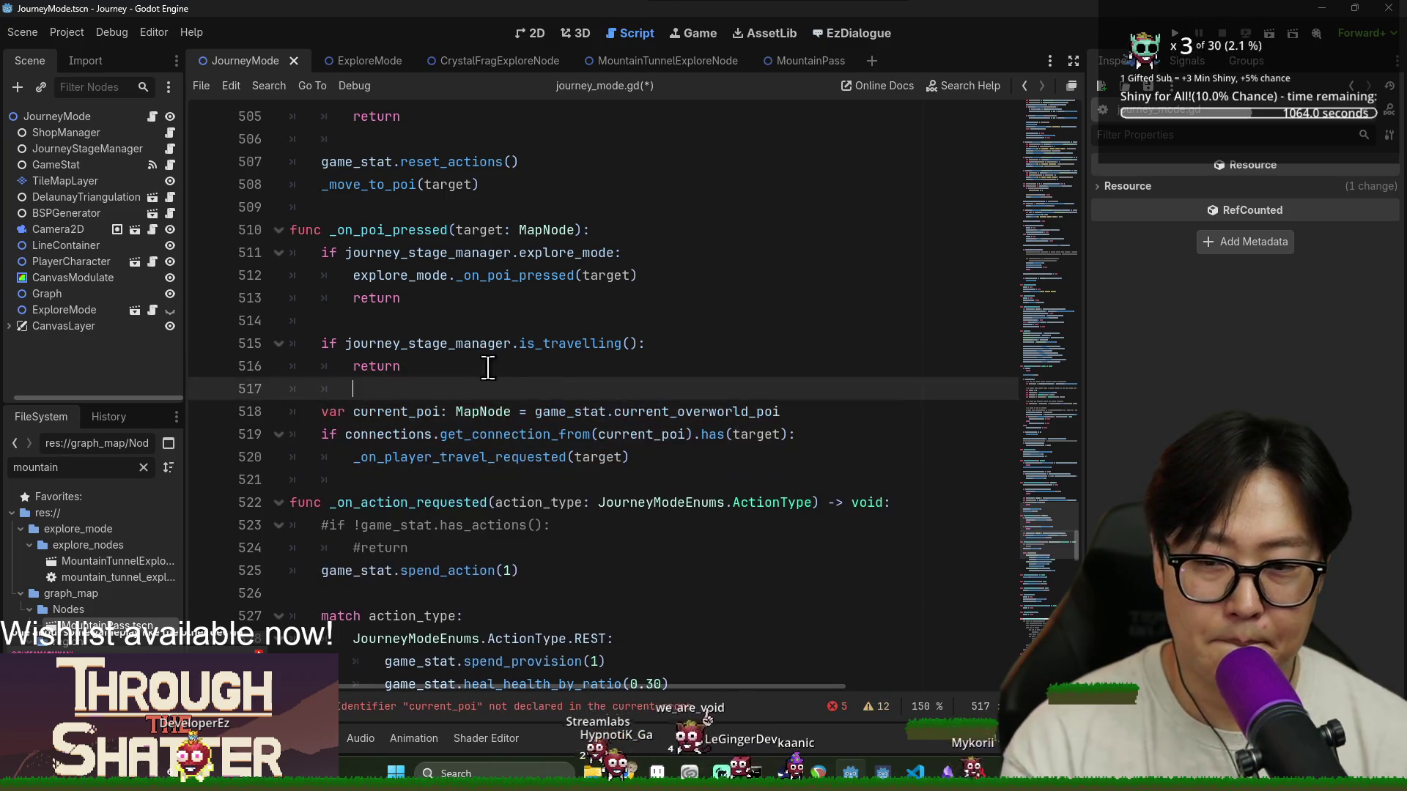
key("ctrl+s")
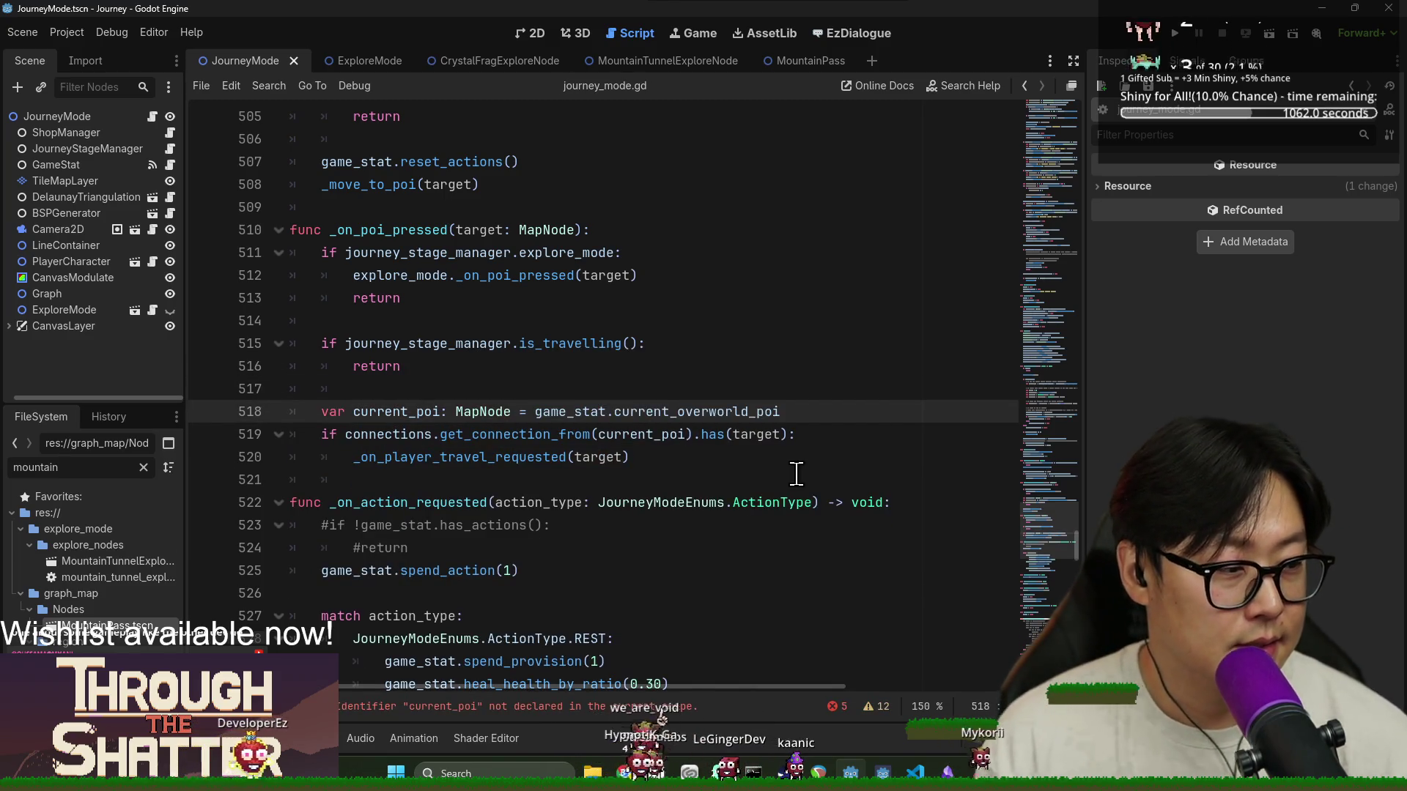
Paste the dedented current_poi declaration into _on_teleport and save
left_click(557, 707)
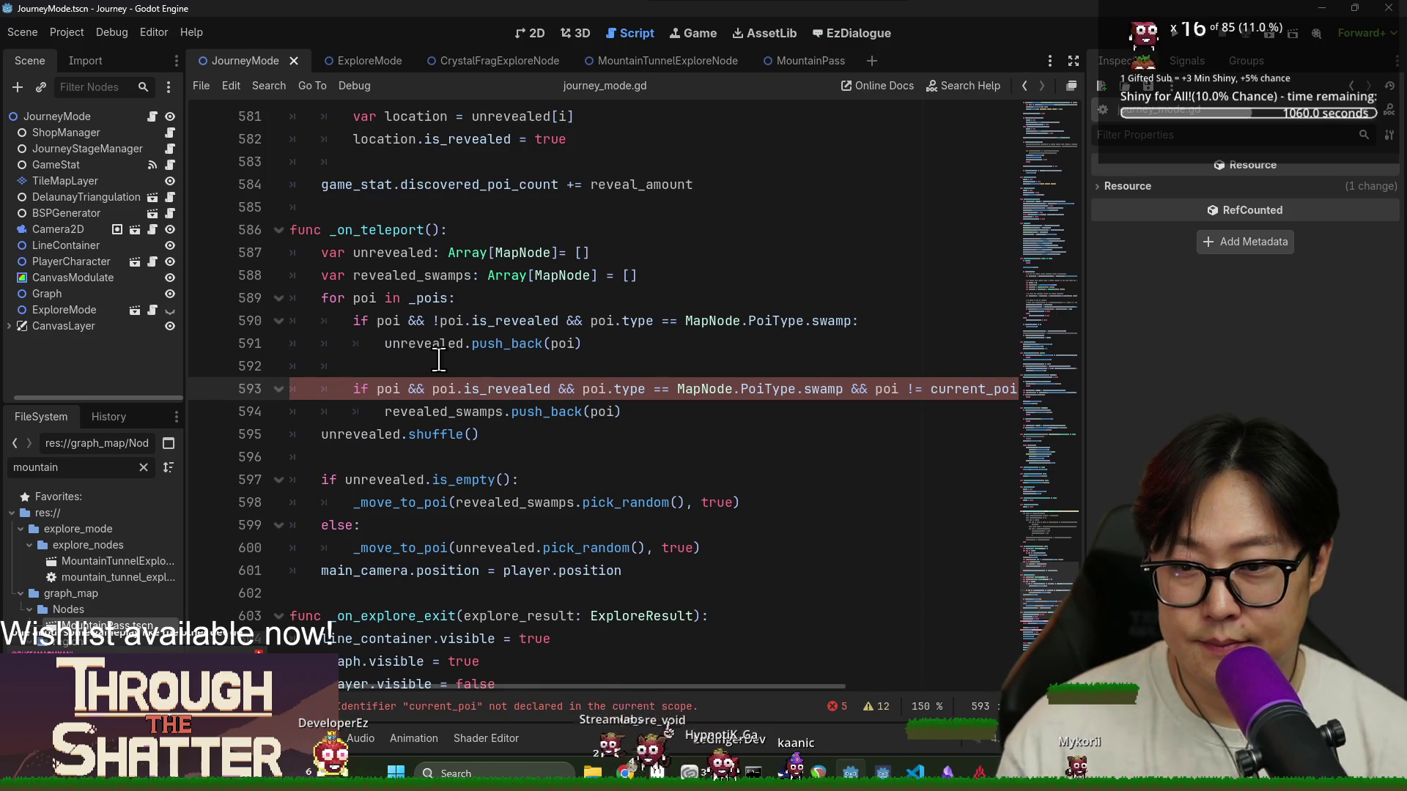
type("var current_poi: MapNode = game_stat.current_overworld_poi")
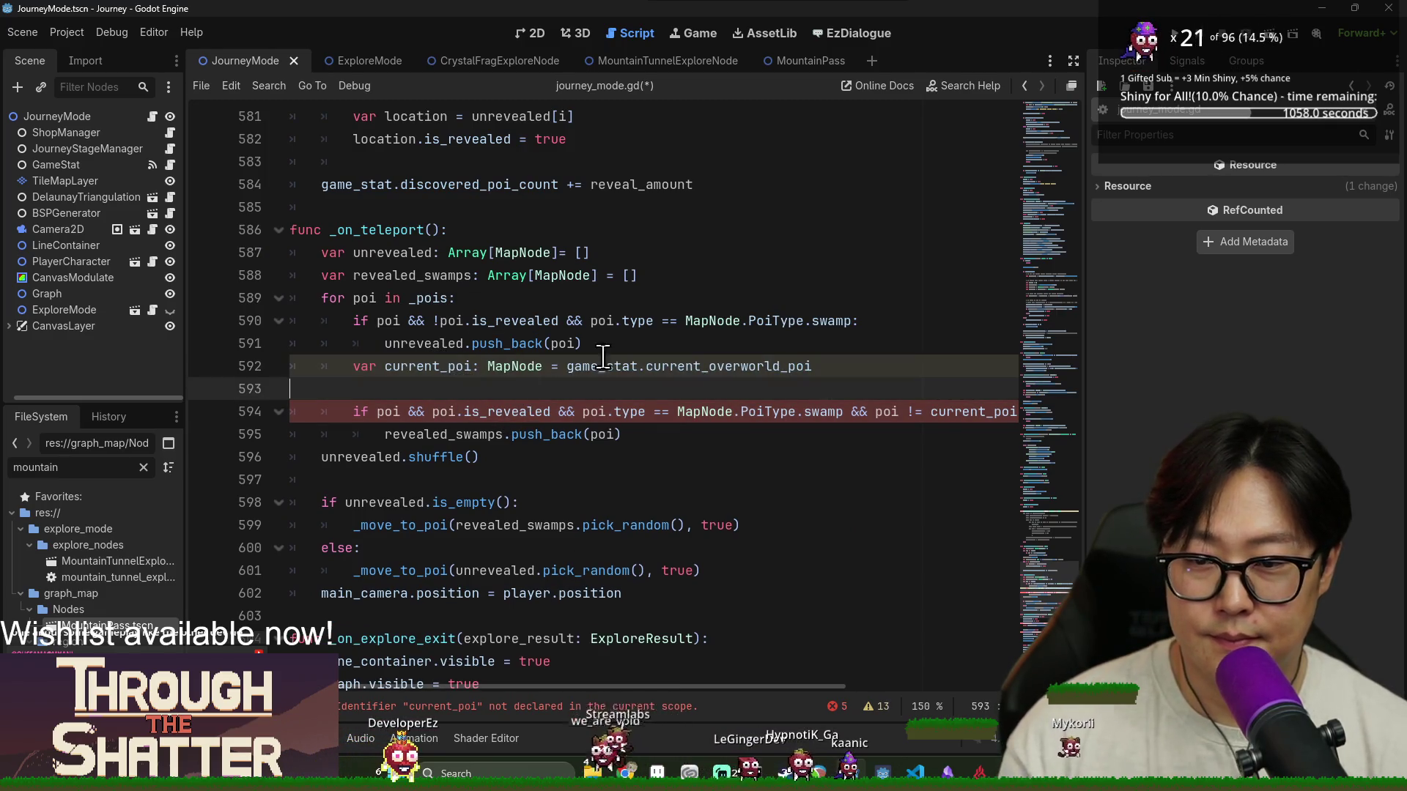
key("shift+Tab")
left_click(622, 344)
key("Return")
left_click(556, 708)
key("ctrl+s")
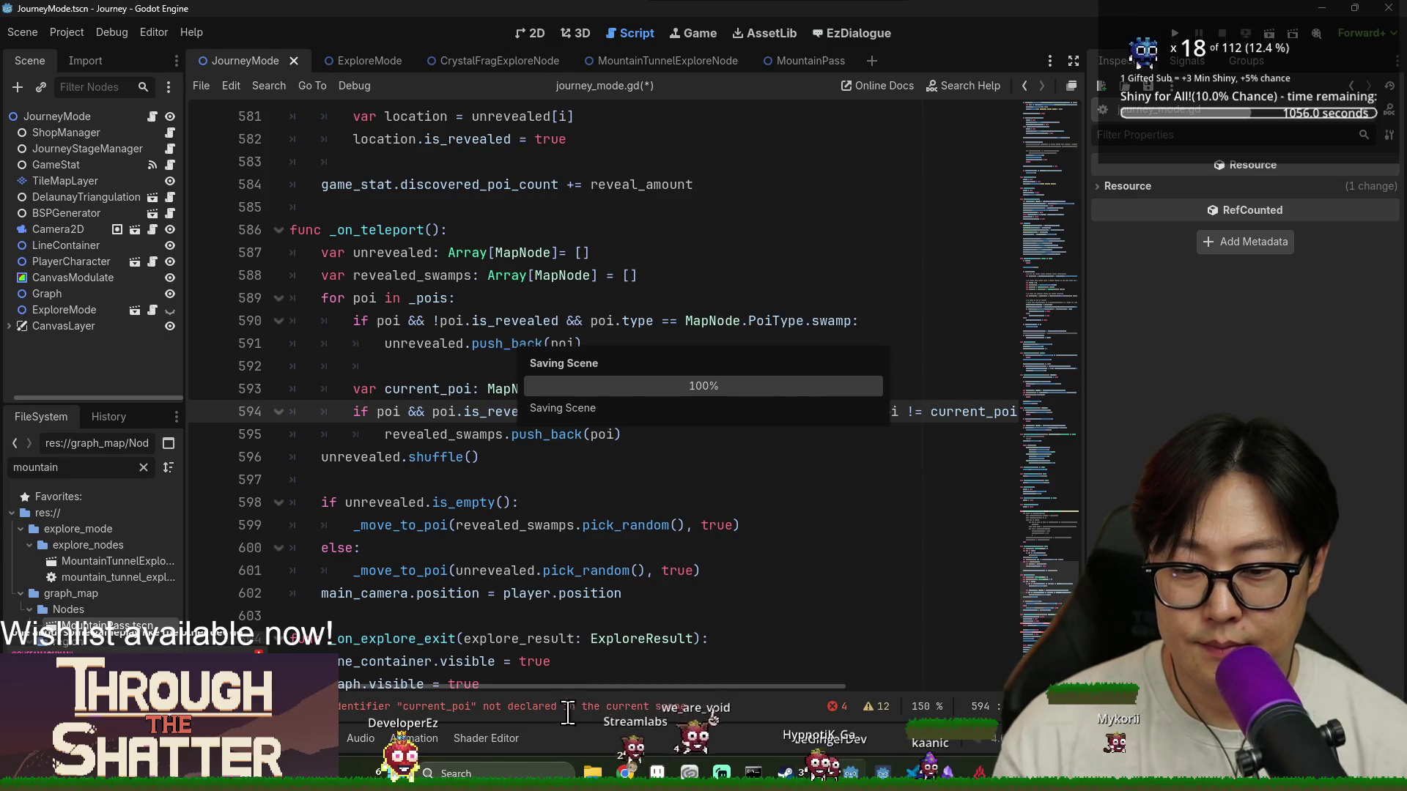
Add the current_poi declaration below the _on_explore_exit header, remove the stray backtick, and save
left_click(562, 708)
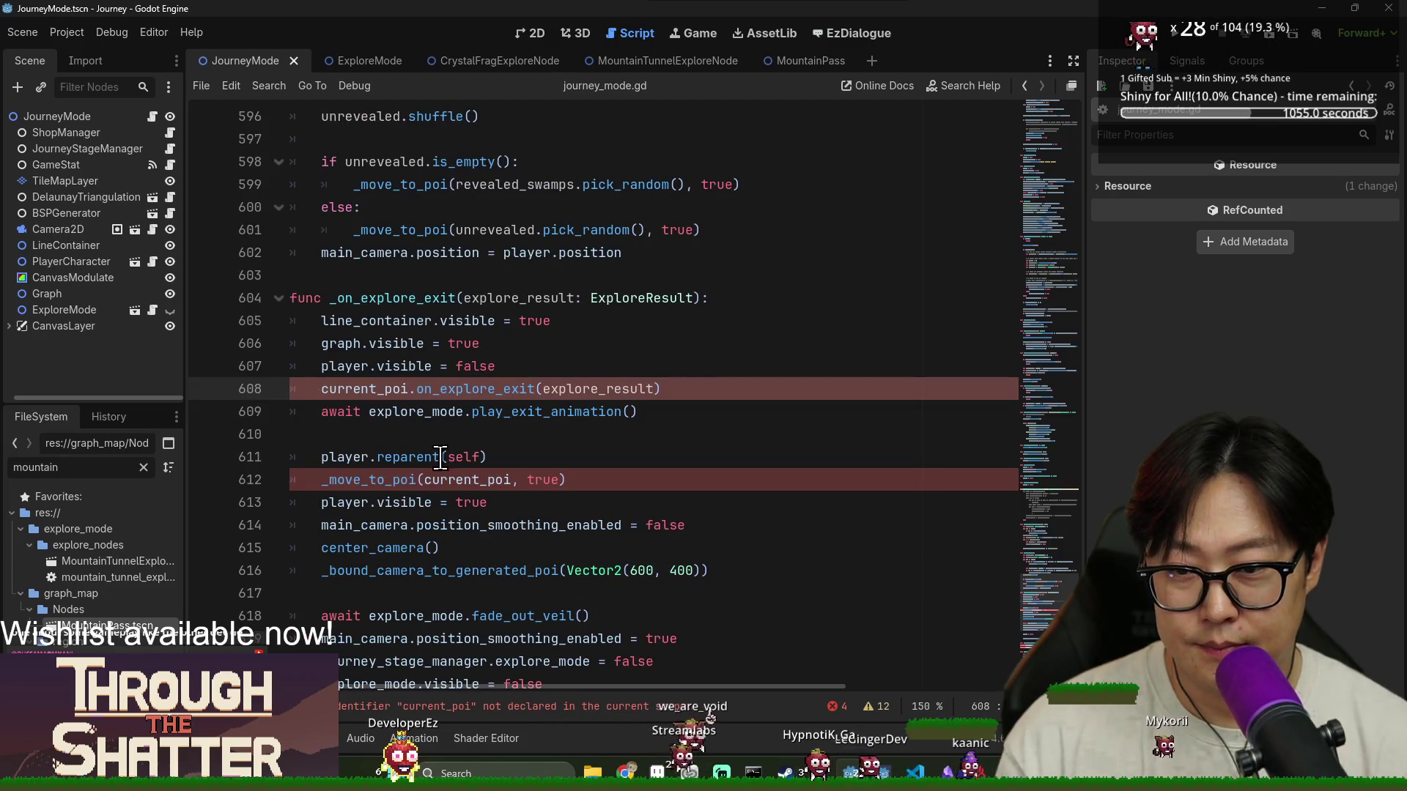
left_click(726, 301)
key("Return")
type("var current_poi: MapNode = game_stat.current_overworld_poi")
type("`")
key("BackSpace")
key("BackSpace")
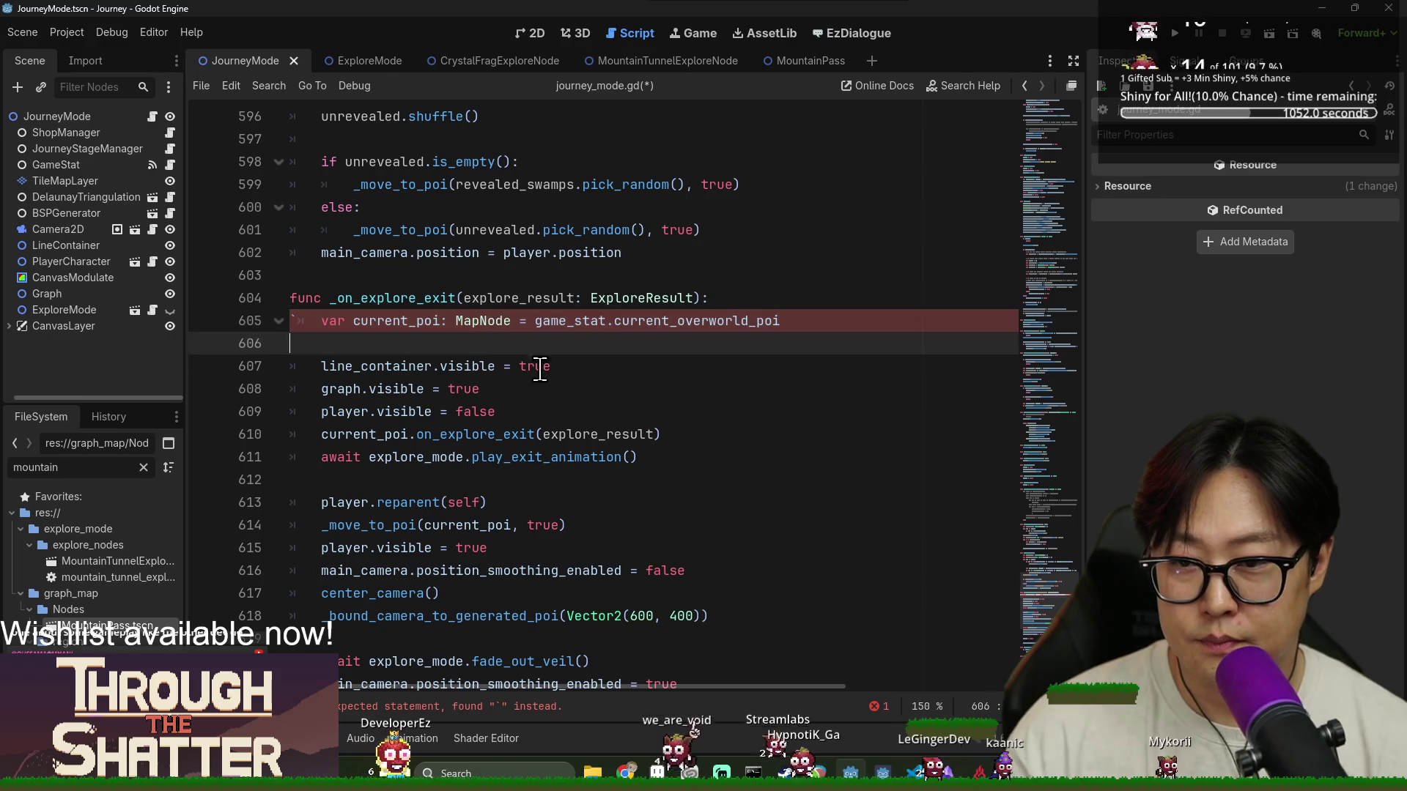
left_click(495, 411)
key("ctrl+s")
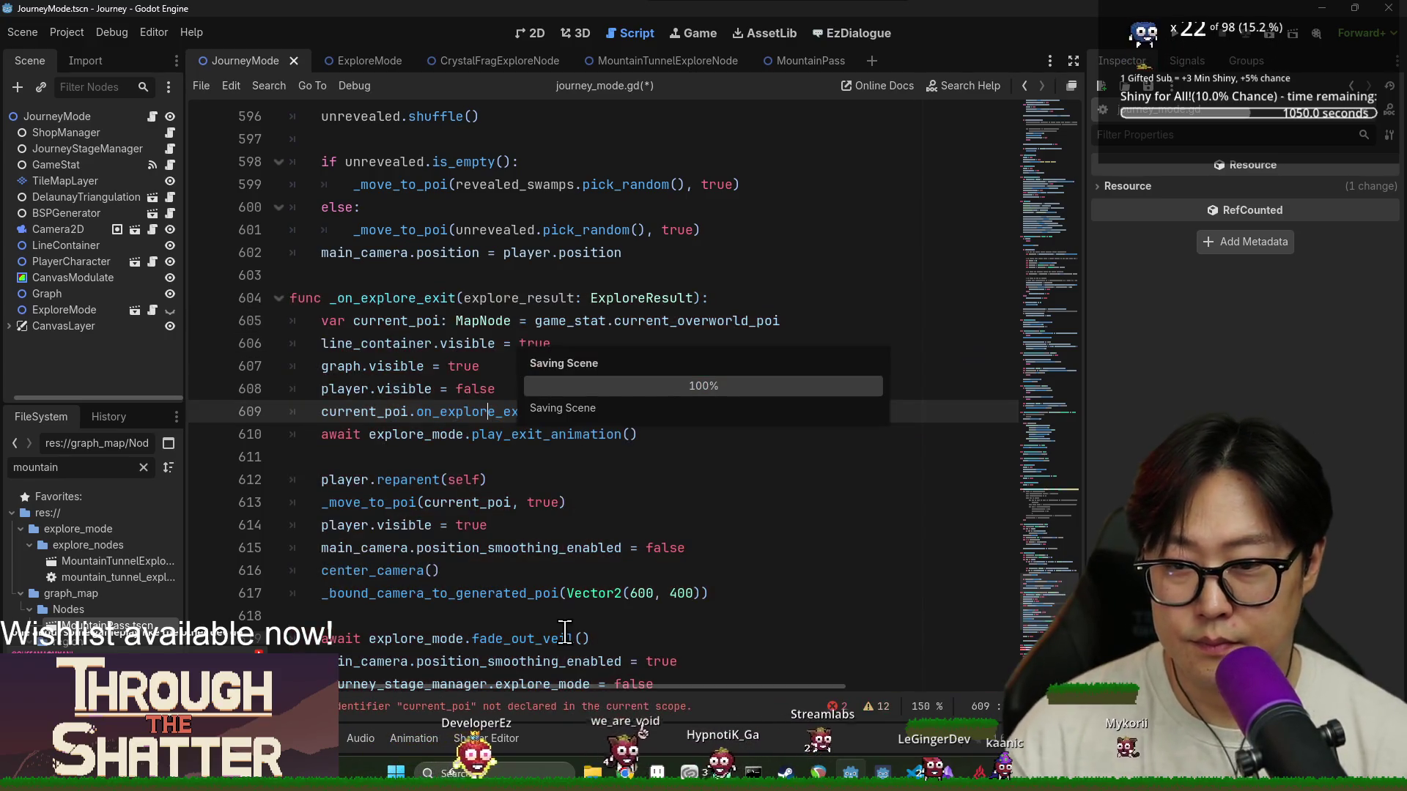
Add the current_poi declaration below the _on_npc_interaction header on line 628 and save
left_click(521, 708)
left_click(592, 367)
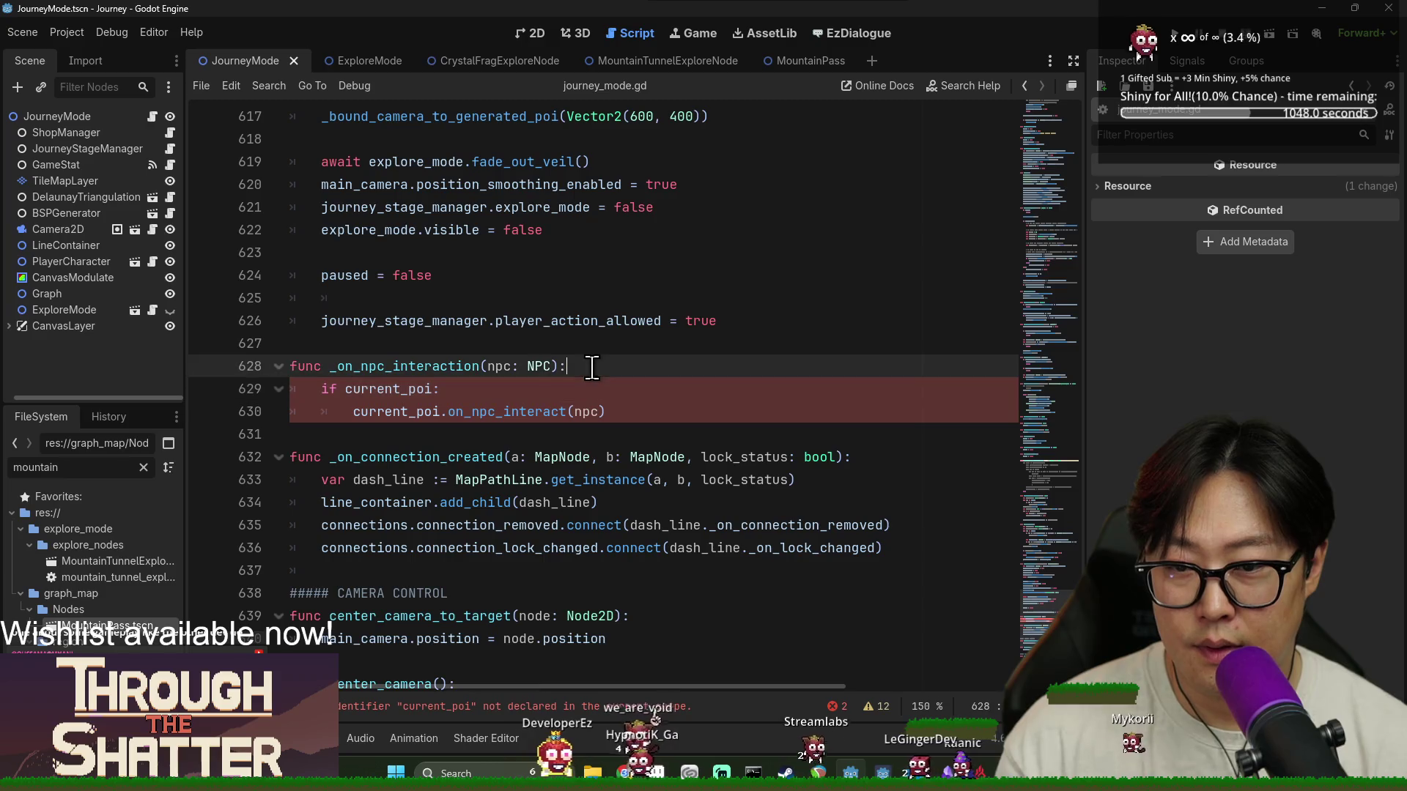
key("Return")
type("var current_poi: MapNode = game_stat.current_overworld_poi")
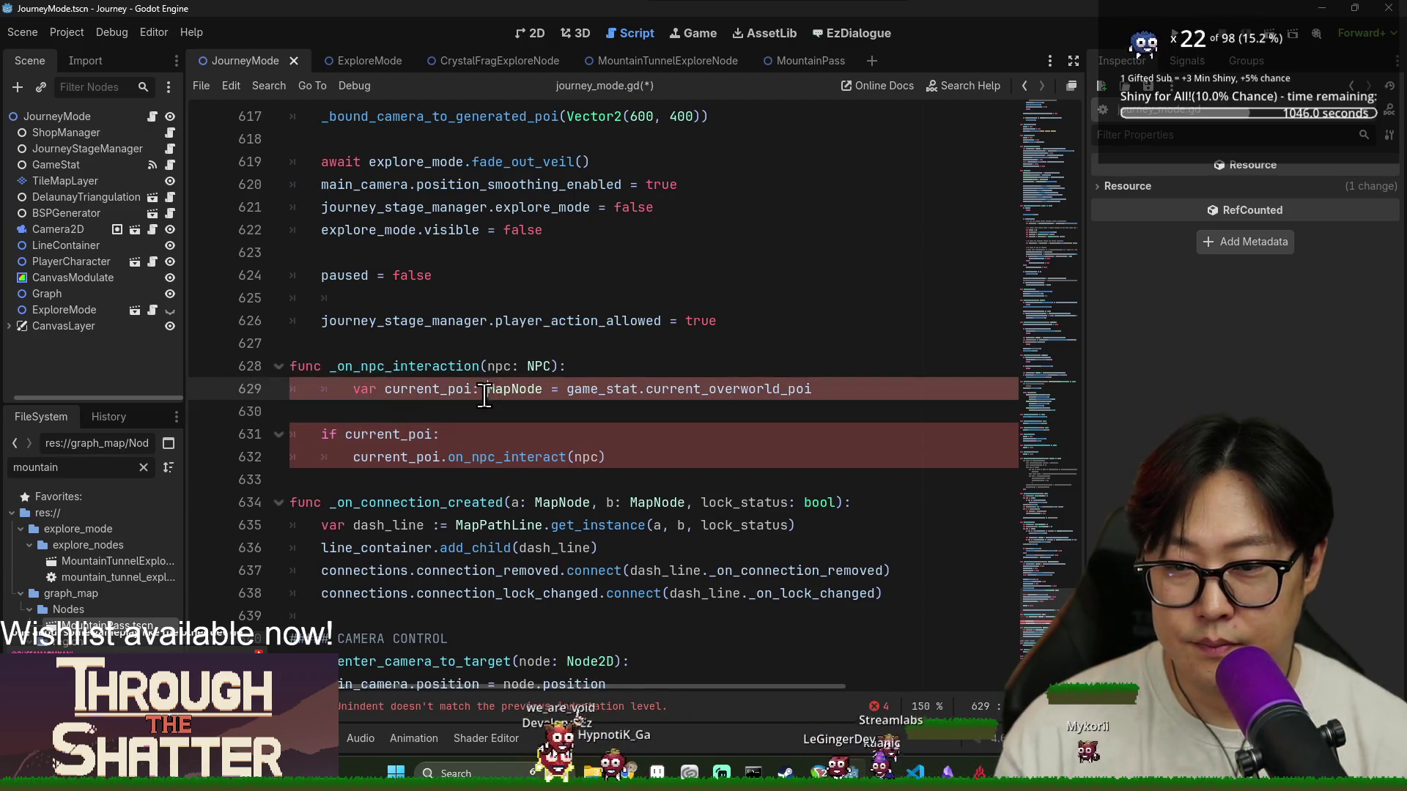
key("ctrl+s")
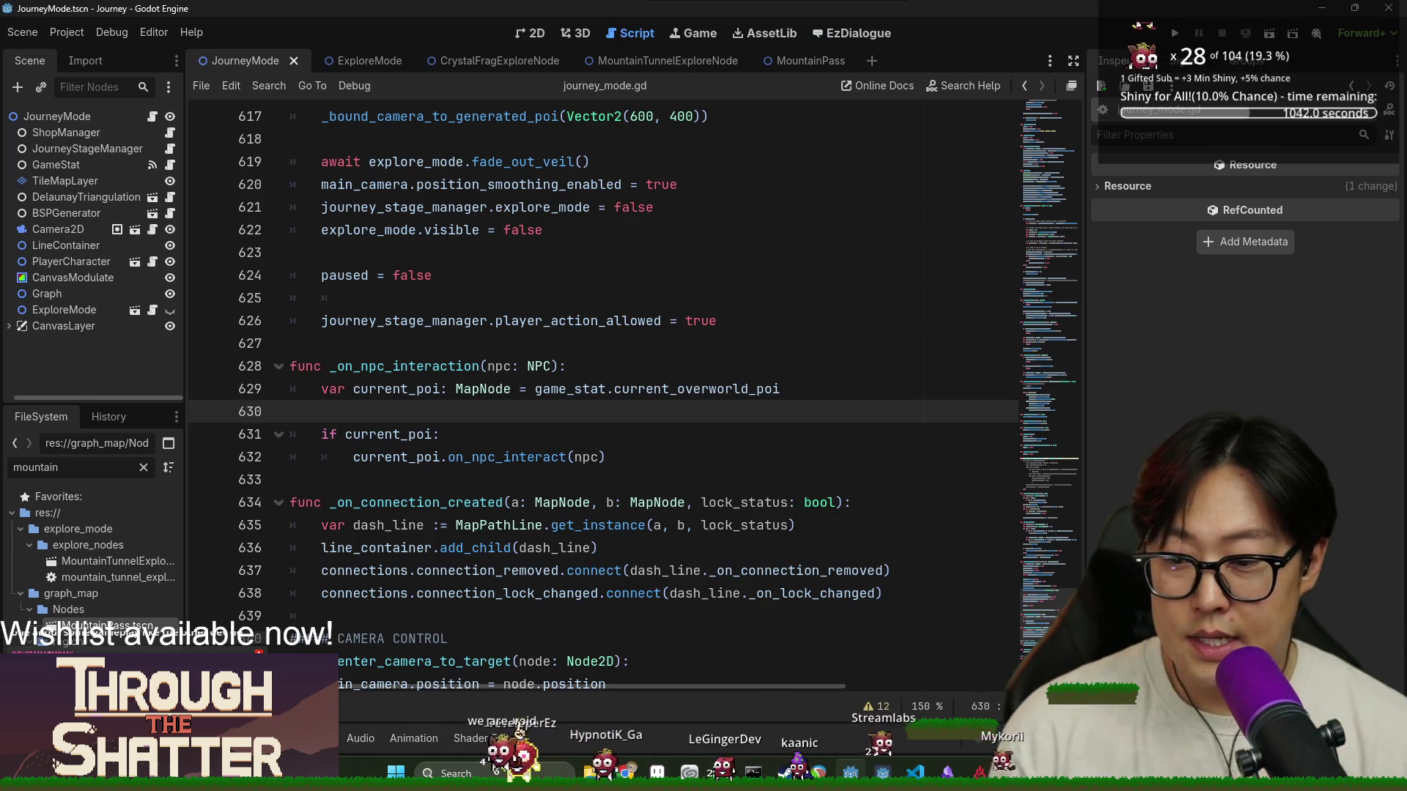
Check the Output log for the remaining parse errors, then close it and save
left_click(254, 738)
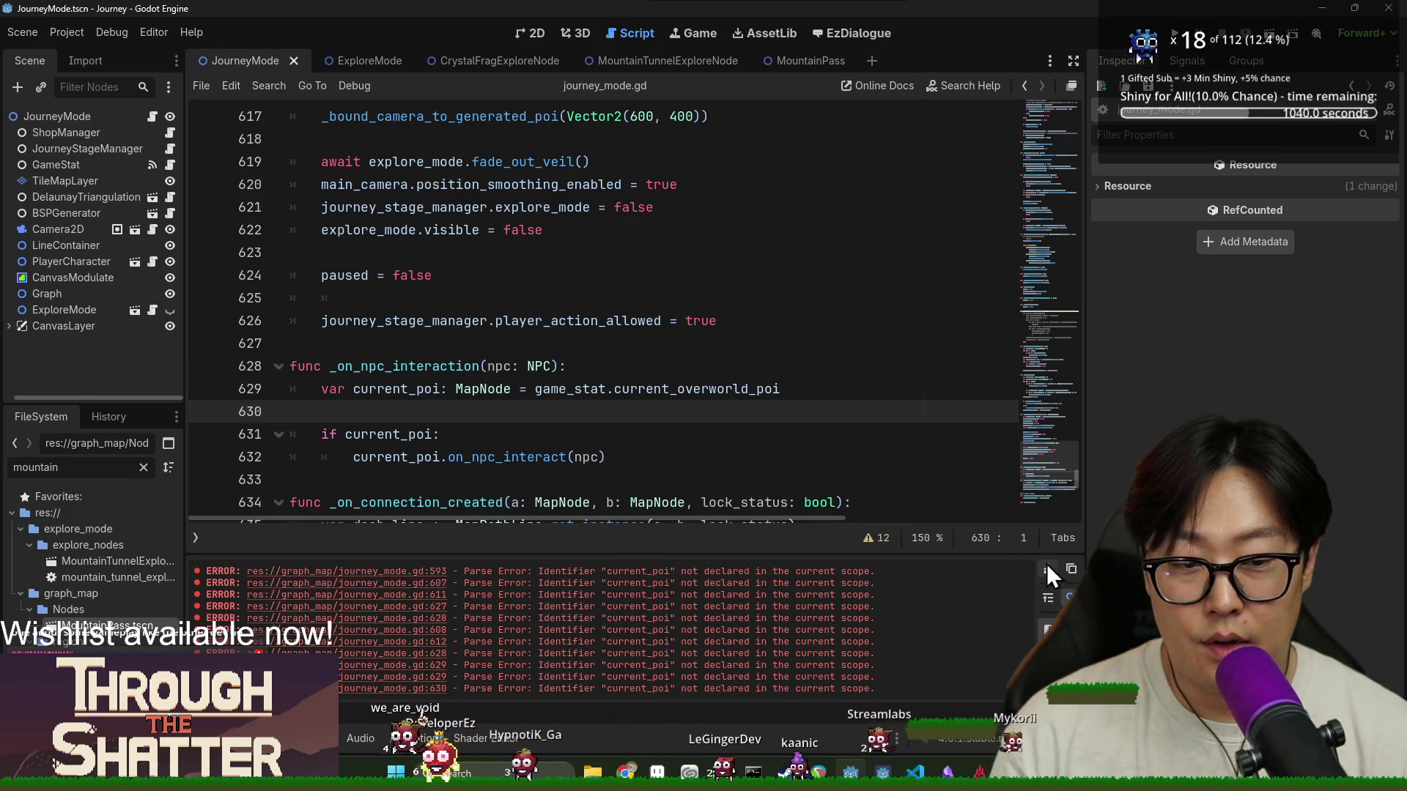
left_click(716, 479)
key("ctrl+j")
left_click(386, 501)
key("ctrl+s")
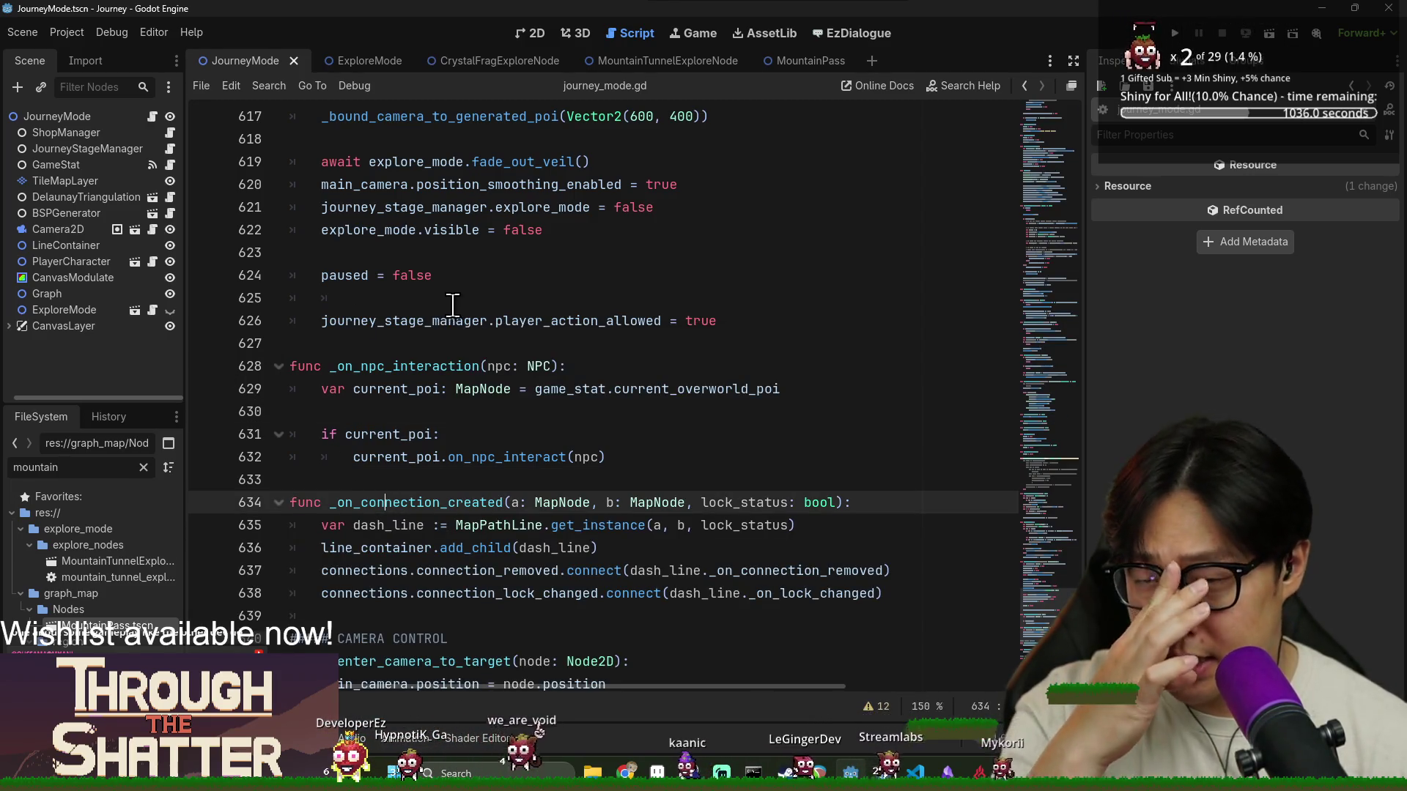
Save the scene, filter the FileSystem by 'travel', and open the TravelButton scene and script
key("ctrl+s")
double_click(94, 469)
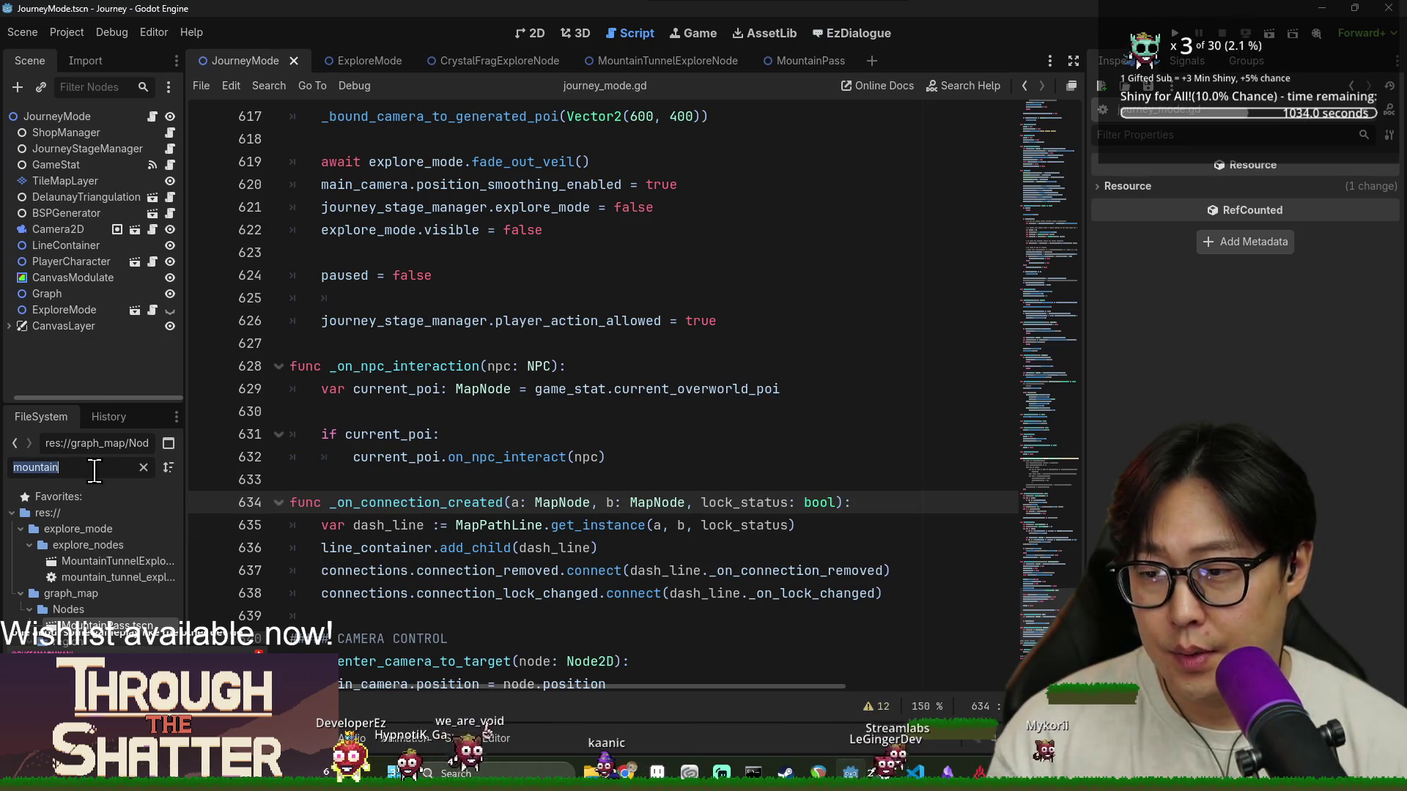
type("travel")
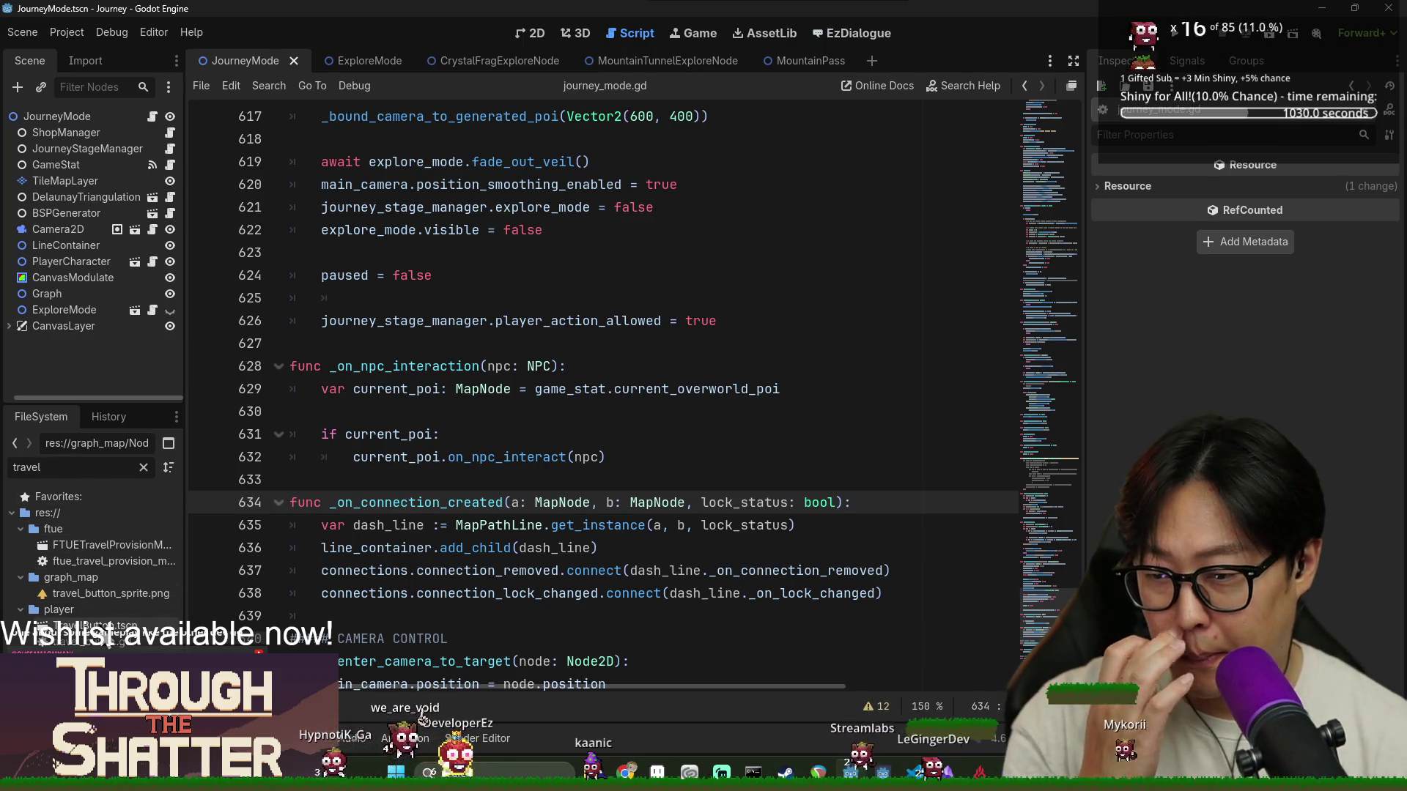
left_click(110, 629)
double_click(110, 629)
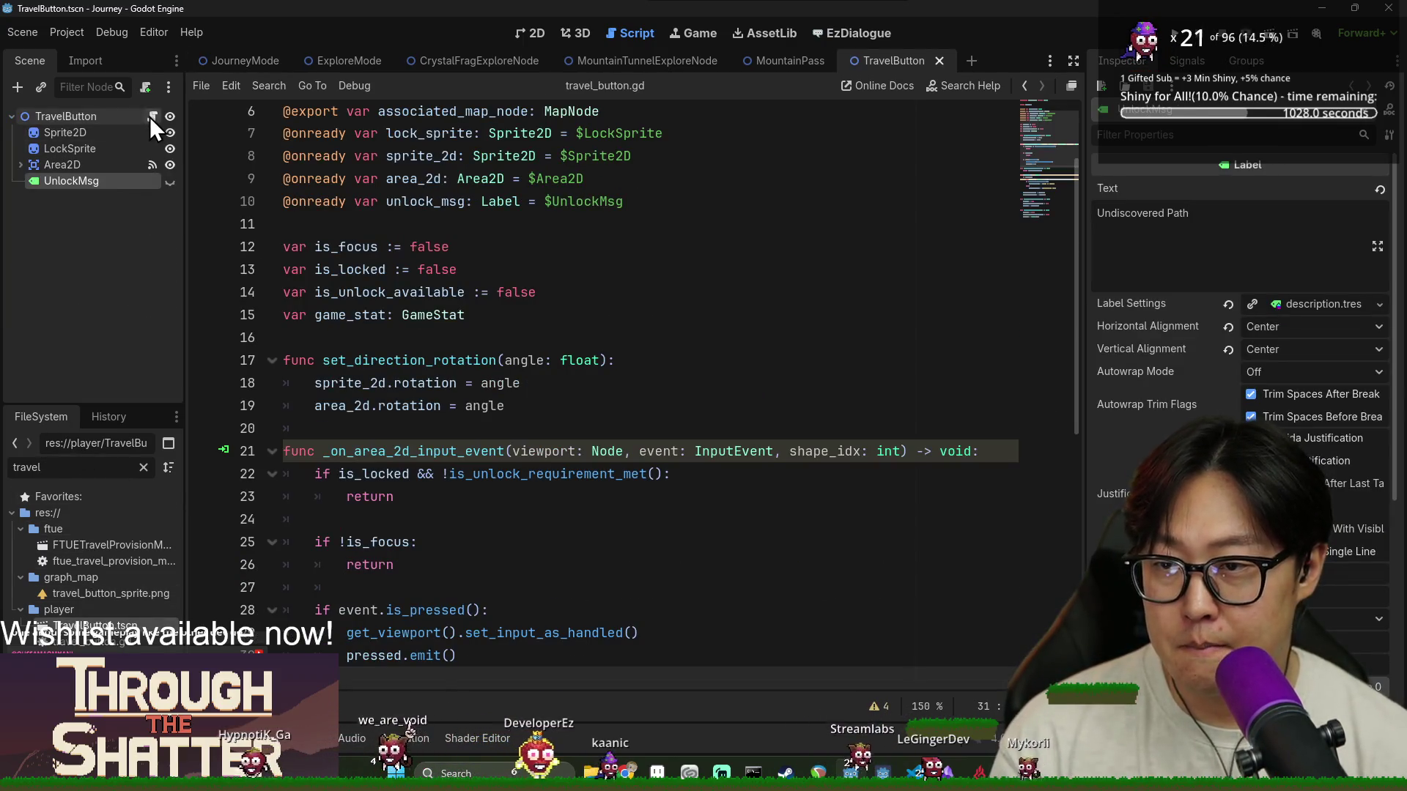
Review how is_unlock_requirement_met and is_unlock_available are used in travel_button.gd
scroll(389, 422, "down", 1)
scroll(389, 421, "down", 4)
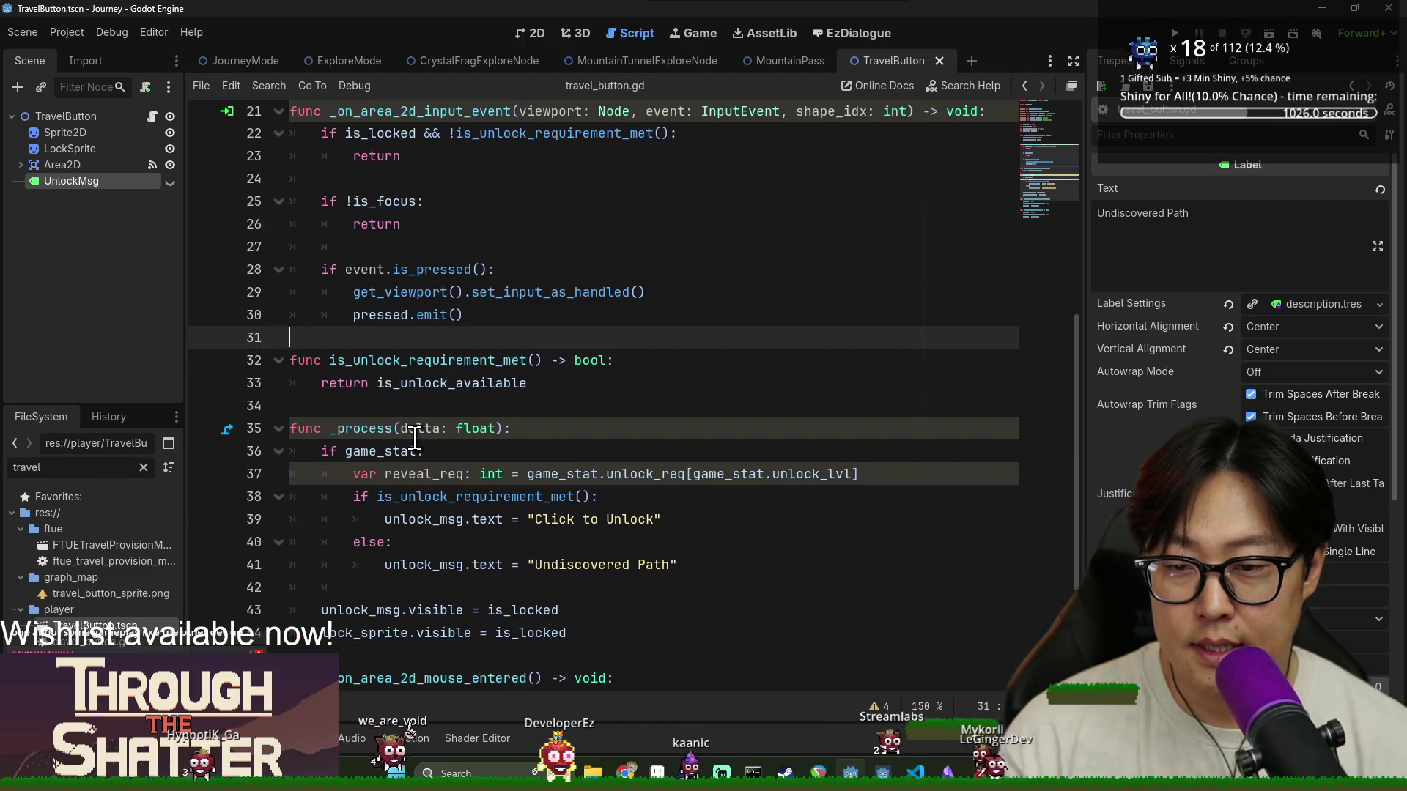
scroll(385, 502, "down", 3)
scroll(385, 503, "up", 8)
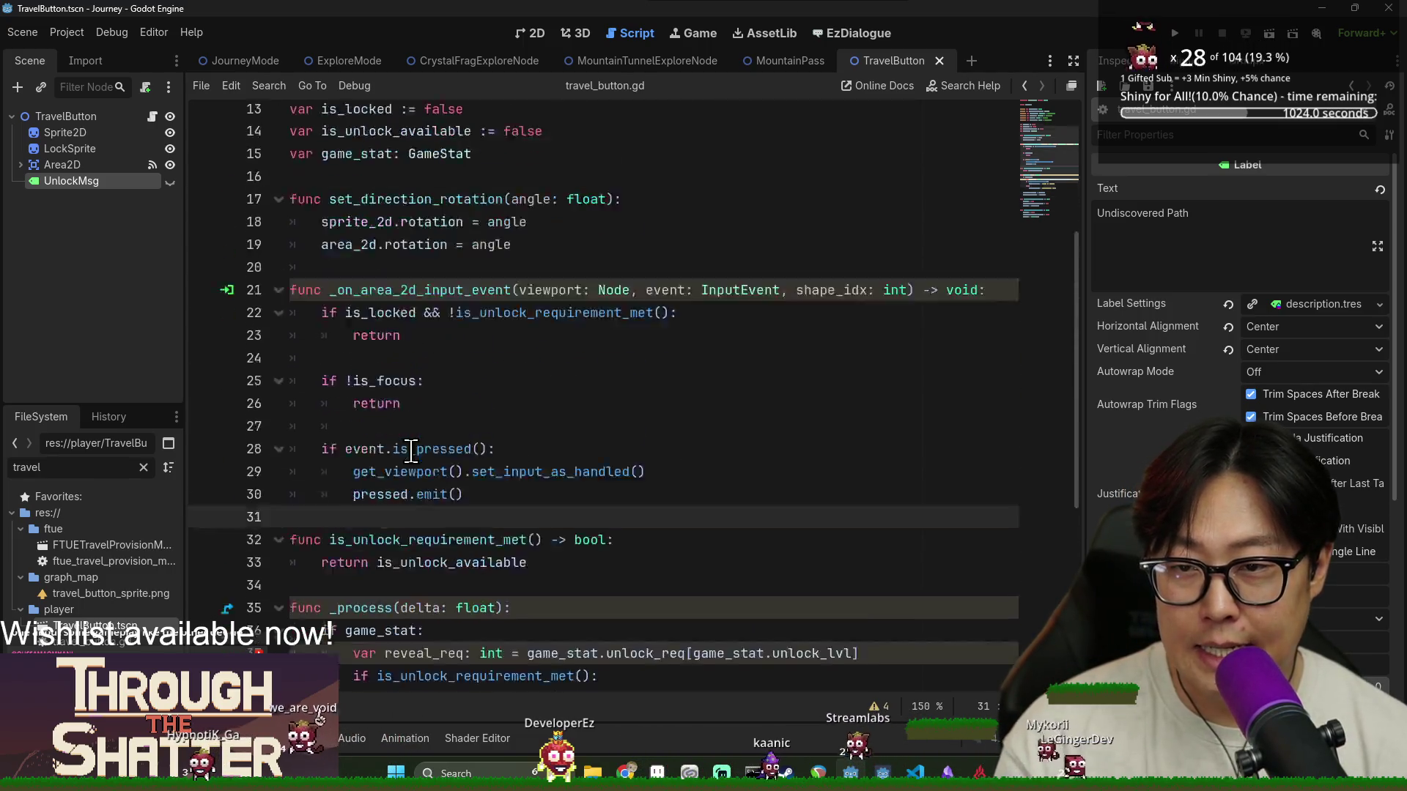
scroll(411, 448, "down", 3)
double_click(425, 503)
double_click(454, 525)
scroll(483, 513, "up", 3)
scroll(480, 491, "down", 3)
scroll(480, 491, "up", 2)
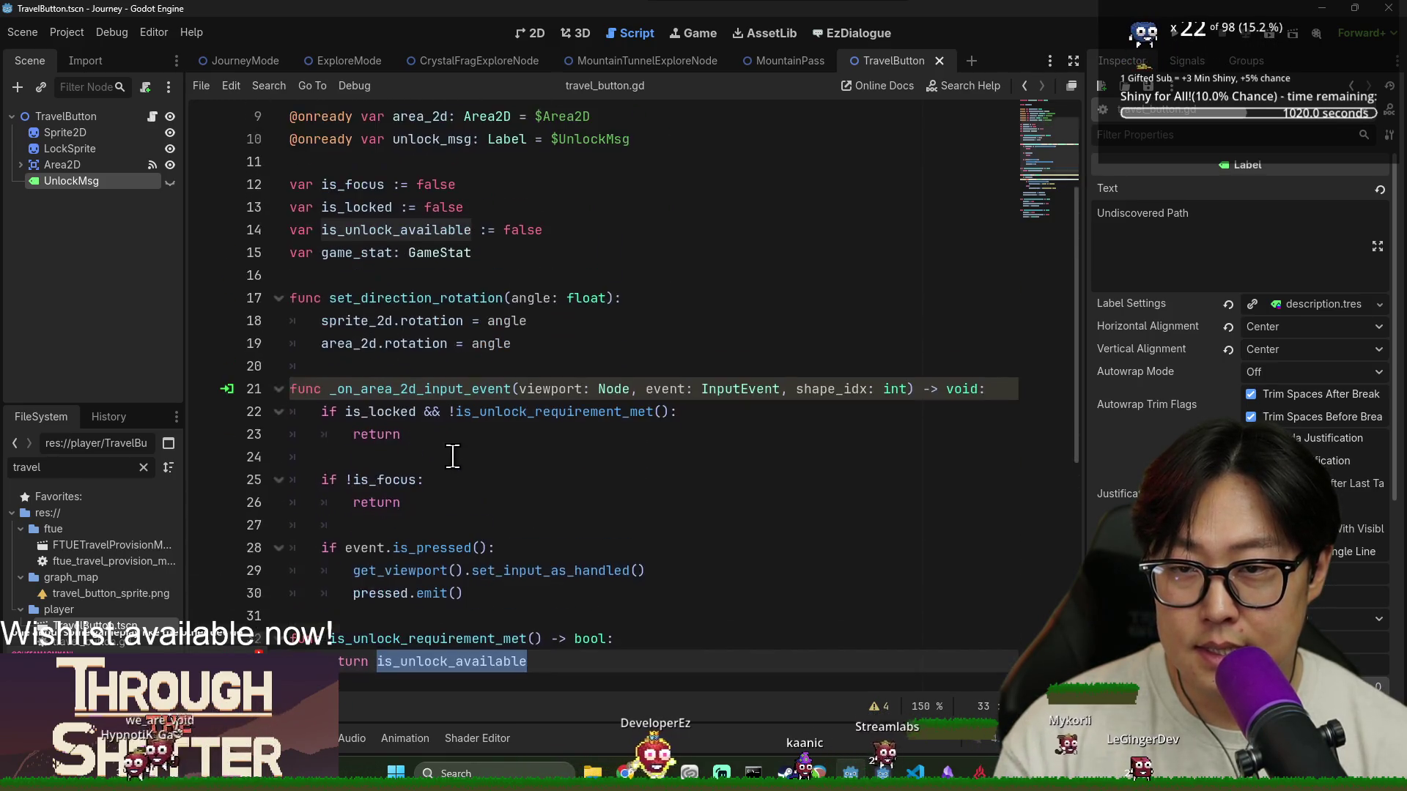
scroll(462, 458, "down", 3)
scroll(527, 475, "down", 2)
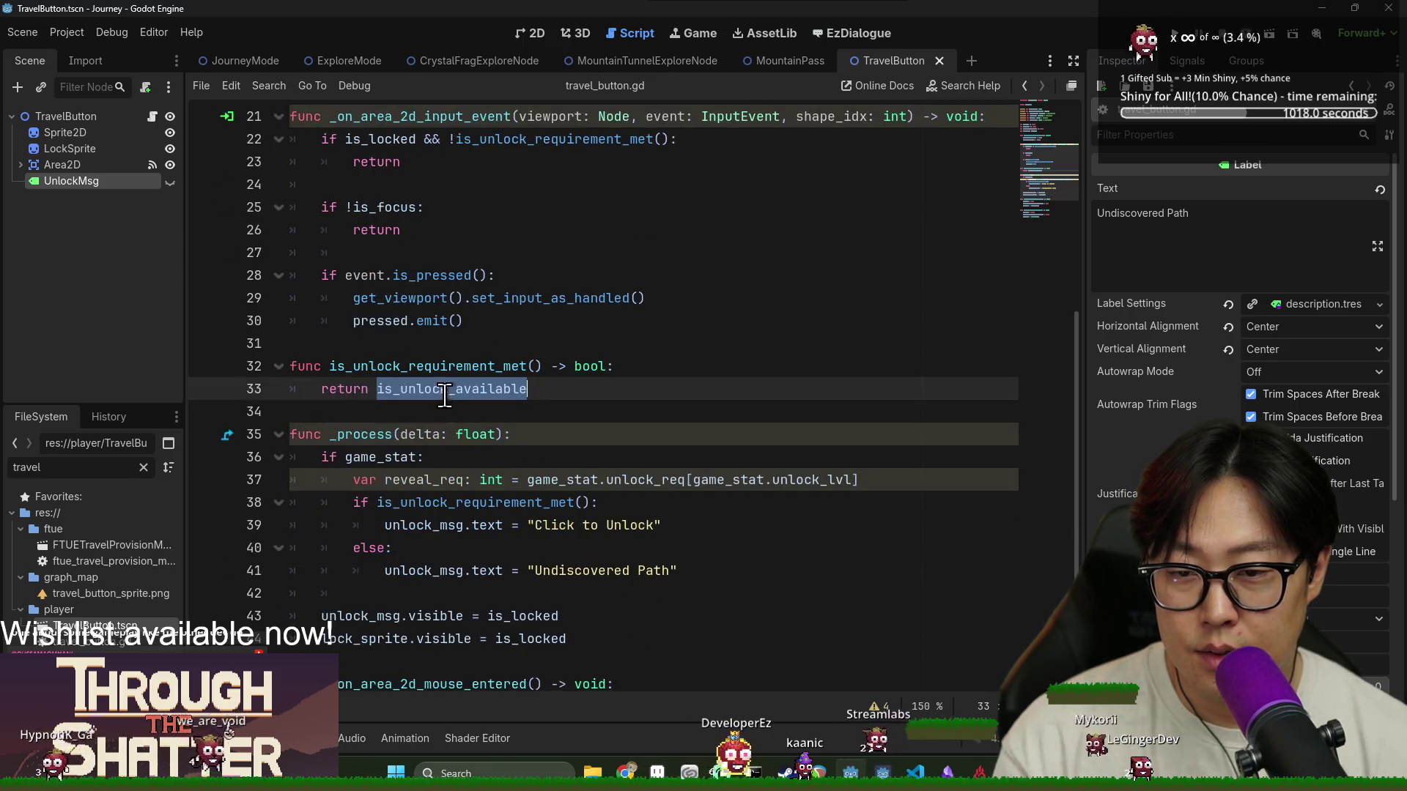
scroll(472, 428, "up", 1)
Write game_stat.current_overworld_poi.found_tunnel_count on a new line inside is_unlock_requirement_met
double_click(510, 434)
left_click(634, 434)
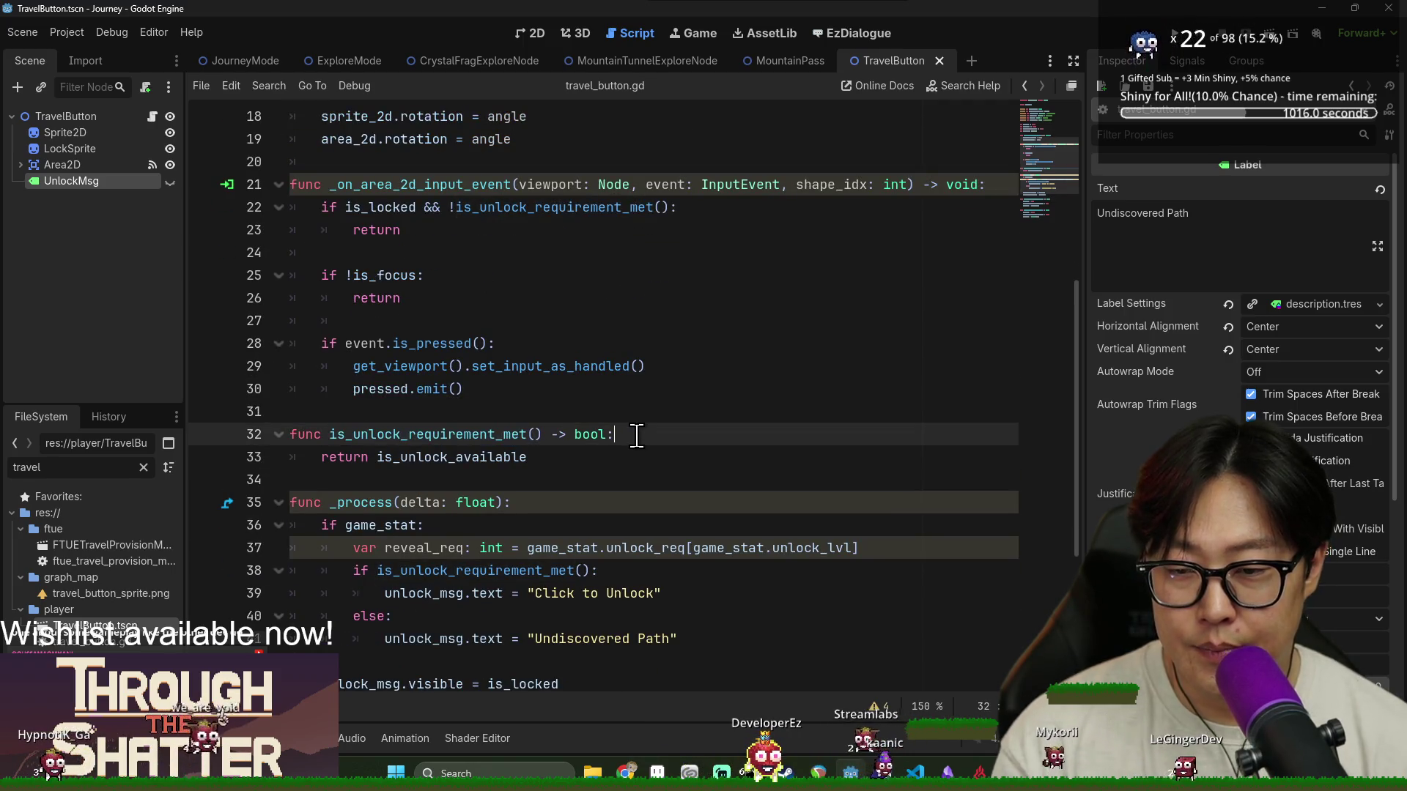
key("Return")
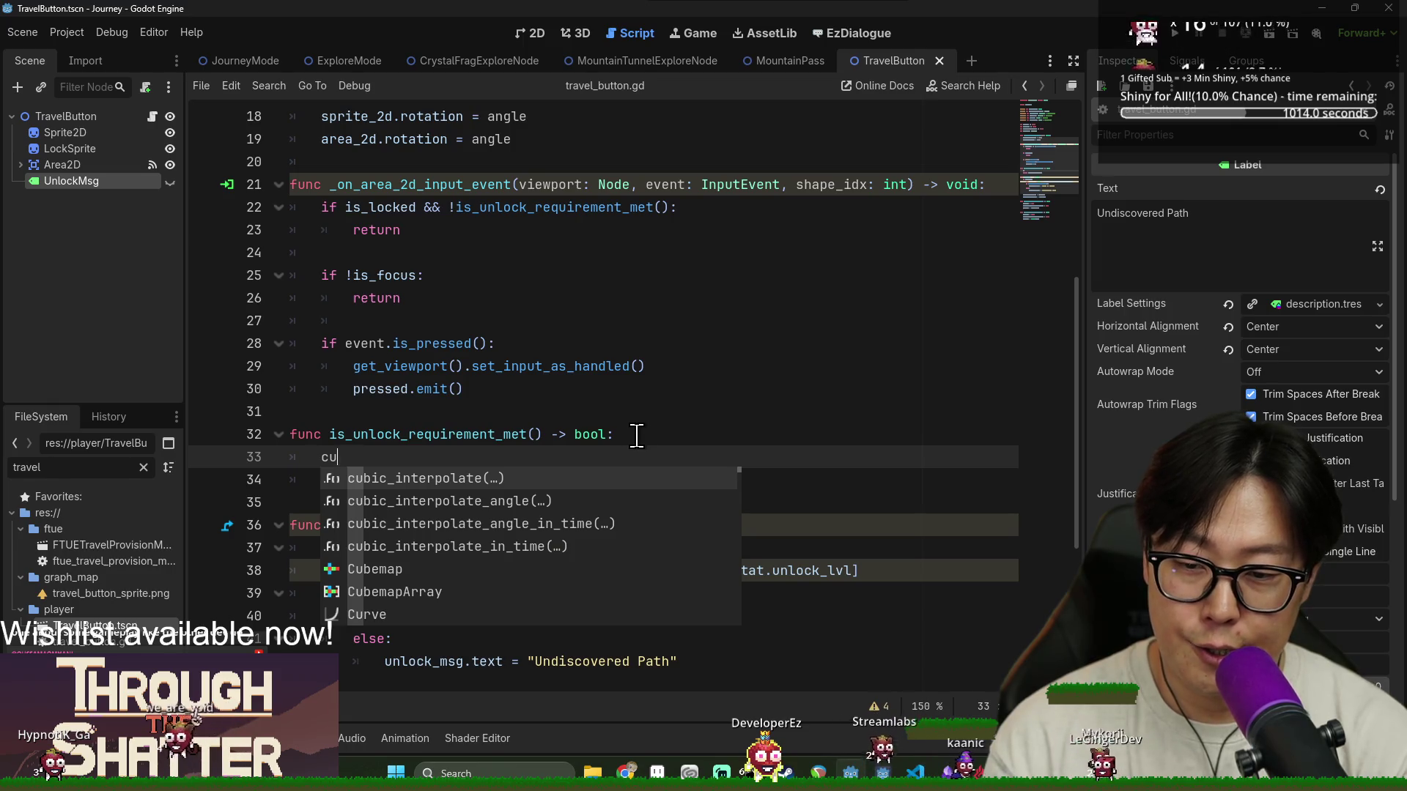
key("BackSpace")
key("BackSpace")
type("game_stat.")
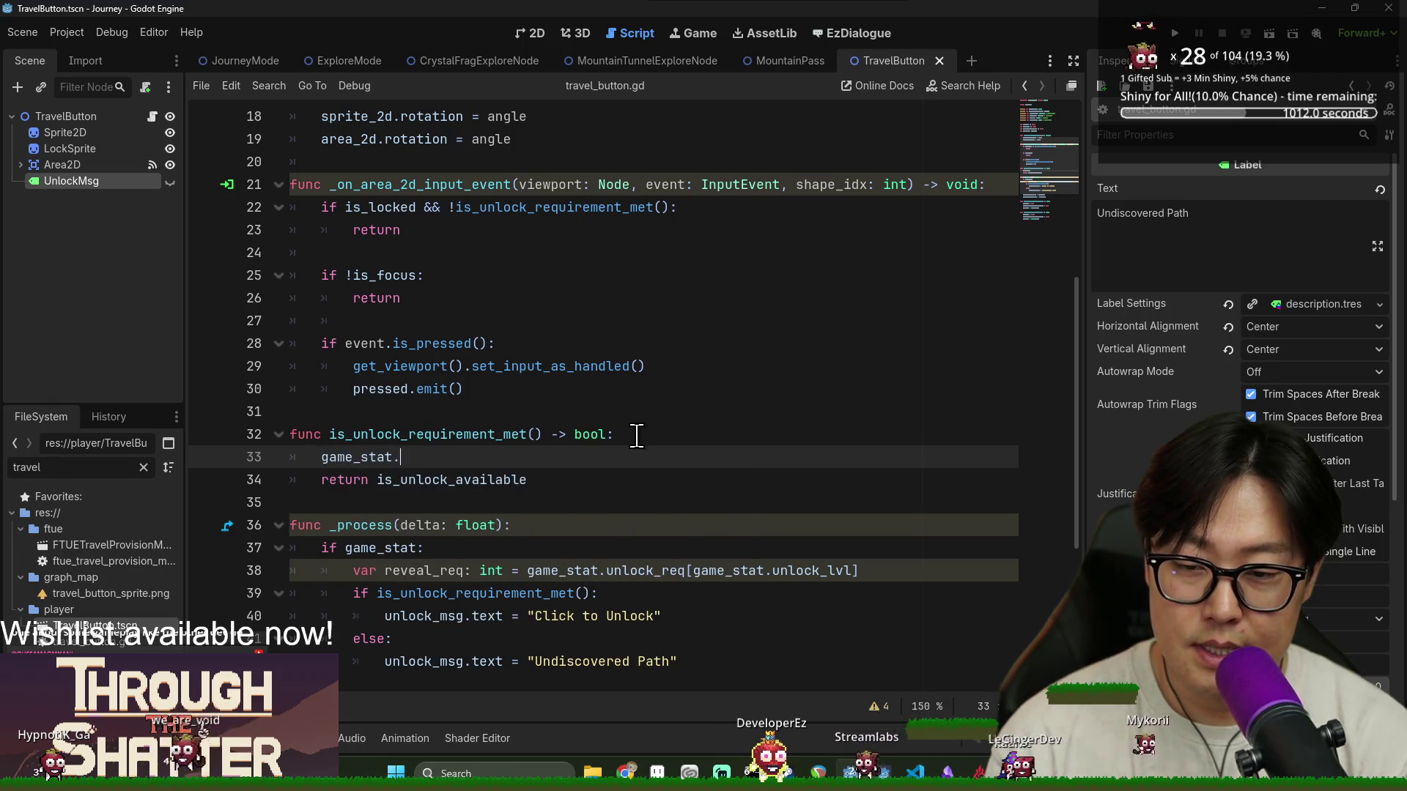
type("current")
key("Down")
key("Return")
type(".")
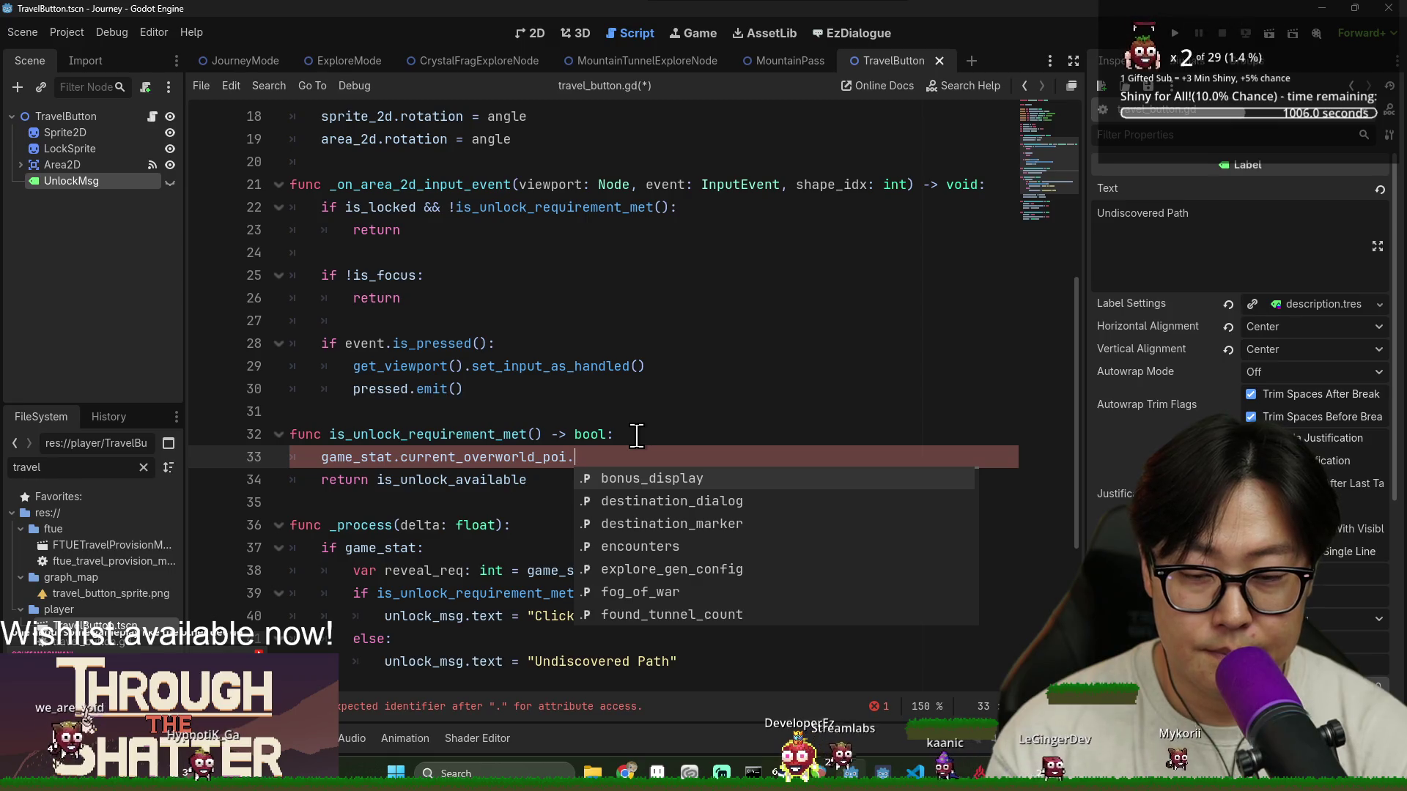
type("foun")
key("Return")
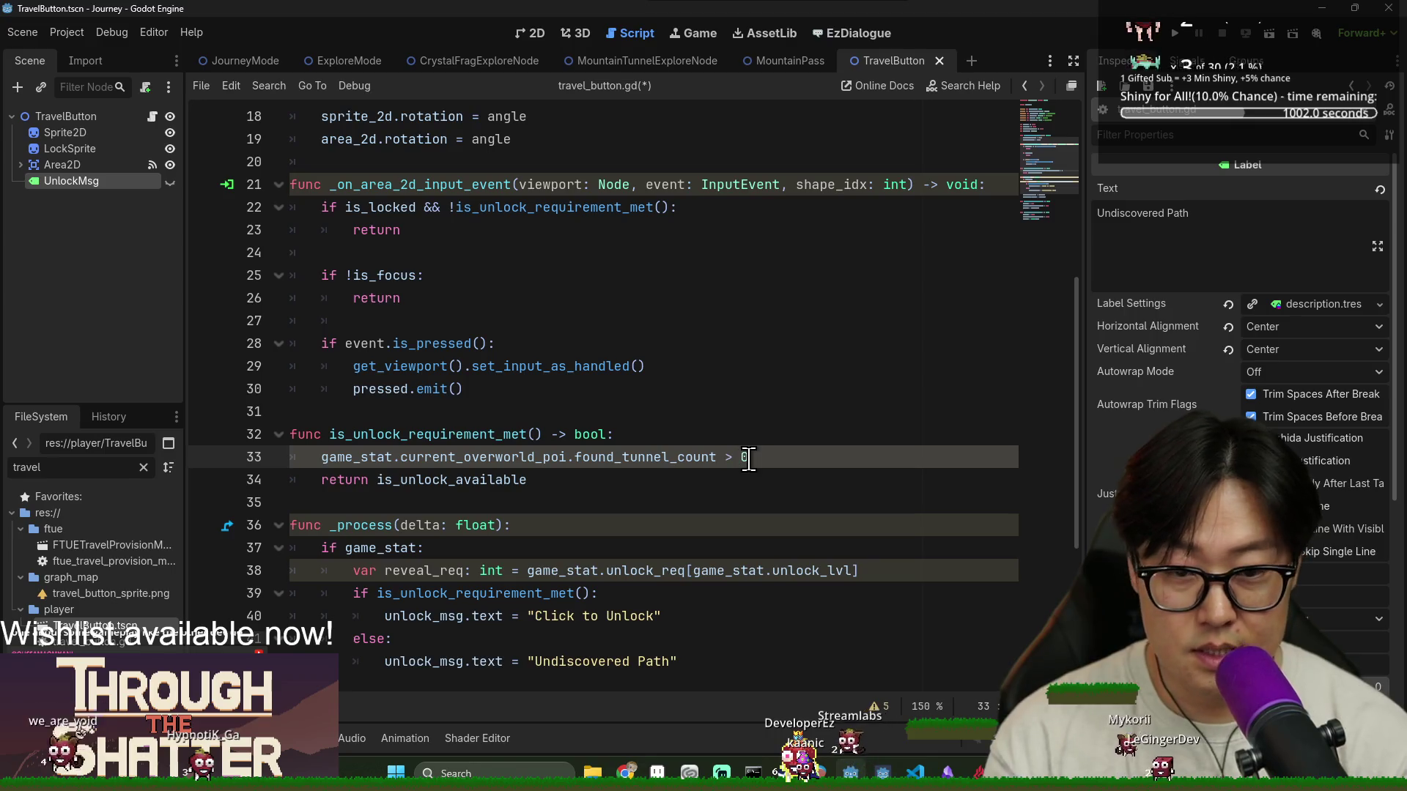
Replace is_unlock_available in the return line with the found_tunnel_count > 0 check and save
left_click_drag(321, 456, 744, 457)
key("ctrl+x")
double_click(448, 480)
key("ctrl+v")
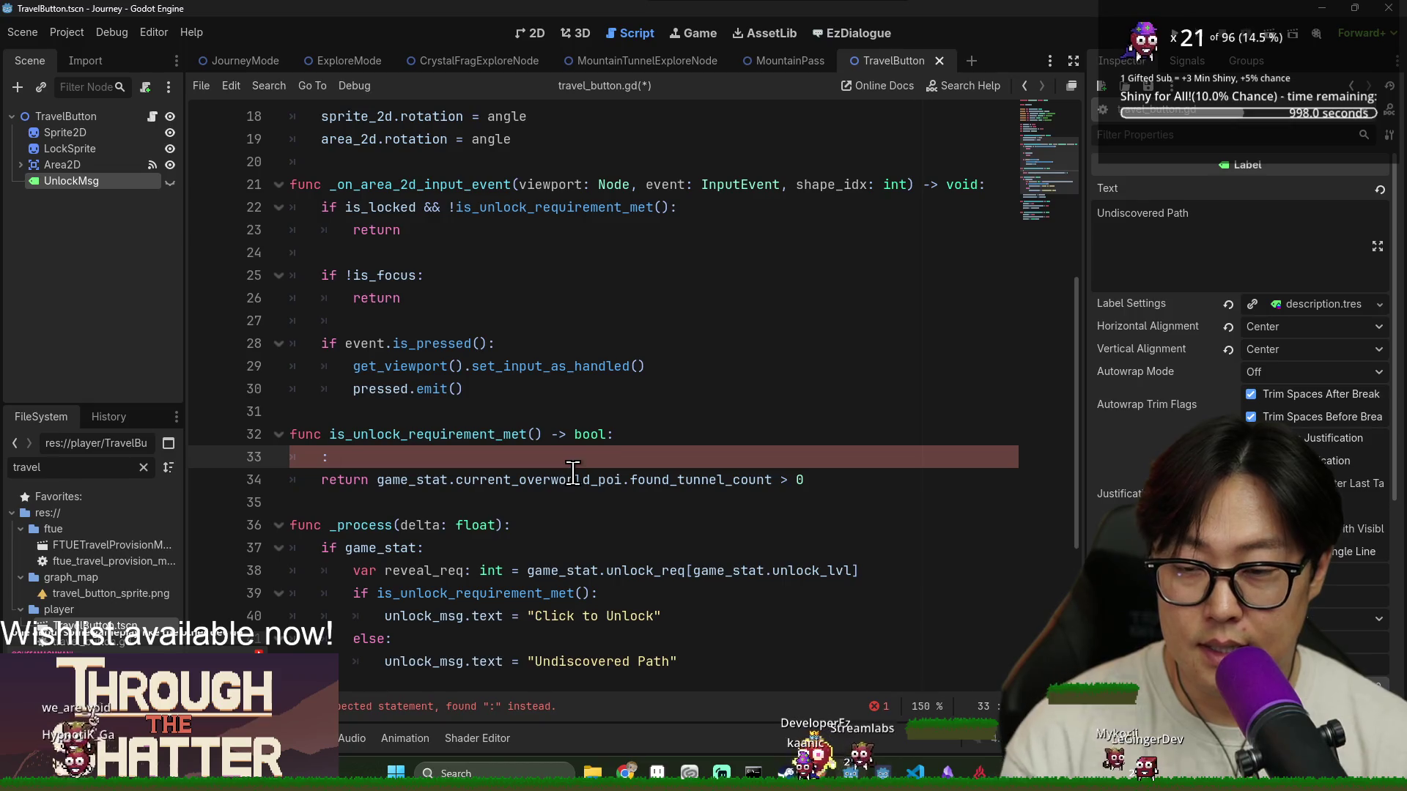
key("ctrl+shift+k")
key("ctrl+s")
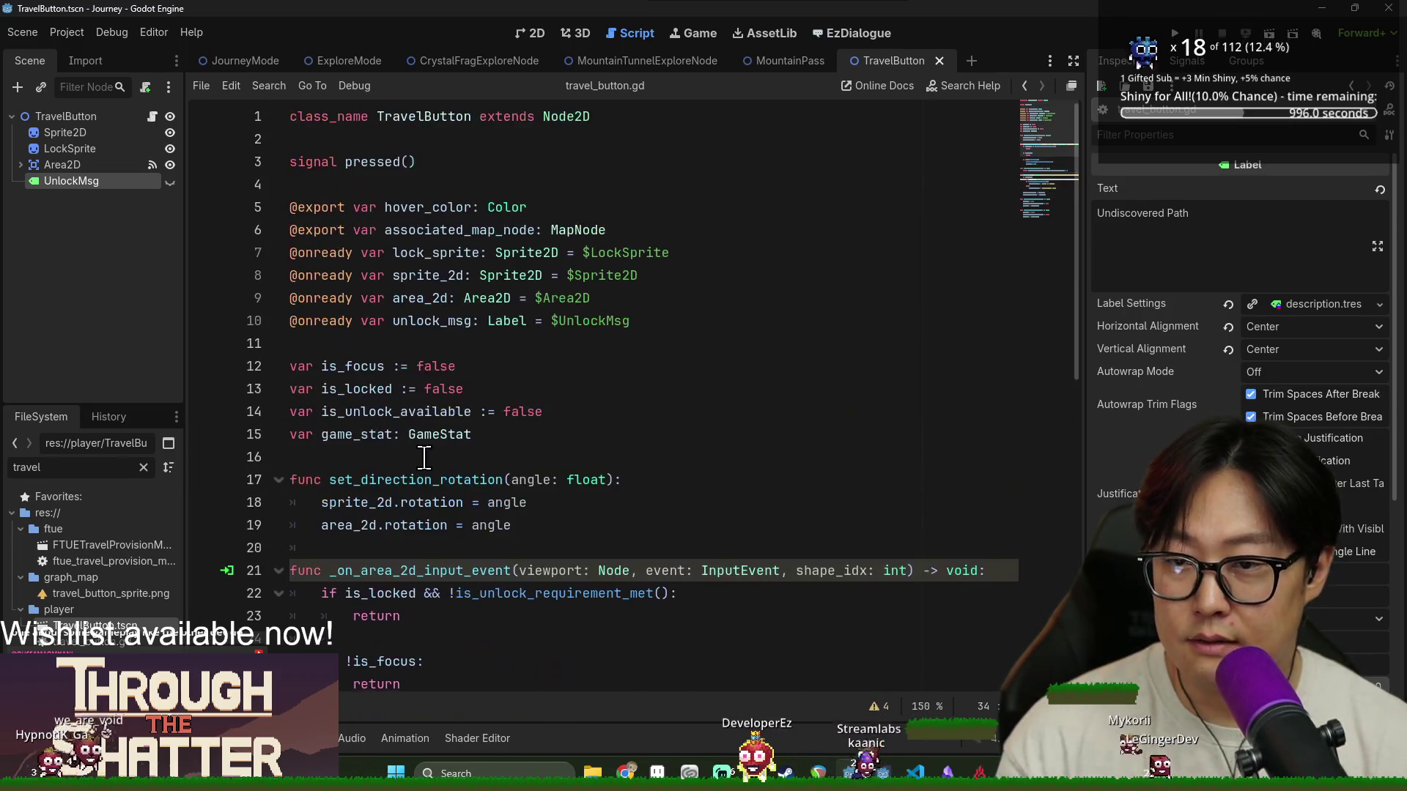
Delete the unused is_unlock_available declaration and save
double_click(396, 411)
key("ctrl+shift+k")
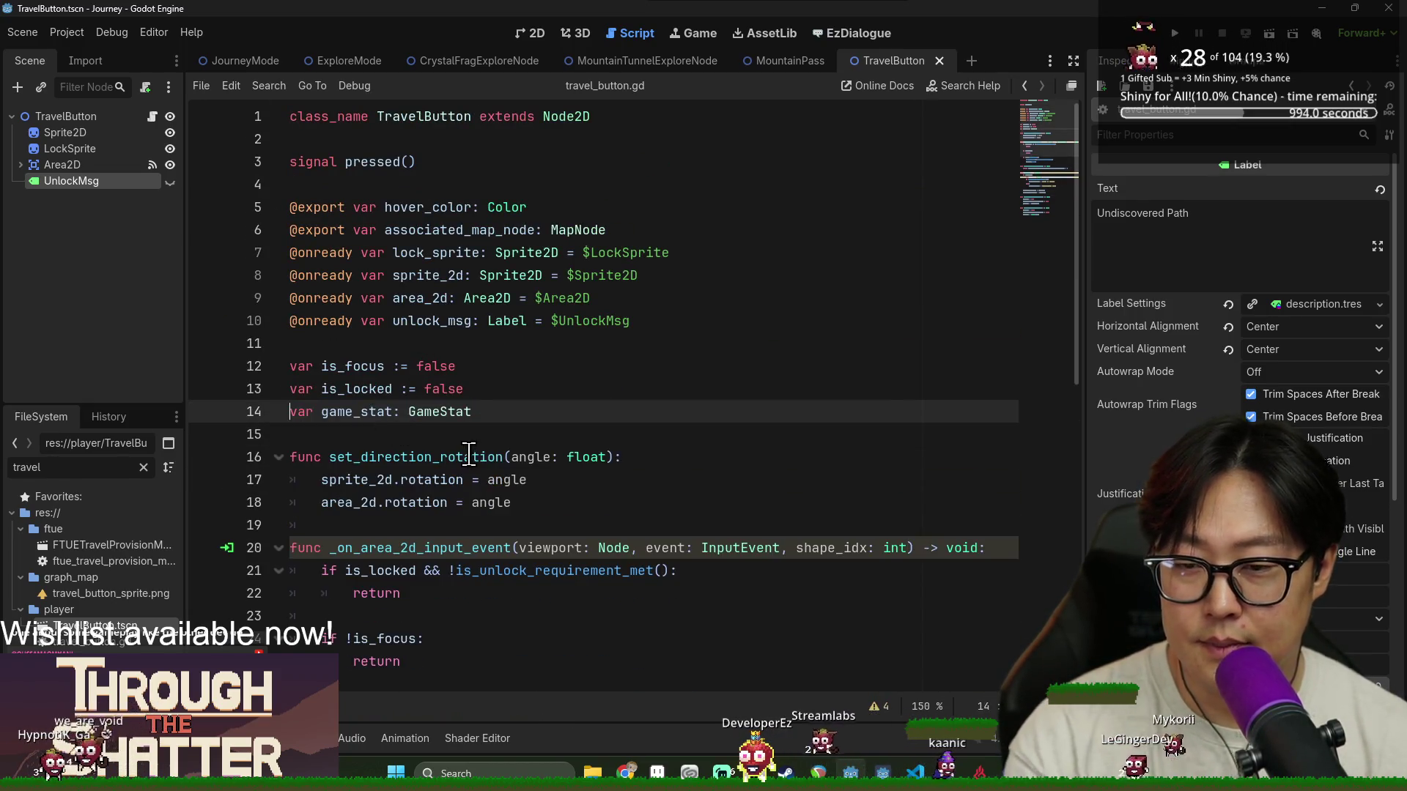
key("ctrl+s")
scroll(421, 491, "down", 7)
key("ctrl+s")
Delete the reveal_req line from _process and save the script
left_click(392, 456)
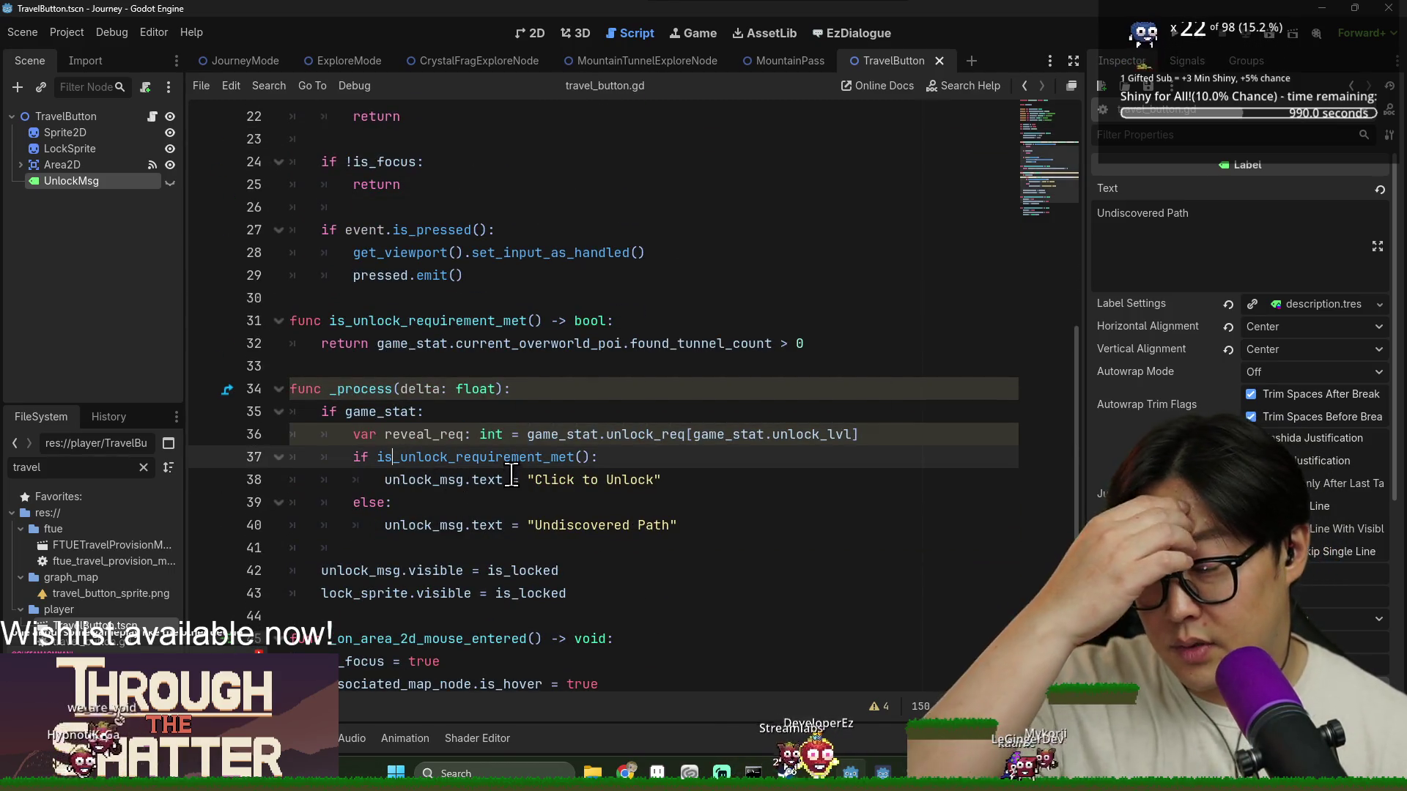
triple_click(455, 442)
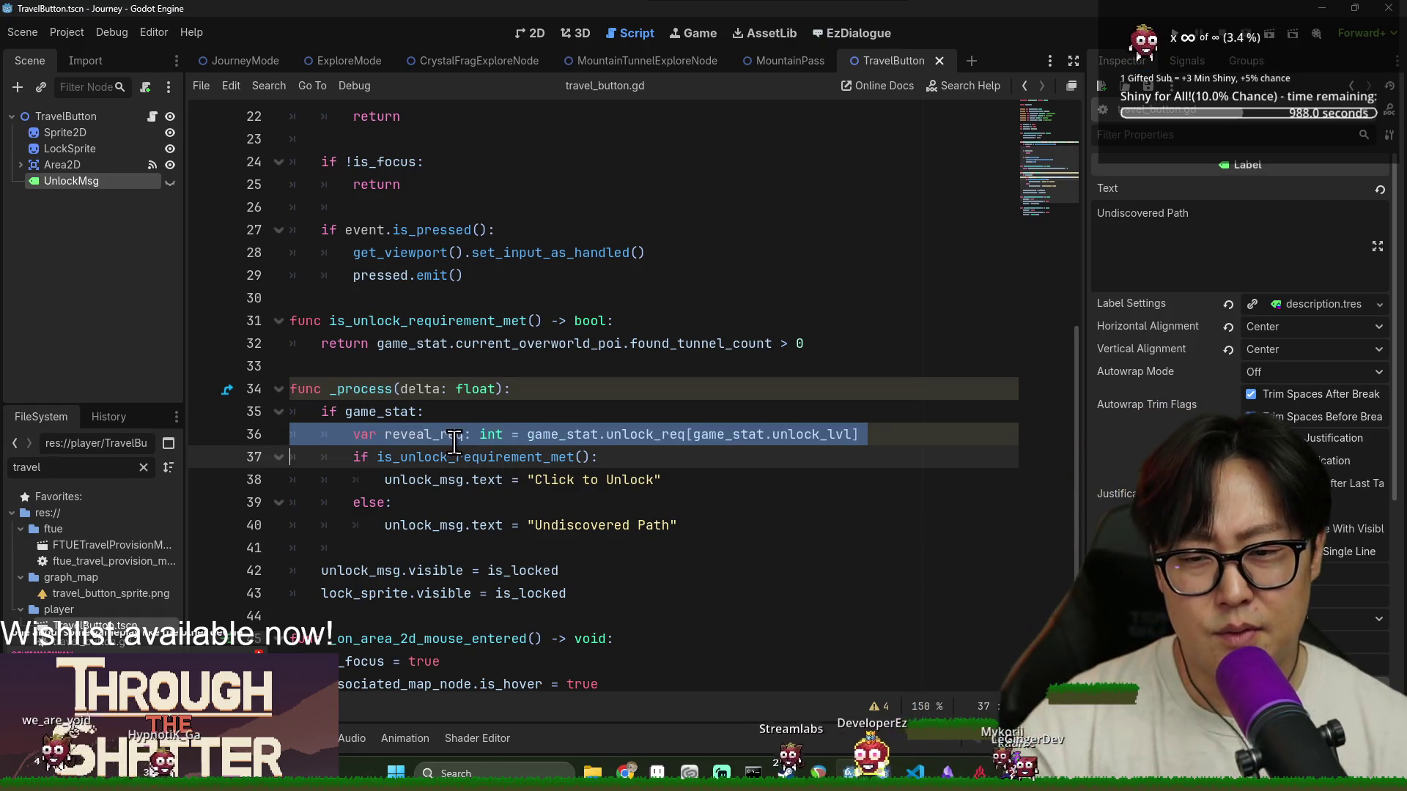
key("Delete")
key("ctrl+s")
left_click(485, 503)
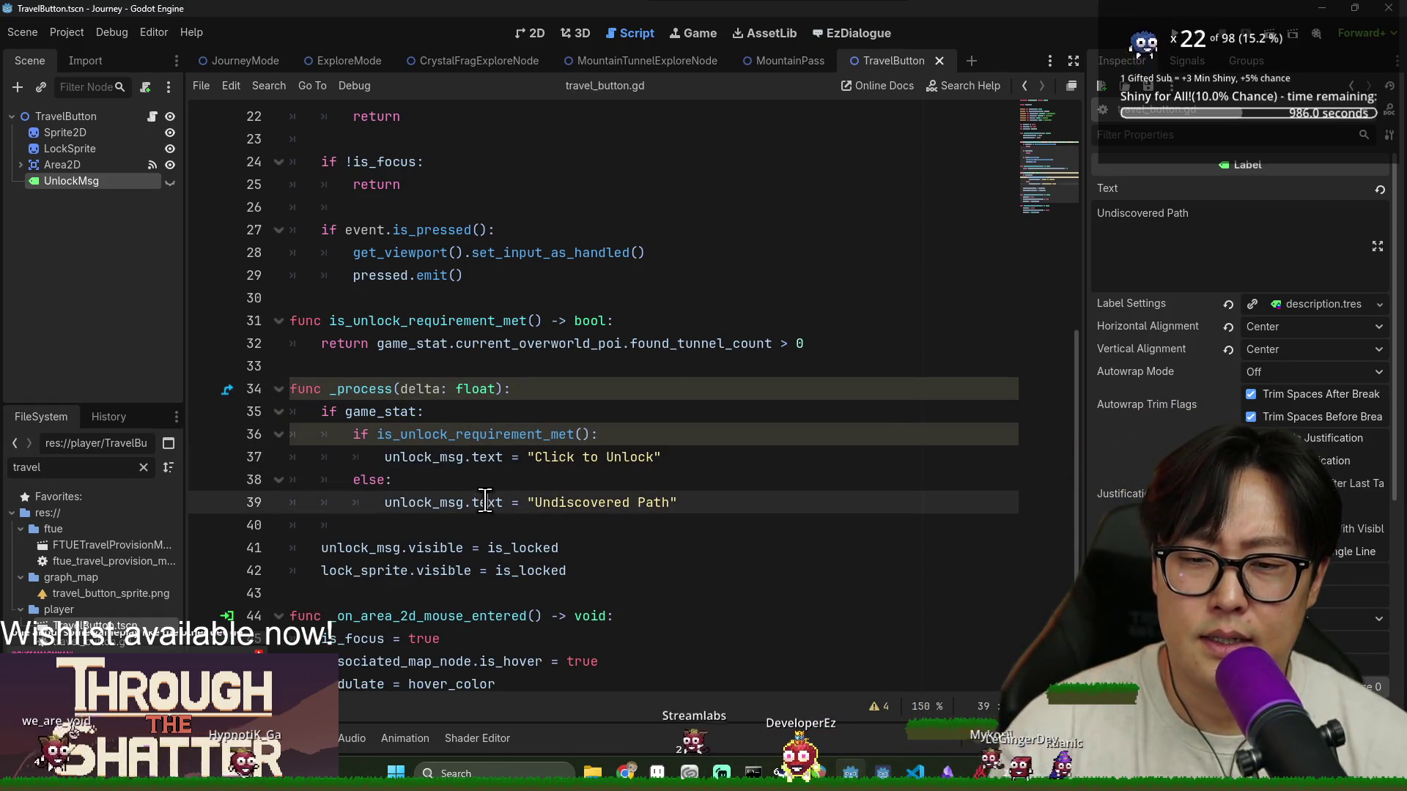
key("ctrl+s")
Save travel_button.gd once more and close the TravelButton script tab
left_click(538, 484)
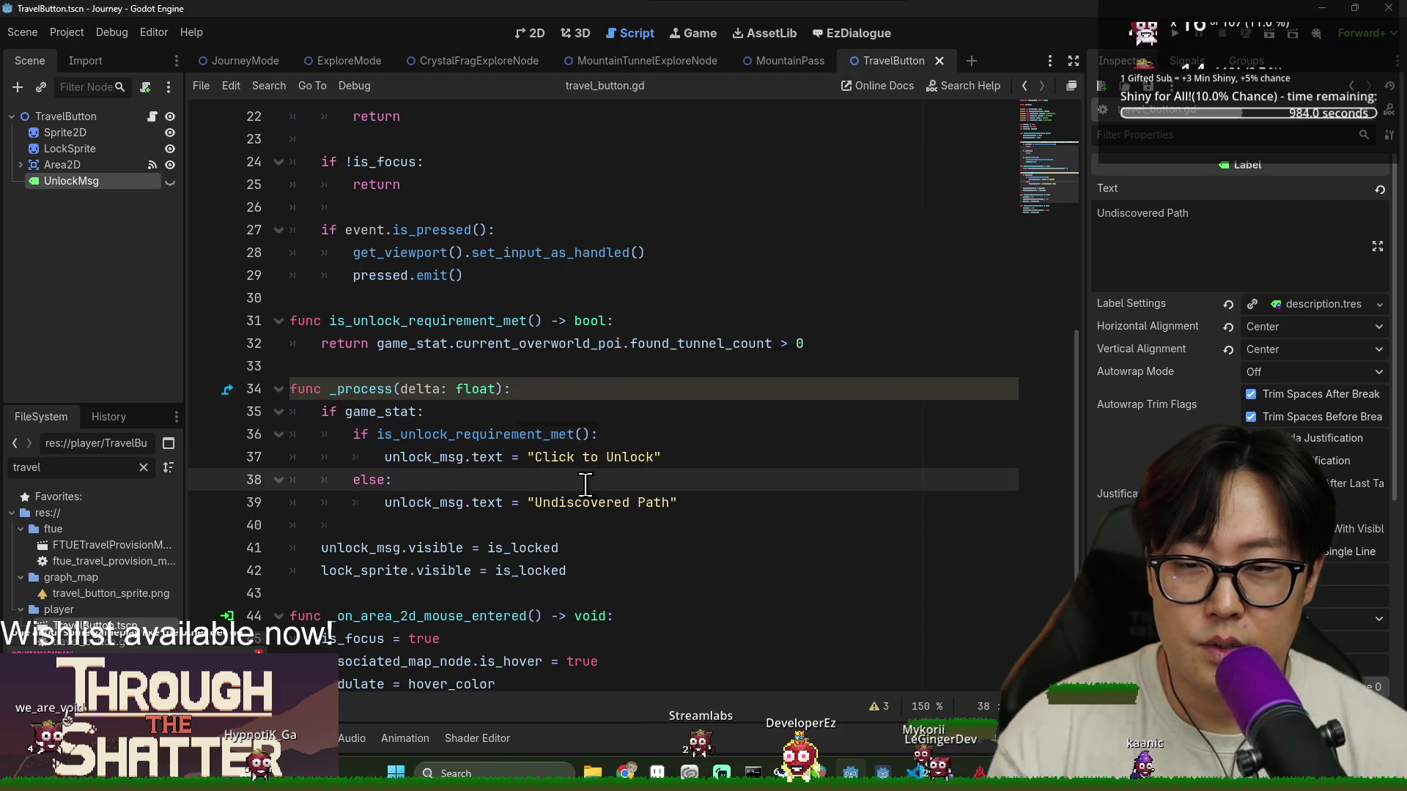
scroll(564, 461, "up", 7)
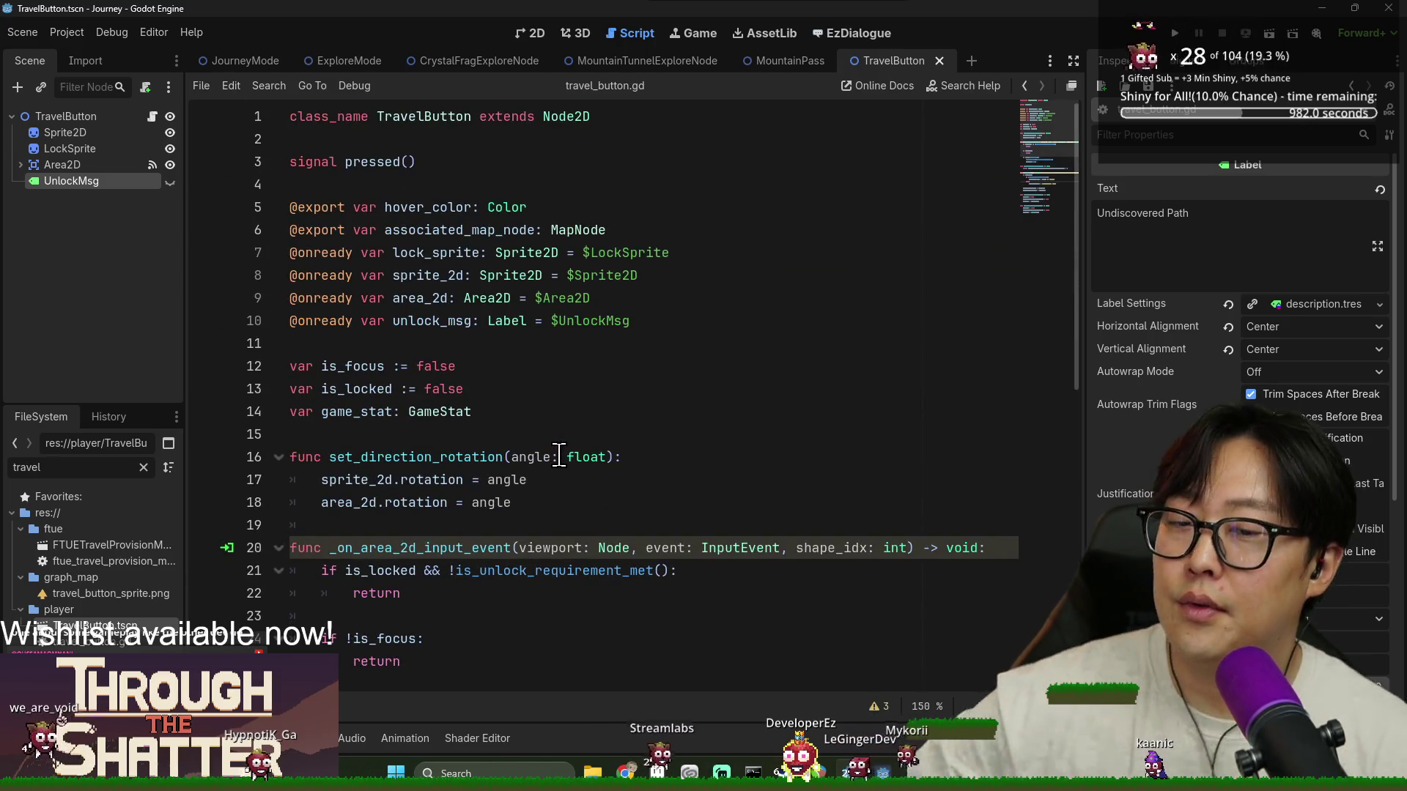
scroll(532, 473, "down", 9)
key("ctrl+s")
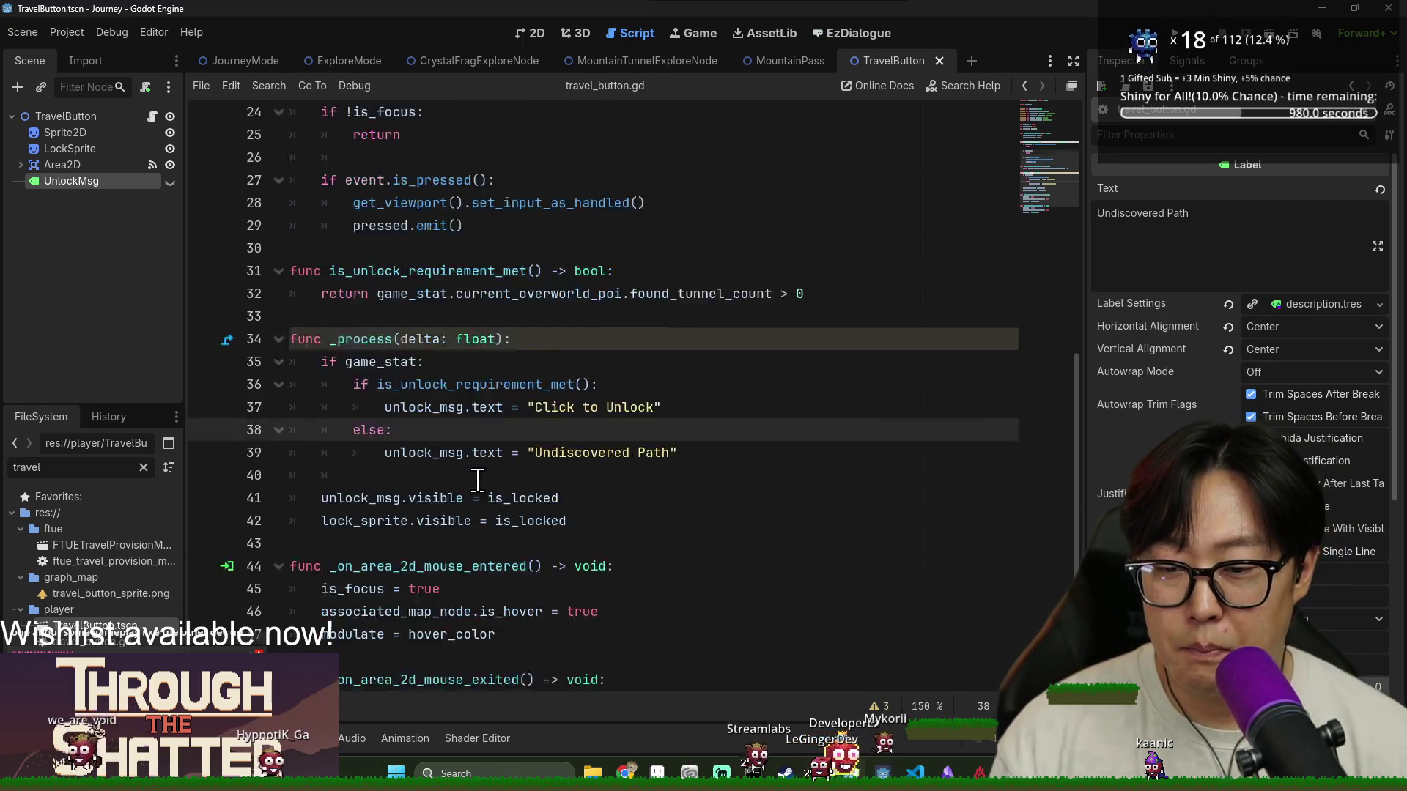
key("ctrl+s")
left_click(939, 61)
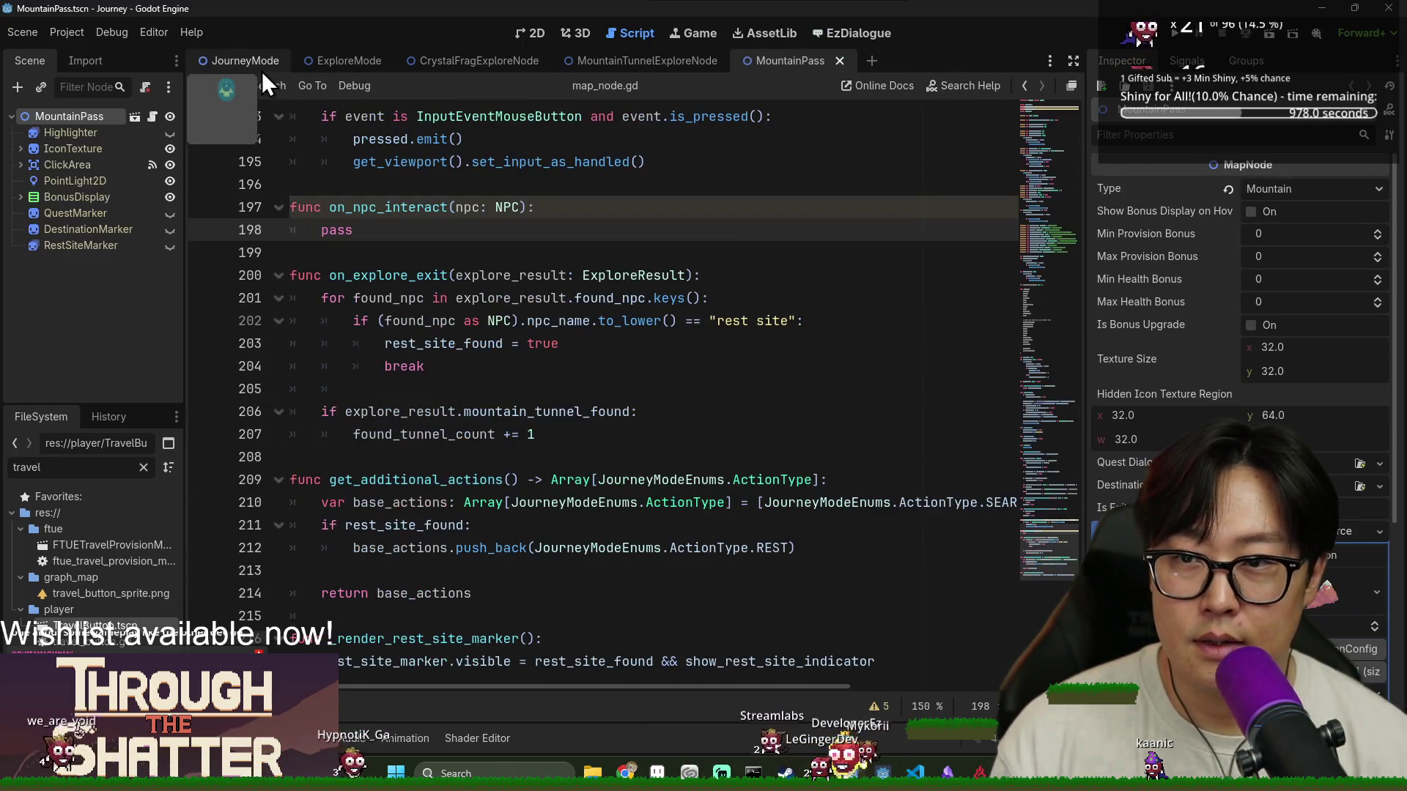
Open journey_mode.gd, search for '_reque', and jump to the _on_player_travel_requested definition
left_click(260, 68)
left_click(615, 348)
key("F3")
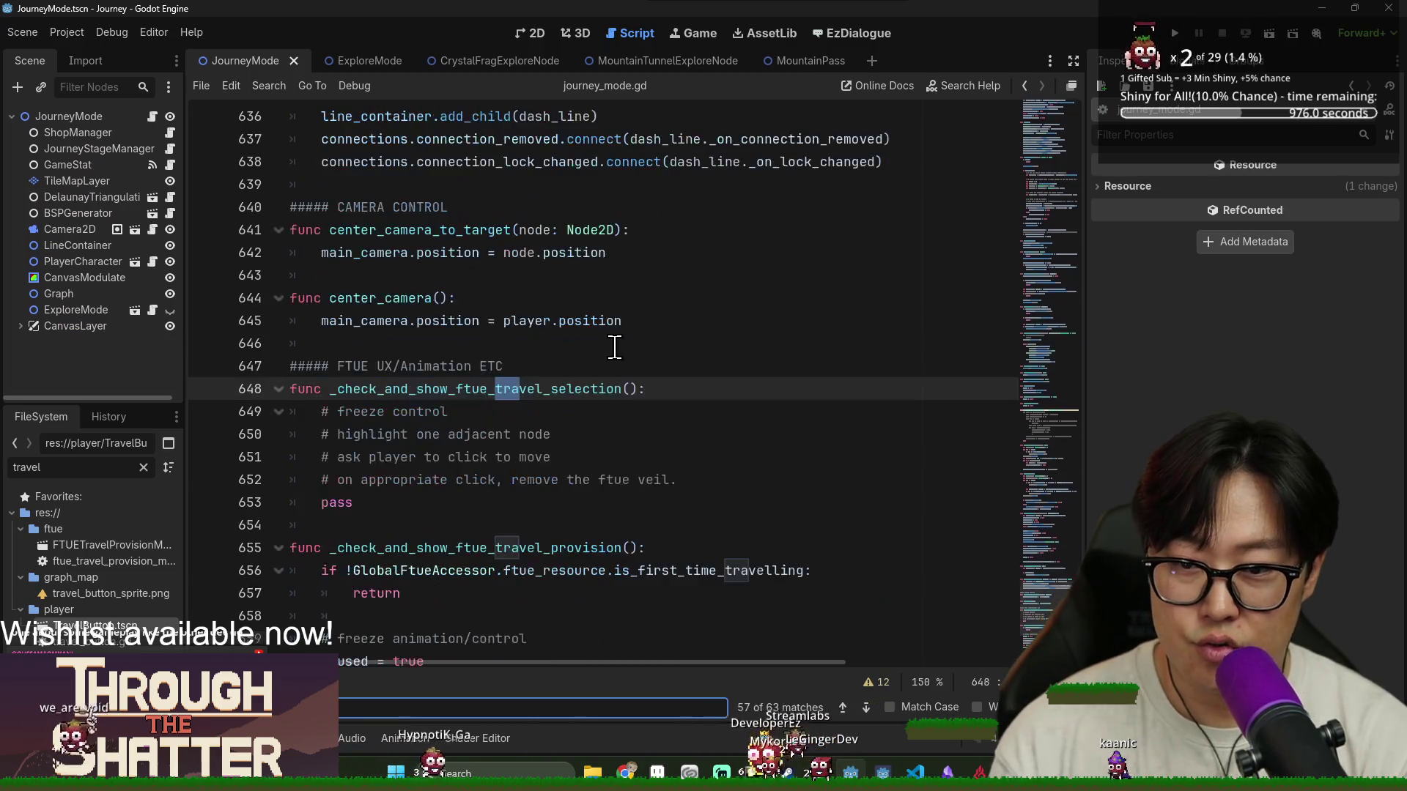
type("_reque")
left_click(672, 389)
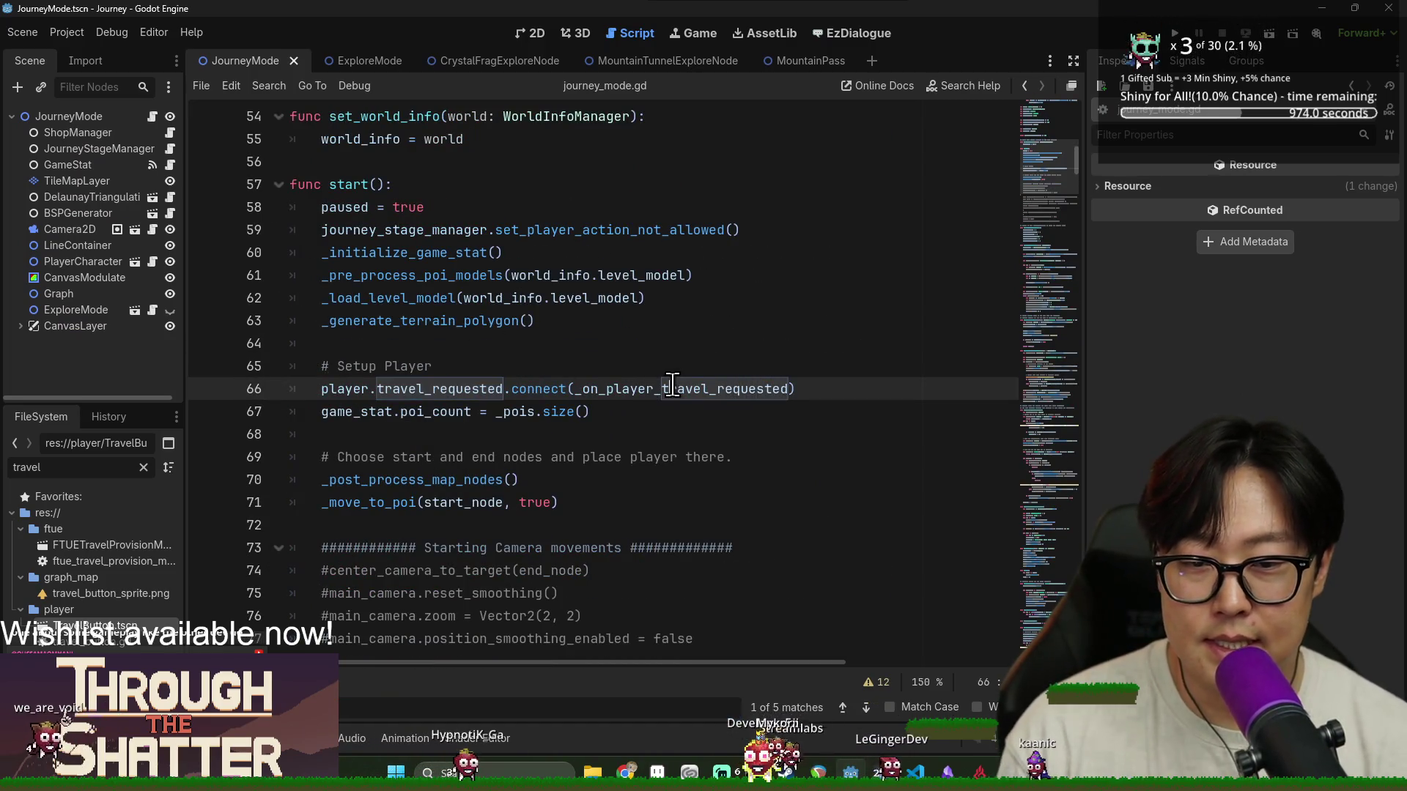
left_click(676, 400, "ctrl")
double_click(480, 458)
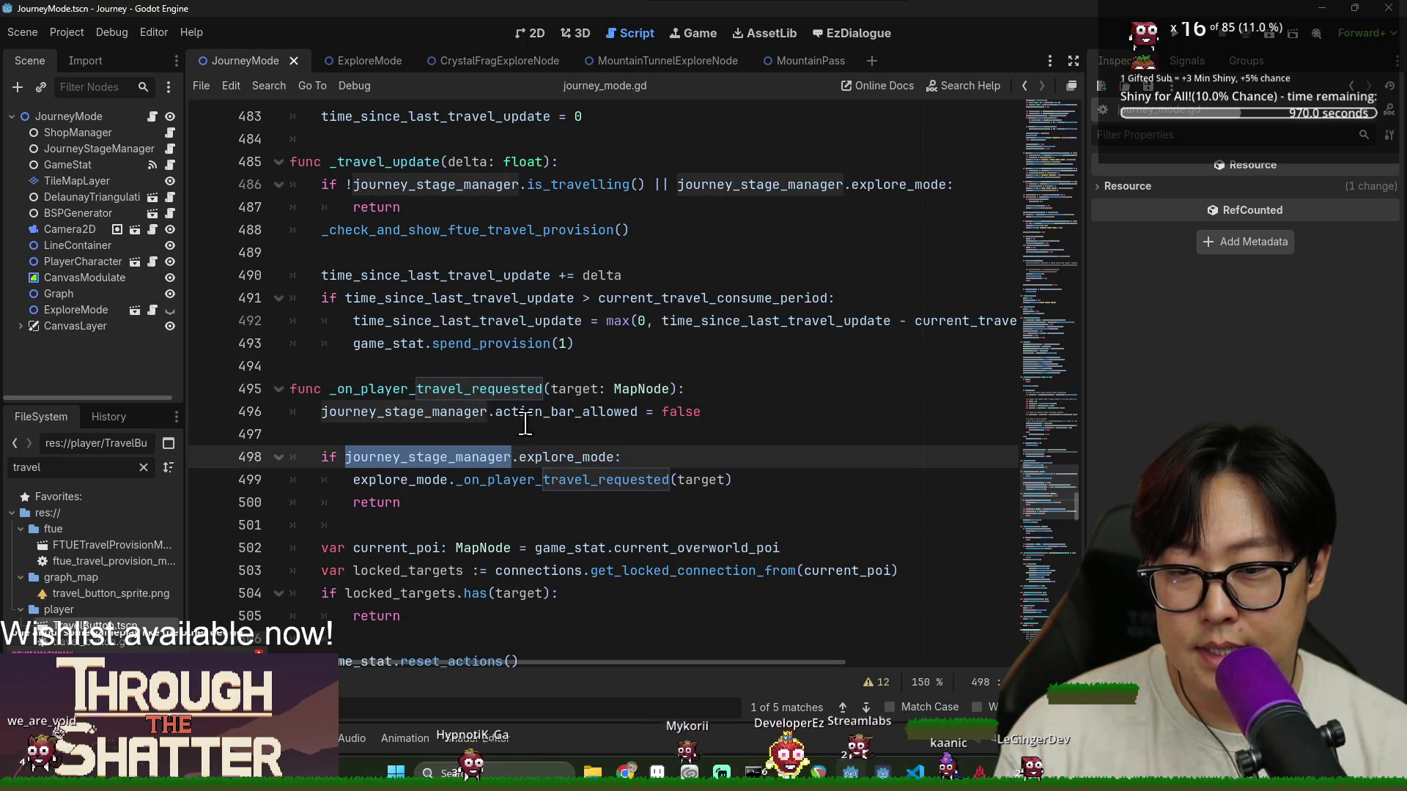
Inspect get_locked_connection_from and the locked_targets.has(target) check on line 504
scroll(525, 423, "down", 2)
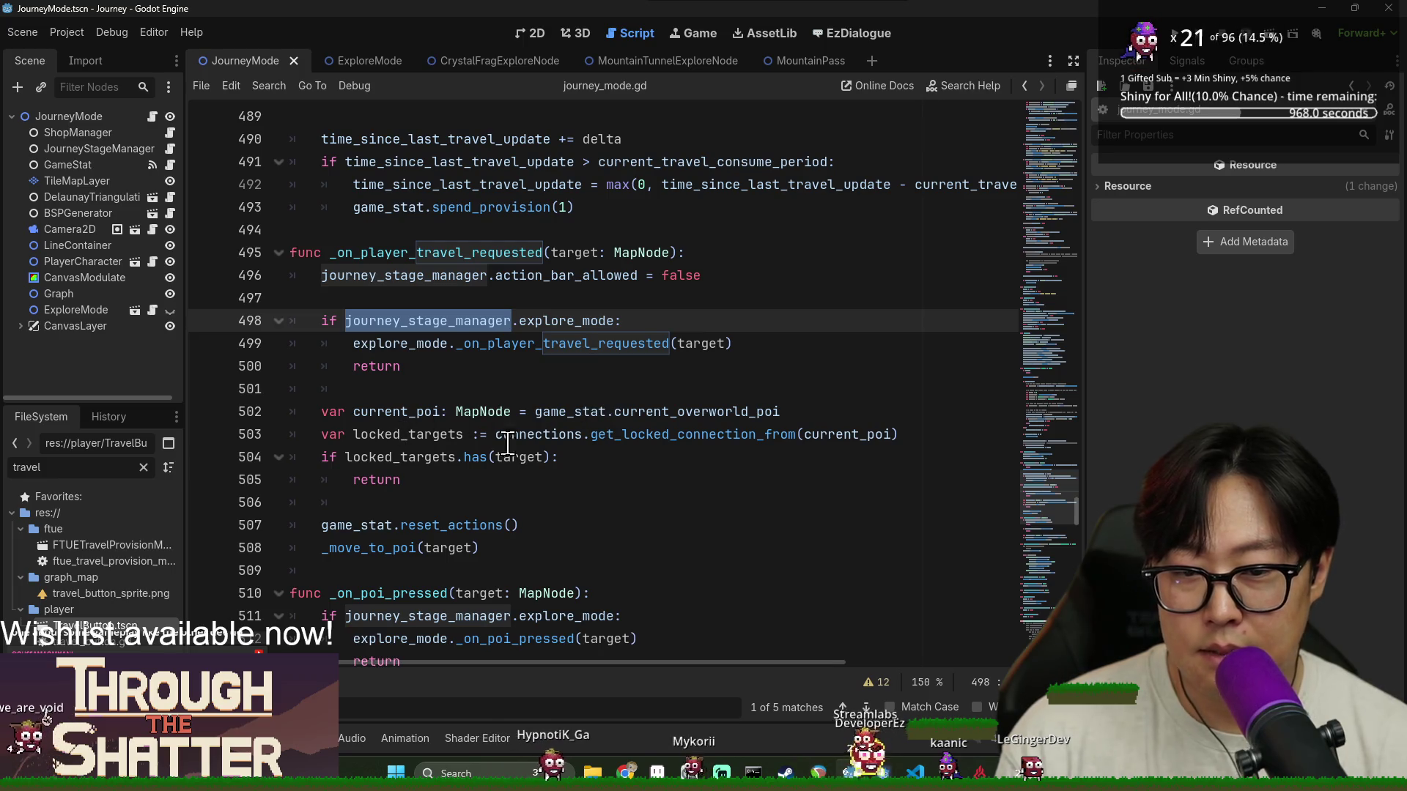
double_click(619, 436)
double_click(418, 435)
double_click(448, 459)
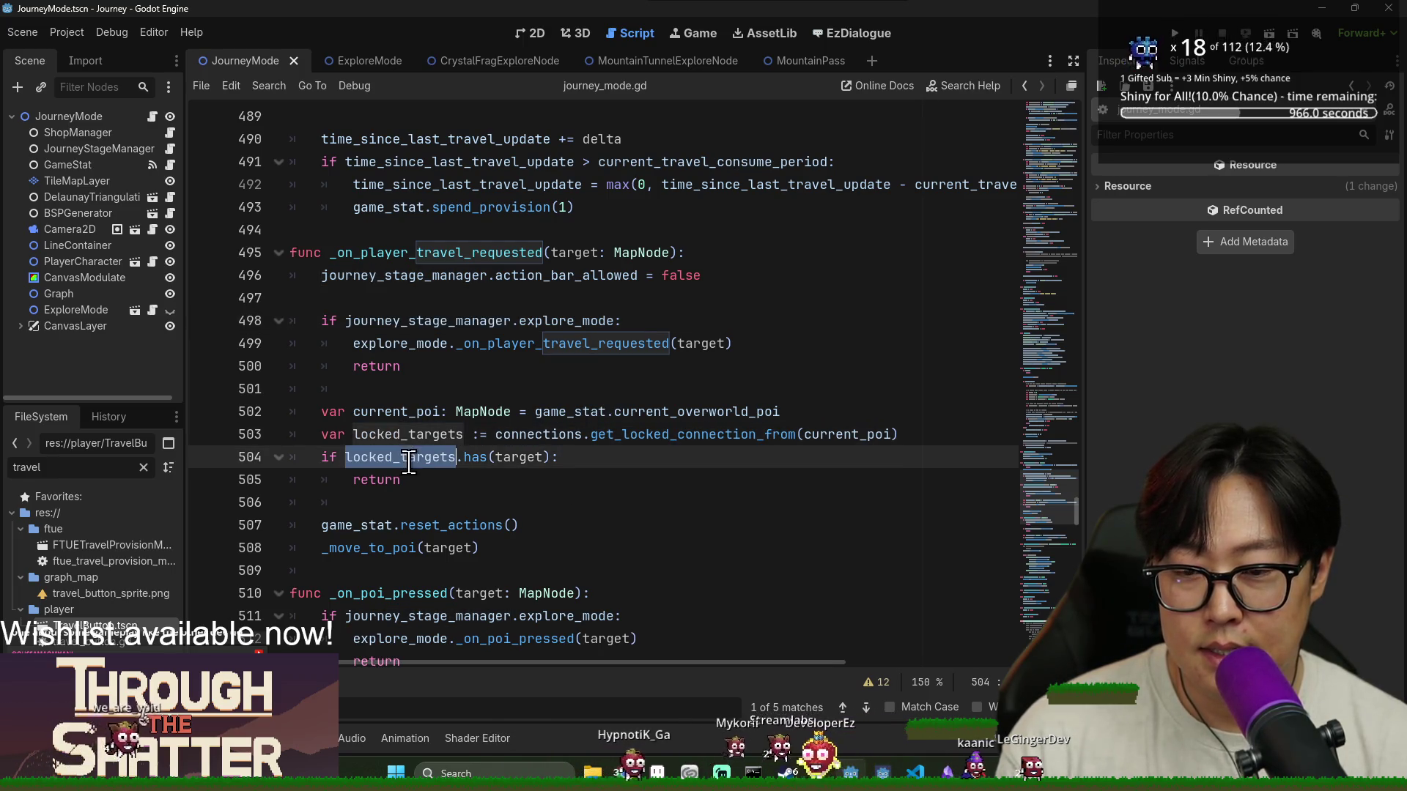
double_click(527, 458)
double_click(400, 457)
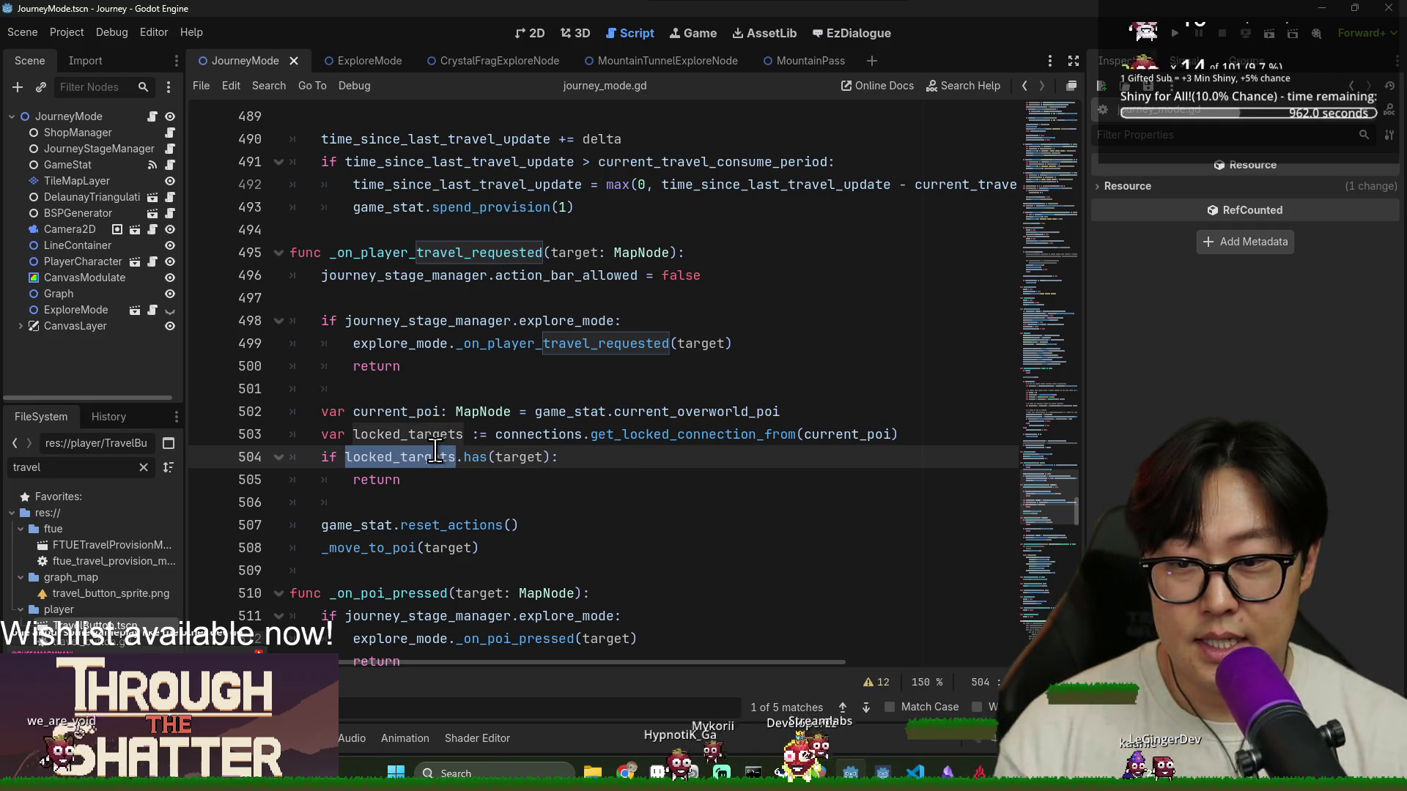
double_click(473, 456)
double_click(522, 459)
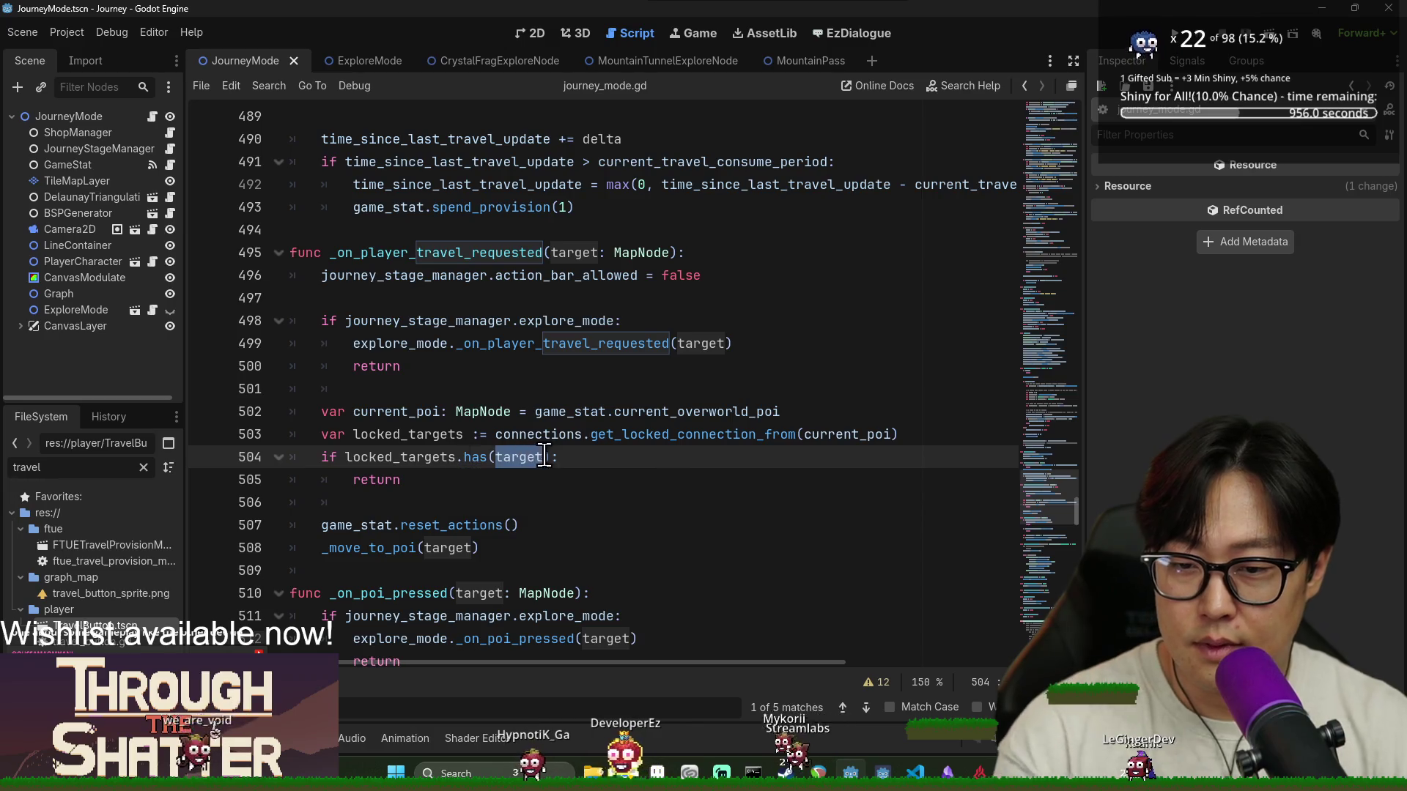
Add the comment 'it's a locked path, only allow if there are tunnels discovered.' inside the locked check
left_click(571, 458)
key("Return")
type("# if")
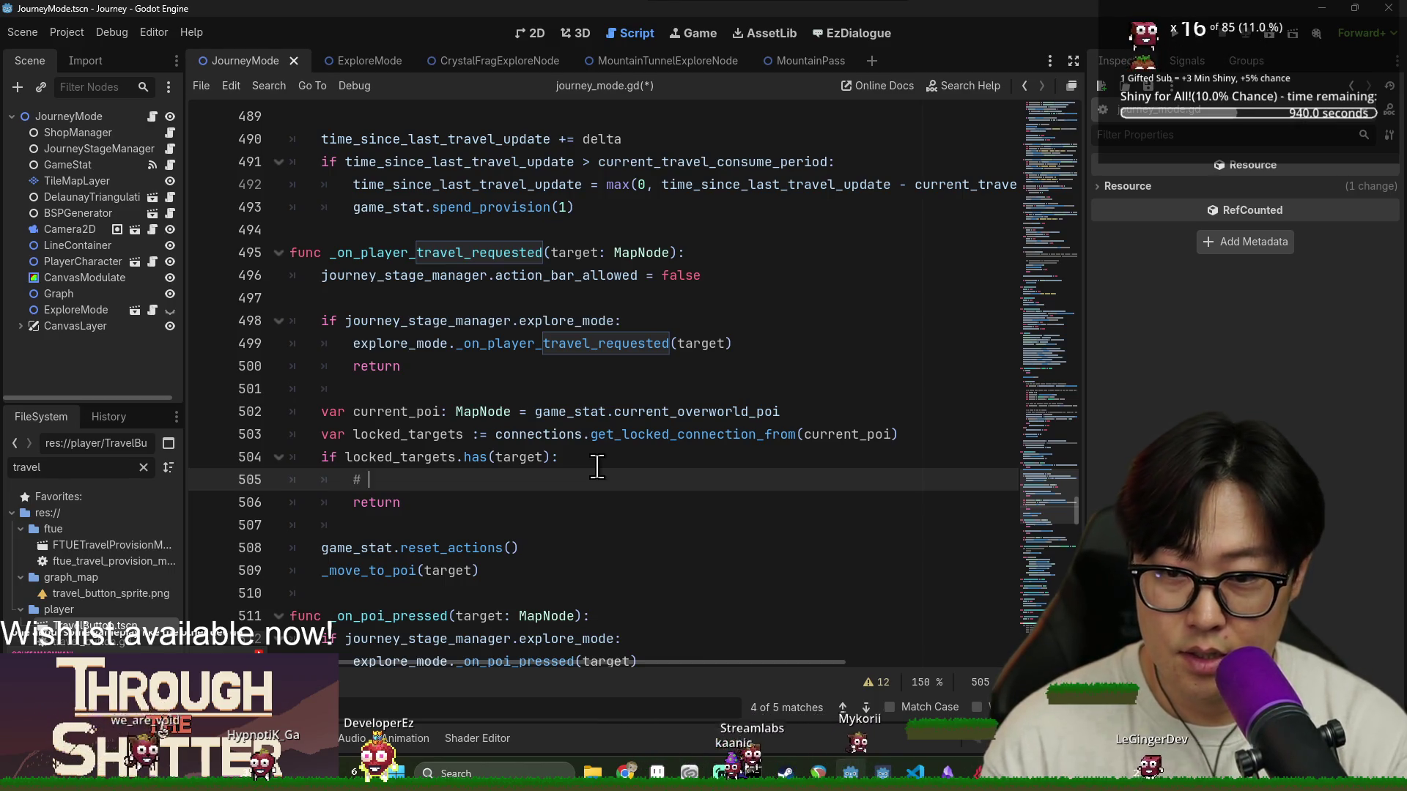
type("it's a ")
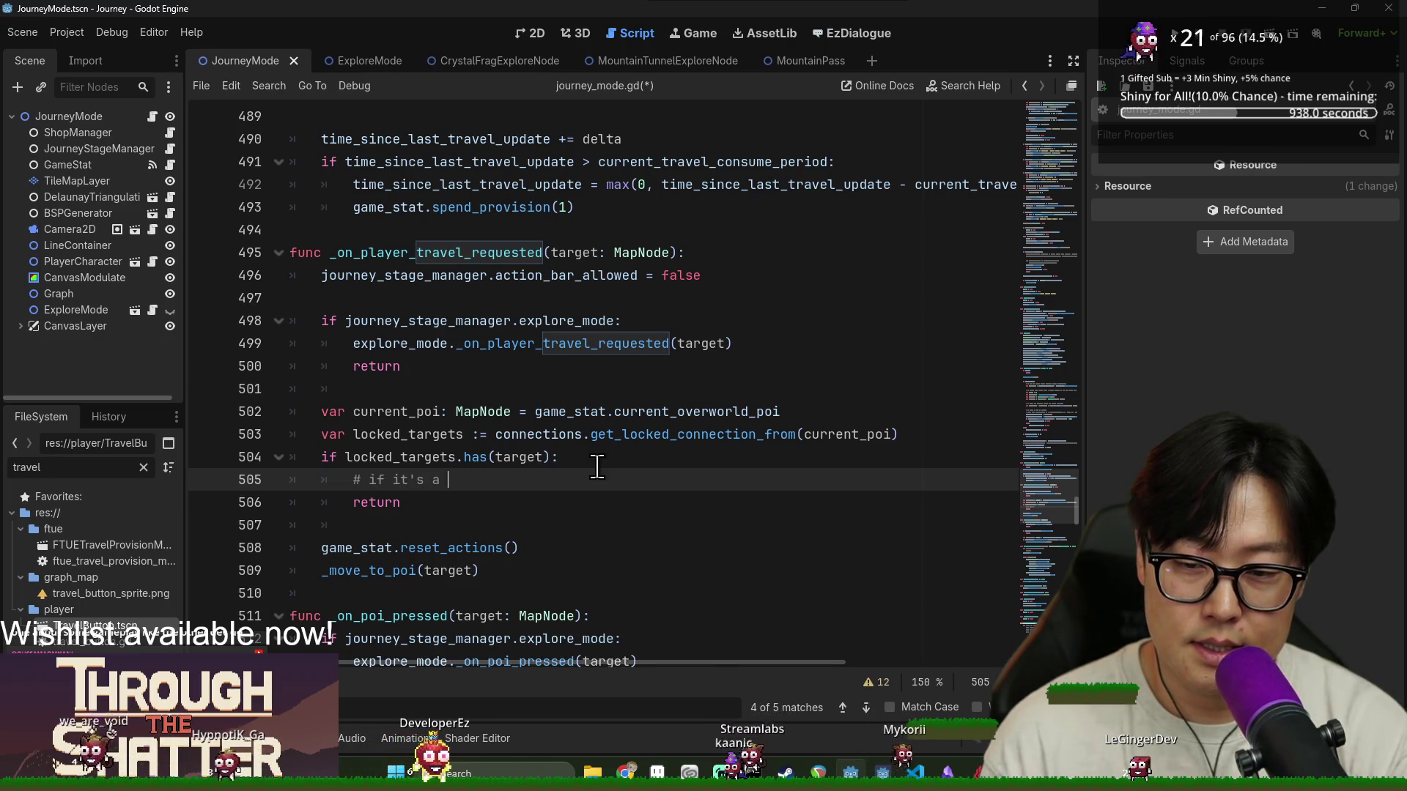
type("locked path")
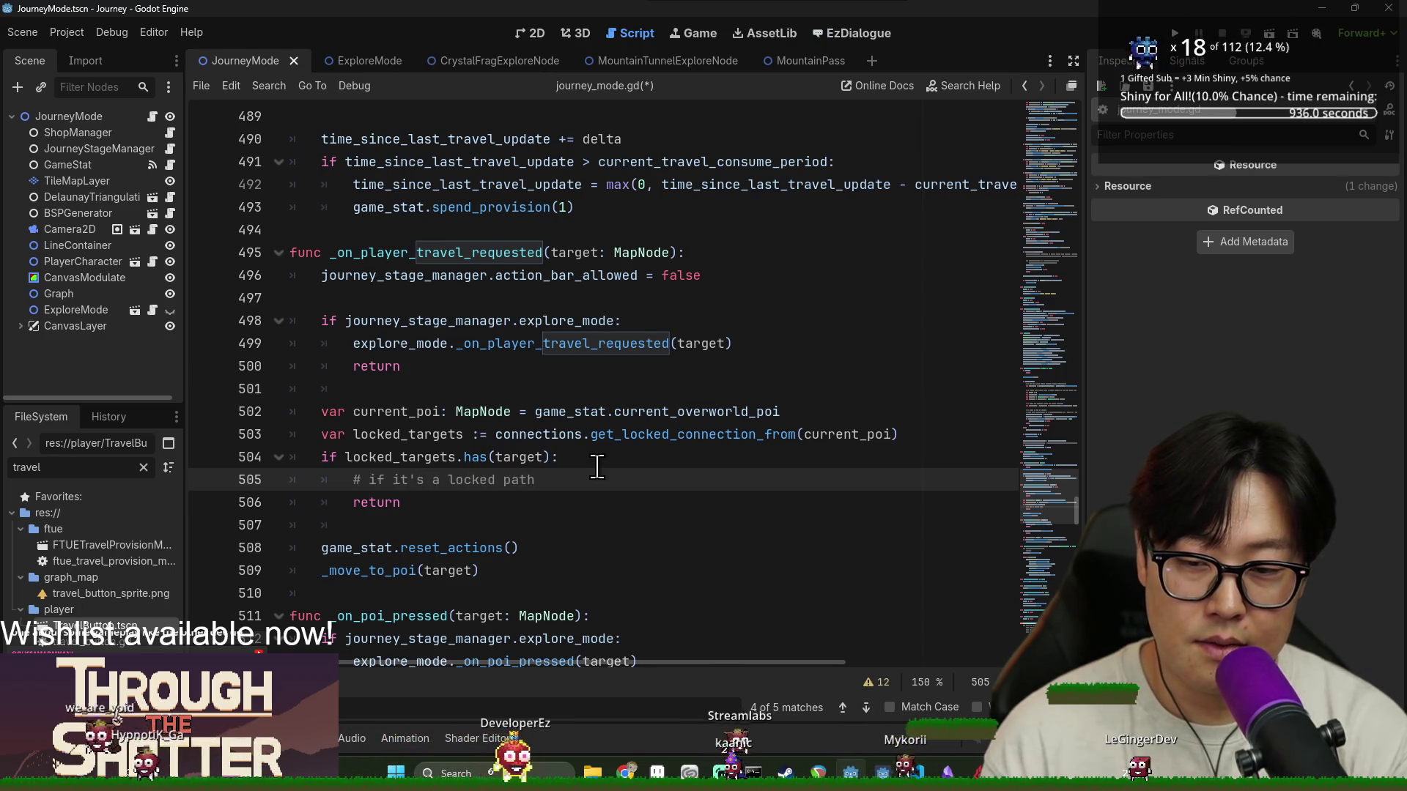
type(", only allow if the tu")
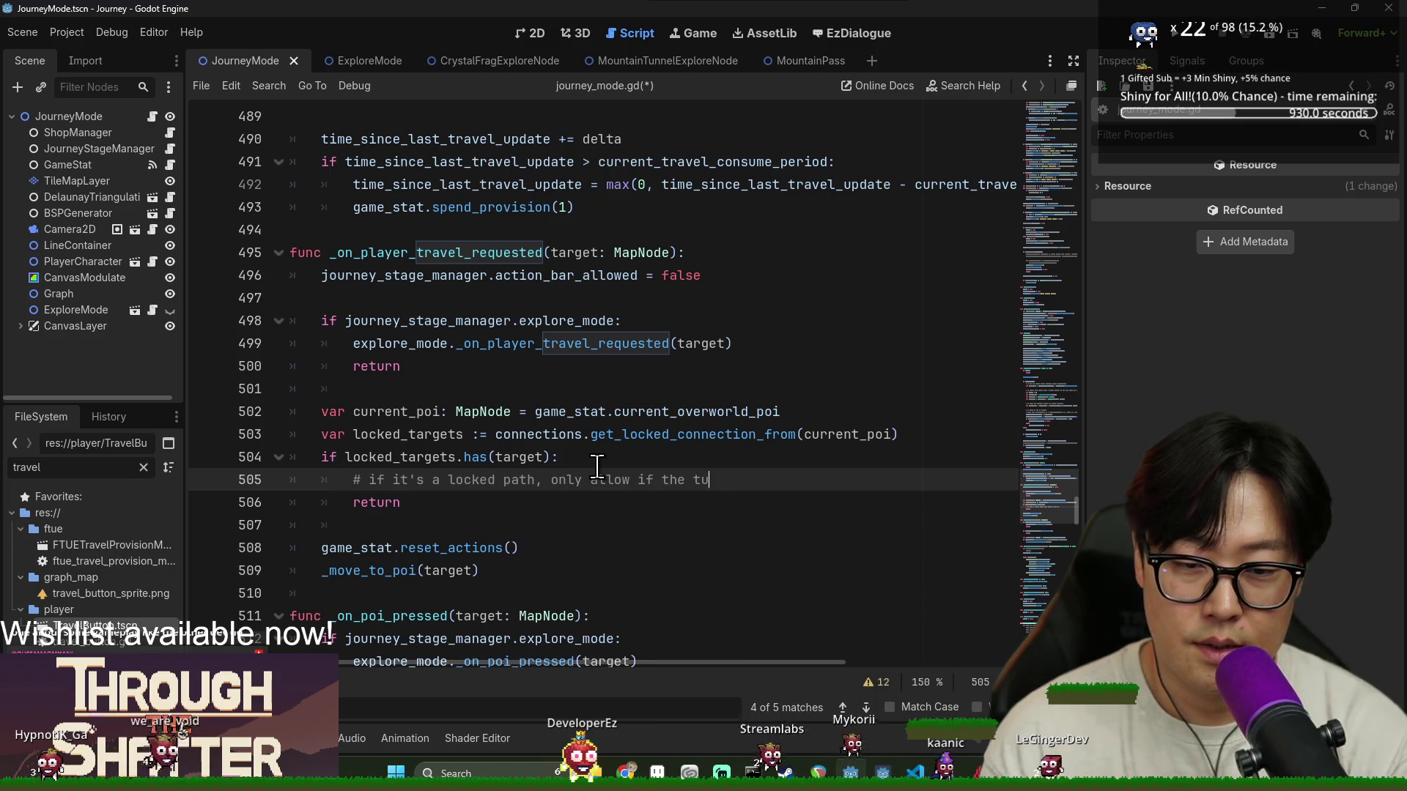
key("BackSpace")
key("BackSpace")
key("BackSpace")
type("re are")
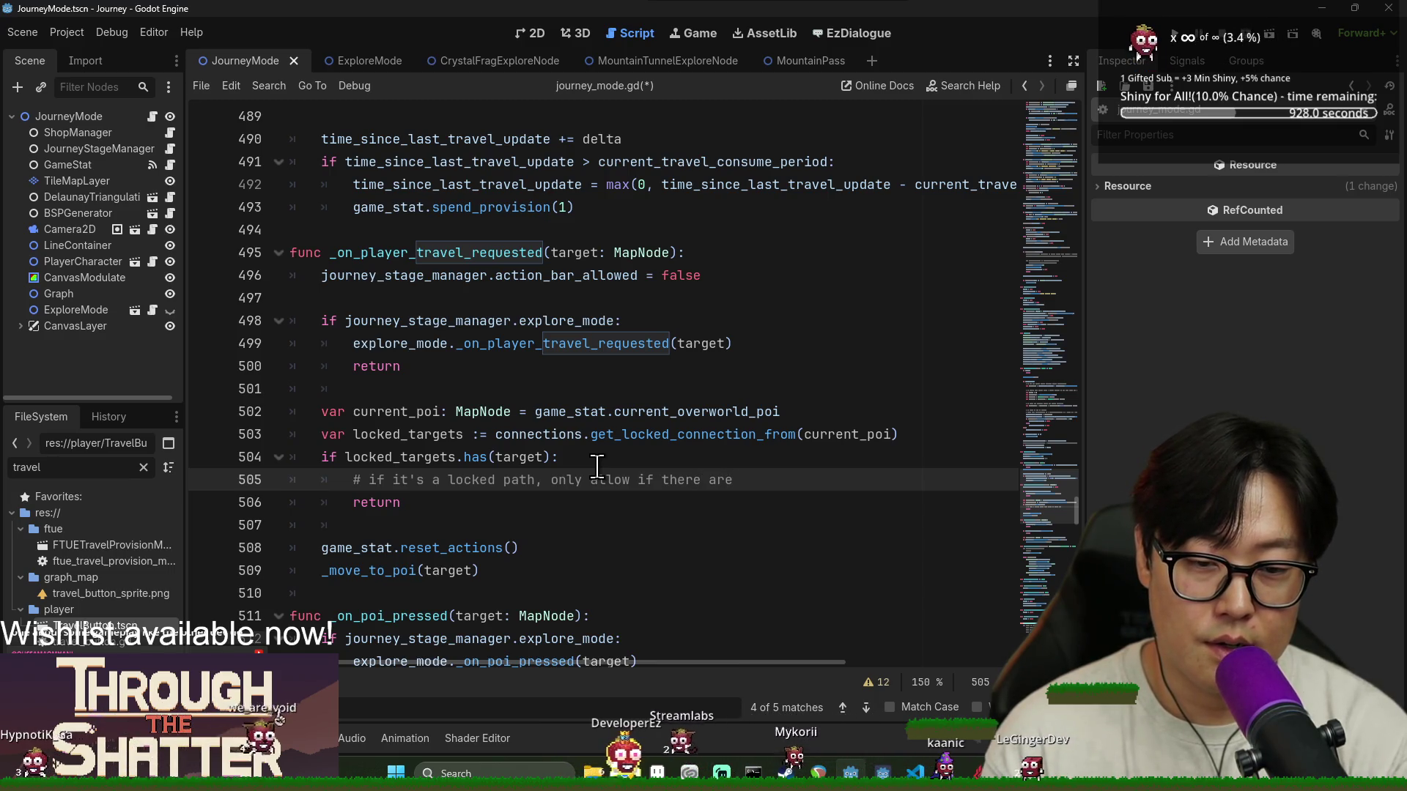
type(" tunnels ")
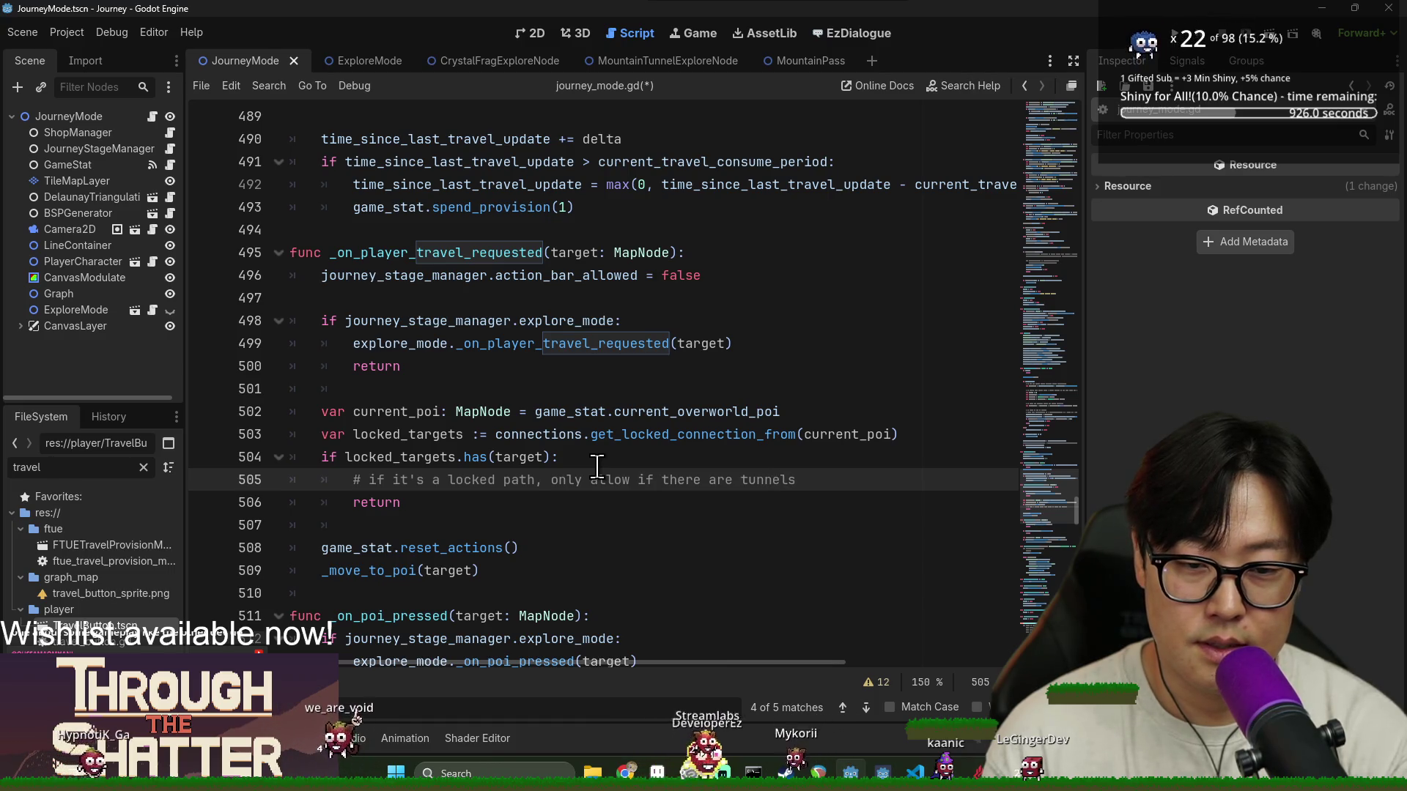
type("discovered.")
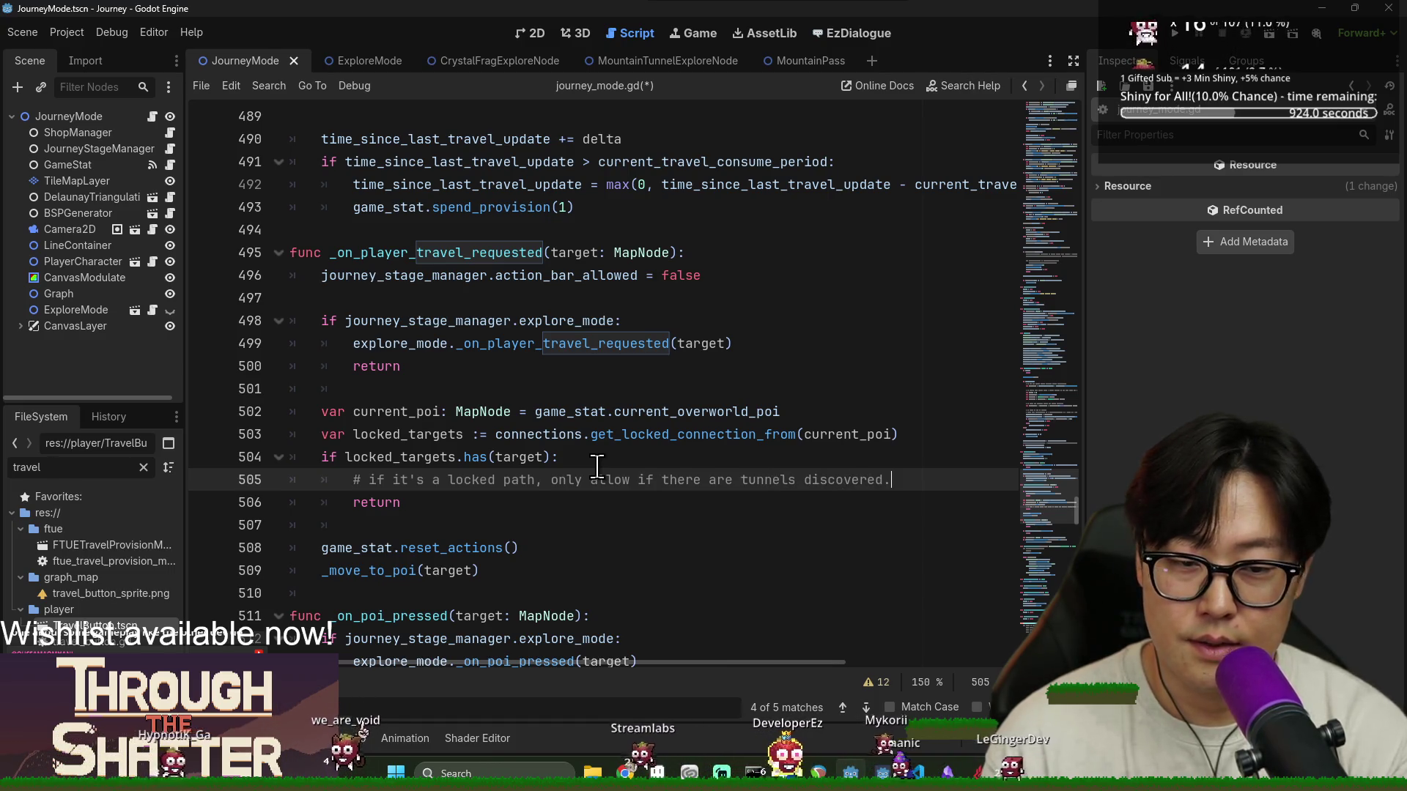
key("Return")
Write an if condition on current_poi.found_tunnel_count with an indented body line
scroll(597, 466, "down", 1)
type("current")
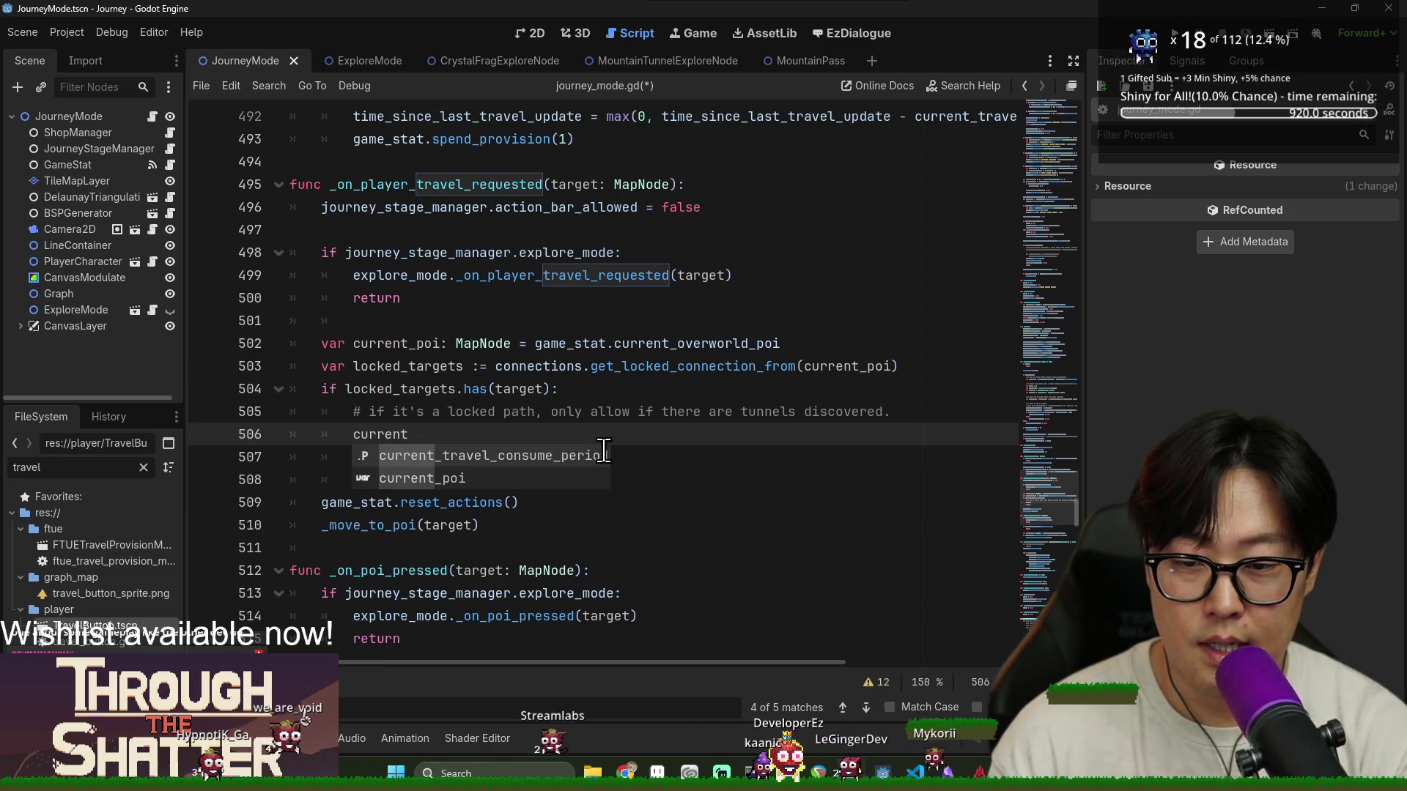
type("_poi.tun")
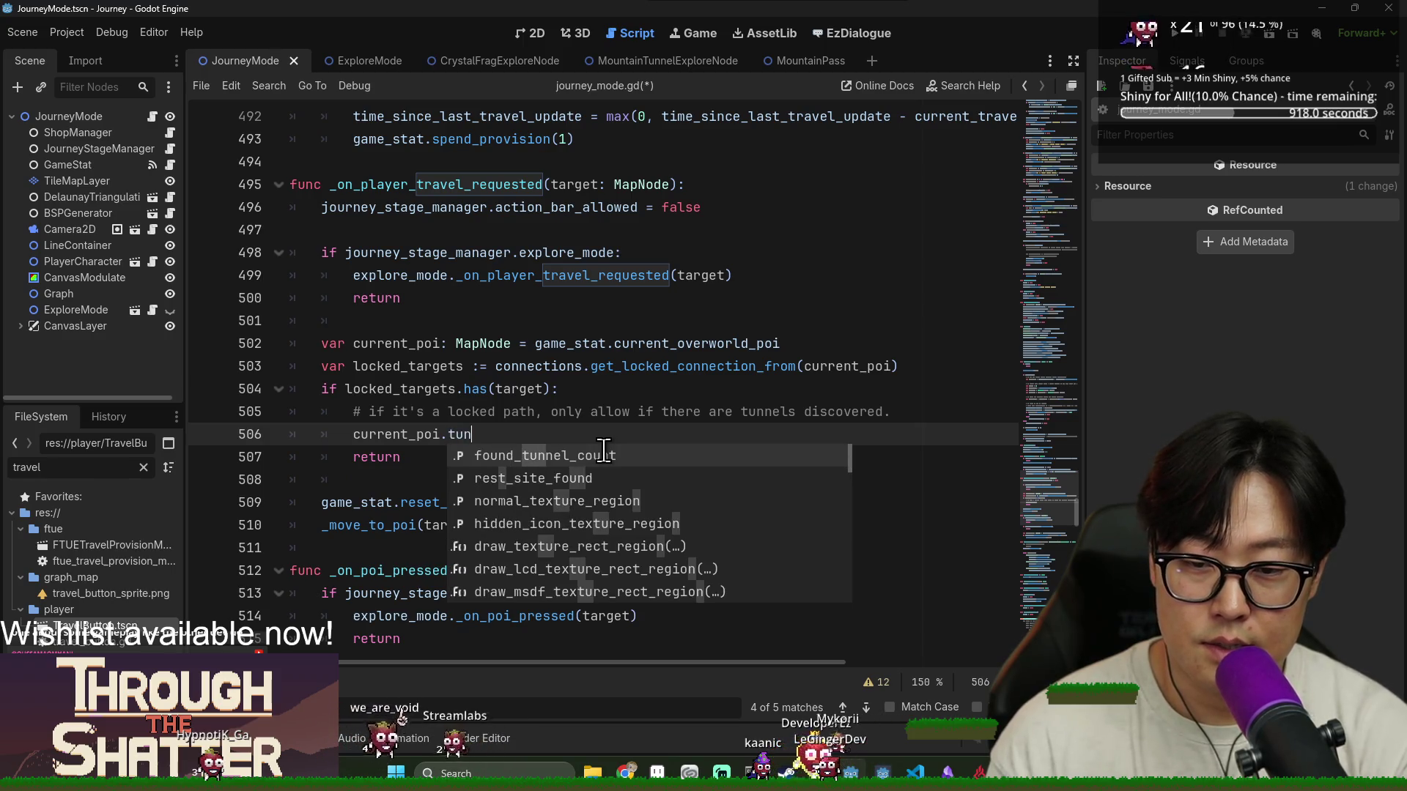
key("Return")
type("> 0")
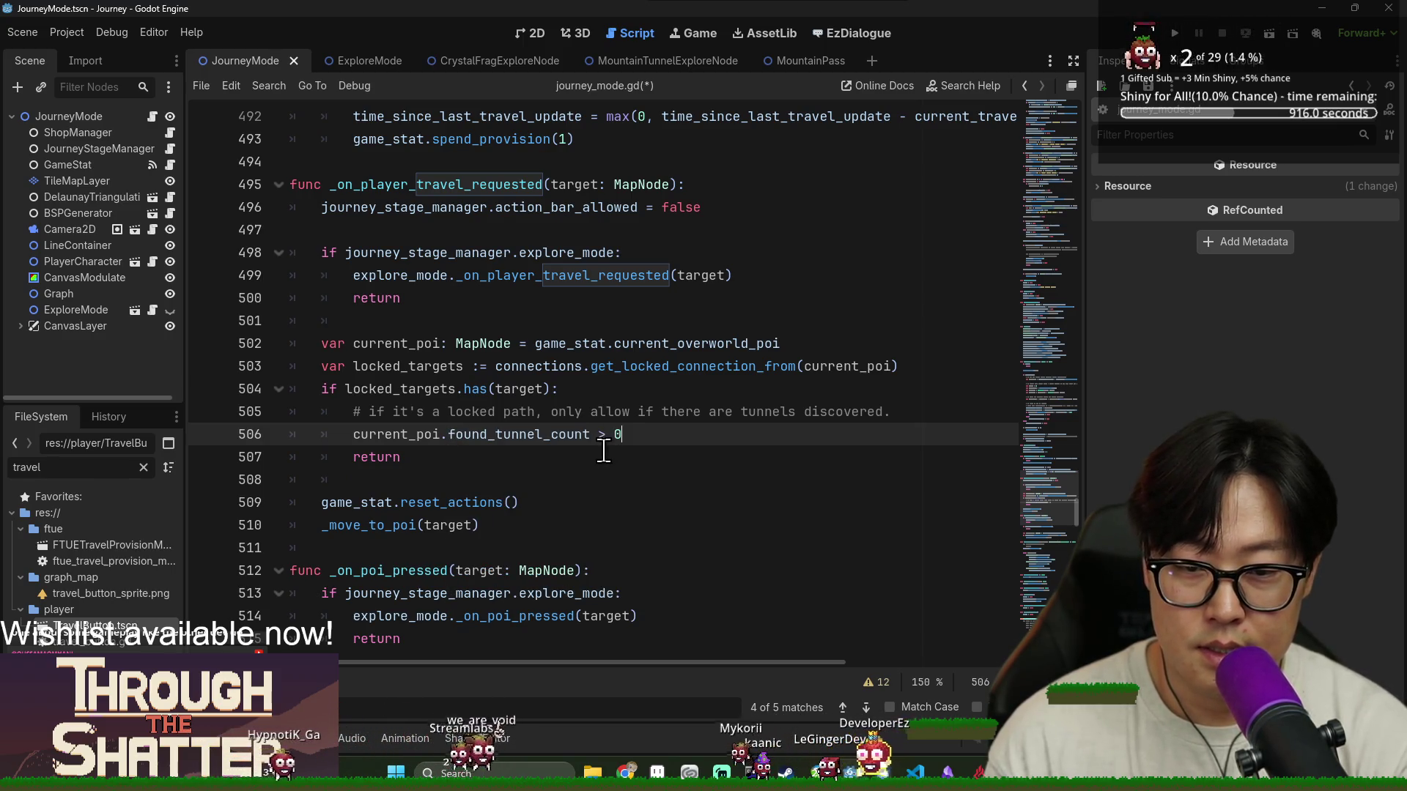
double_click(402, 433)
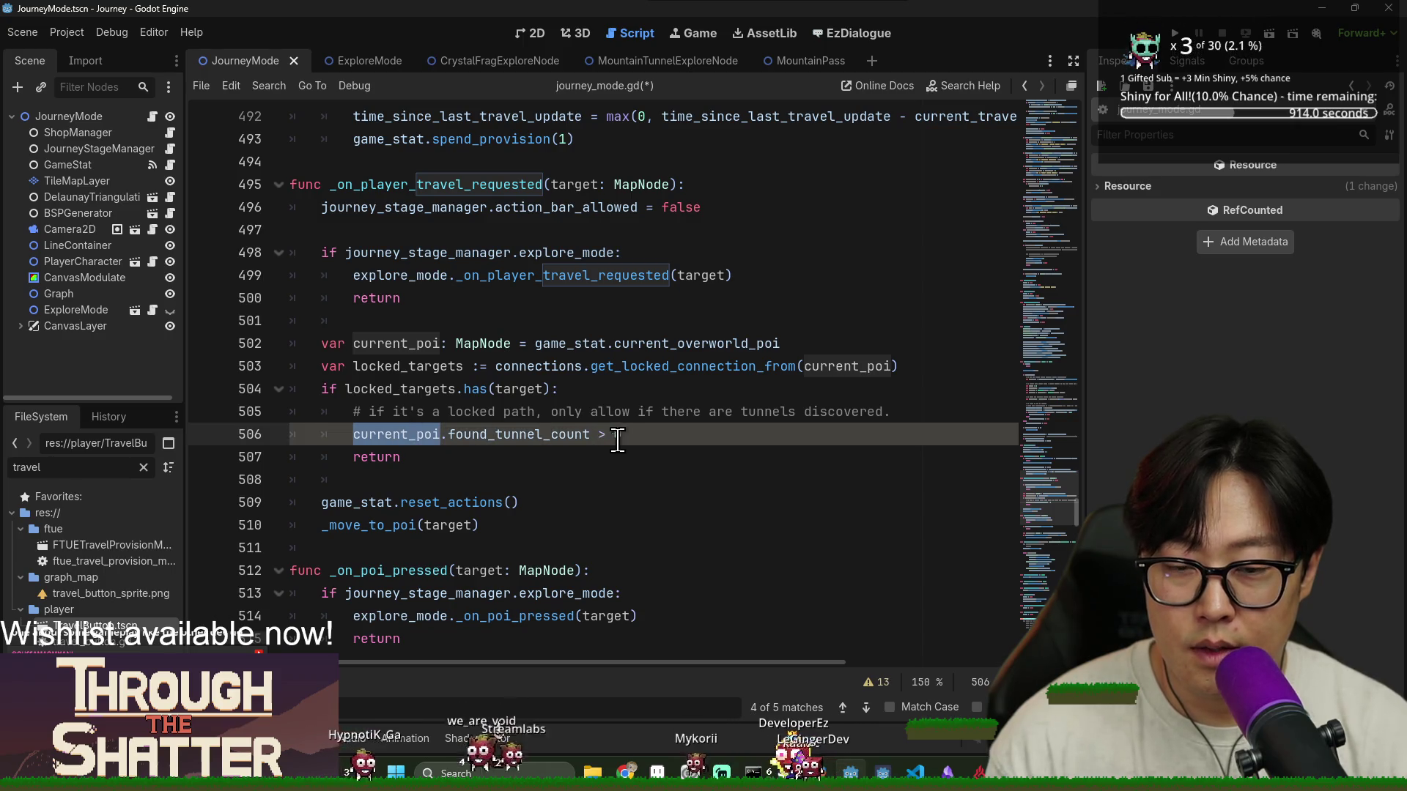
left_click(358, 433)
type("if")
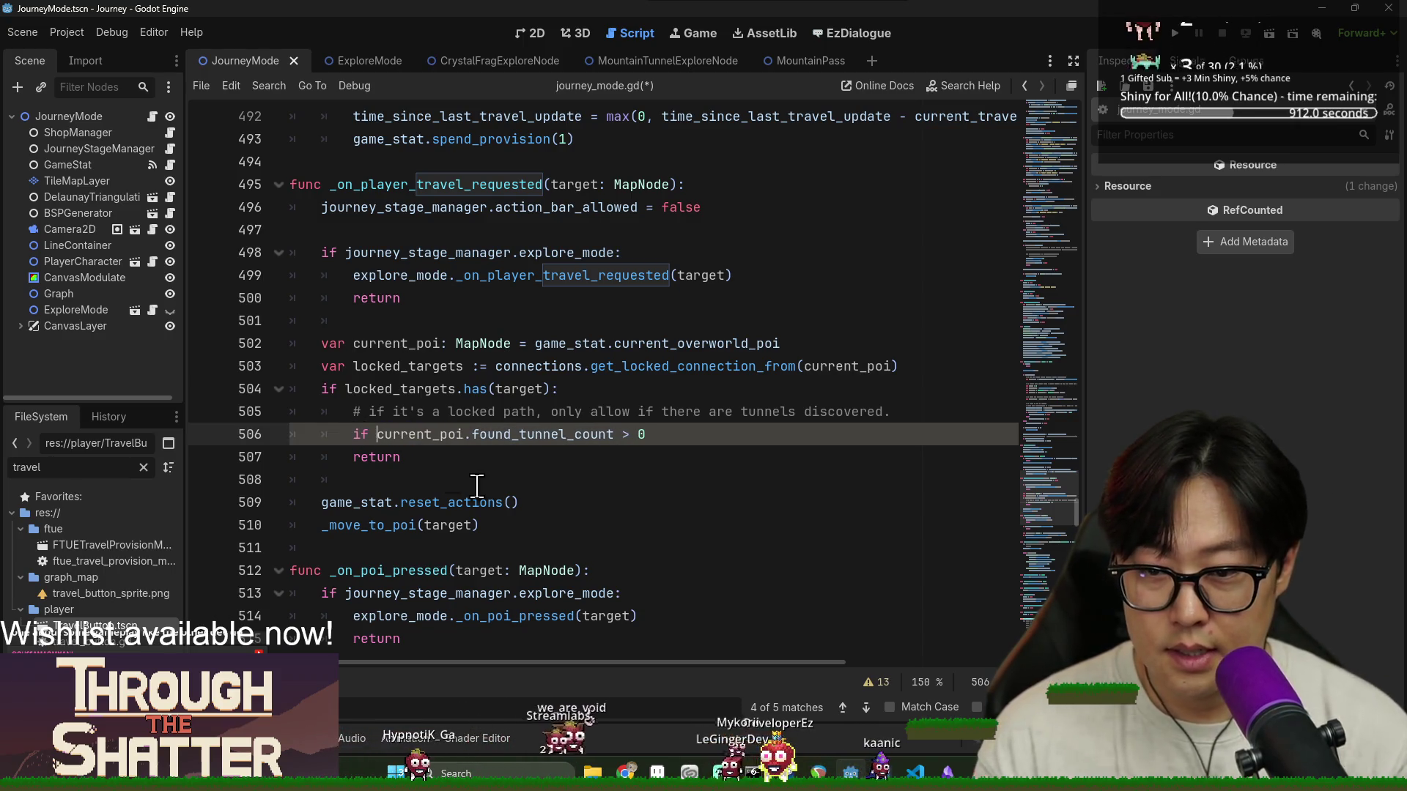
left_click(692, 435)
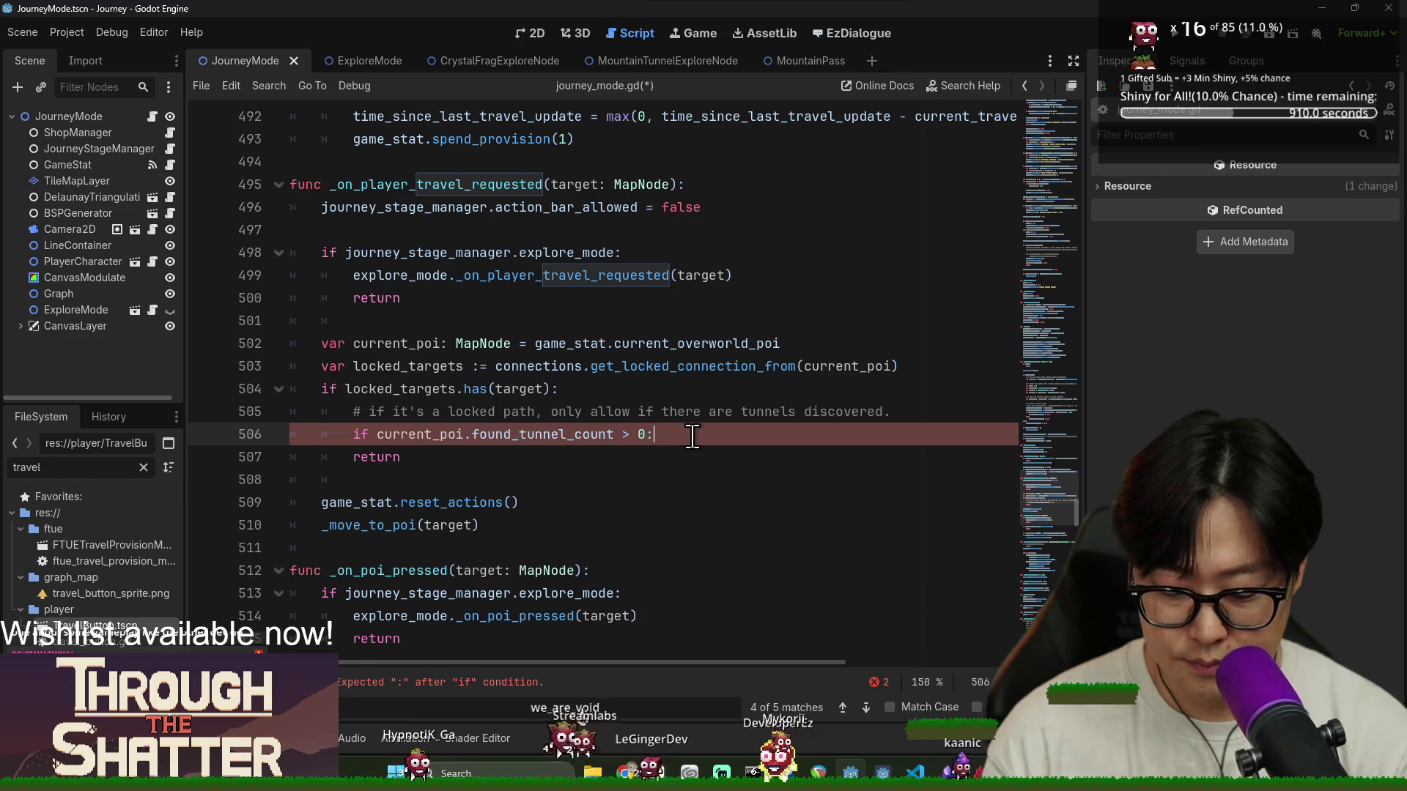
key("Return")
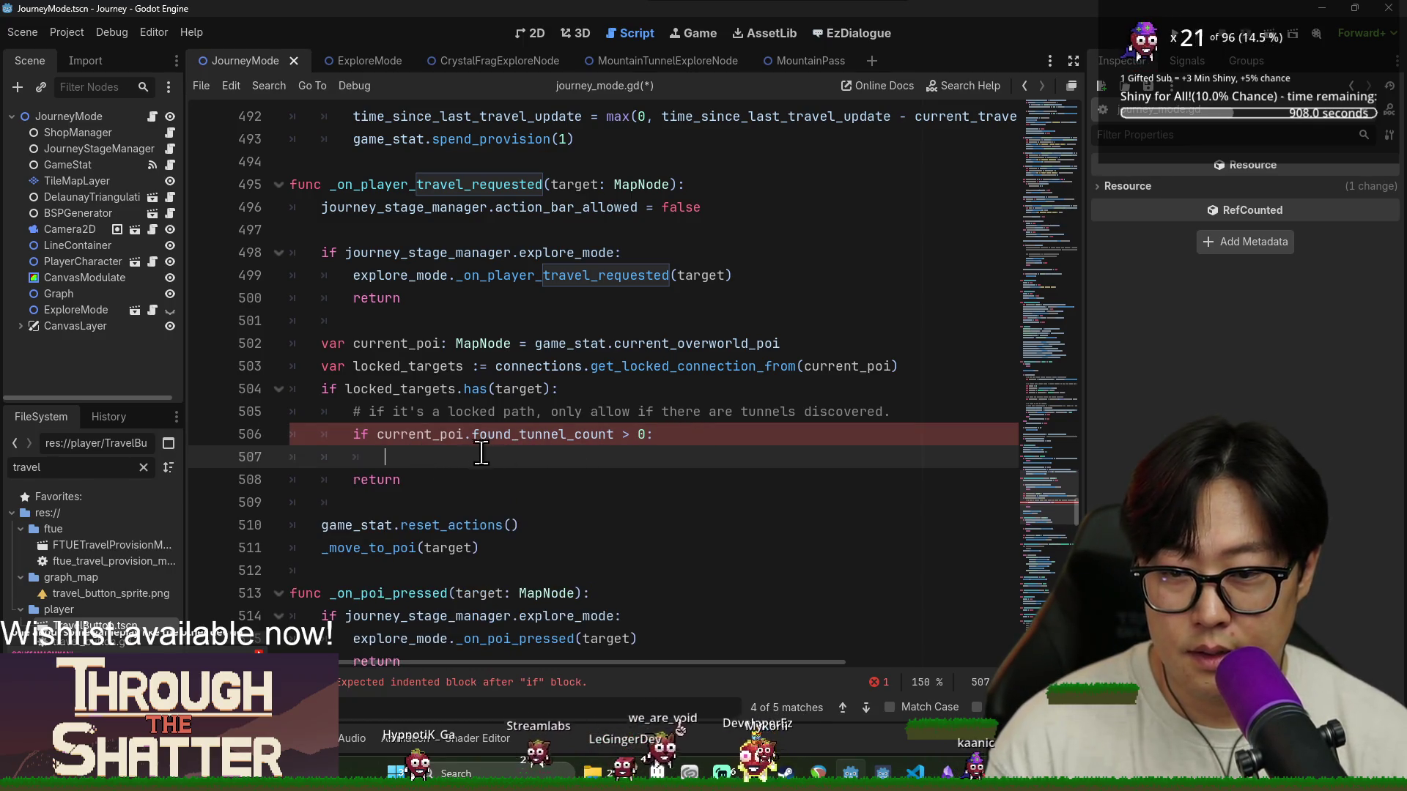
Copy current_poi.found_tunnel_count into line 507 as the tunnel decrement
double_click(422, 436)
left_click_drag(422, 436, 509, 438)
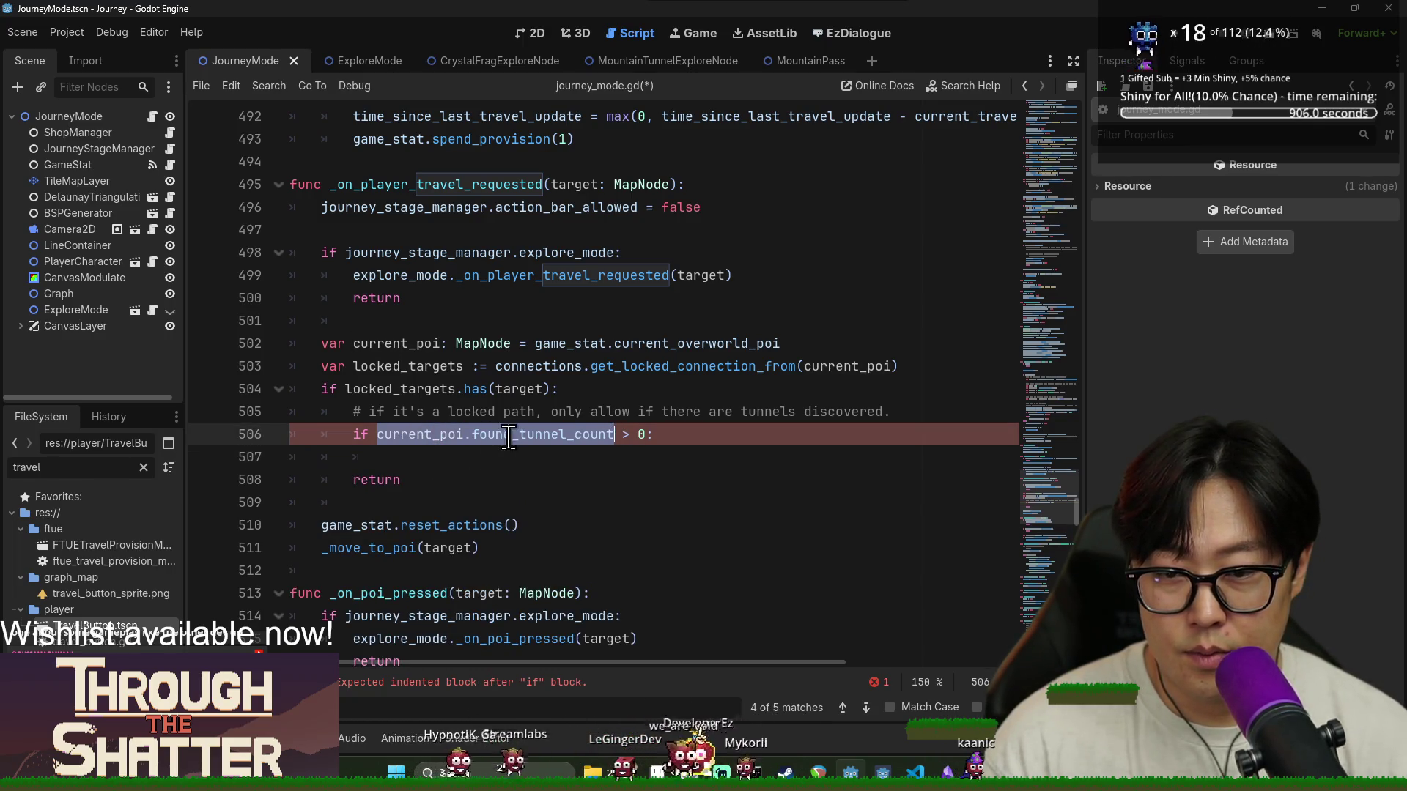
double_click(575, 345)
double_click(424, 436)
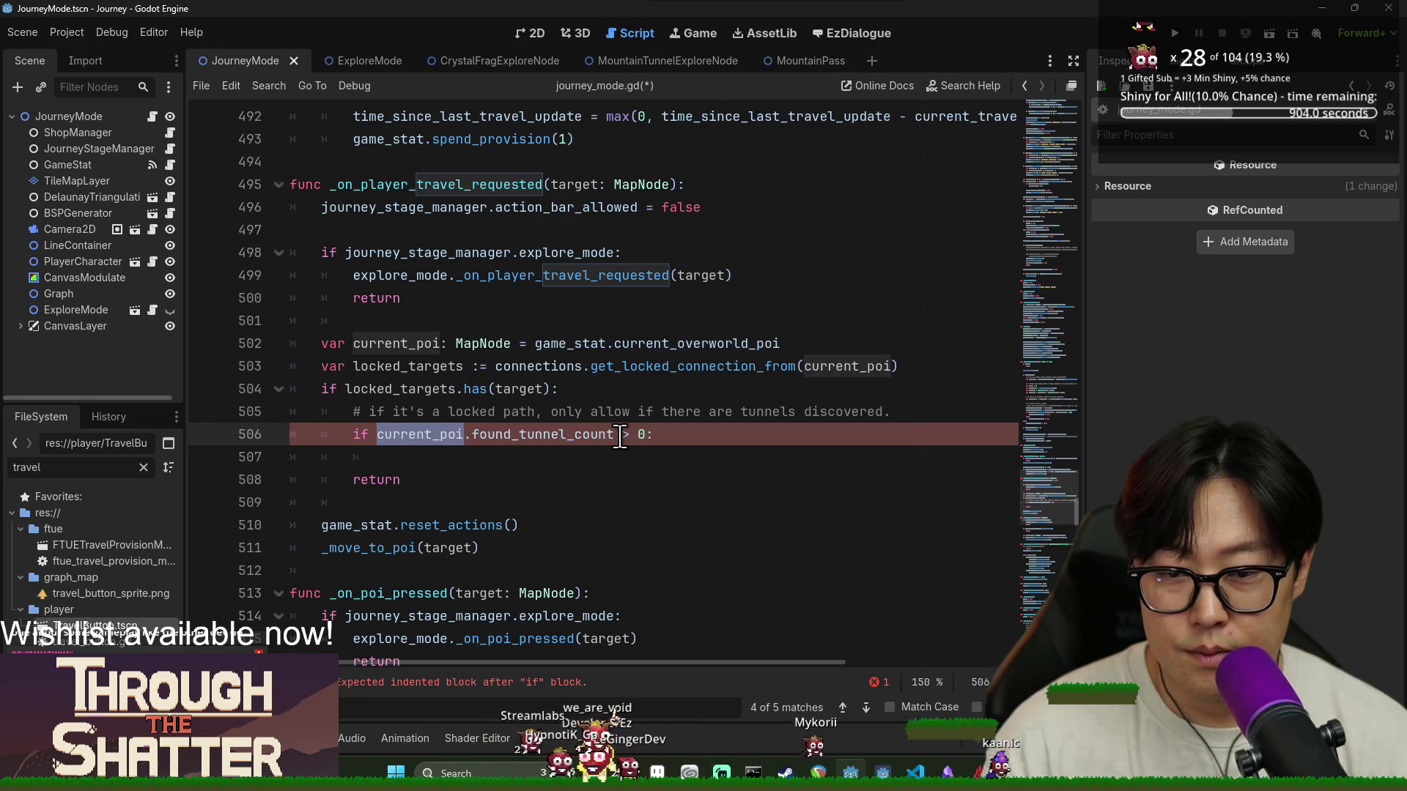
left_click_drag(619, 436, 620, 436)
key("ctrl+c")
left_click(576, 458)
key("ctrl+v")
type(".")
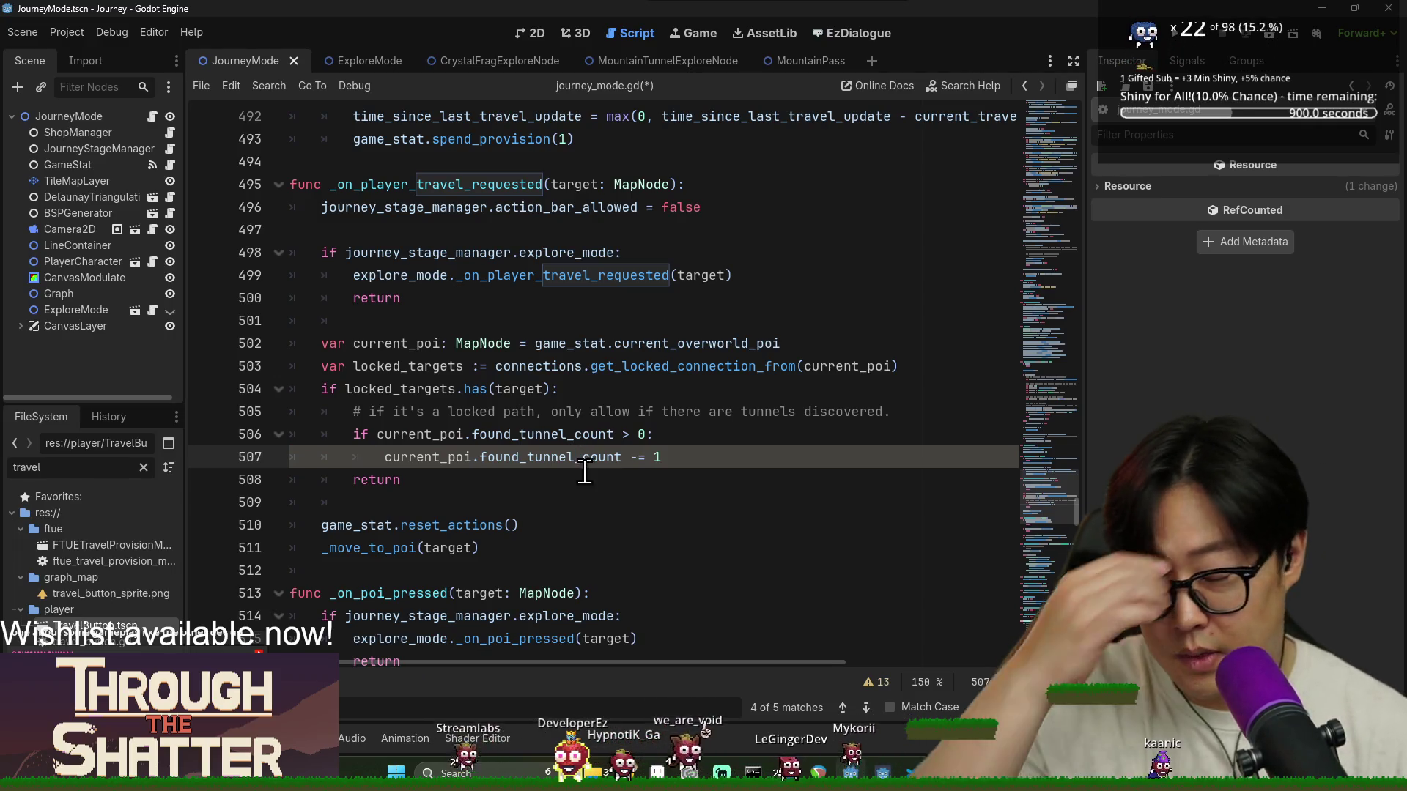
key("Return")
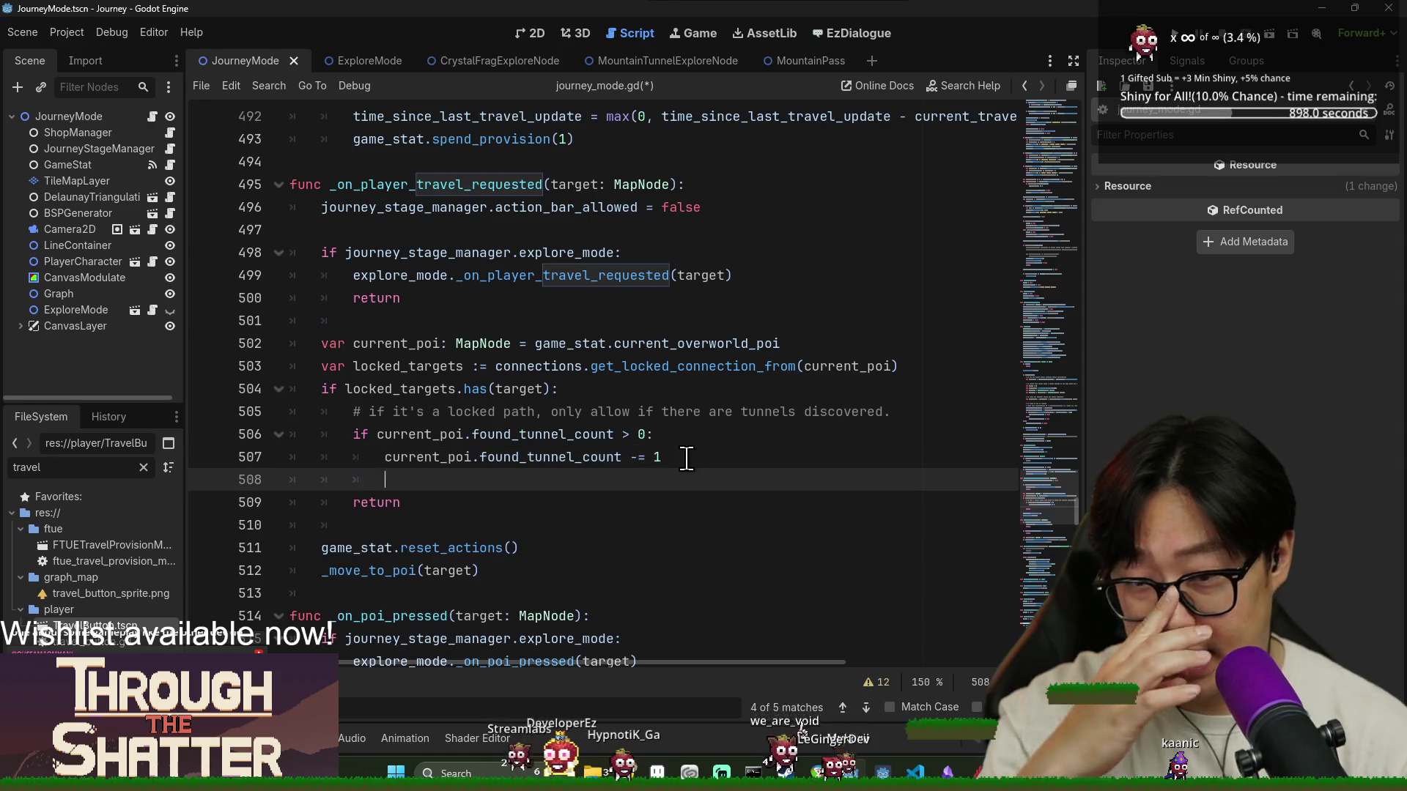
type("u")
Add connections.unlock_connection(current_poi, target) under the decrement and insert blank lines after the comment
key("BackSpace")
type("e")
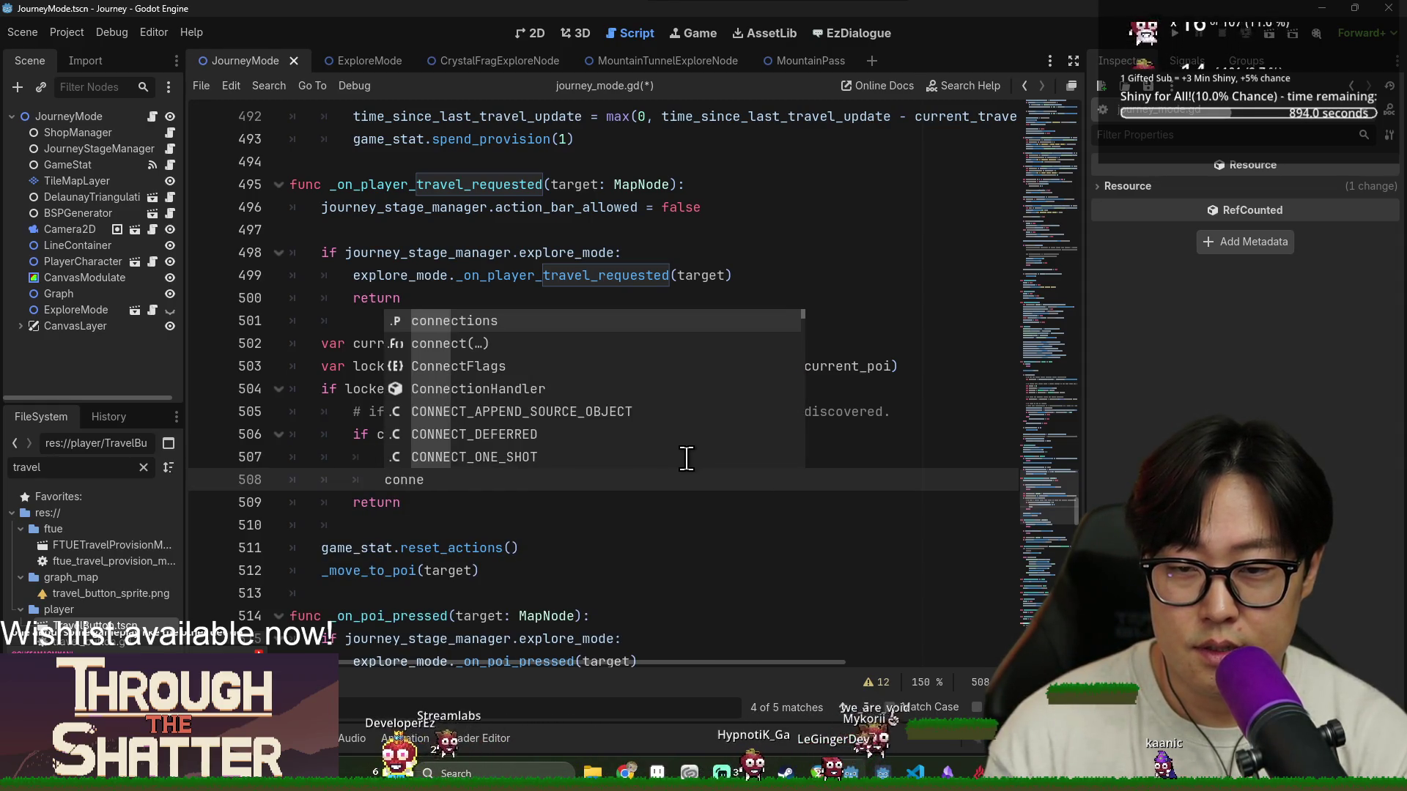
key("Return")
type(".")
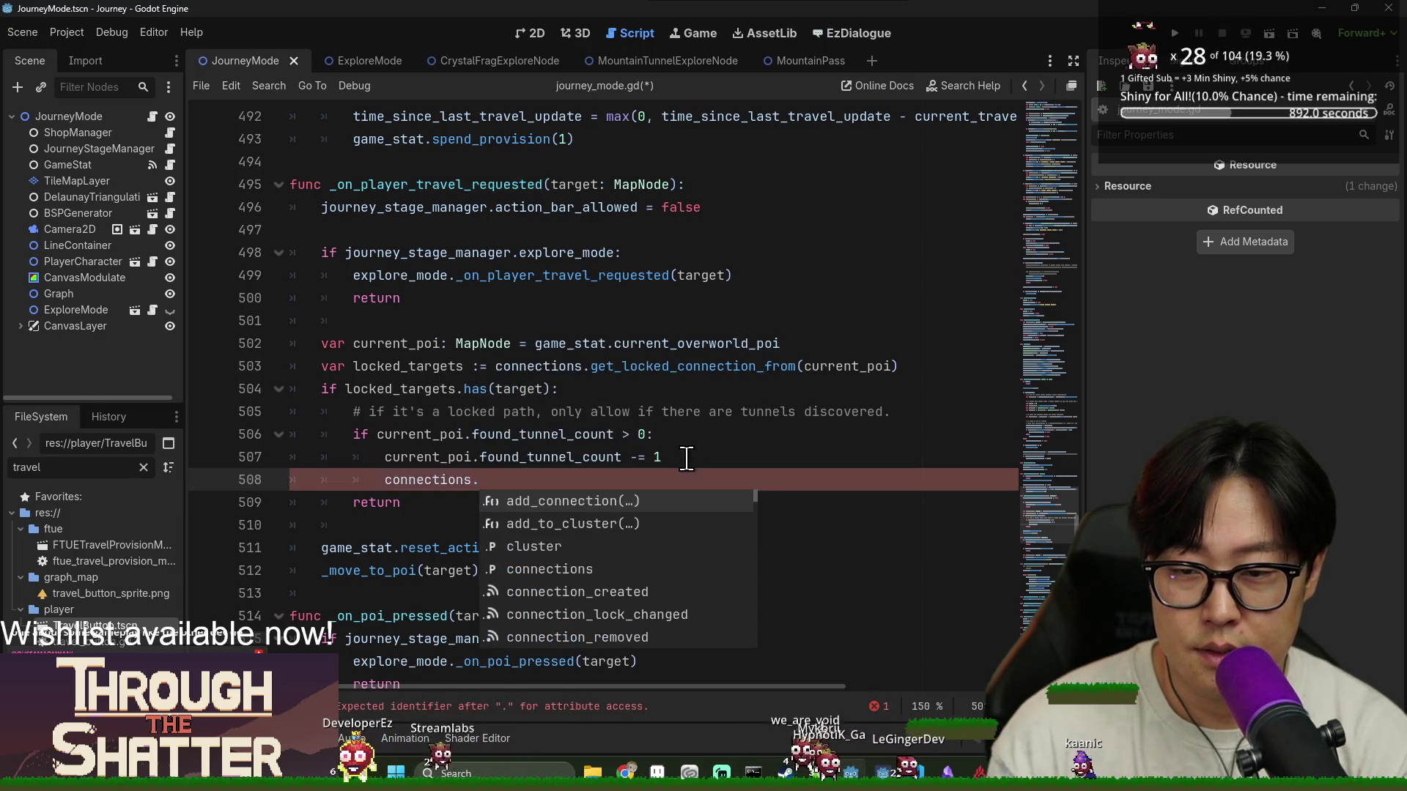
type("unlo")
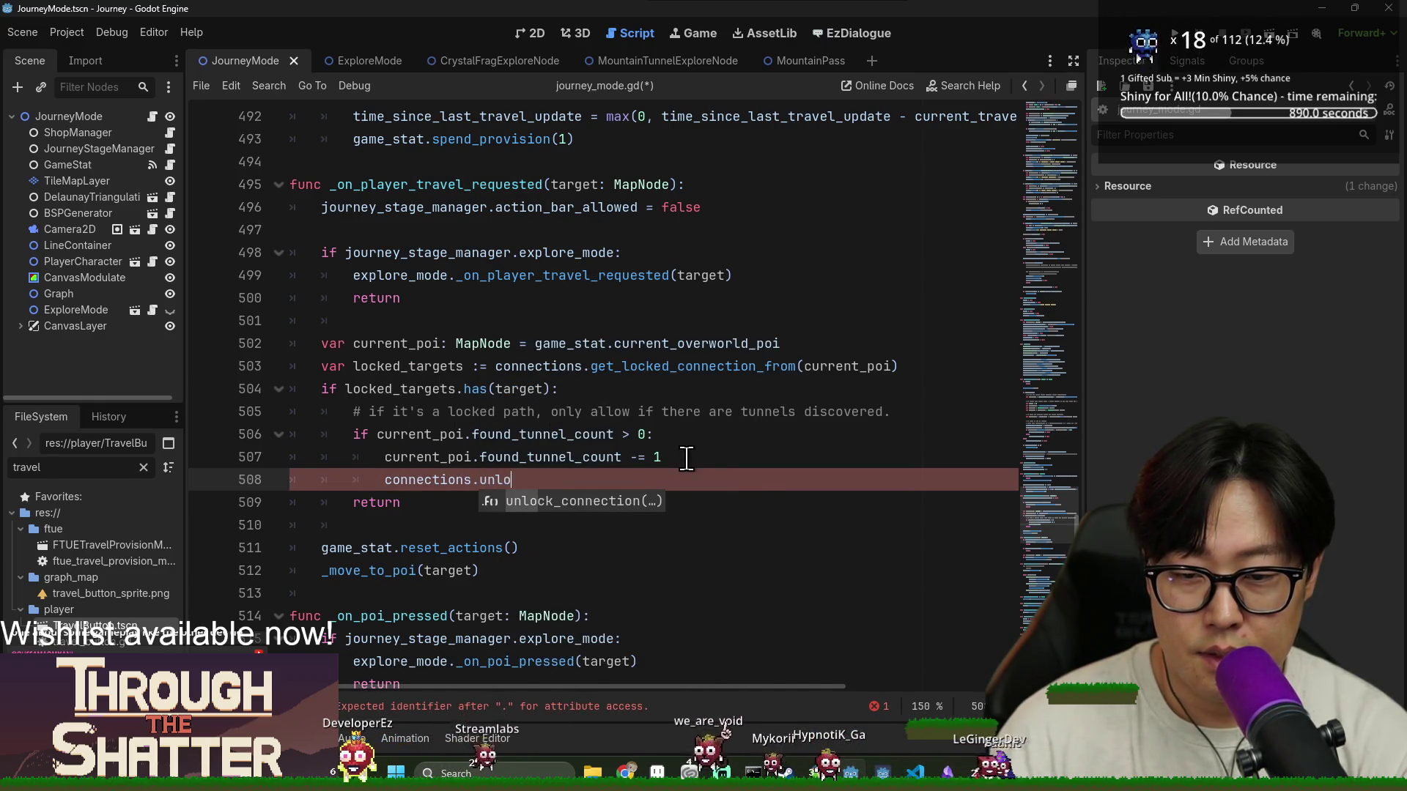
key("Return")
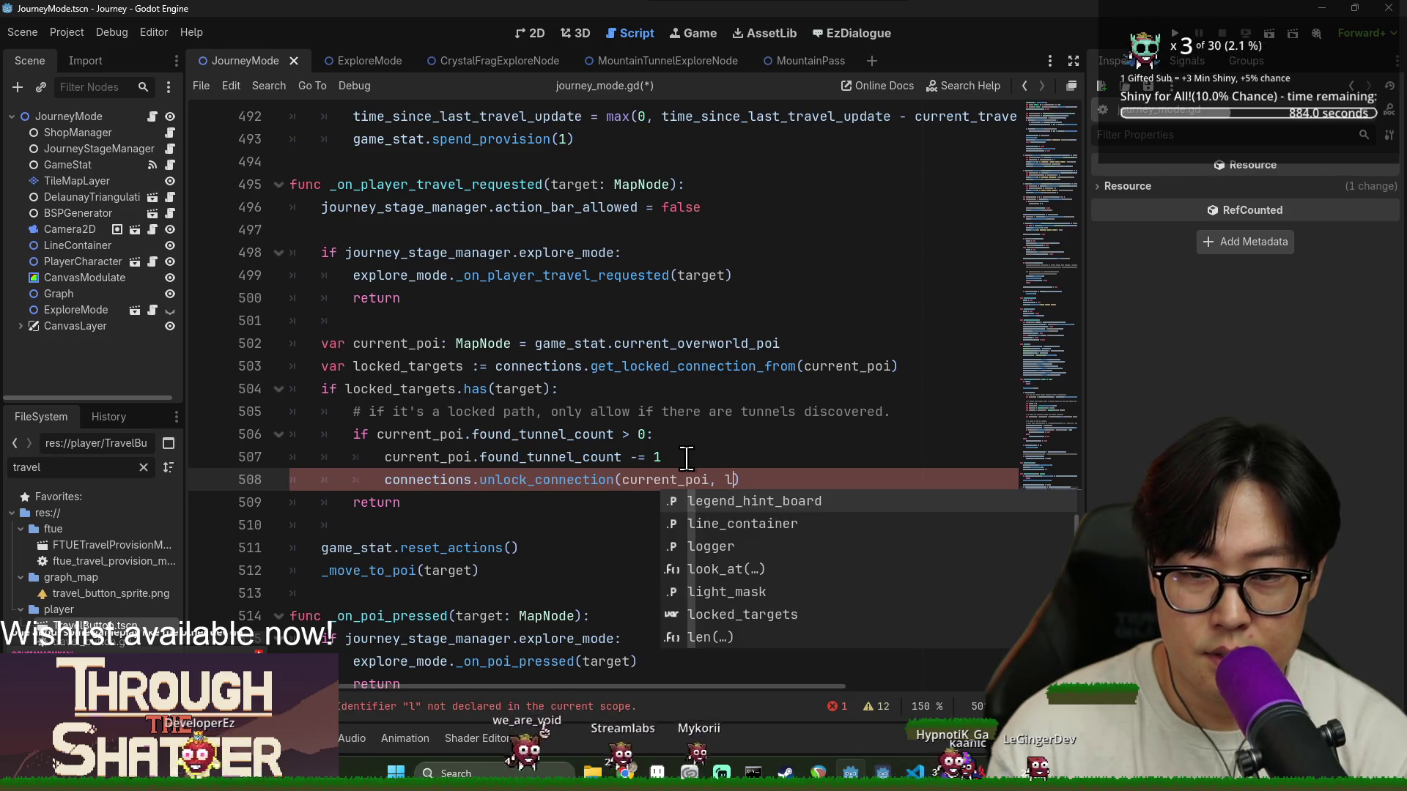
key("BackSpace")
type("target")
double_click(564, 480)
double_click(456, 482)
double_click(688, 480)
key("Down")
key("Up")
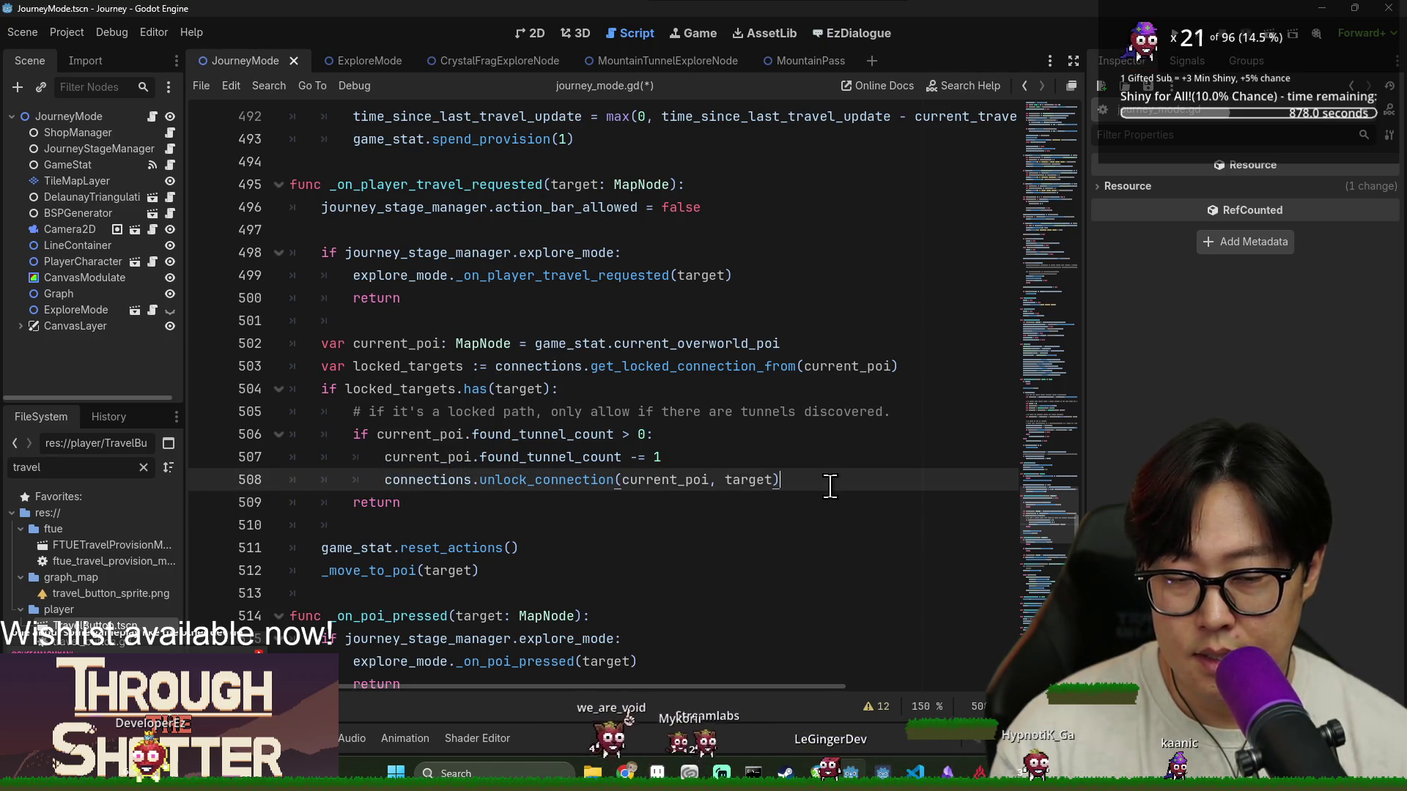
left_click(890, 422)
key("Return")
key("Return")
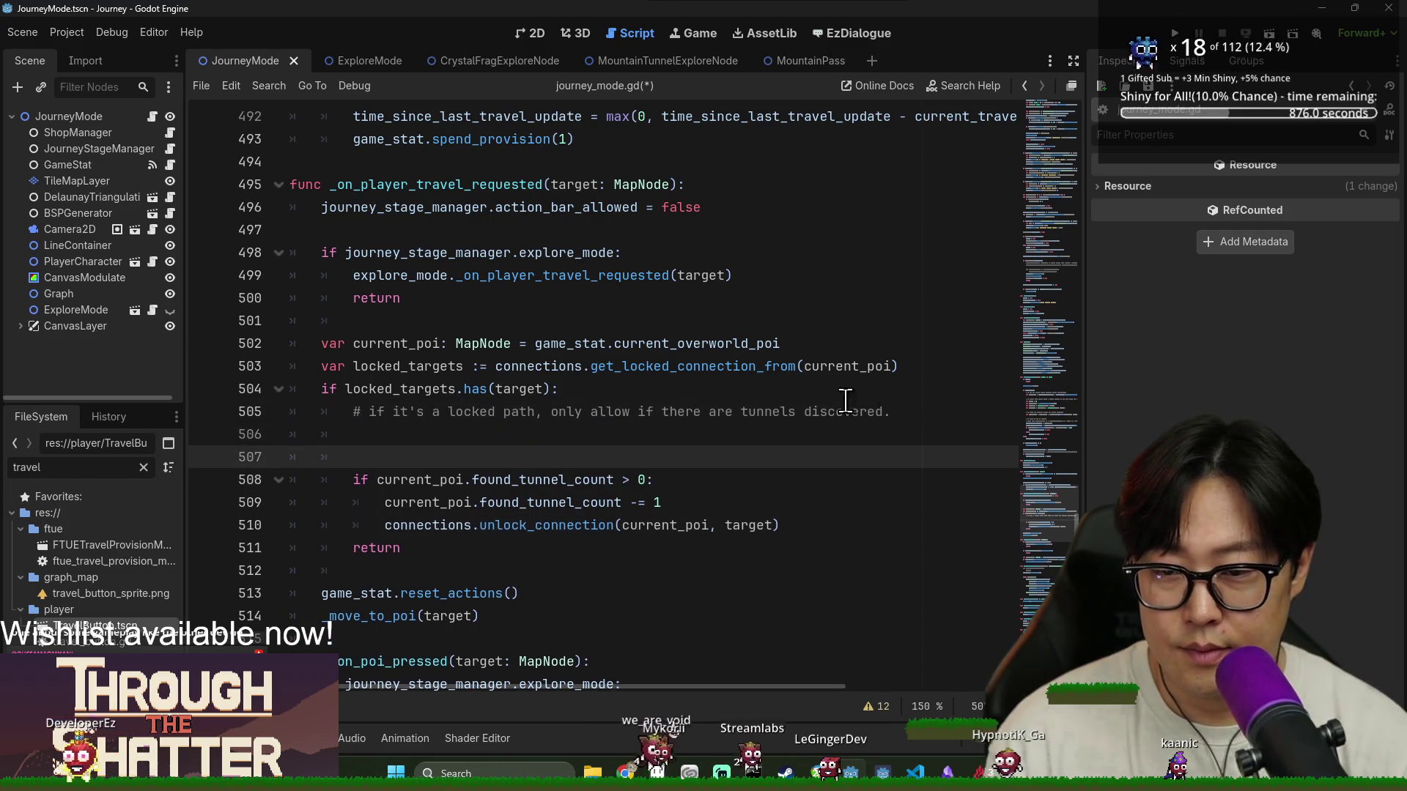
Extend the locked check with found_tunnel_count <= 0 and add an early return
key("BackSpace")
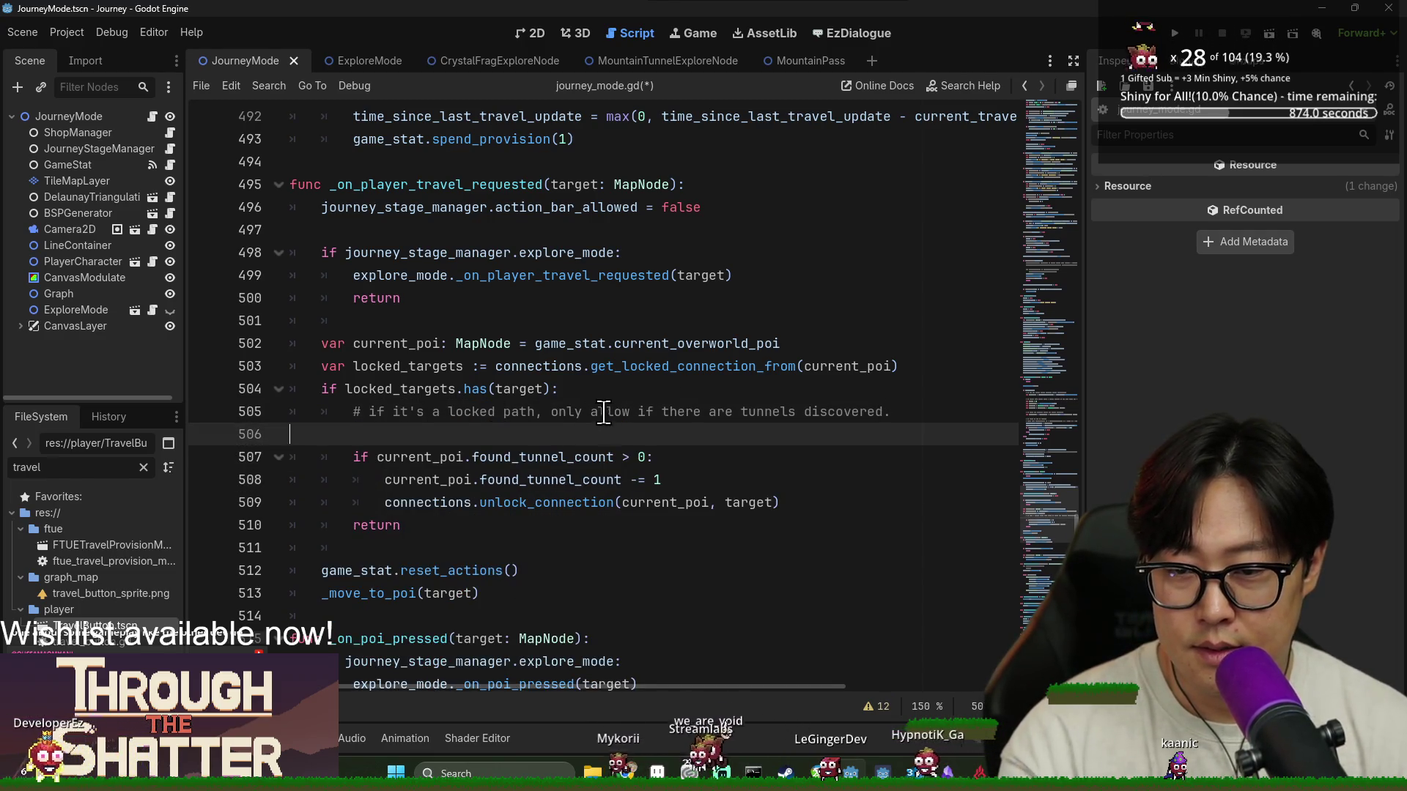
key("BackSpace")
key("Up")
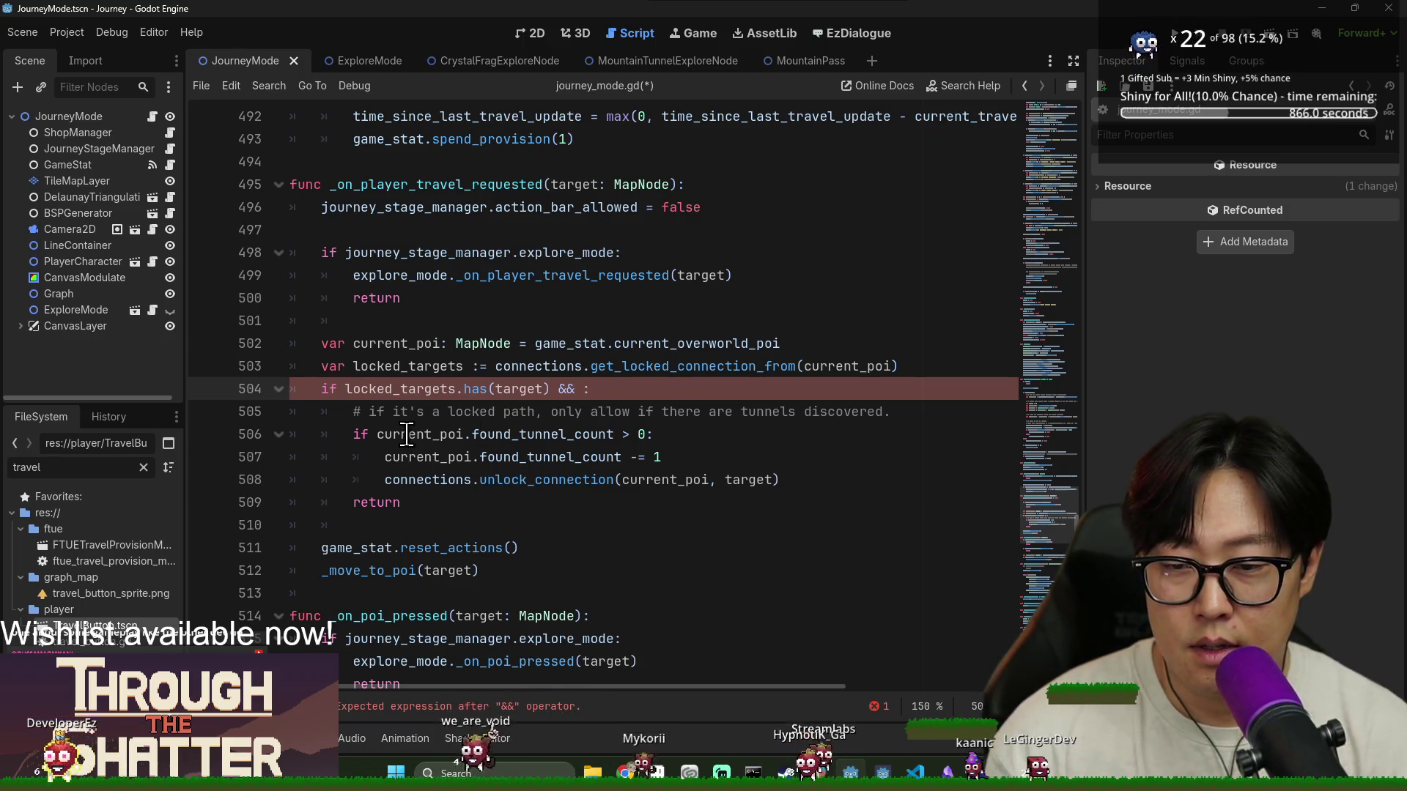
double_click(410, 434)
left_click(615, 434, "shift")
key("ctrl+c")
left_click(577, 389)
key("ctrl+v")
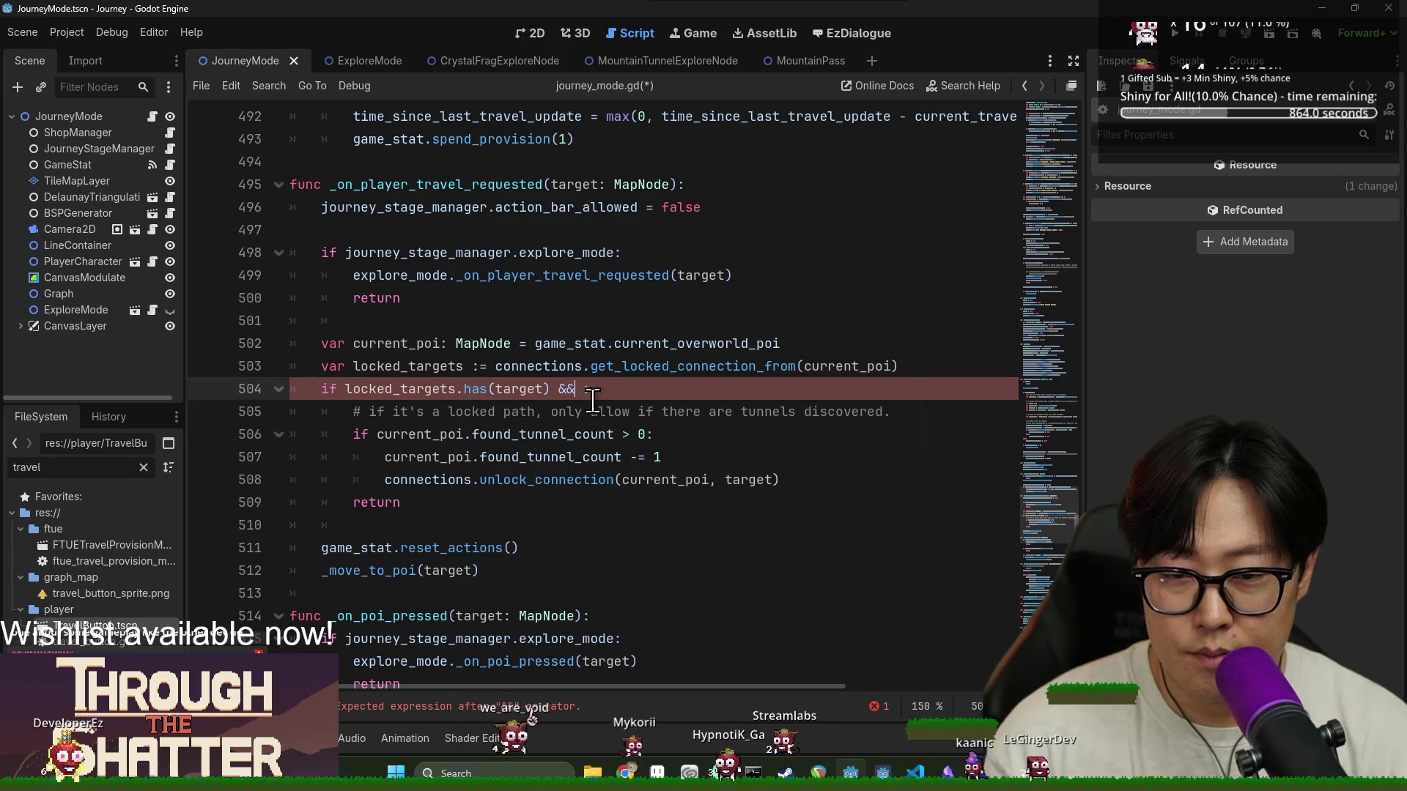
type("0")
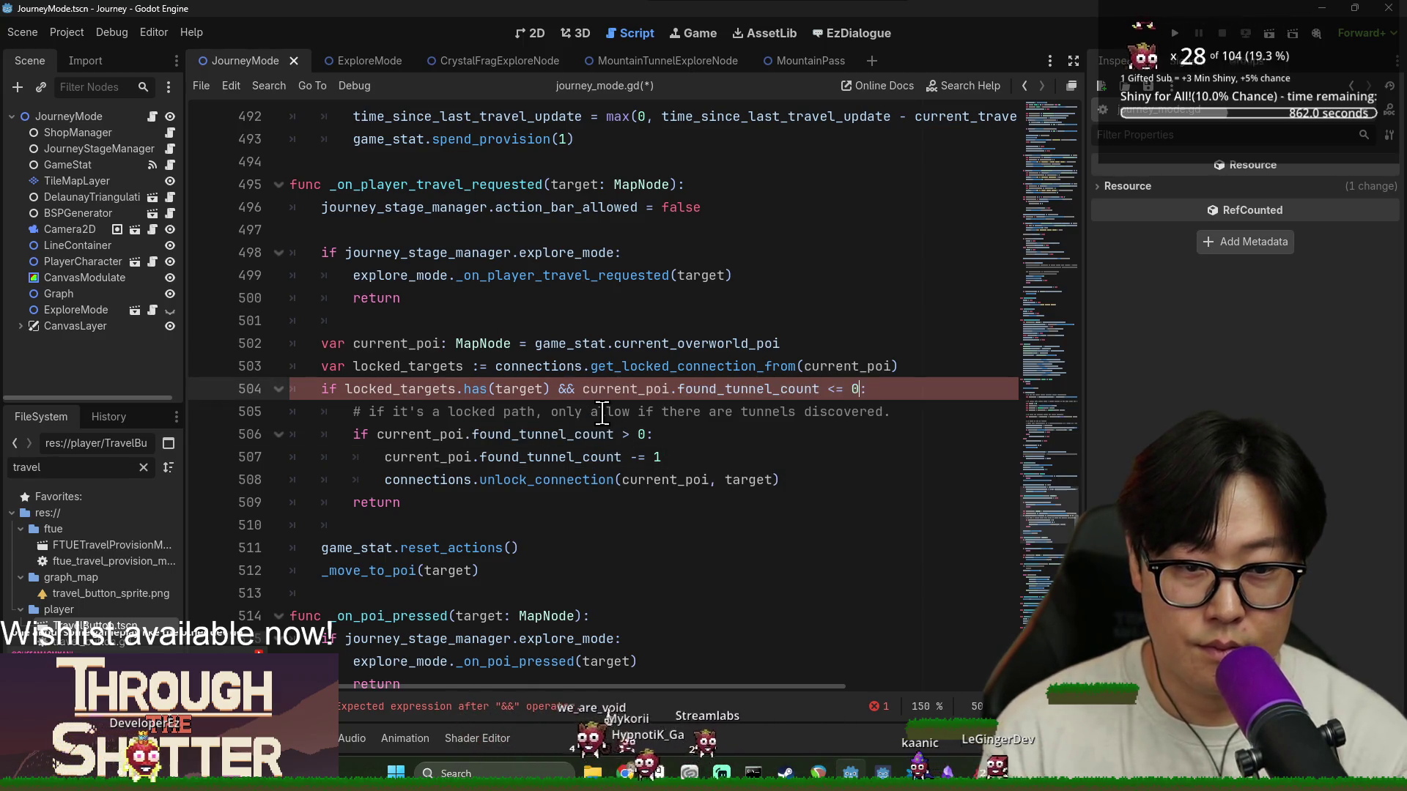
left_click(889, 390)
key("Return")
type("return")
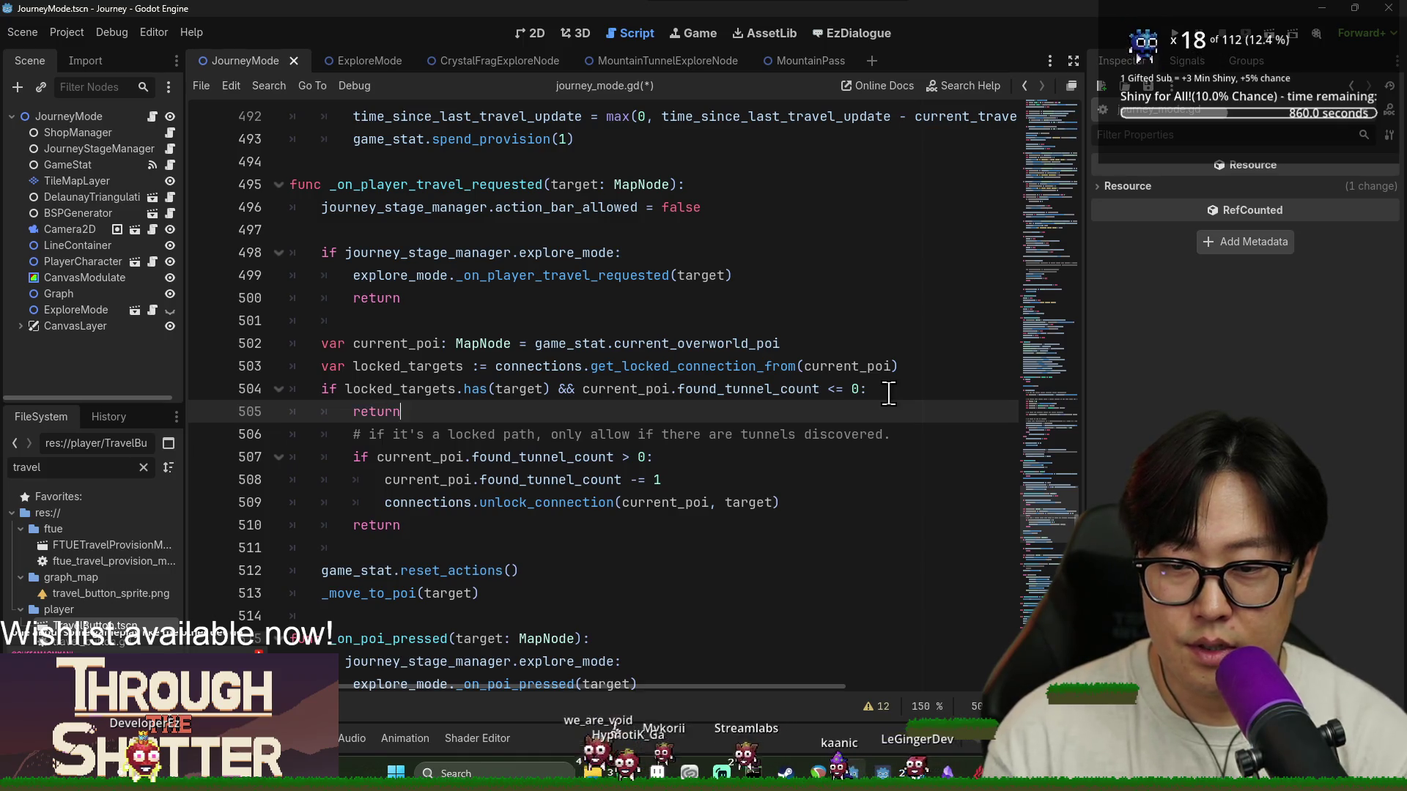
key("Return")
Dedent the old tunnel-check block one level and delete its leftover return line
mouse_move(400, 445)
left_mouse_down()
mouse_move(377, 546)
mouse_move(361, 540)
left_mouse_up()
key("shift+Tab")
left_click(363, 550, "shift")
key("ctrl+shift+k")
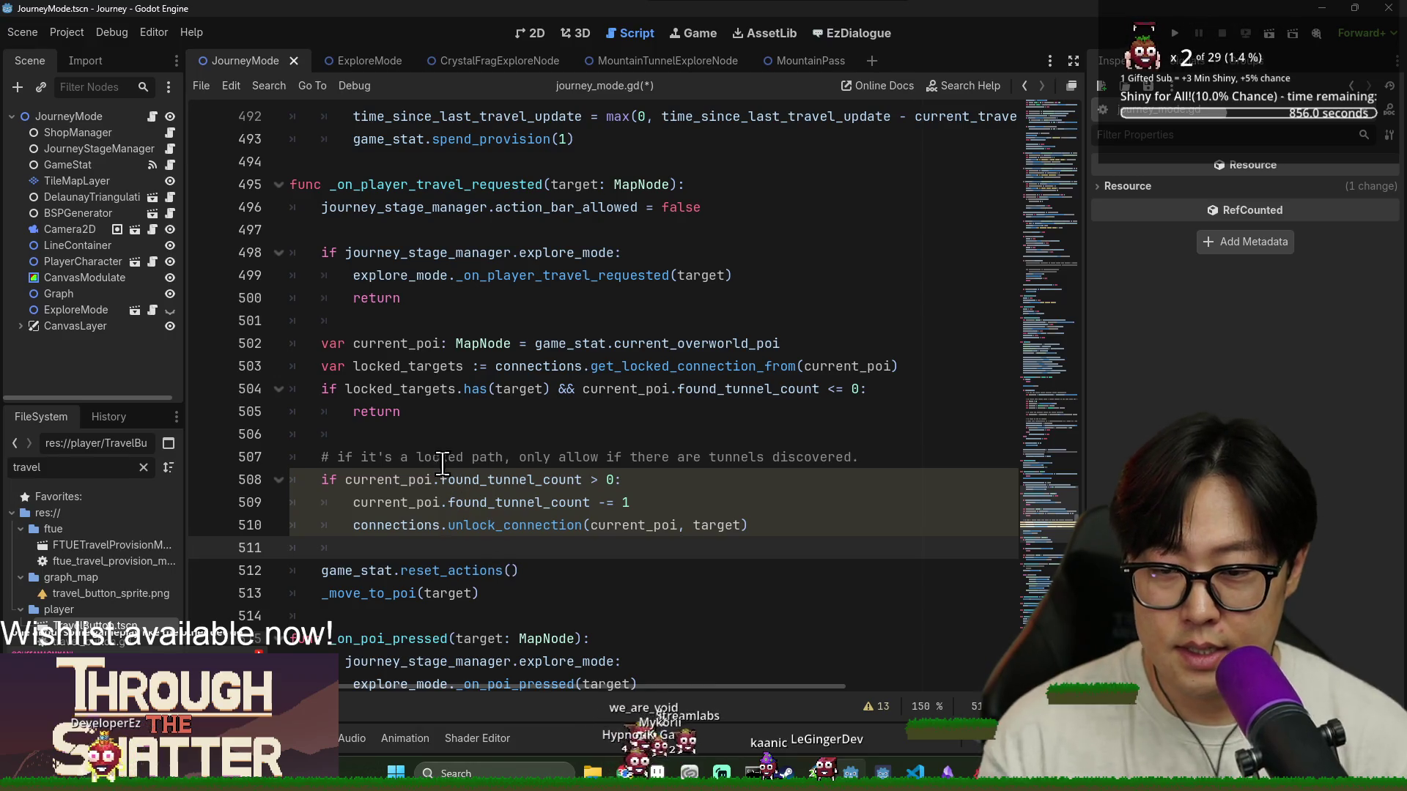
left_click(442, 463)
double_click(425, 480)
left_click(381, 458)
Declare var is_connection_locked := locked_targets.has(target) above the check
double_click(429, 390)
key("ctrl+shift+Right")
key("ctrl+shift+Right")
key("ctrl+shift+Right")
left_click(949, 365)
key("Return")
type("var is_connection_locked :=")
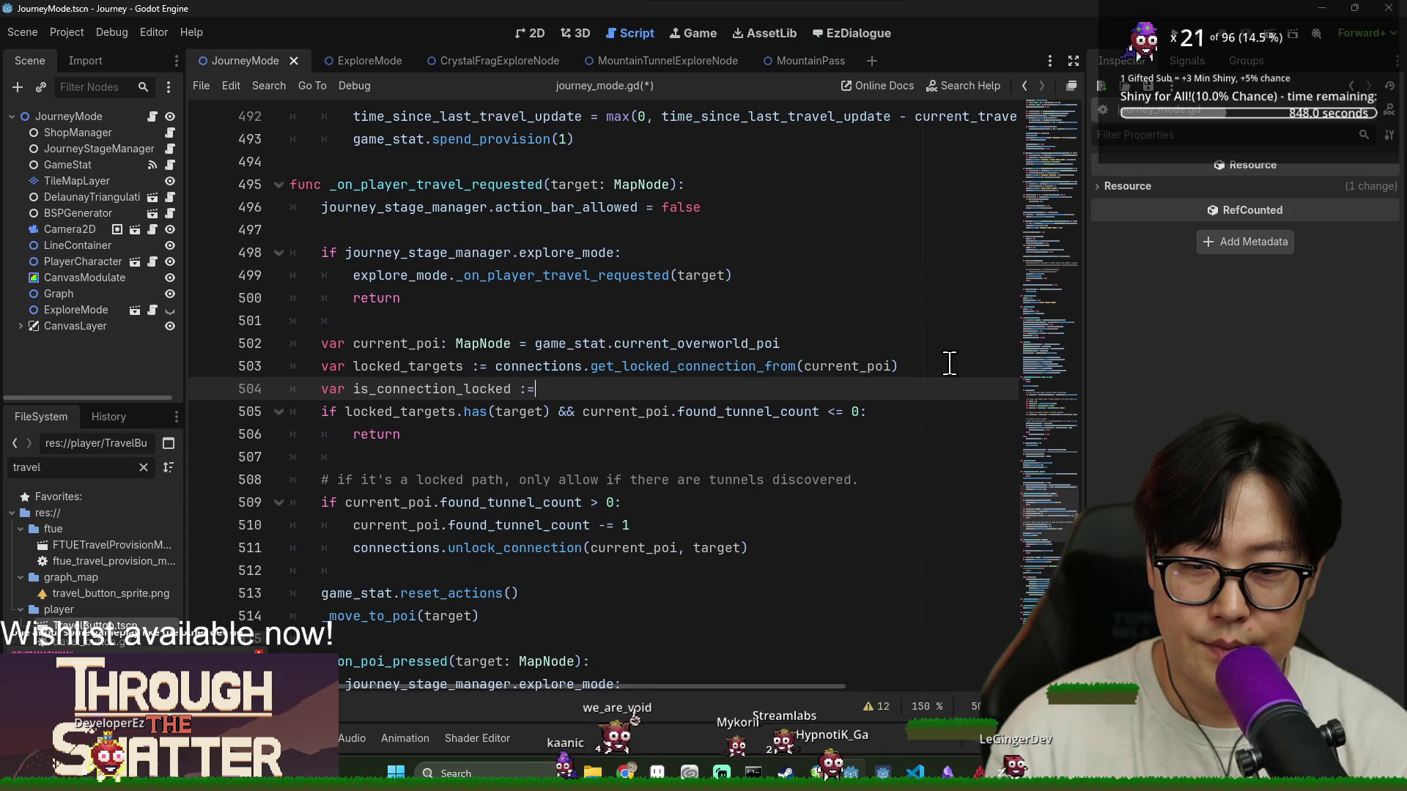
Use is_connection_locked in both the early-return and tunnel-count conditions, then save
double_click(429, 390)
key("ctrl+c")
double_click(399, 411)
key("ctrl+shift+Right")
key("ctrl+shift+Right")
key("ctrl+shift+Right")
key("ctrl+v")
left_click(348, 504)
key("ctrl+v")
type("&&")
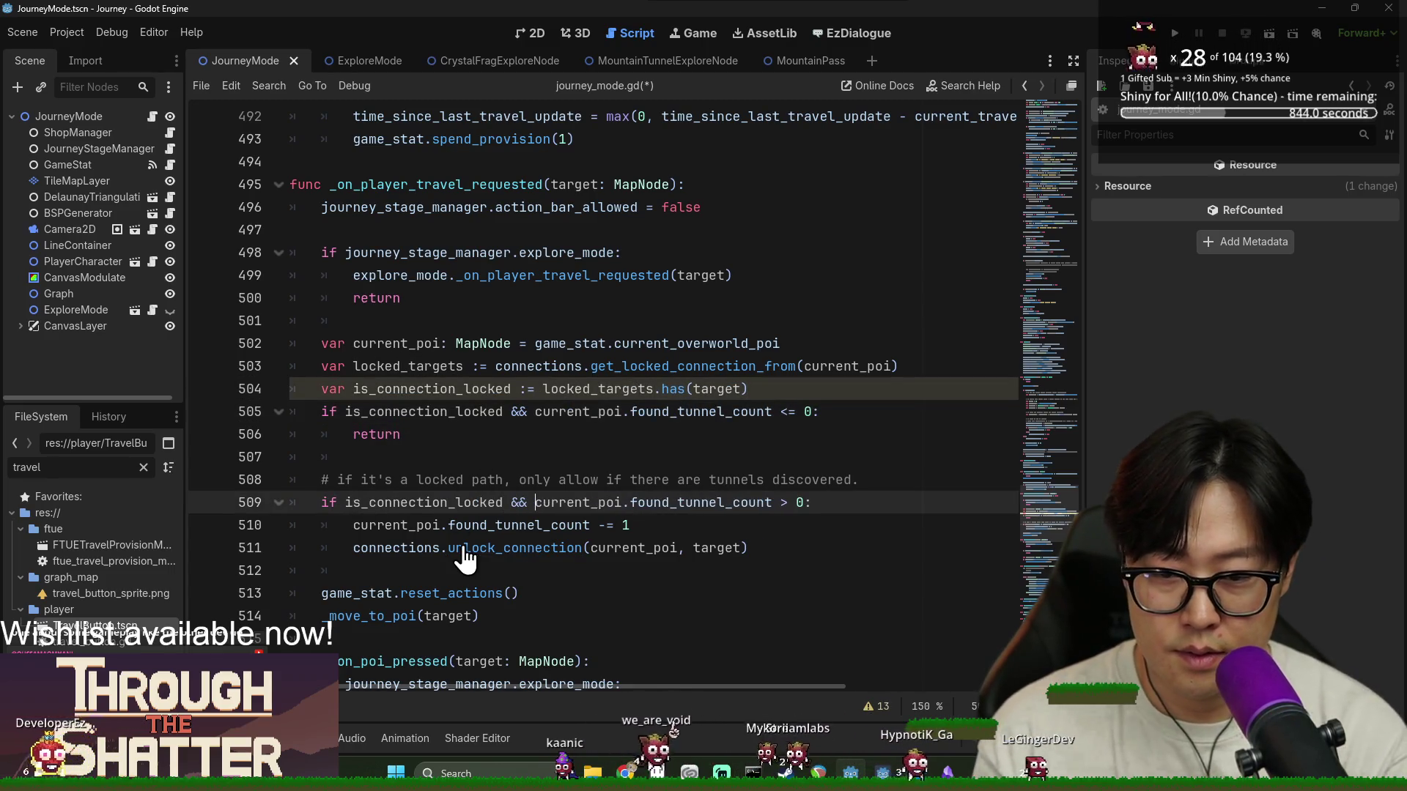
left_click(485, 471)
key("ctrl+s")
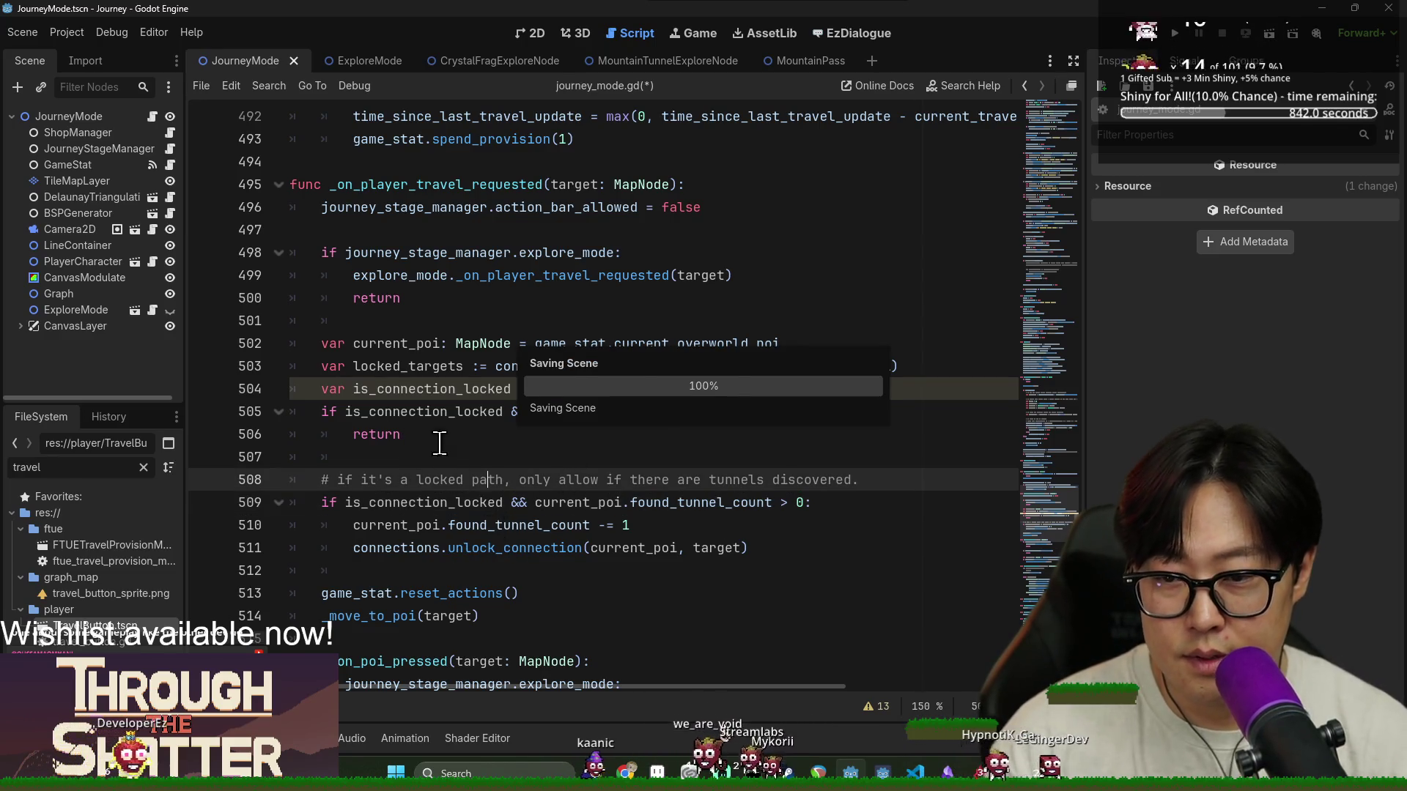
left_click(426, 391)
Review the tunnel-count block on lines 507-513, from the decrement to the _move_to_poi call
left_click(424, 522)
left_click(398, 461)
scroll(441, 491, "down", 2)
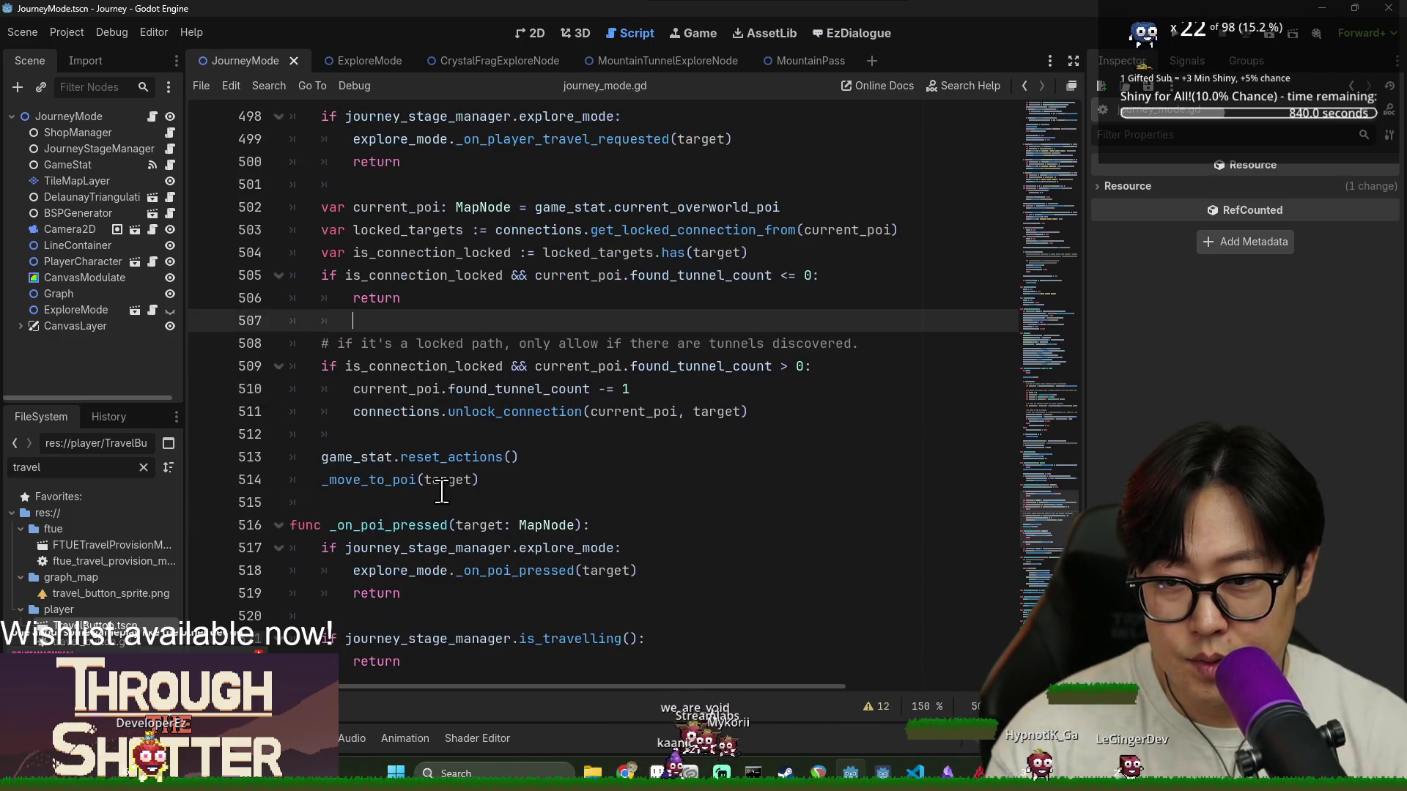
left_click(635, 367)
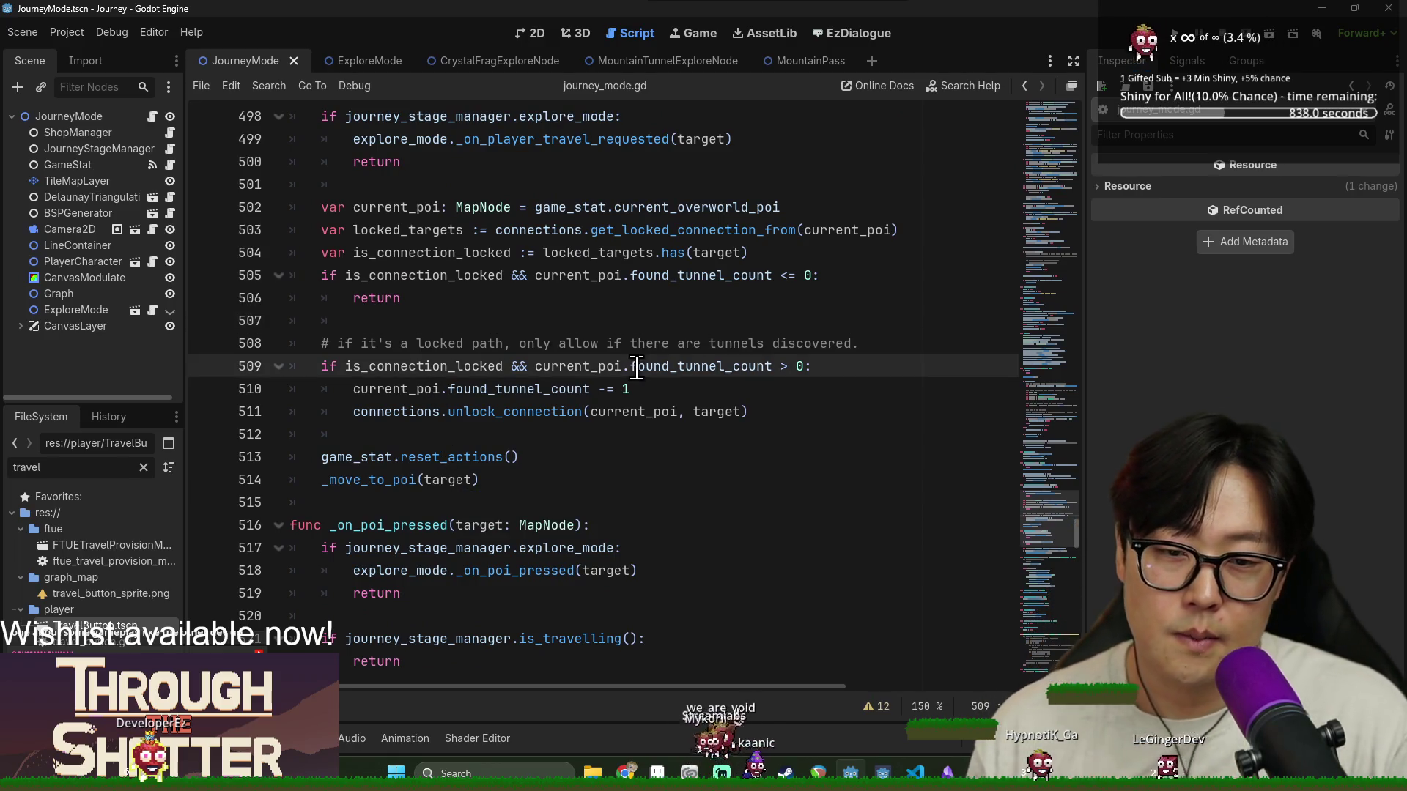
left_click(799, 366)
double_click(396, 389)
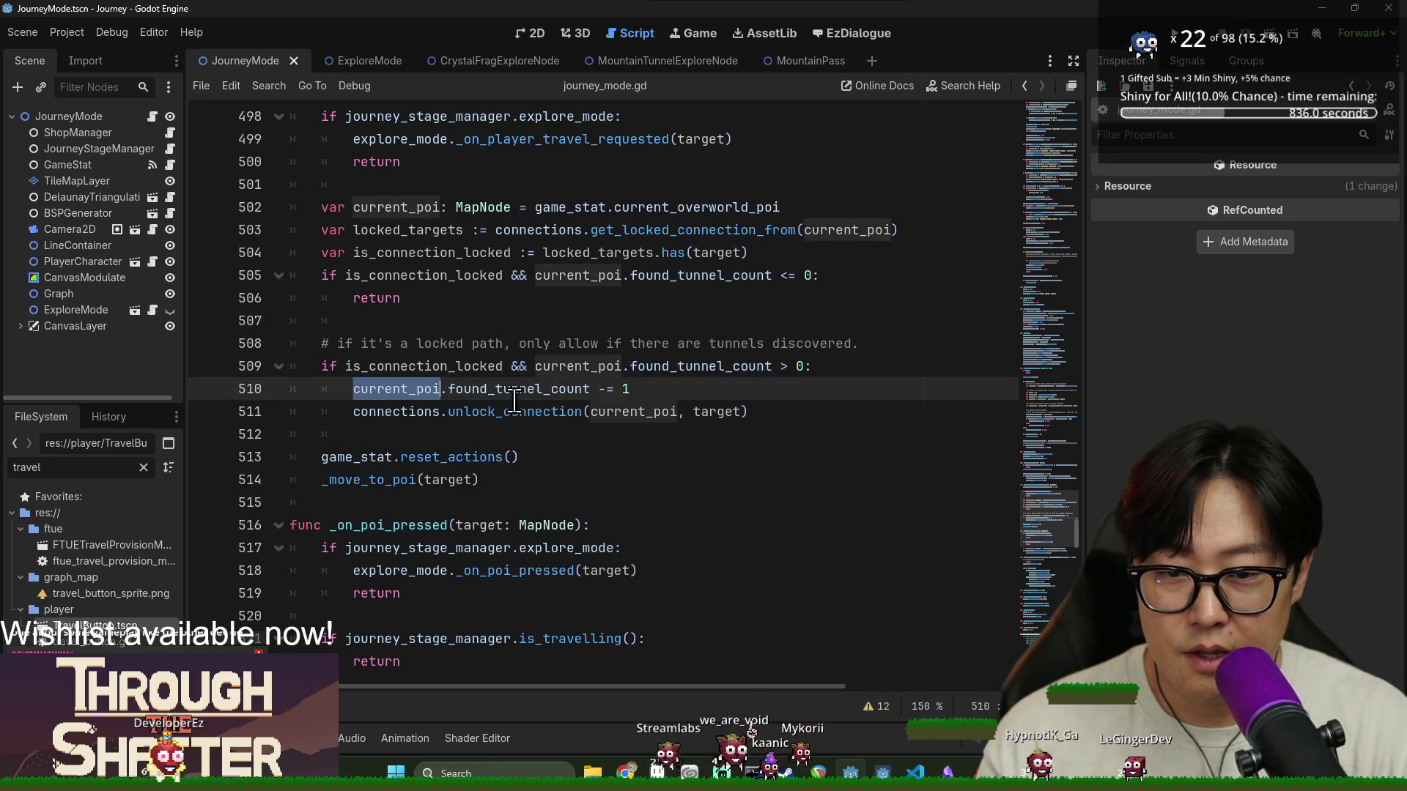
double_click(513, 389)
left_click(441, 412)
left_click(465, 457)
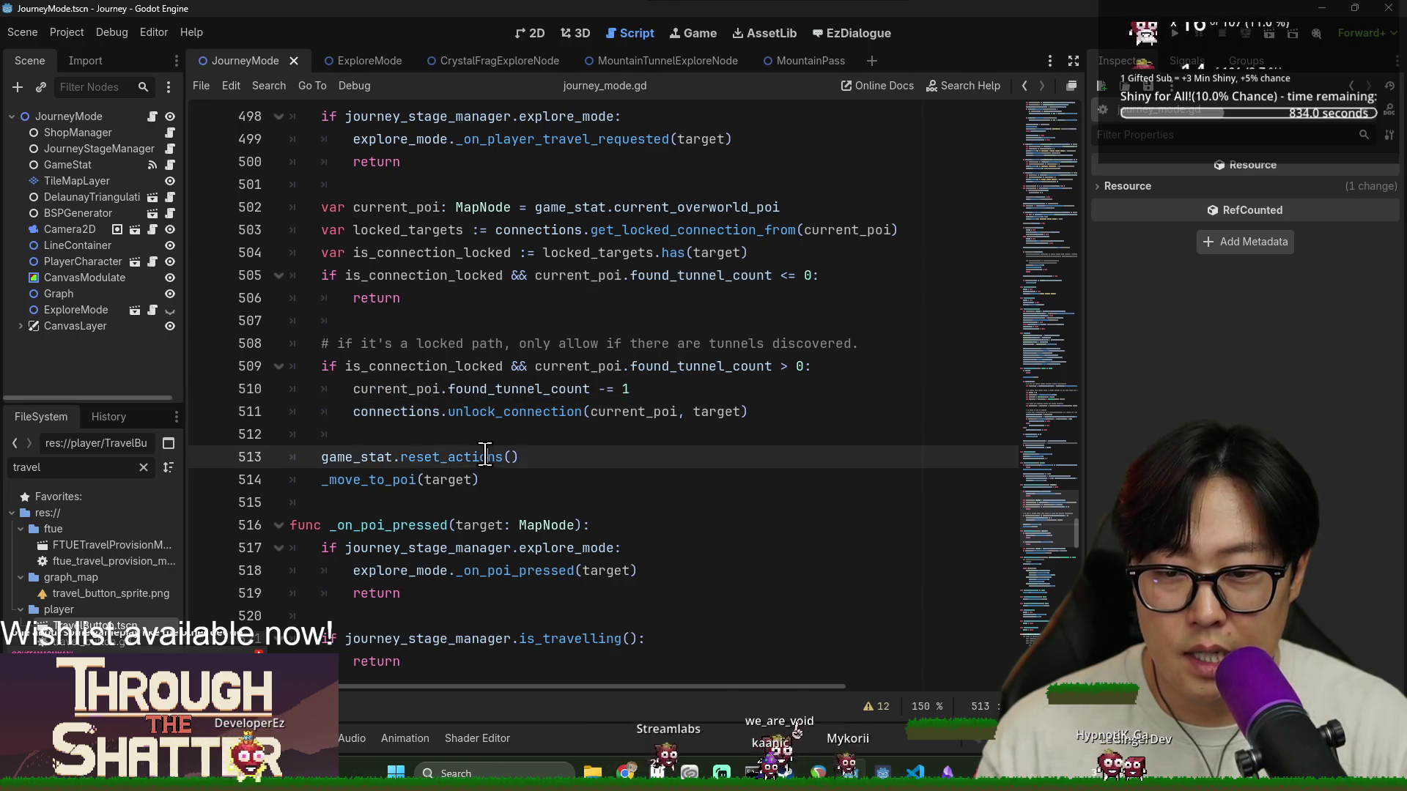
double_click(357, 457)
left_click(322, 479)
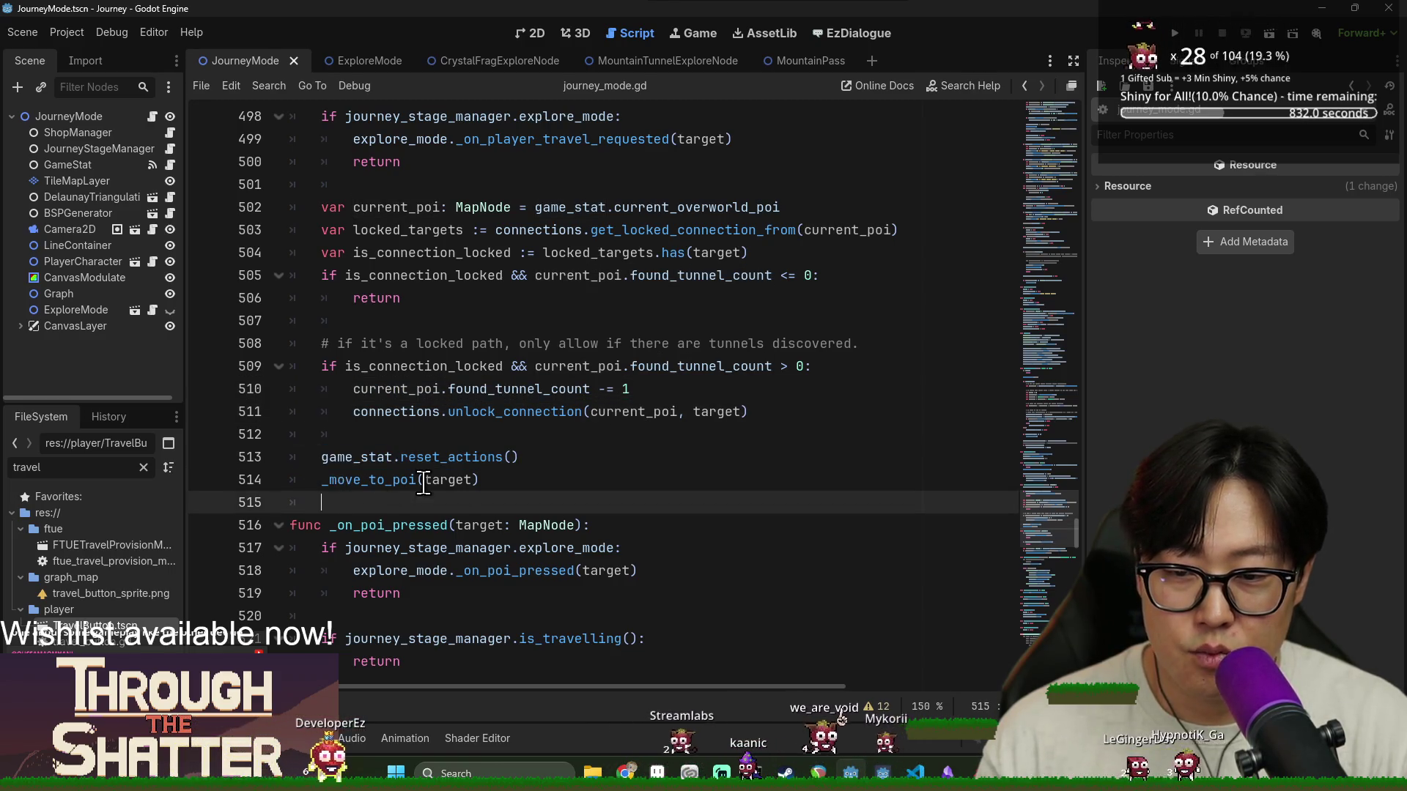
double_click(447, 479)
Save journey_mode.gd, run the project with F5 and start a New Game
key("ctrl+s")
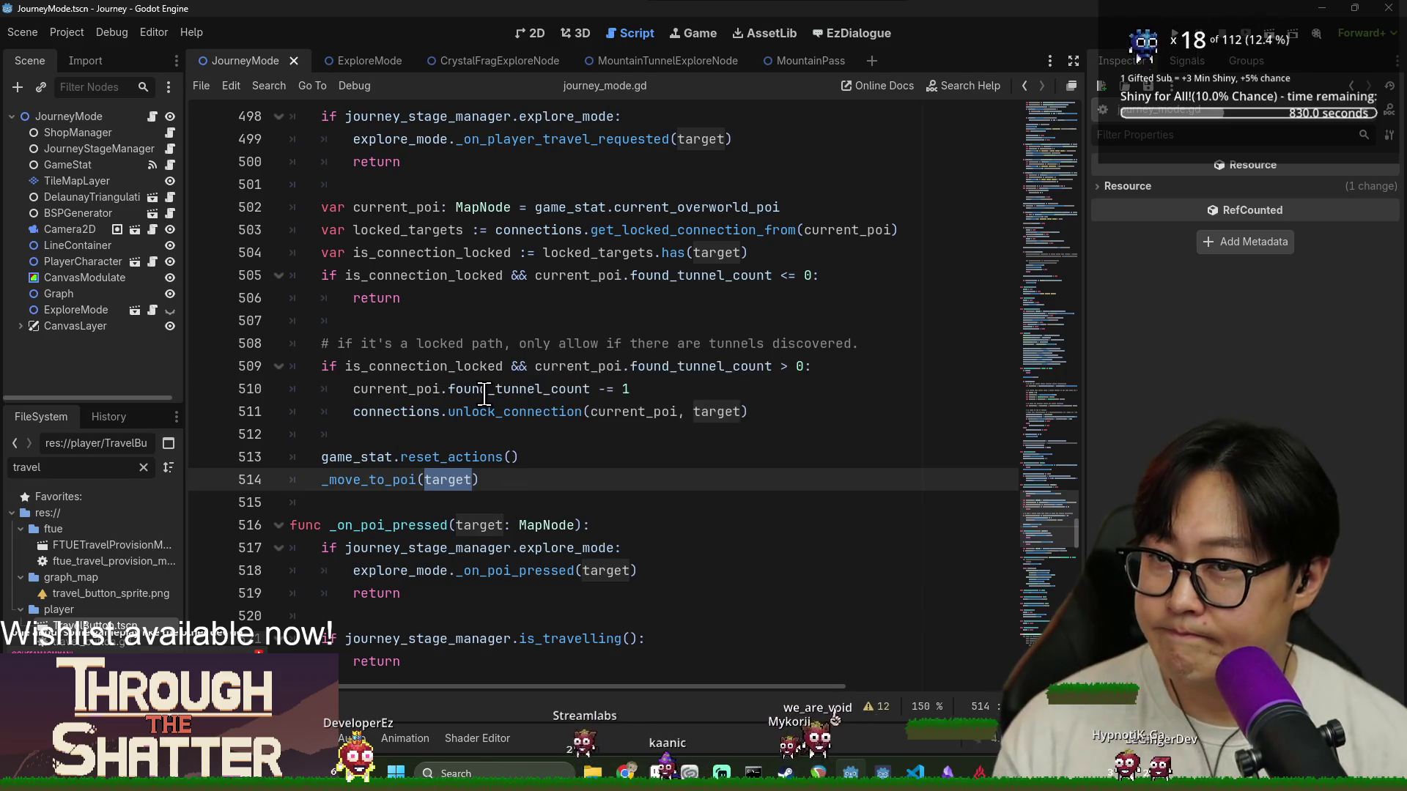
left_click(484, 389)
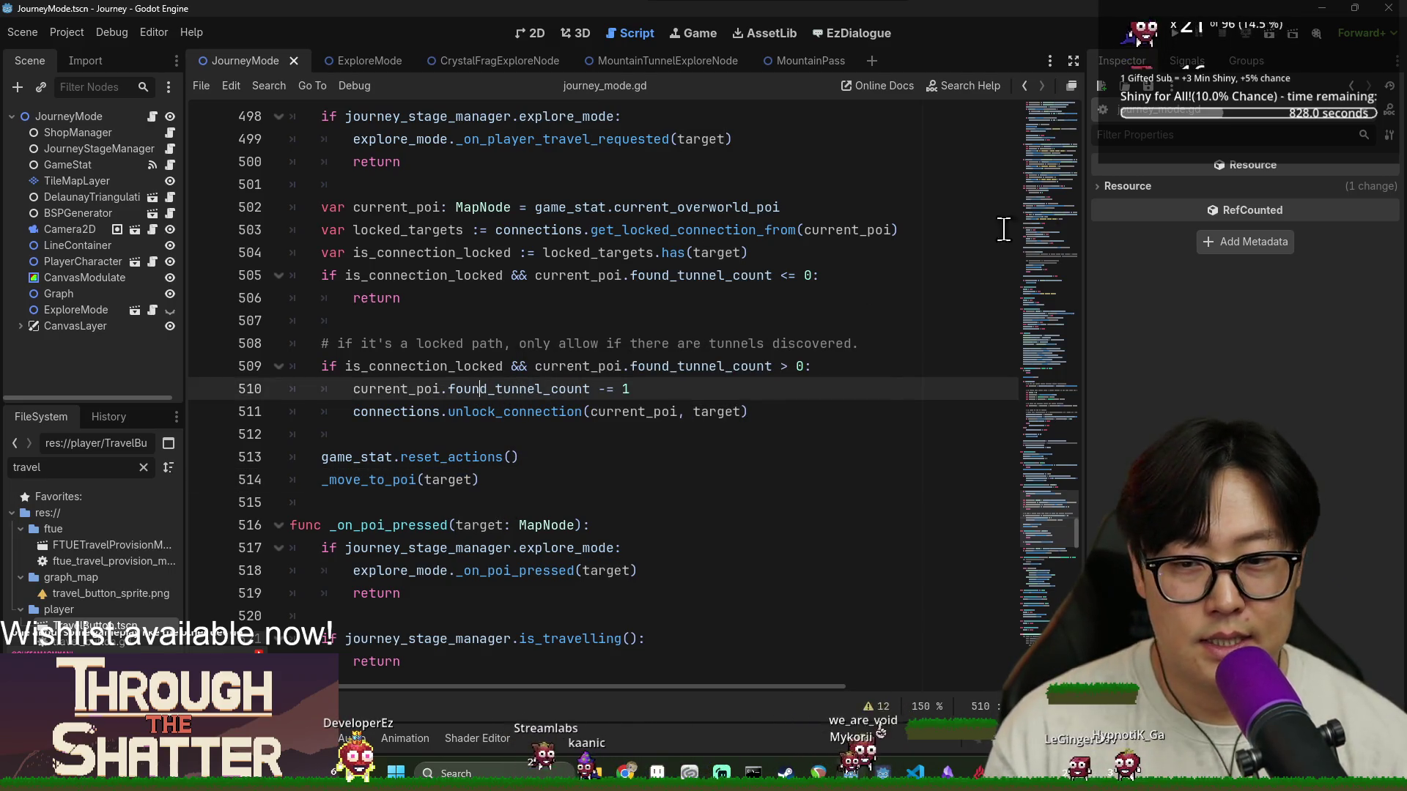
key("F5")
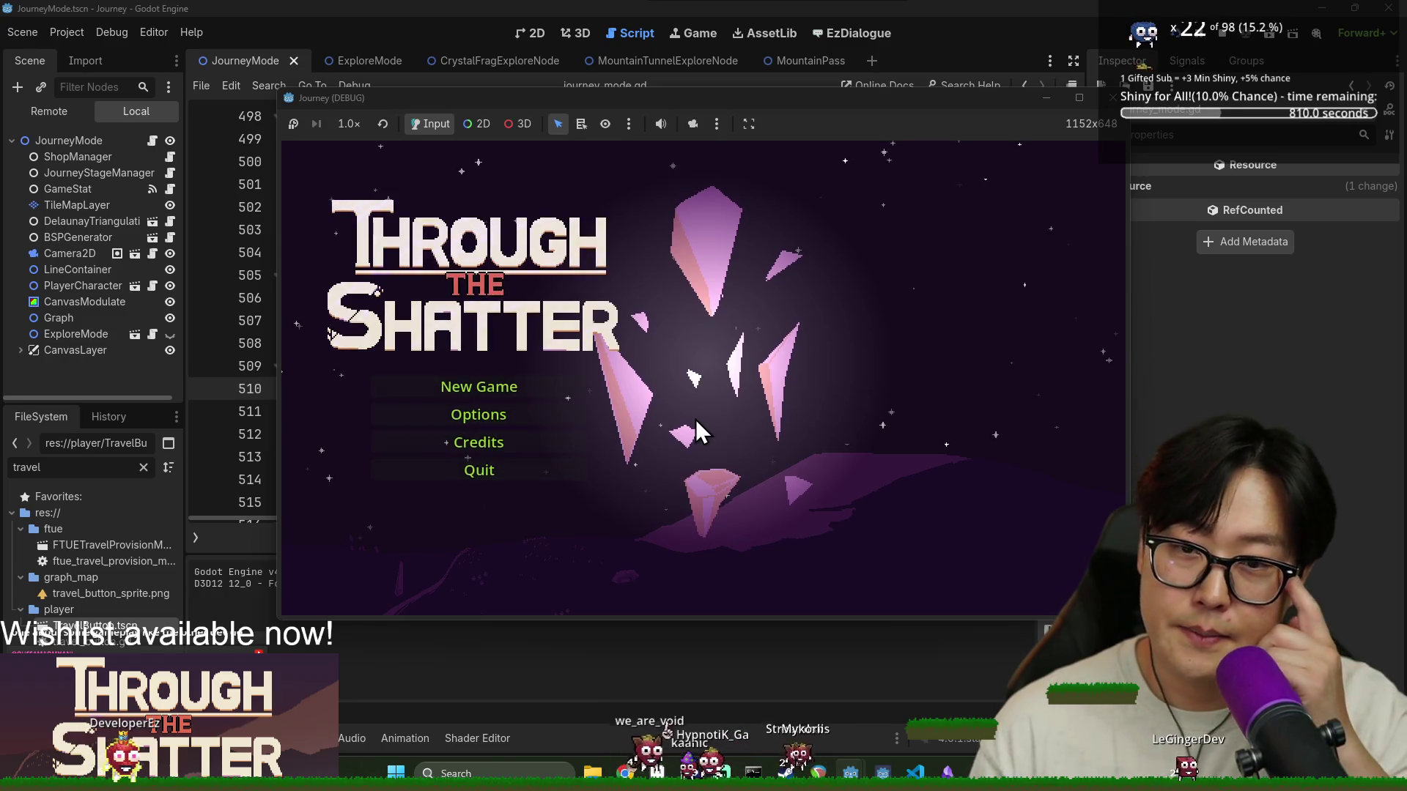
left_click(522, 385)
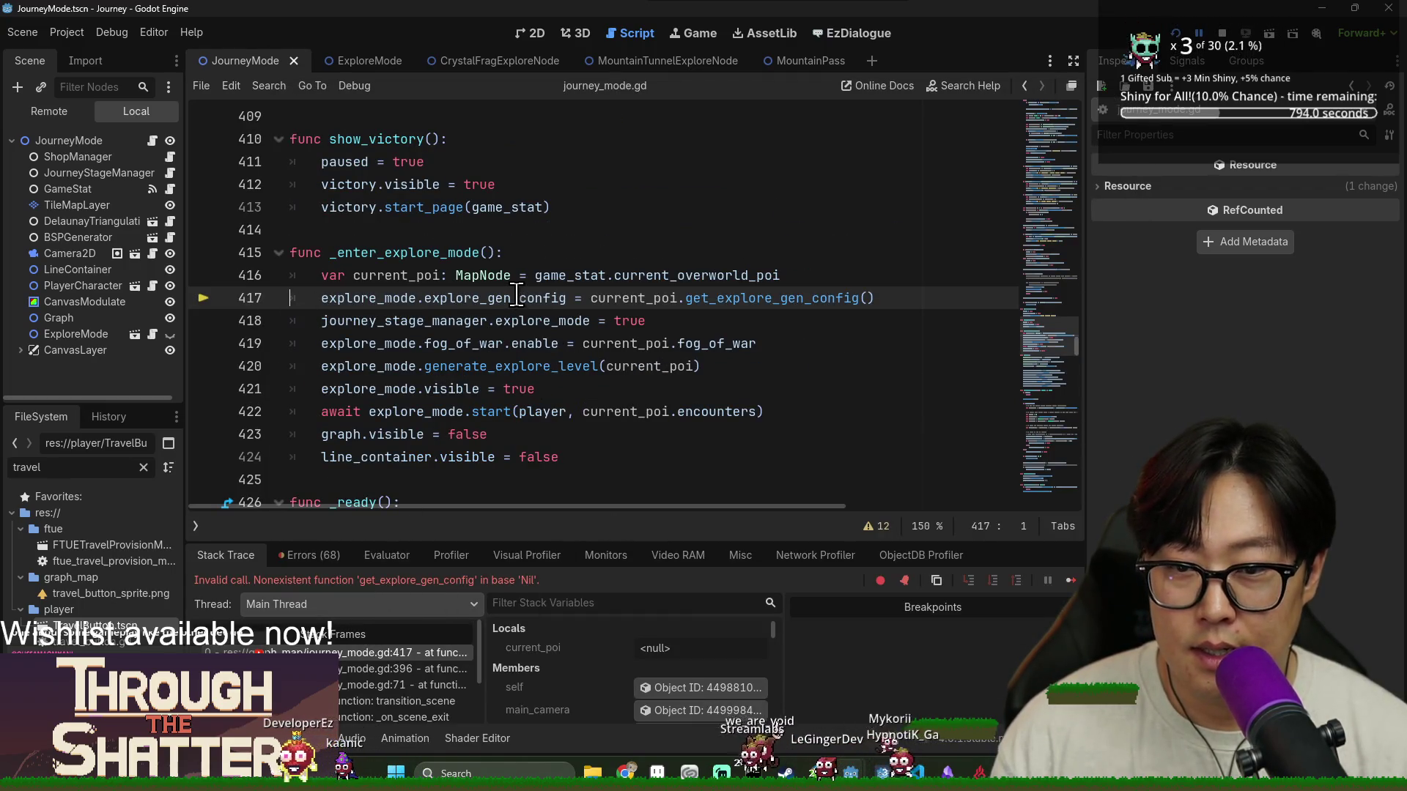
Inspect the null current_poi on line 417 against game_stat.current_overworld_poi, then stop the debug session
mouse_move(517, 296)
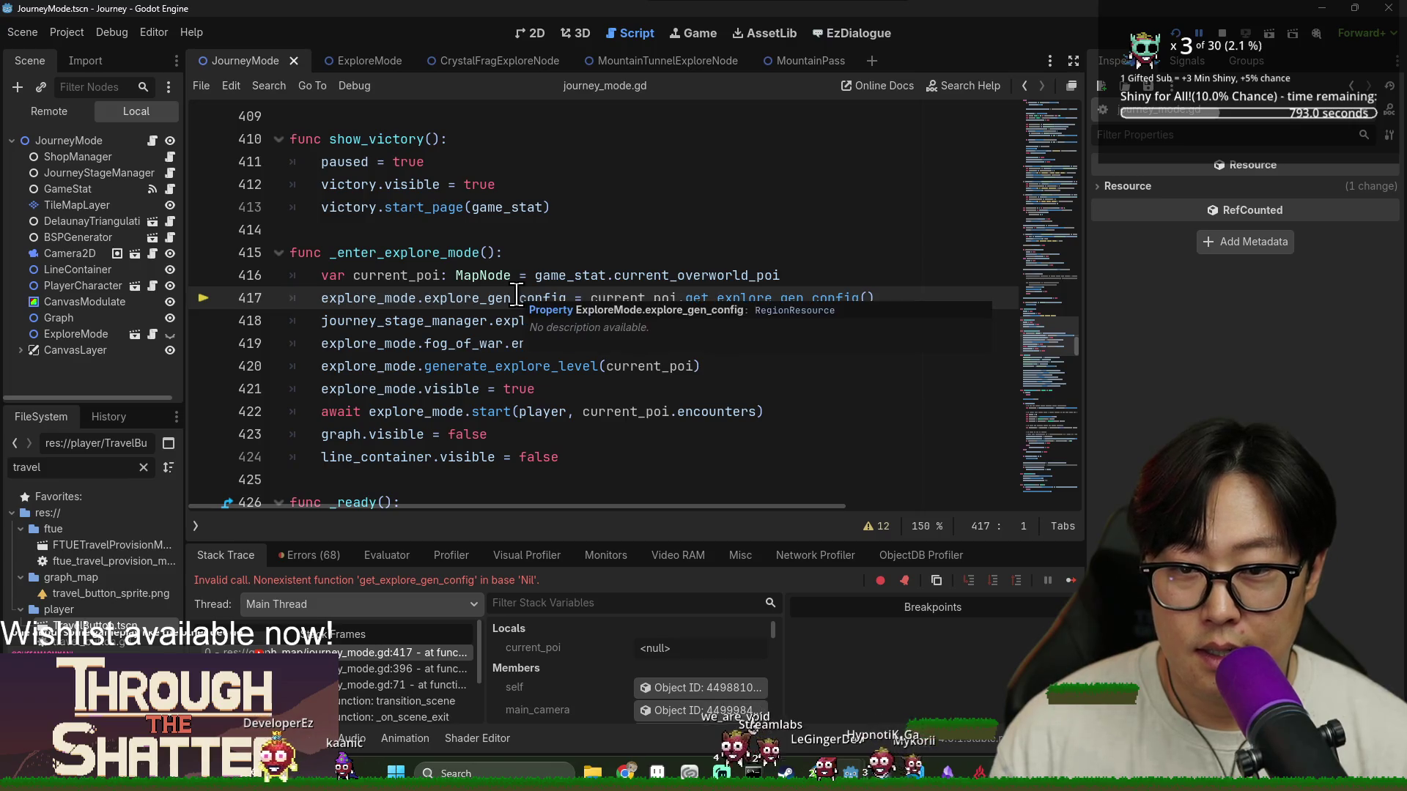
double_click(631, 298)
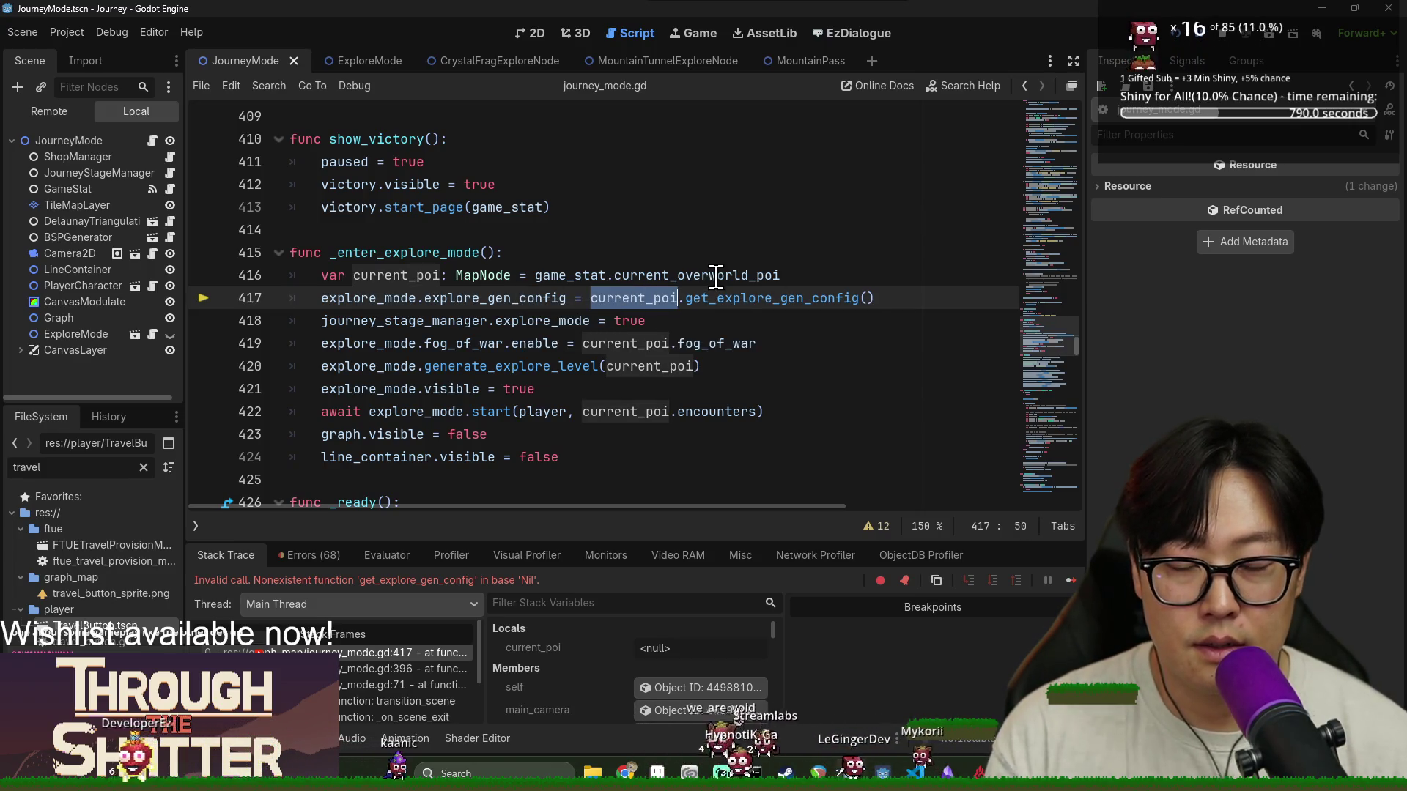
double_click(594, 276)
left_click_drag(595, 276, 803, 277)
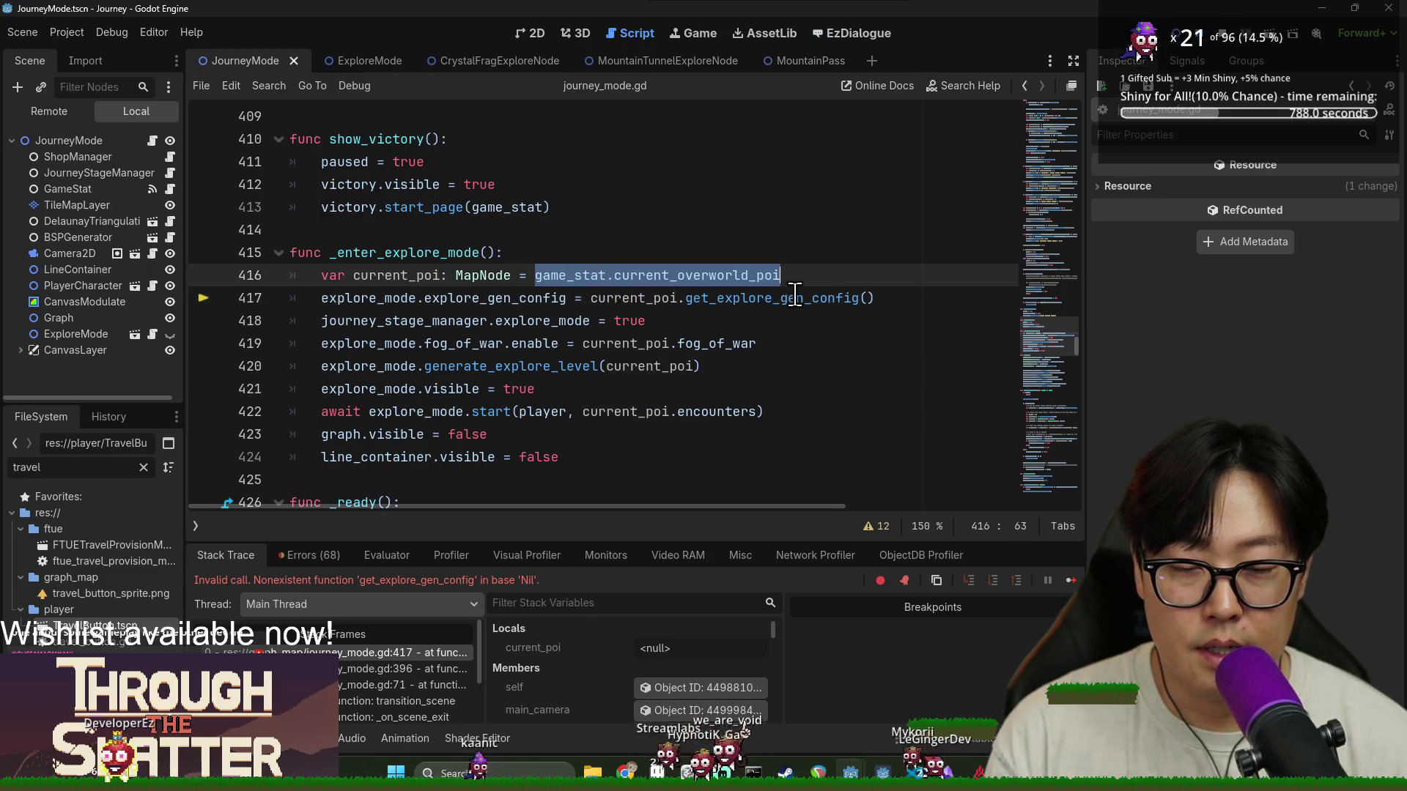
left_click(1222, 36)
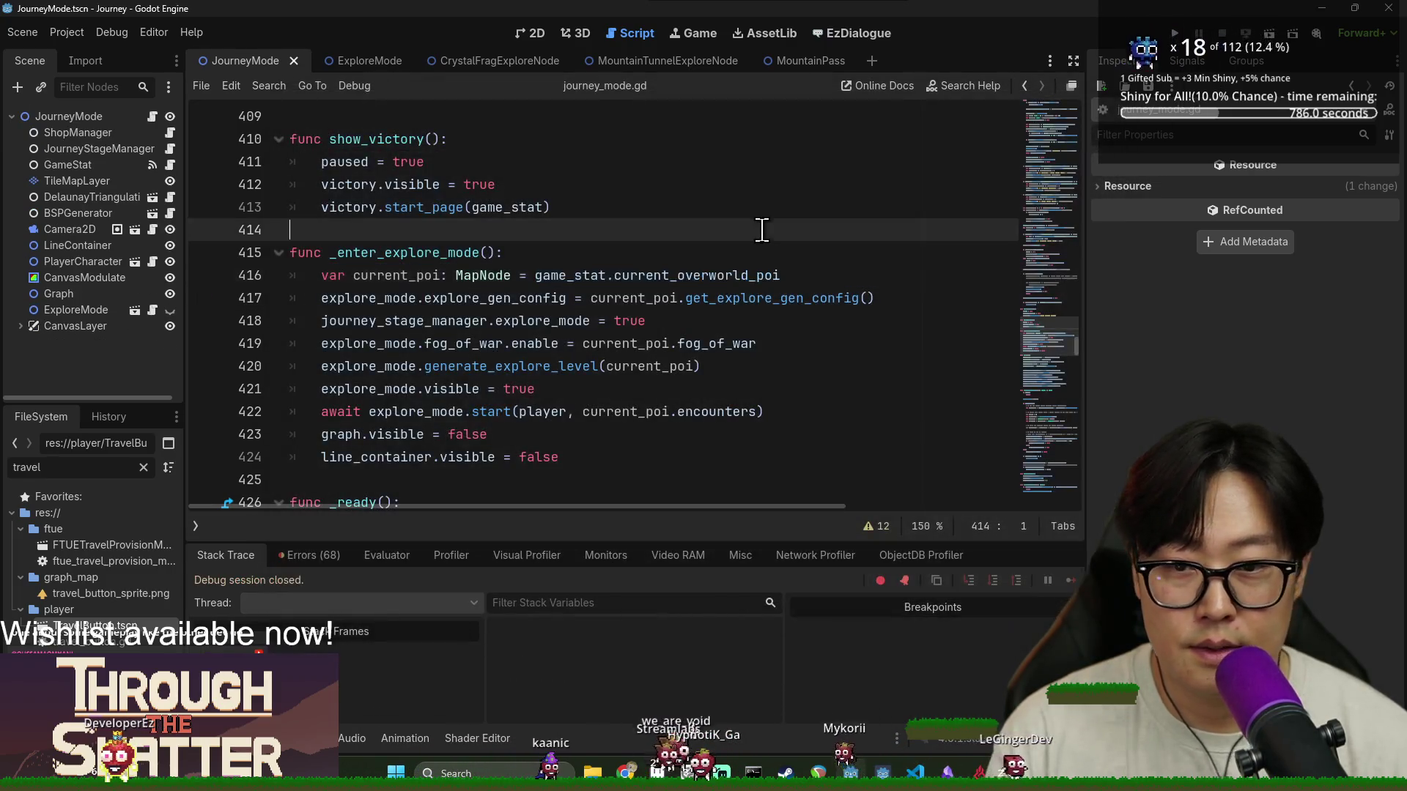
Find 'current_poi =' and replace current_poi on line 307 with game_stat.current_overworld_poi from line 302
key("ctrl+f")
type("current_poi =")
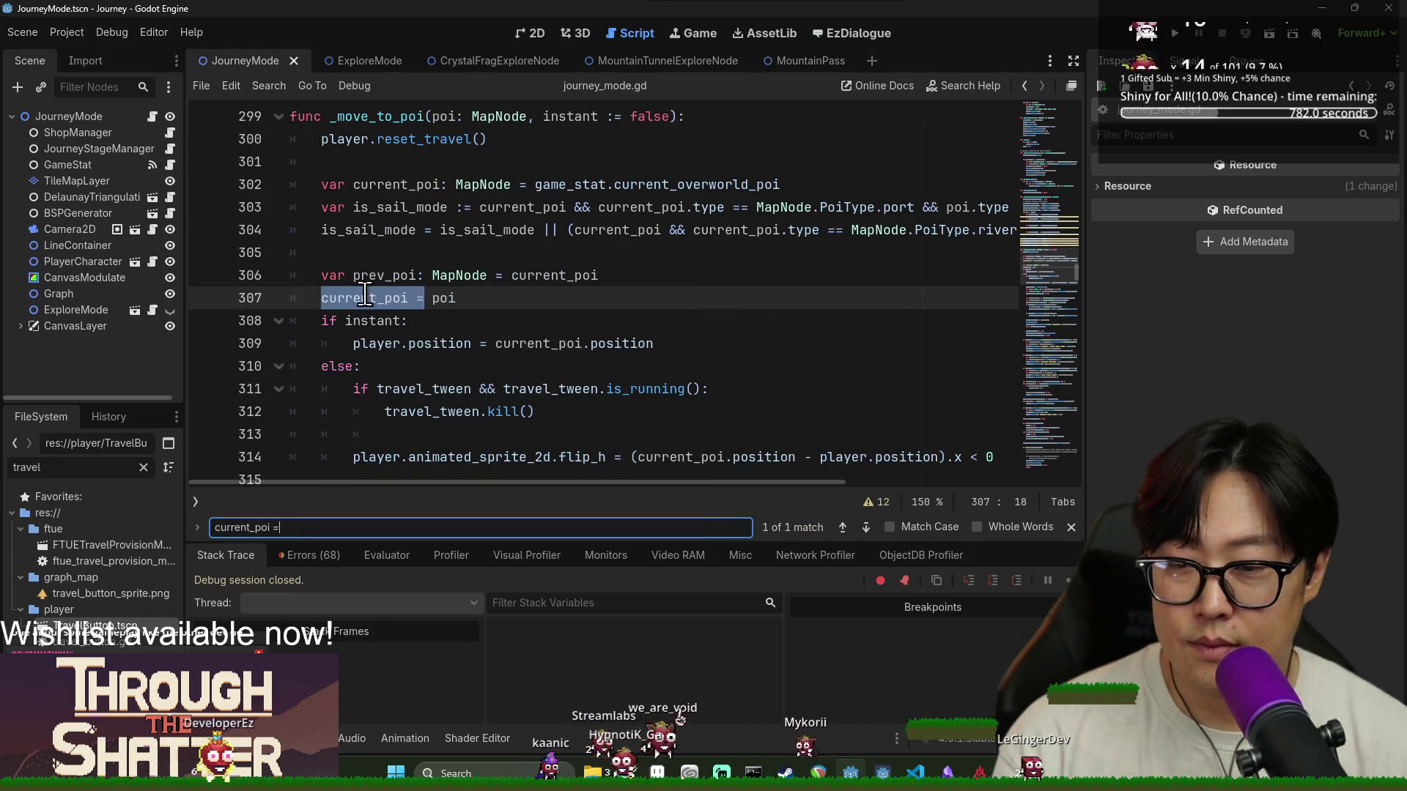
double_click(396, 298)
scroll(408, 293, "up", 1)
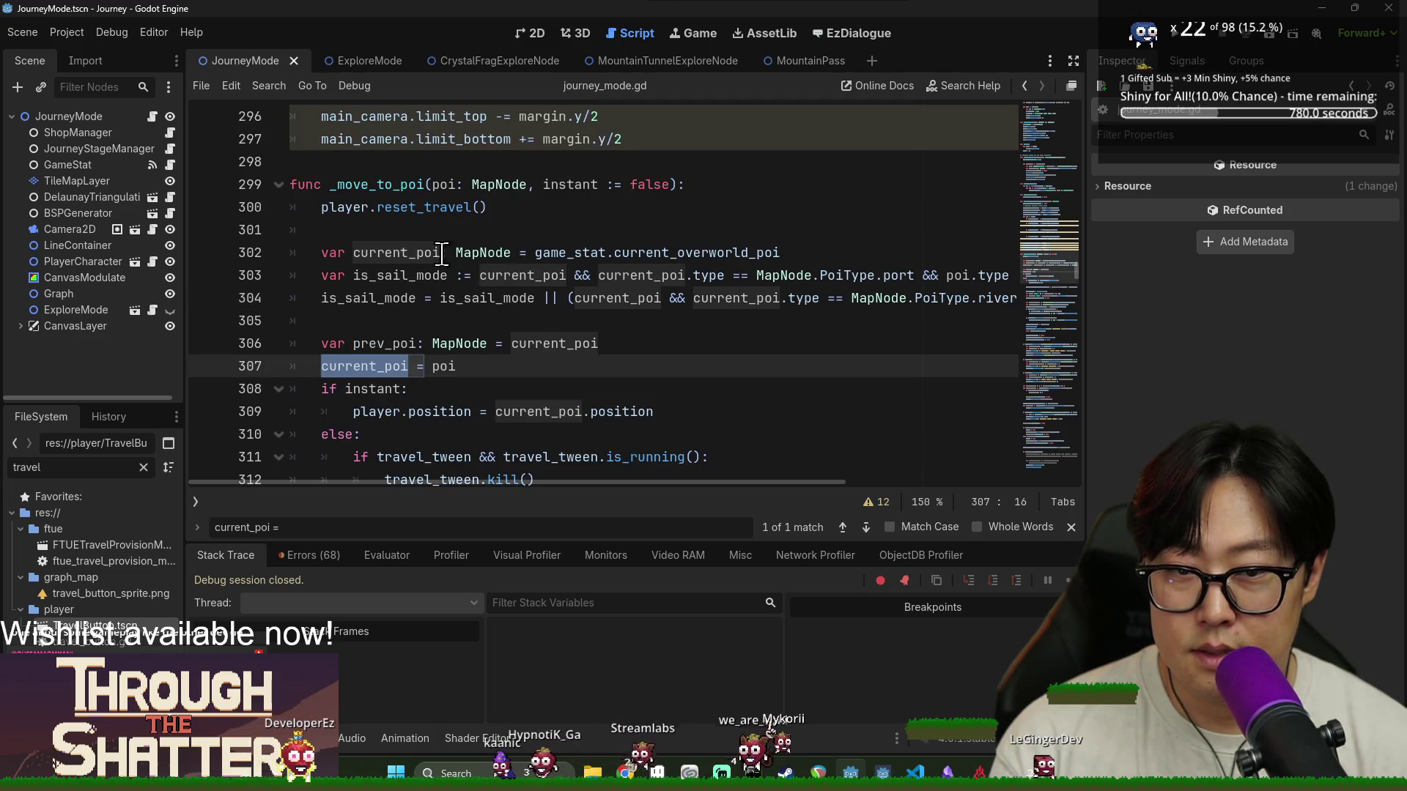
double_click(572, 252)
key("shift+End")
key("ctrl+c")
double_click(361, 368)
key("ctrl+v")
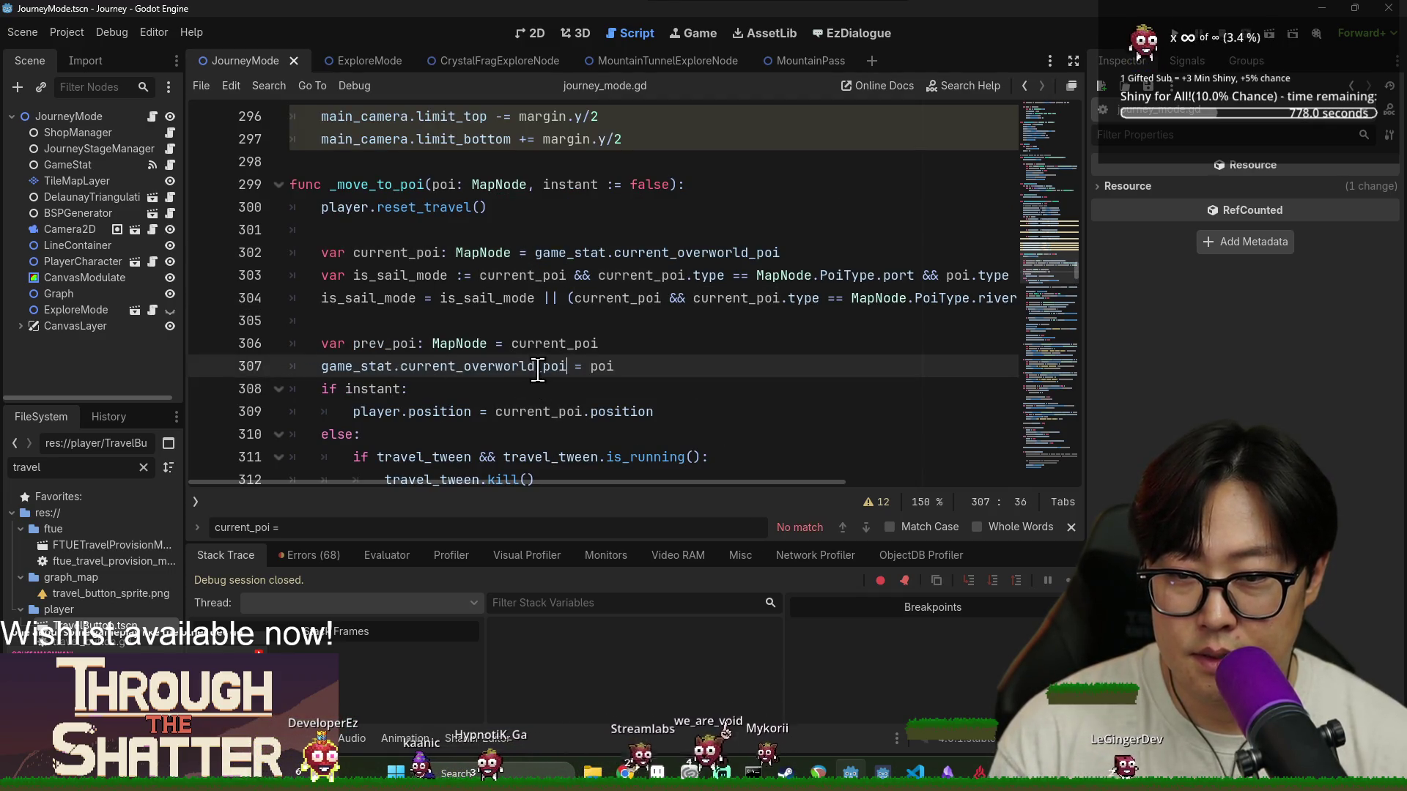
Check the new current_overworld_poi assignment against prev_poi and the other current_poi uses
double_click(408, 252)
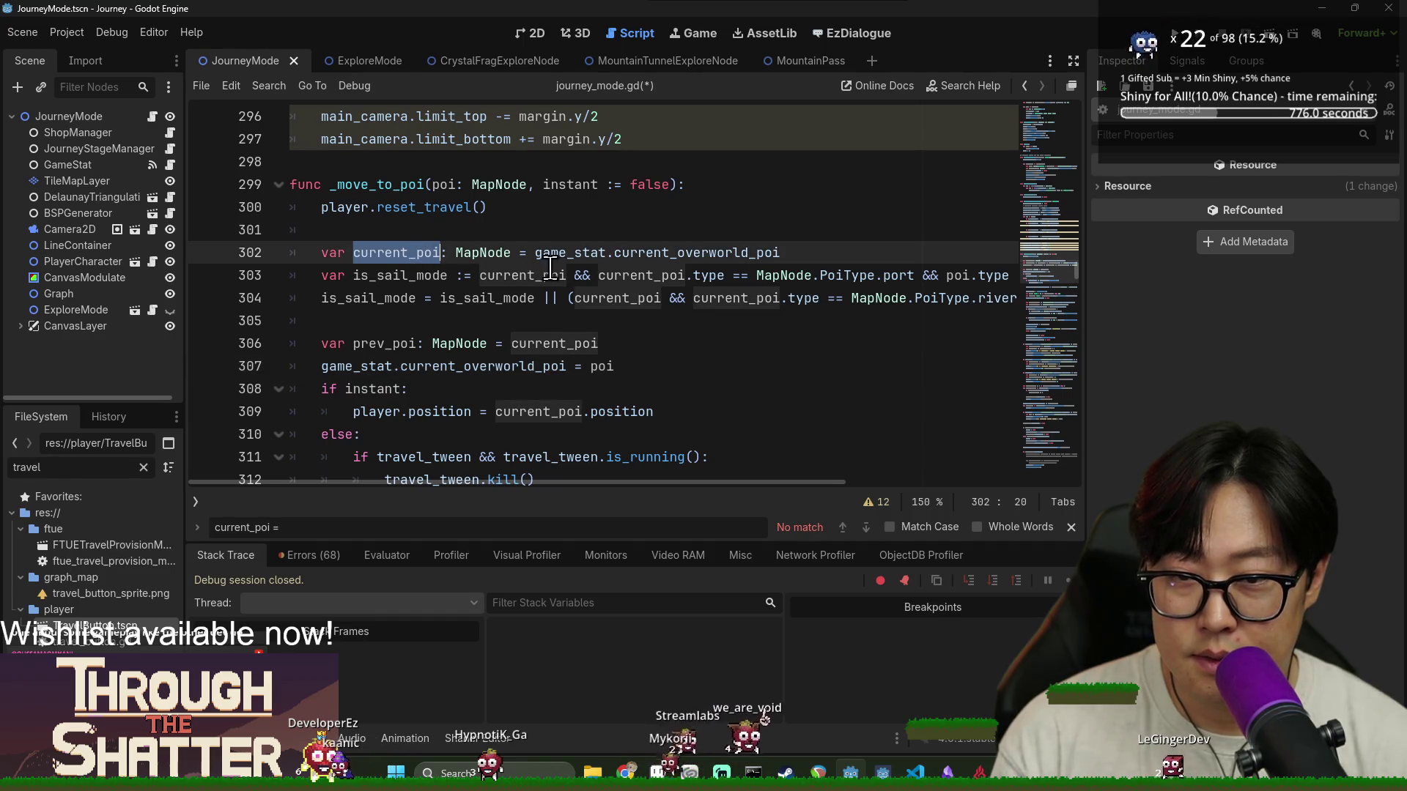
double_click(517, 364)
double_click(381, 342)
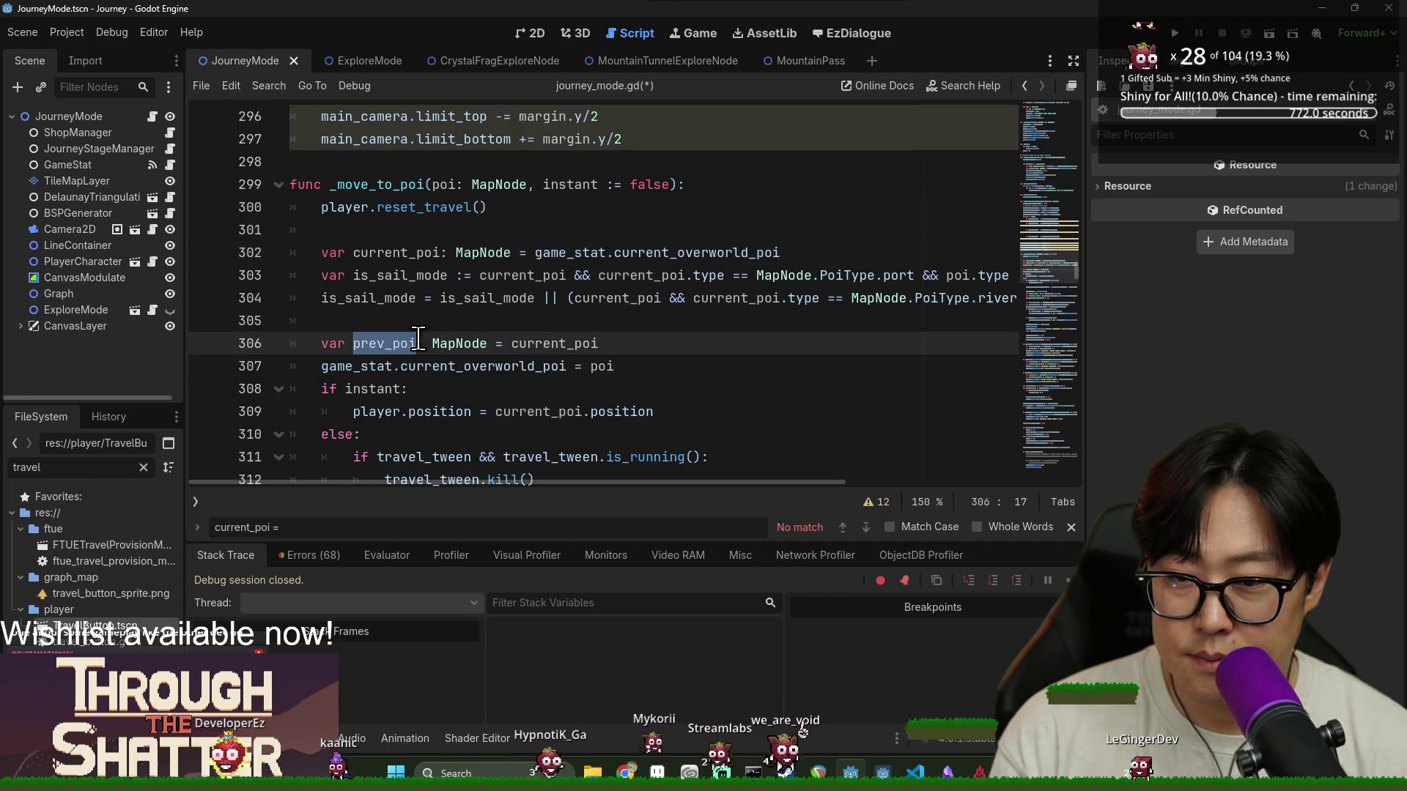
double_click(484, 366)
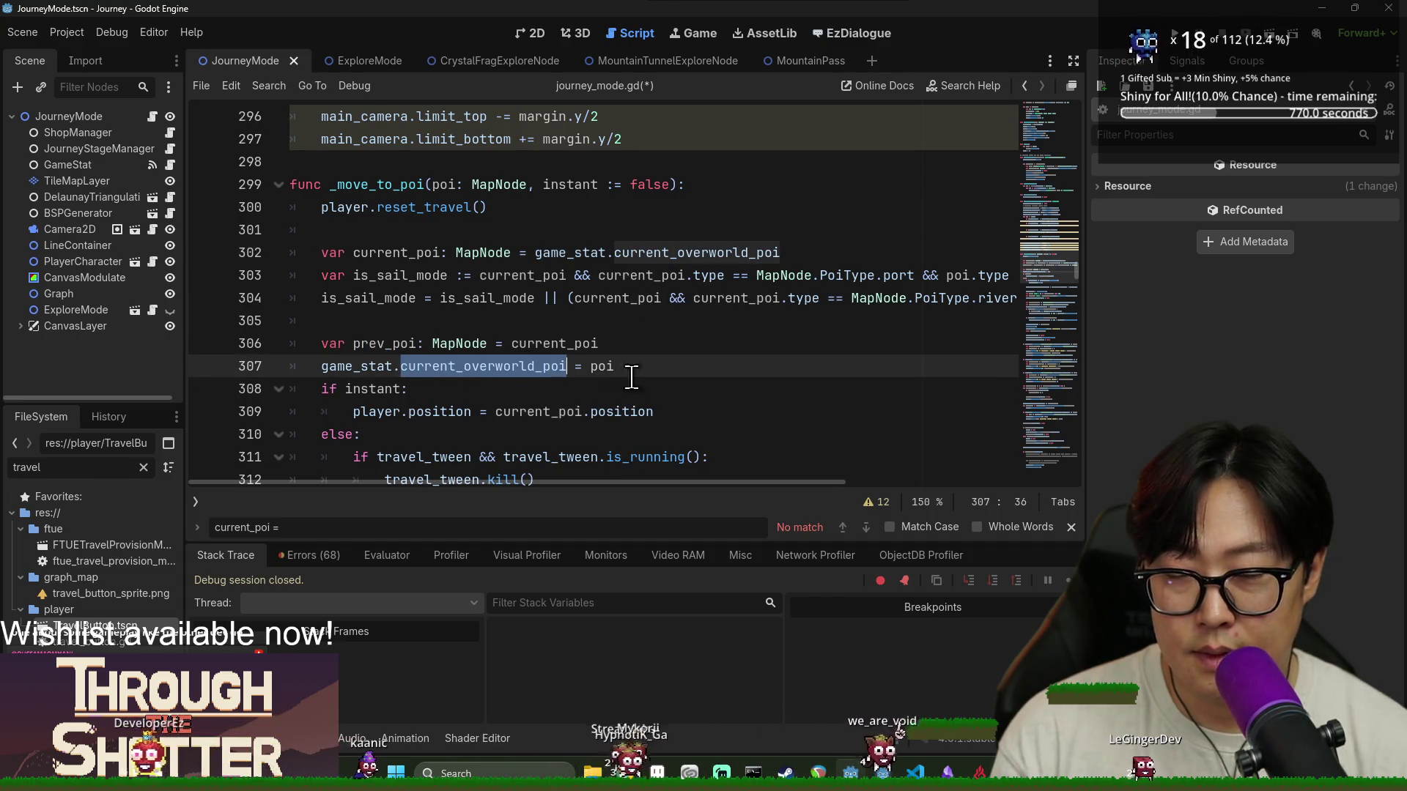
left_click(430, 533)
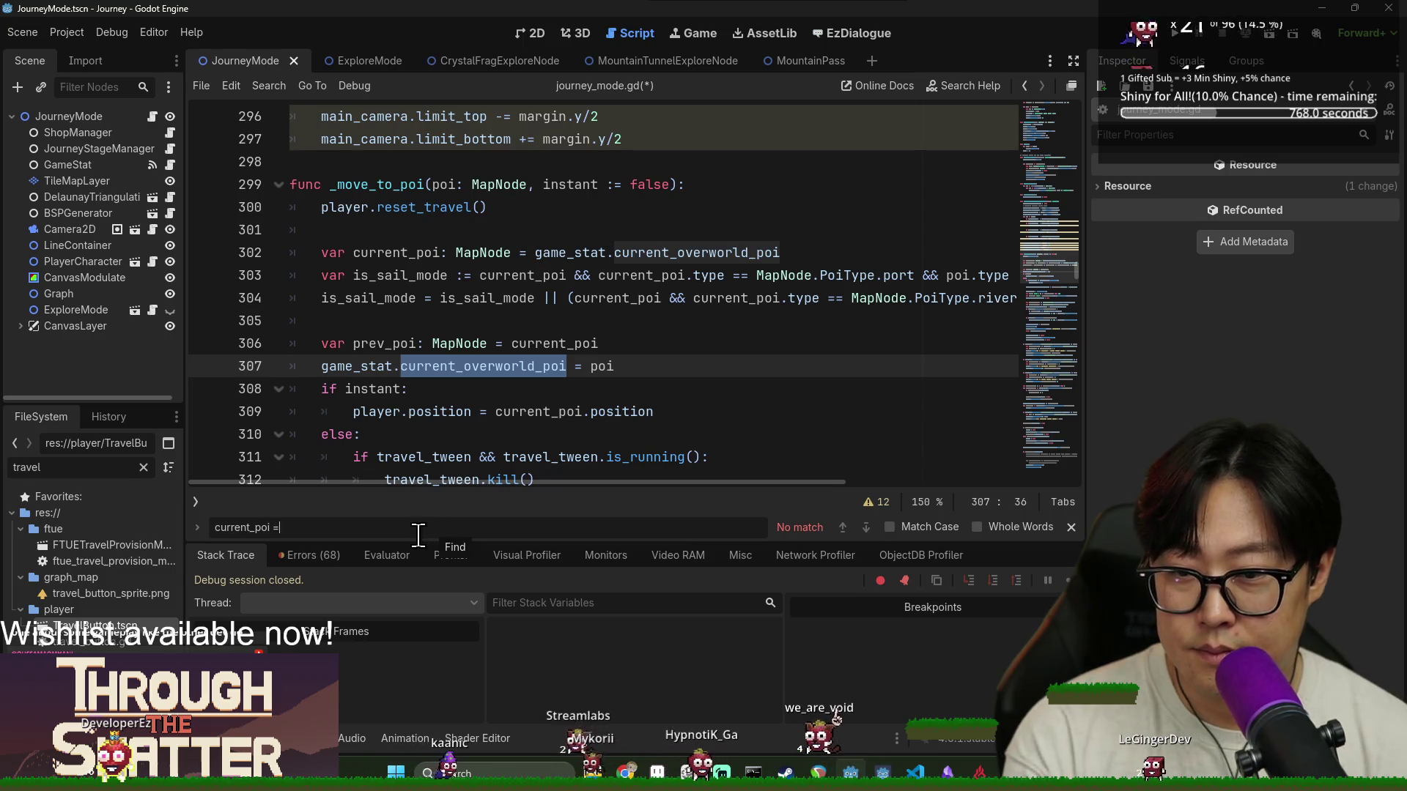
double_click(405, 253)
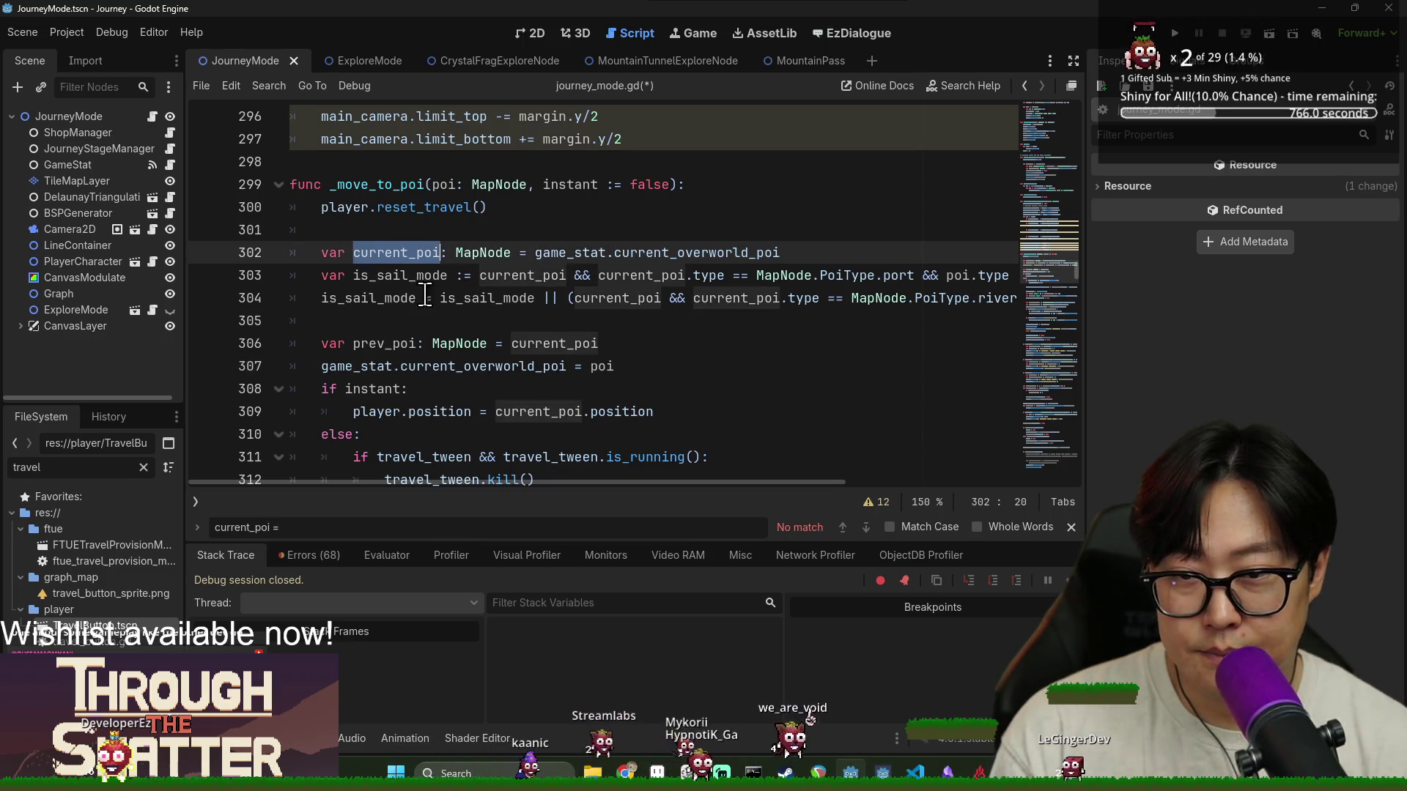
Save the script and launch the game with F5 to test the change
left_click(721, 186)
key("ctrl+s")
key("F5")
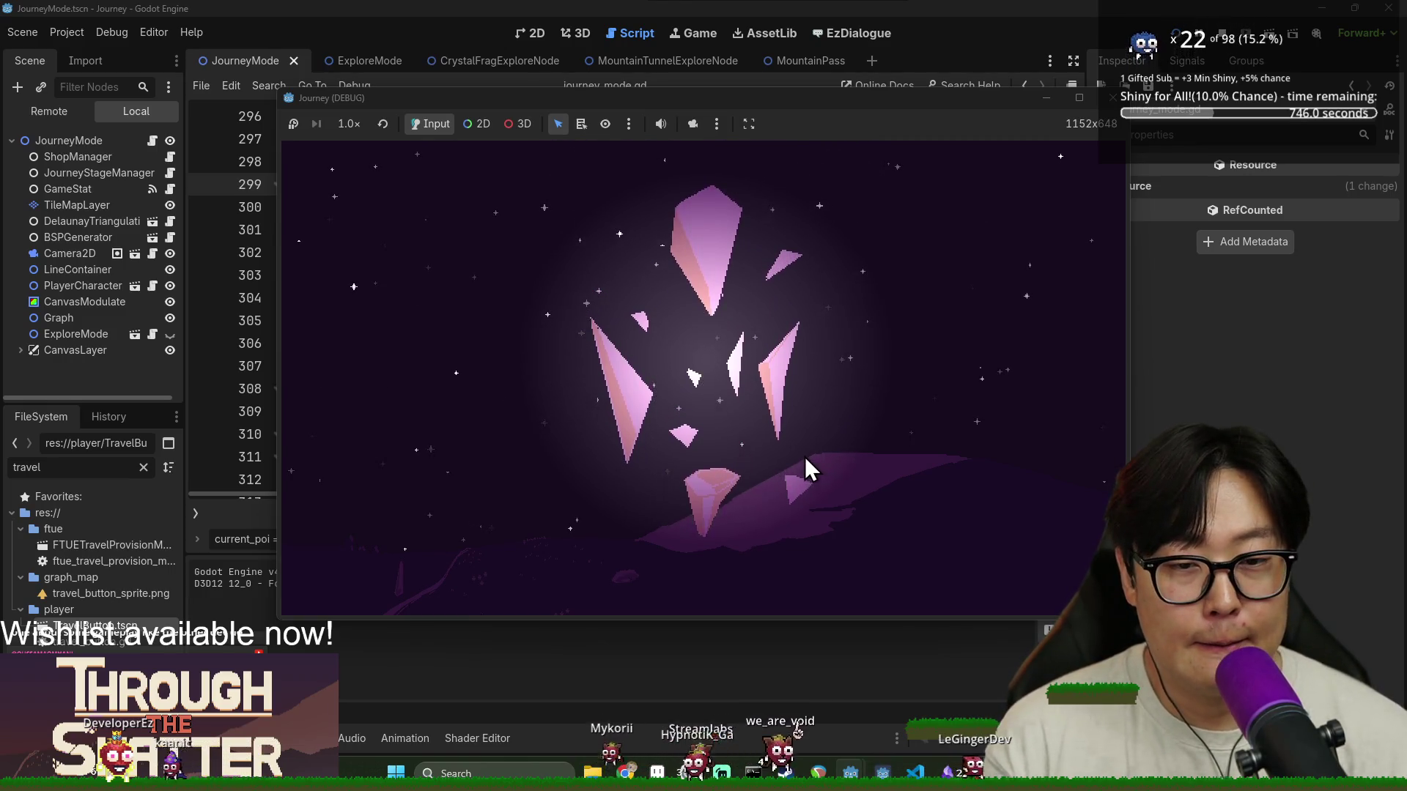
Start a New Game, letting the debugger break on line 309's Nil position error
left_click(539, 388)
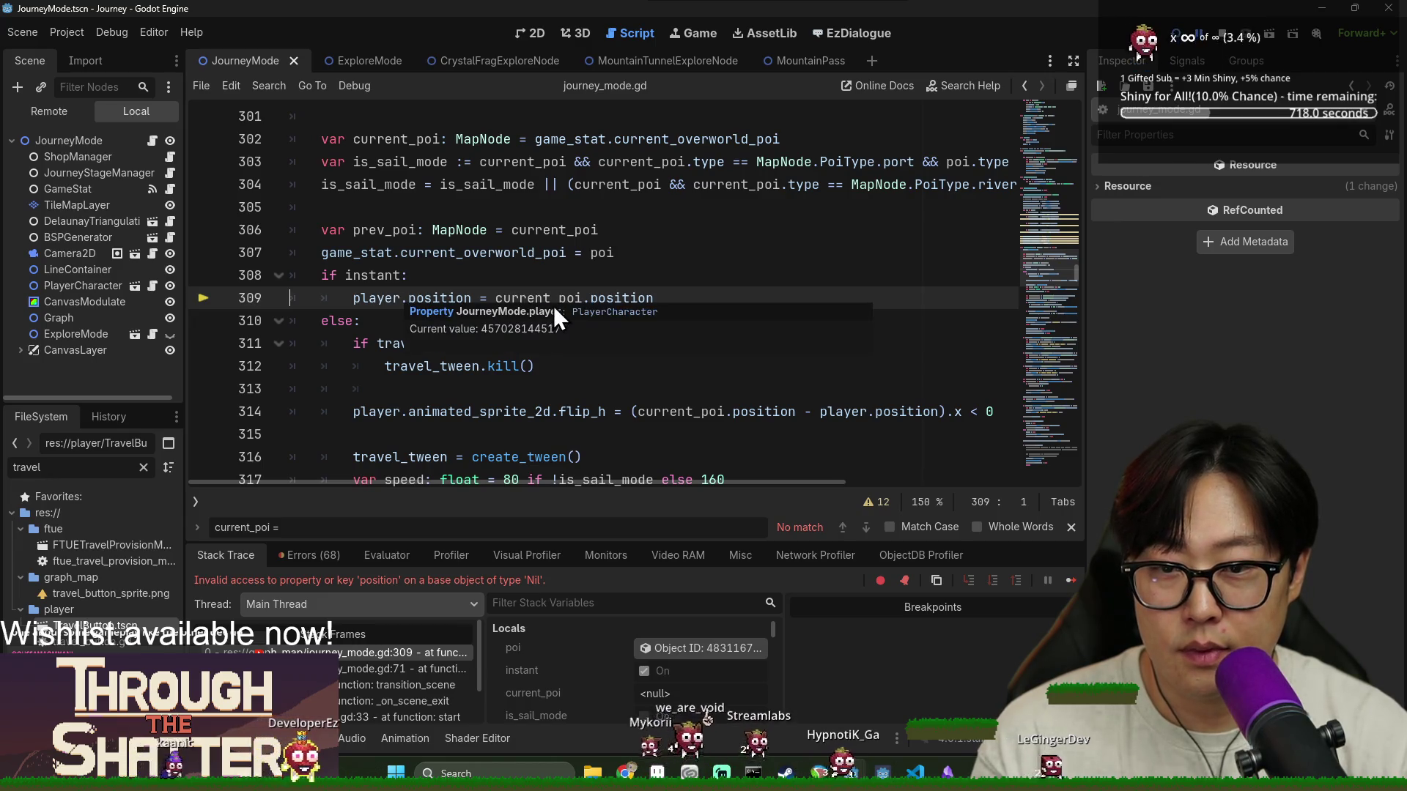
Move the var current_poi declaration below the game_stat assignment, un-indent it, and save
double_click(543, 293)
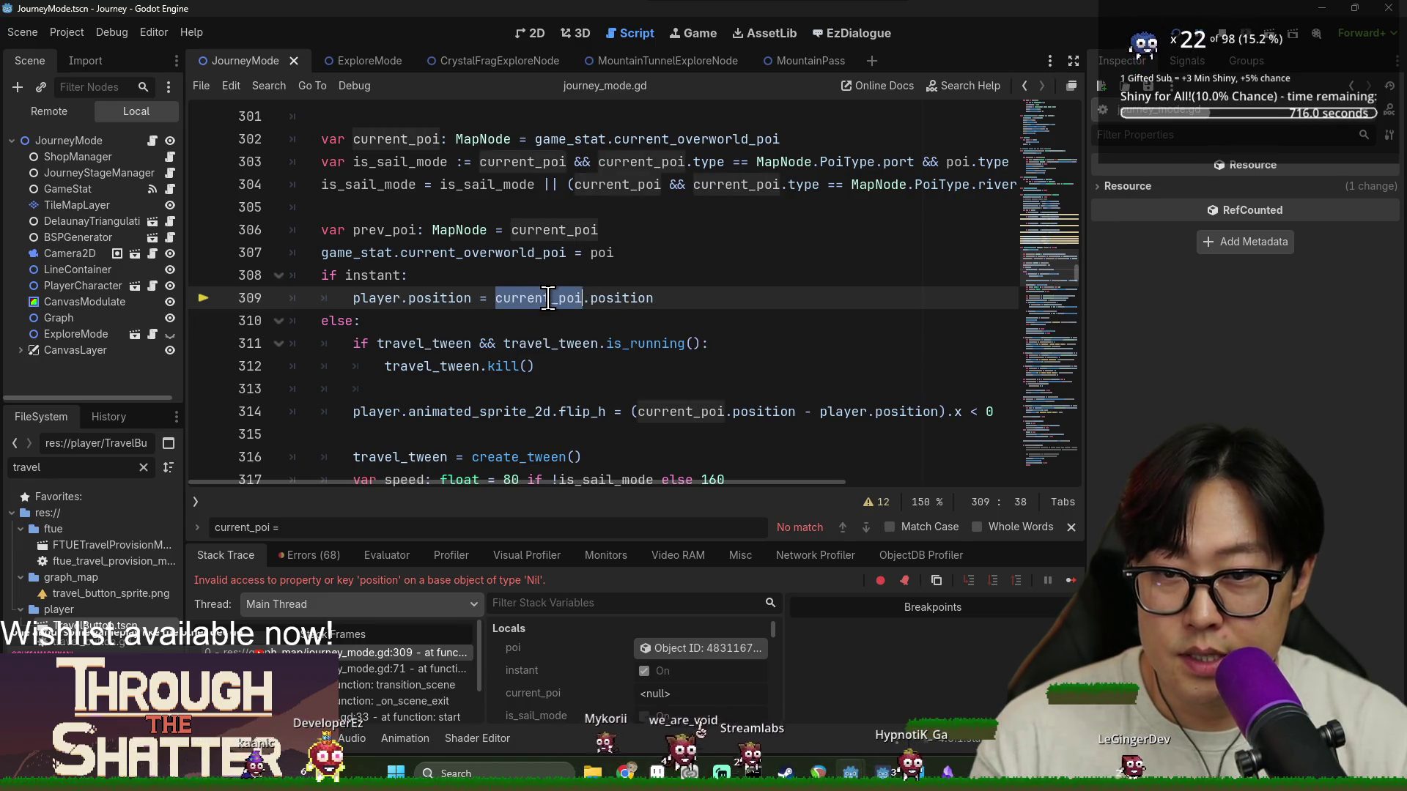
scroll(525, 306, "up", 1)
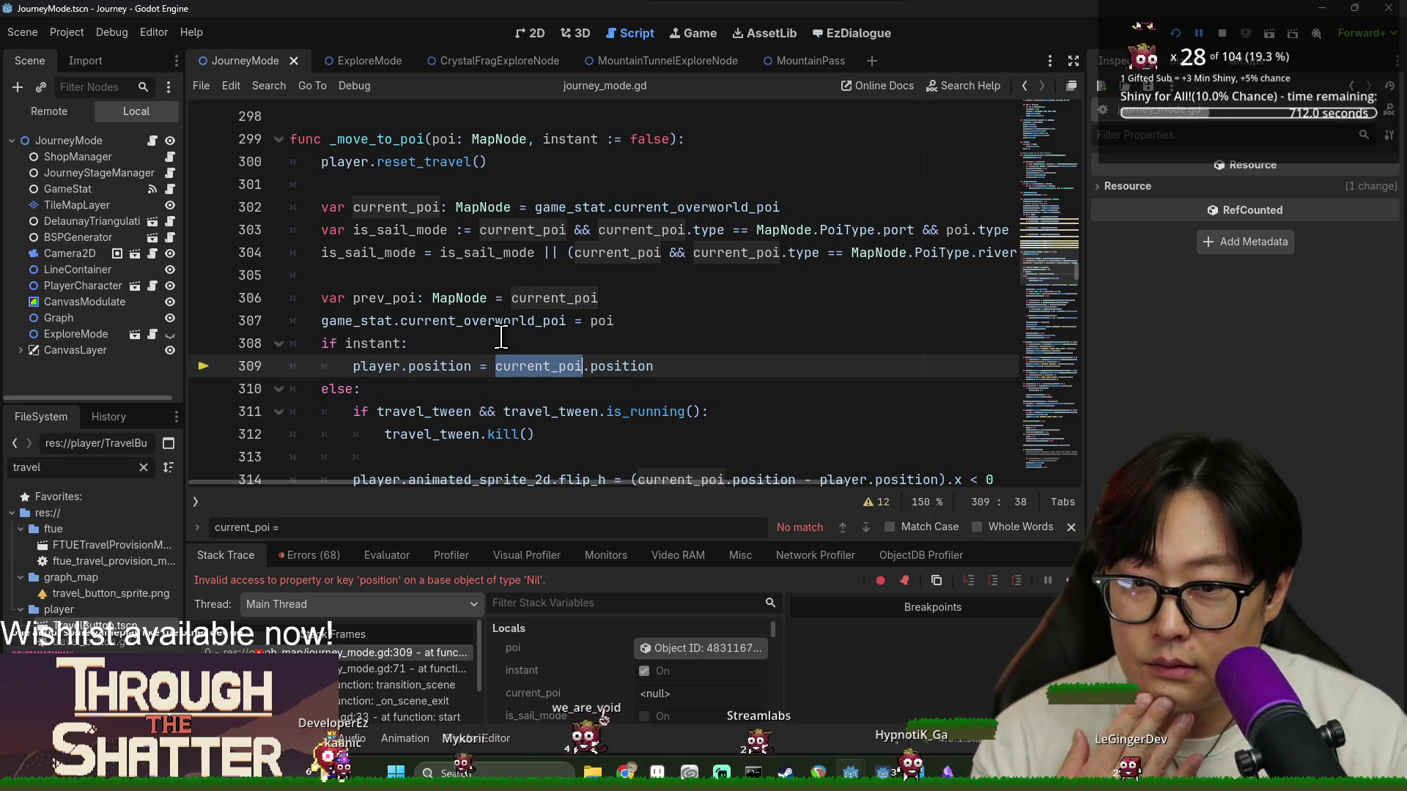
left_click_drag(323, 320, 566, 321)
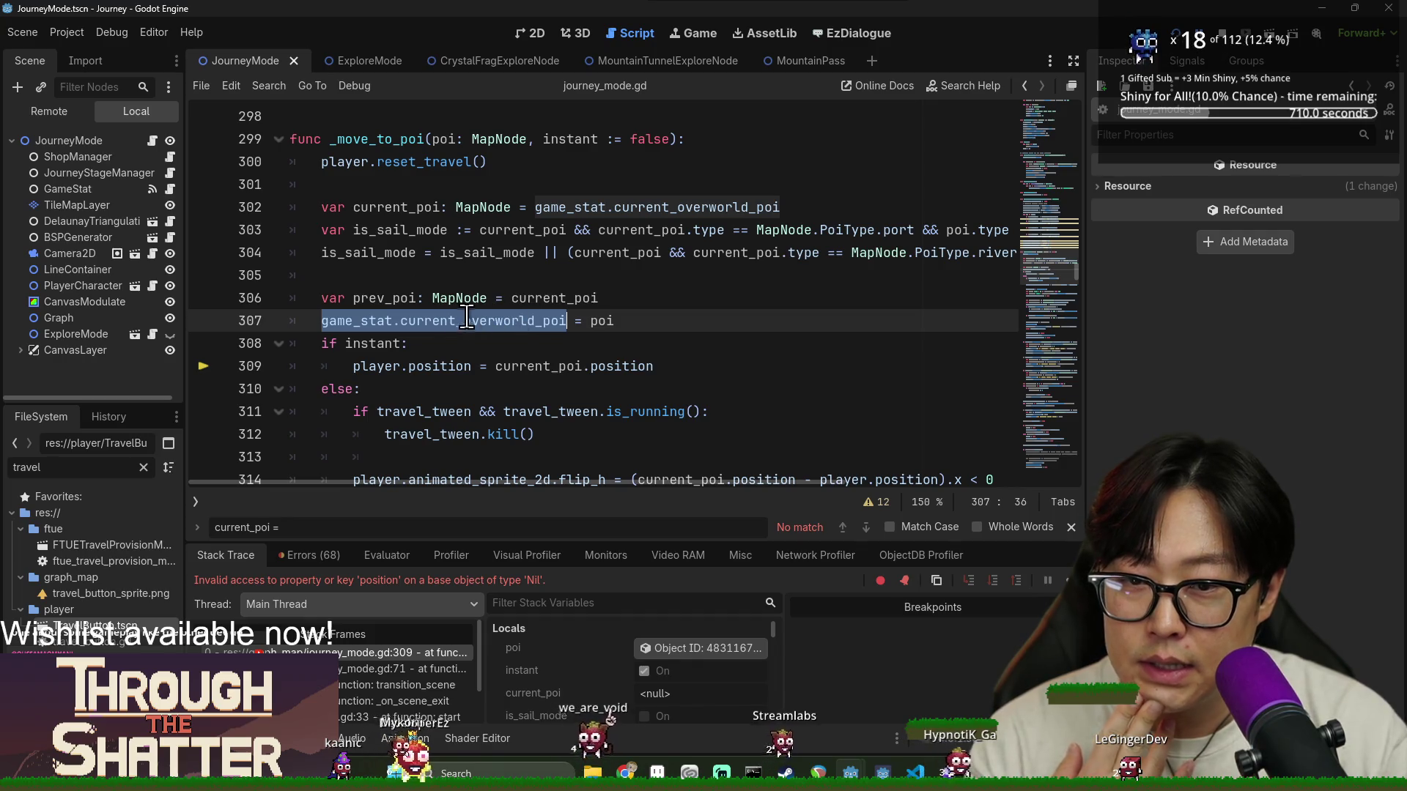
triple_click(386, 298)
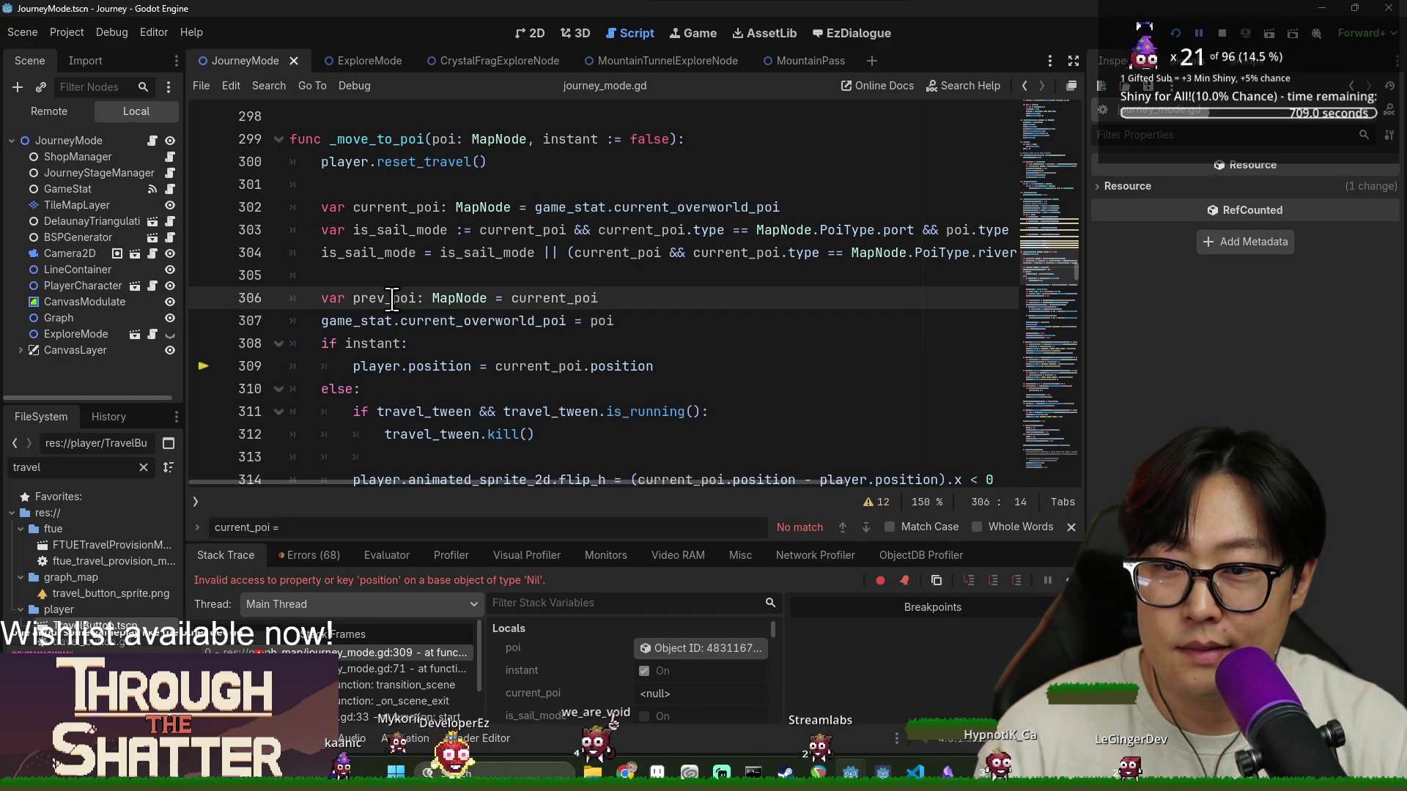
double_click(384, 208)
triple_click(406, 207)
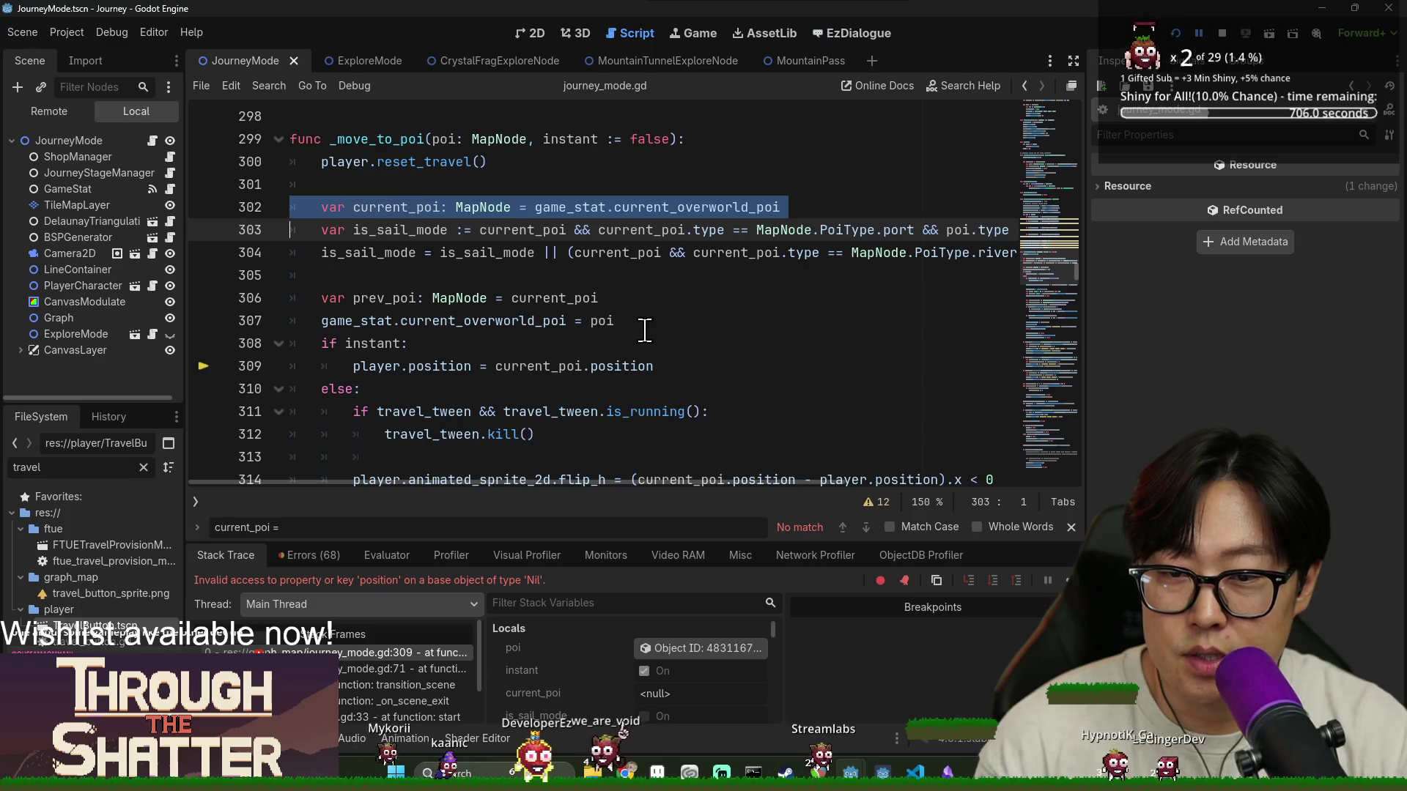
key("ctrl+x")
left_click(649, 297)
key("Return")
key("ctrl+v")
key("shift+Tab")
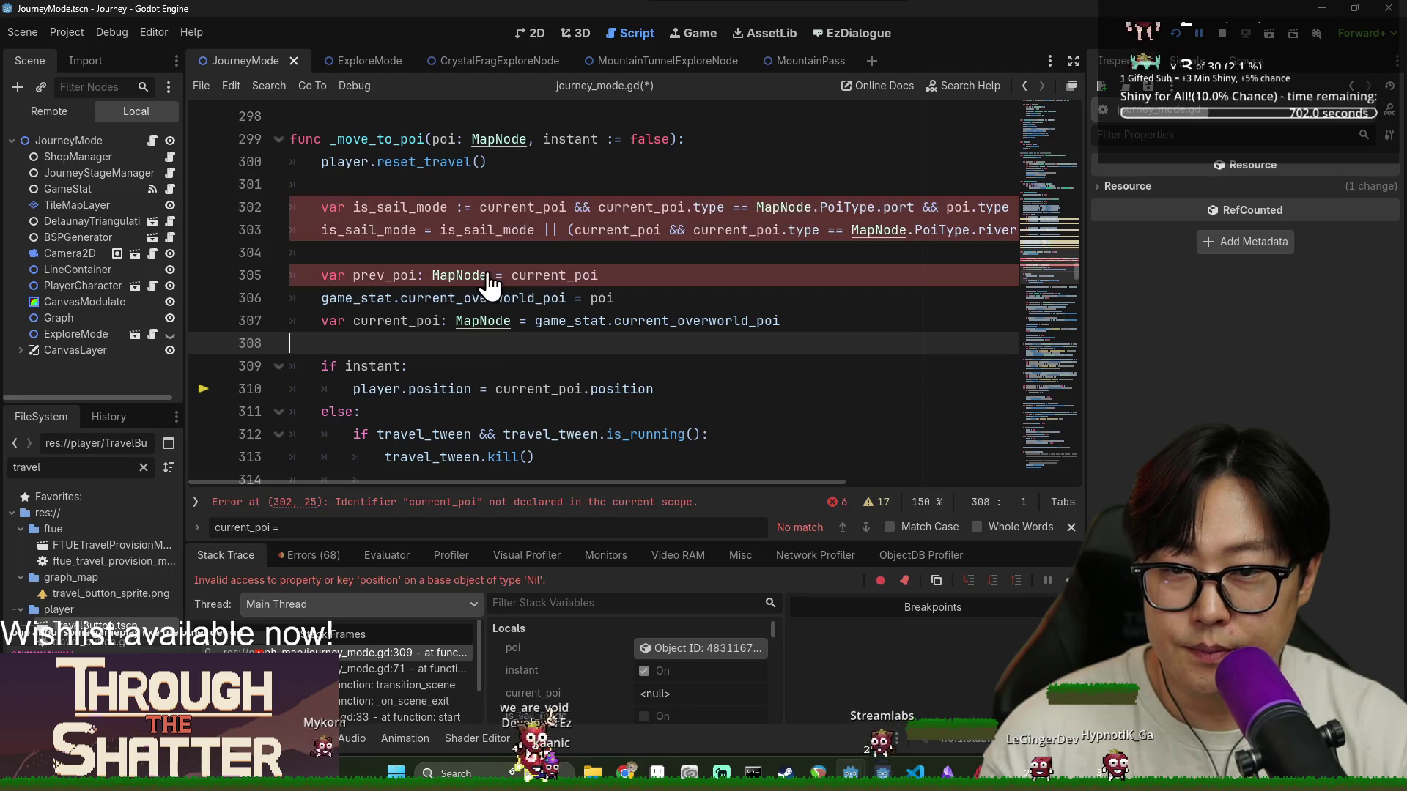
key("ctrl+s")
Replace the current_poi uses on lines 302 and 303, including is_sail_mode, with game_stat.current_overworld_poi
double_click(383, 298)
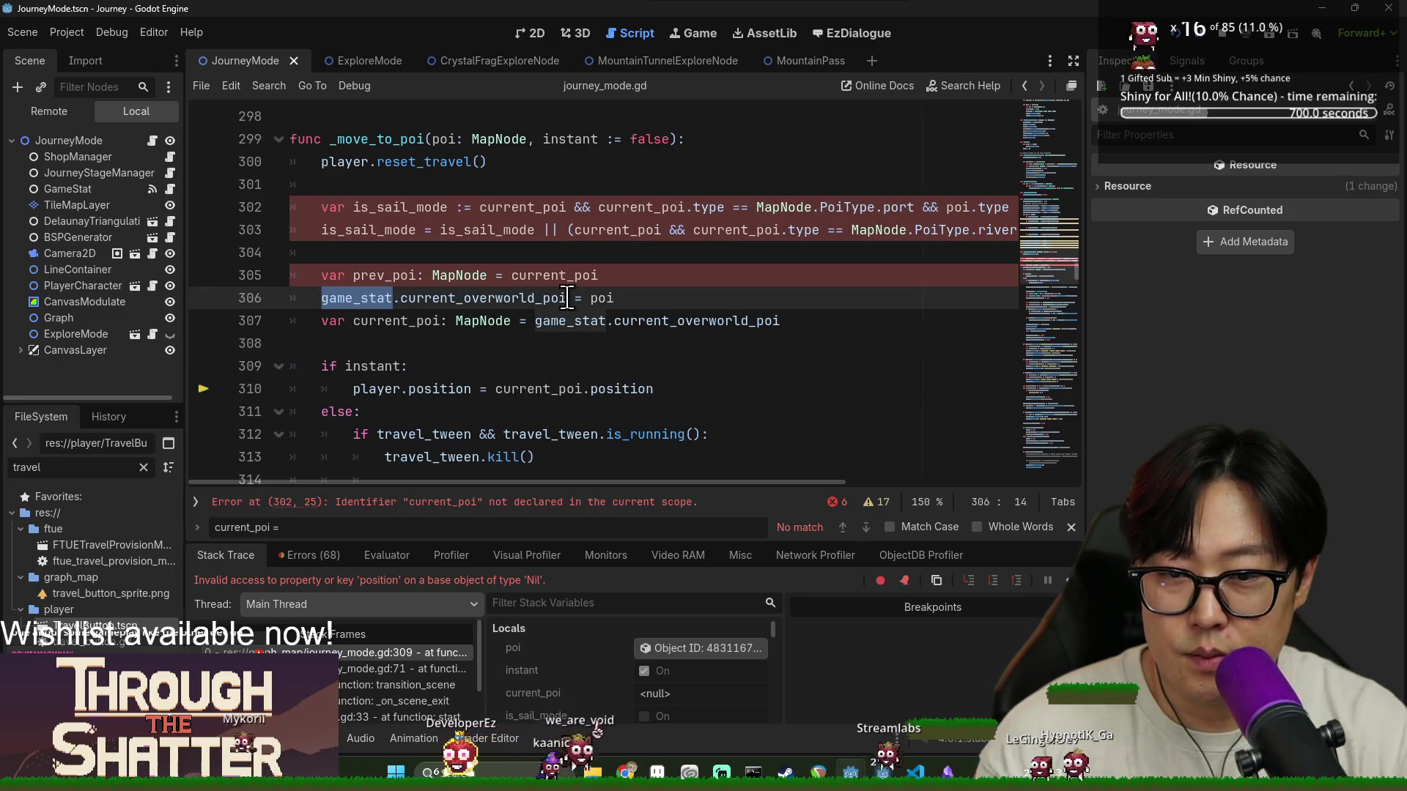
double_click(546, 208)
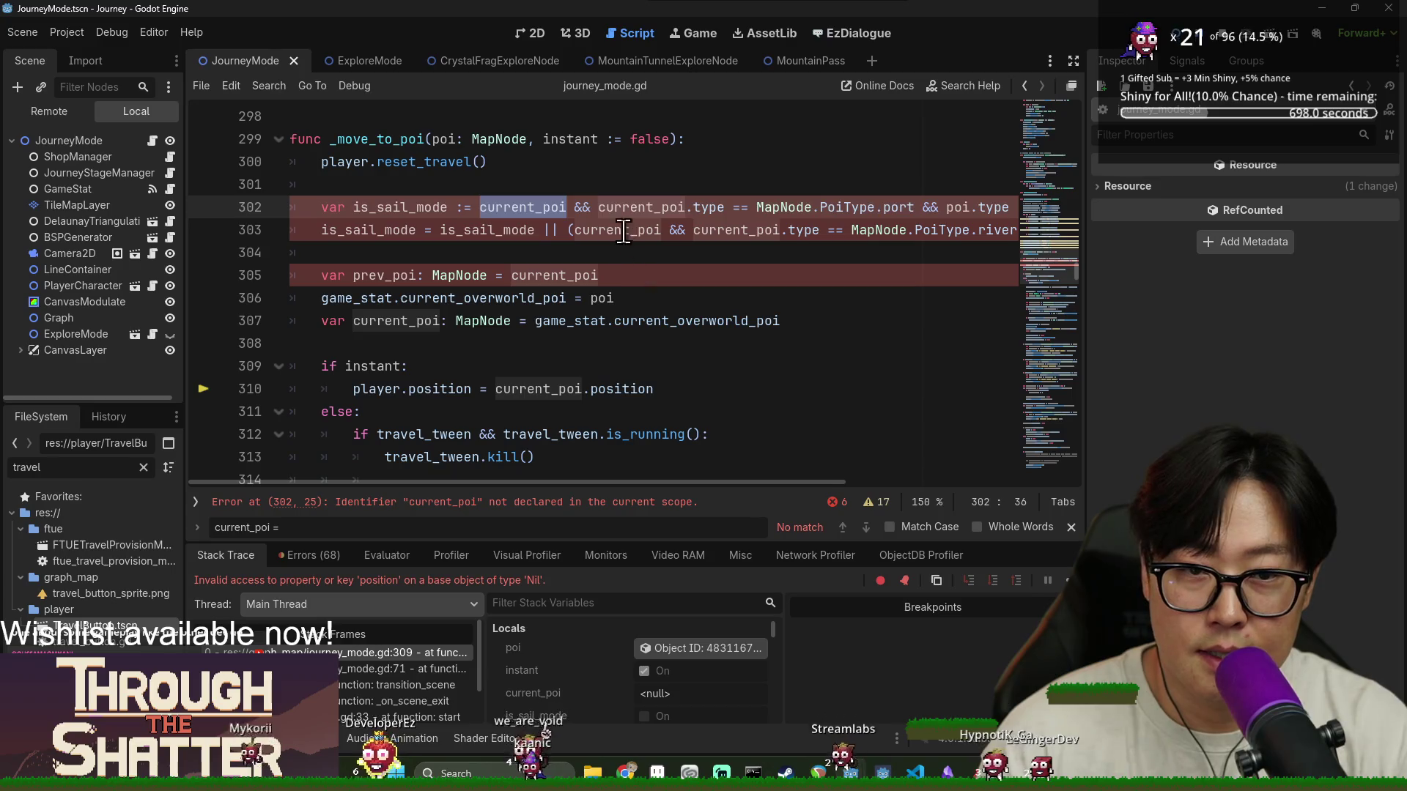
key("ctrl+v")
double_click(769, 208)
key("ctrl+v")
mouse_move(737, 483)
left_mouse_down()
mouse_move(1080, 476)
mouse_move(601, 445)
left_mouse_up()
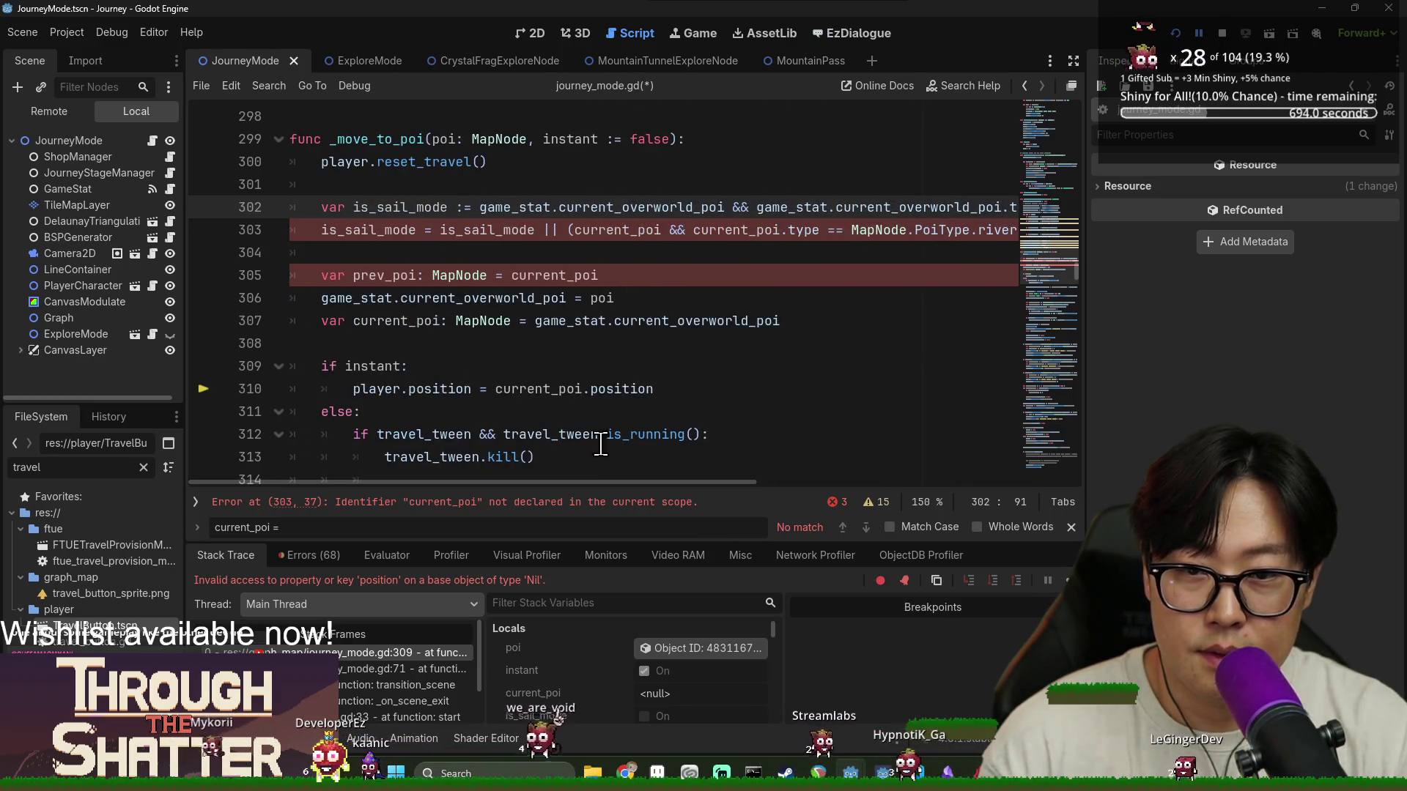
double_click(615, 230)
key("ctrl+v")
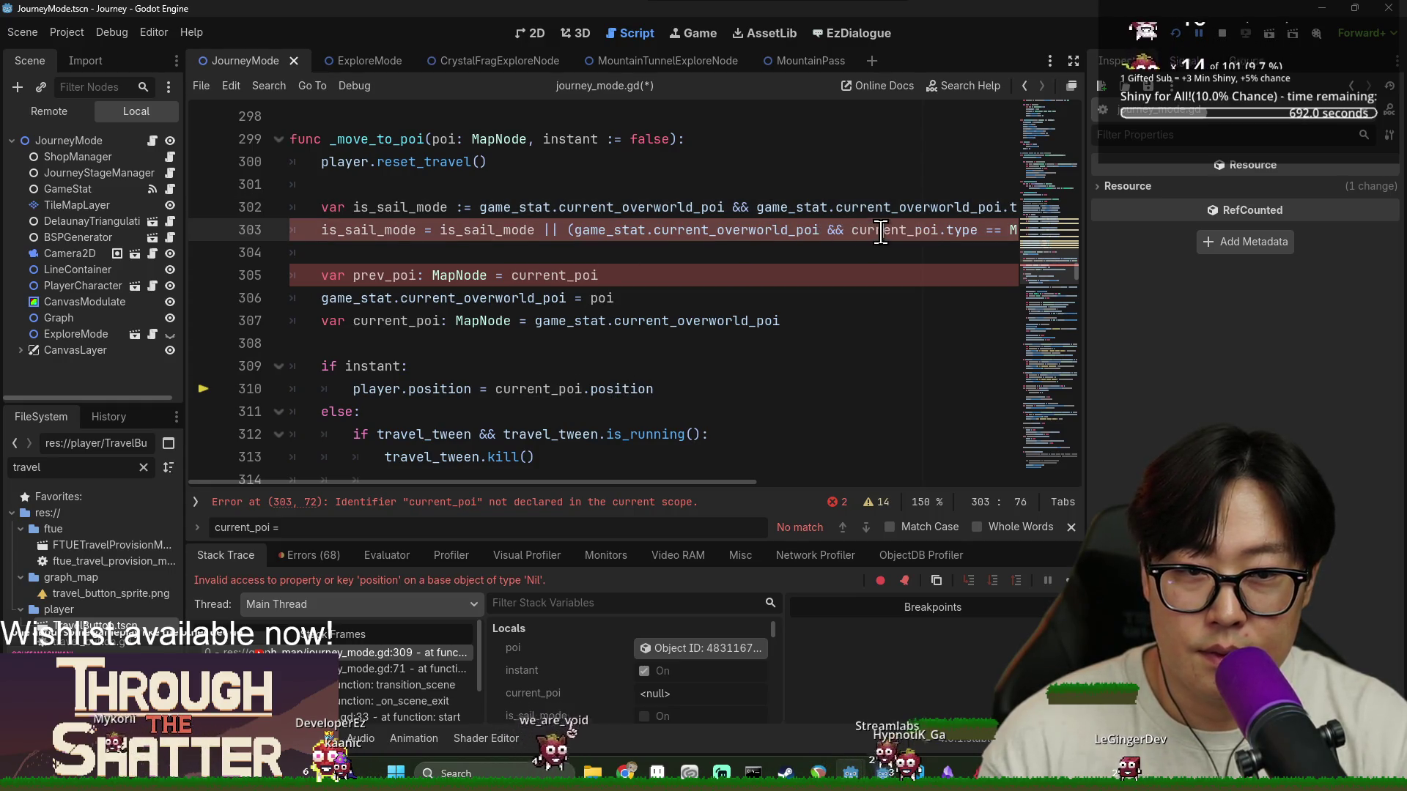
double_click(881, 230)
key("ctrl+v")
mouse_move(733, 482)
left_mouse_down()
mouse_move(1026, 484)
mouse_move(561, 473)
left_mouse_up()
Point the prev_poi line 305 at game_stat.current_overworld_poi, save, and relaunch the game
left_click(477, 276)
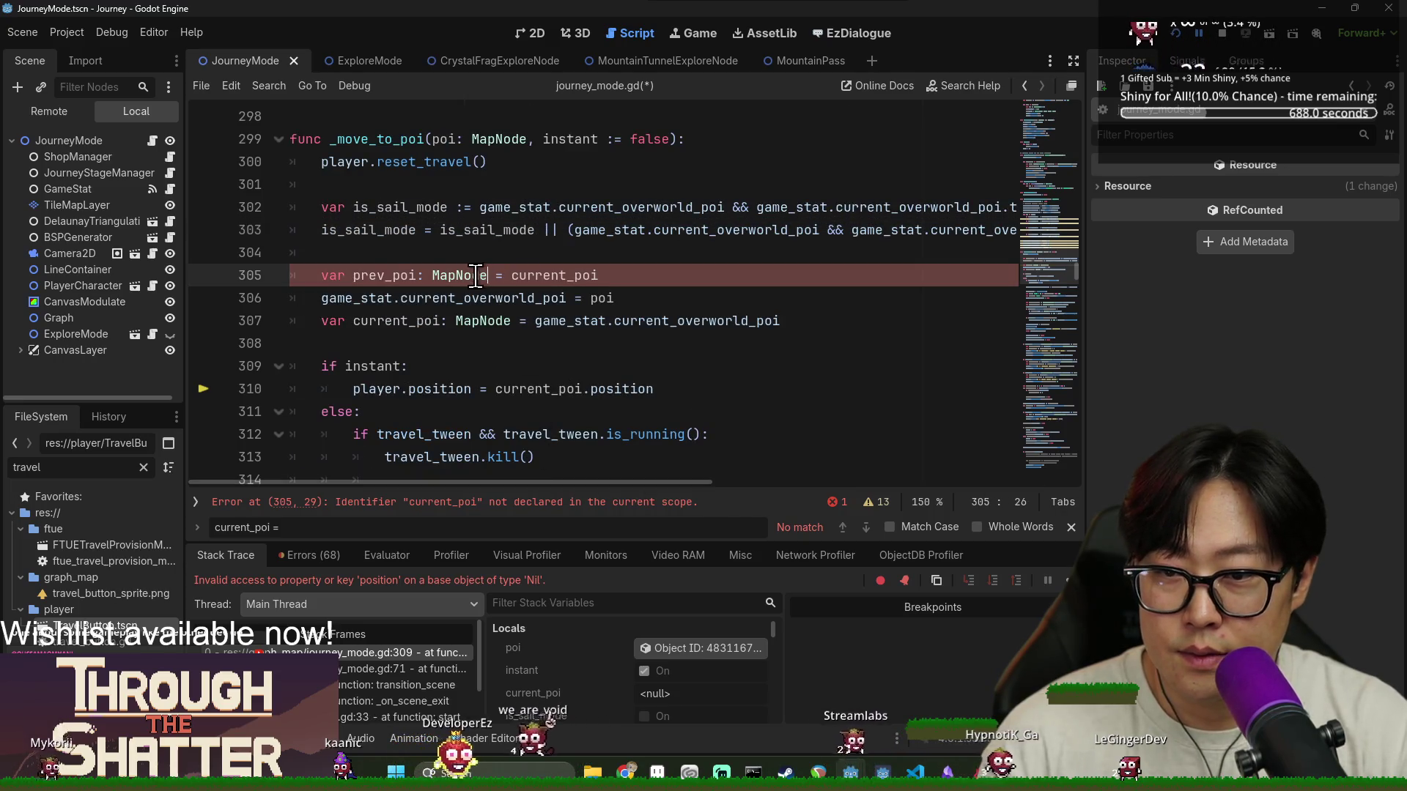
triple_click(388, 276)
double_click(368, 299)
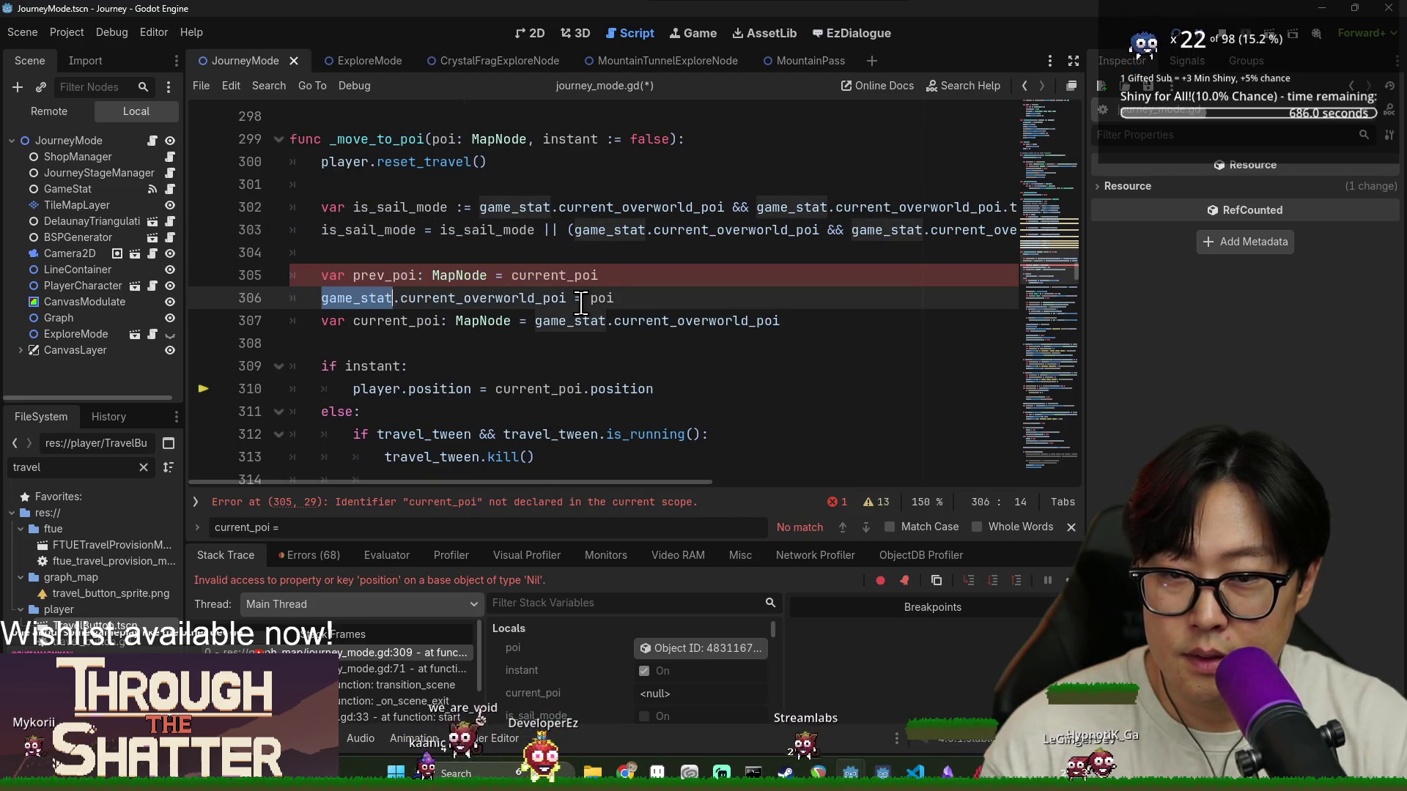
left_click_drag(367, 298, 566, 298)
key("ctrl+c")
double_click(539, 277)
key("ctrl+v")
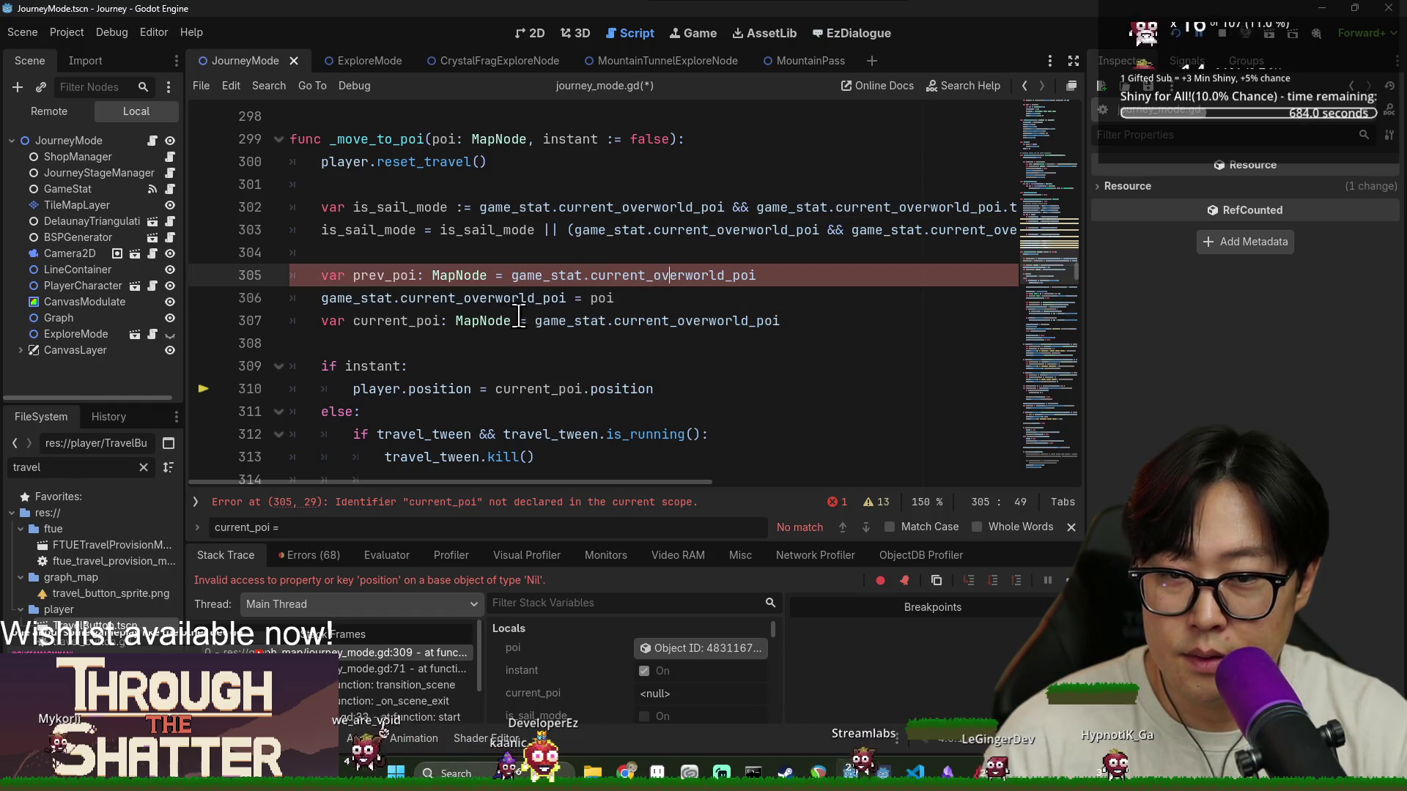
key("ctrl+s")
left_click(504, 235)
left_click(1175, 33)
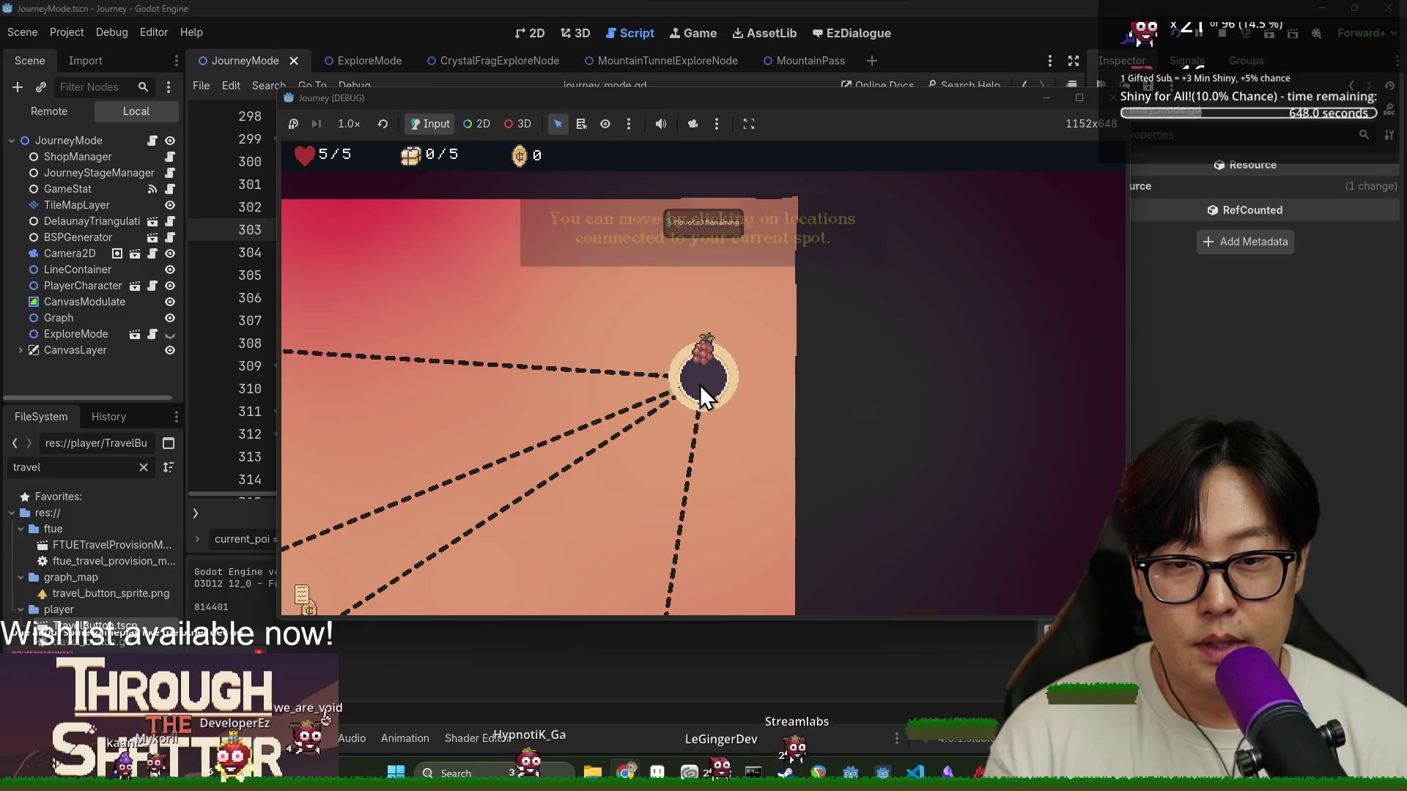
Dismiss the tutorials, collect the coin and crate nodes, then exit through the top-left entrance
left_click(715, 388)
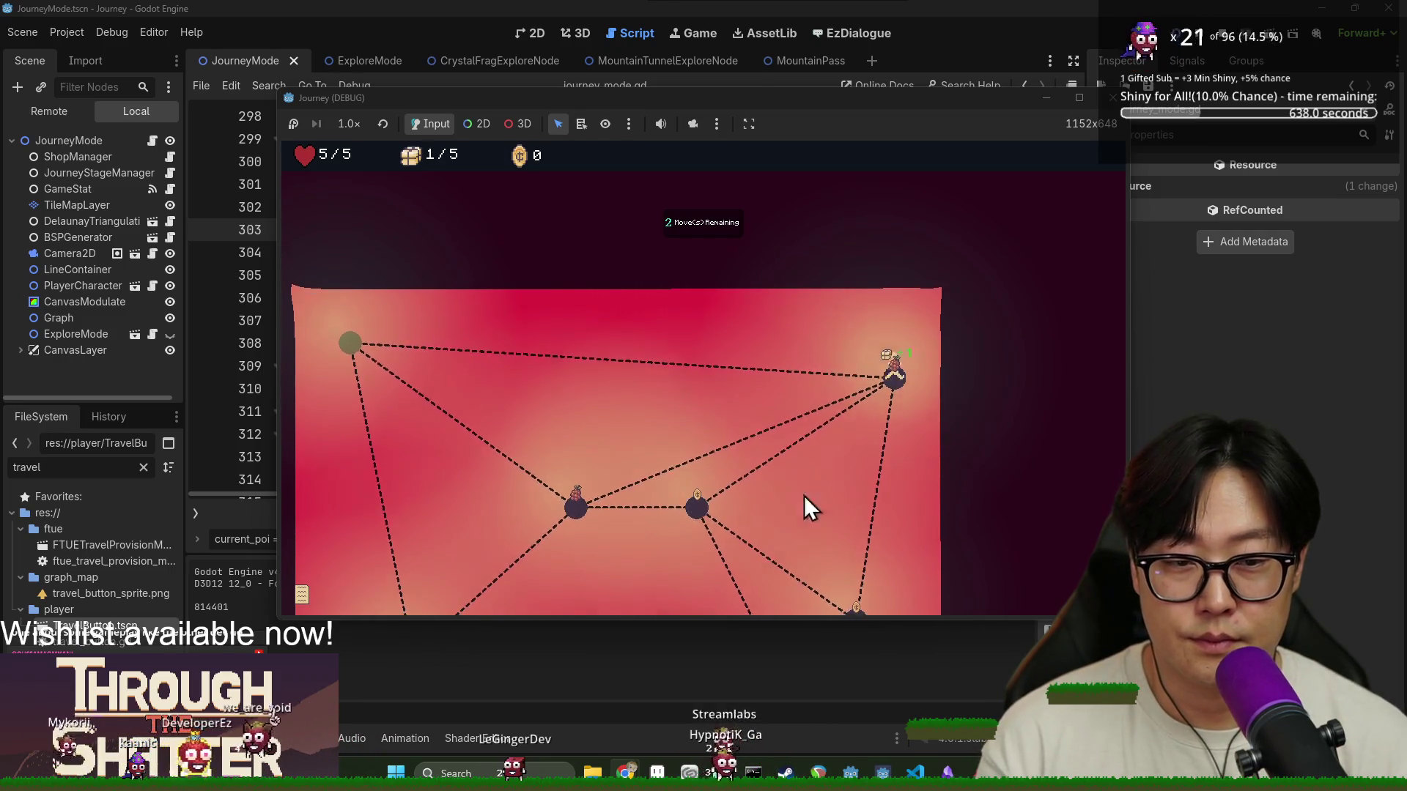
left_click(706, 379)
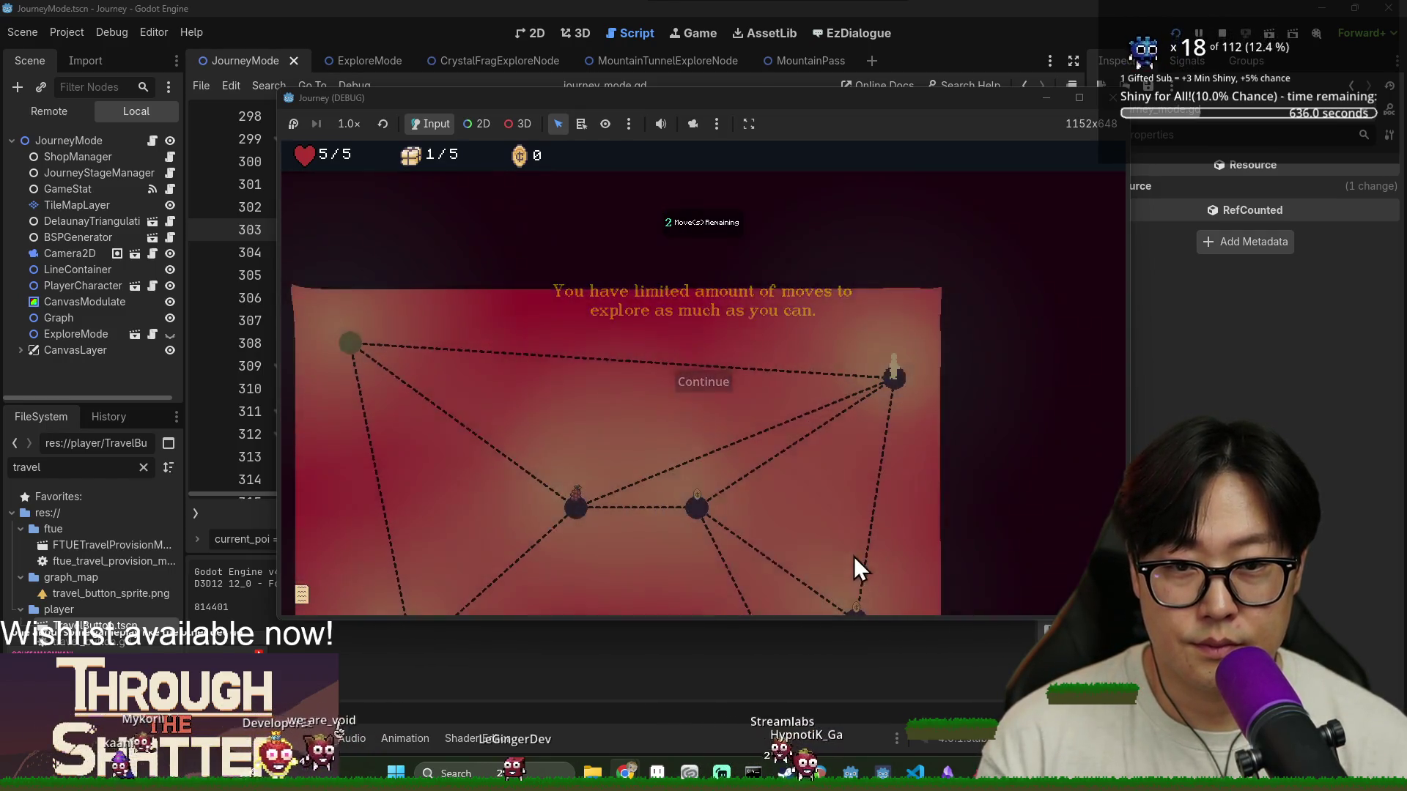
left_click(854, 535)
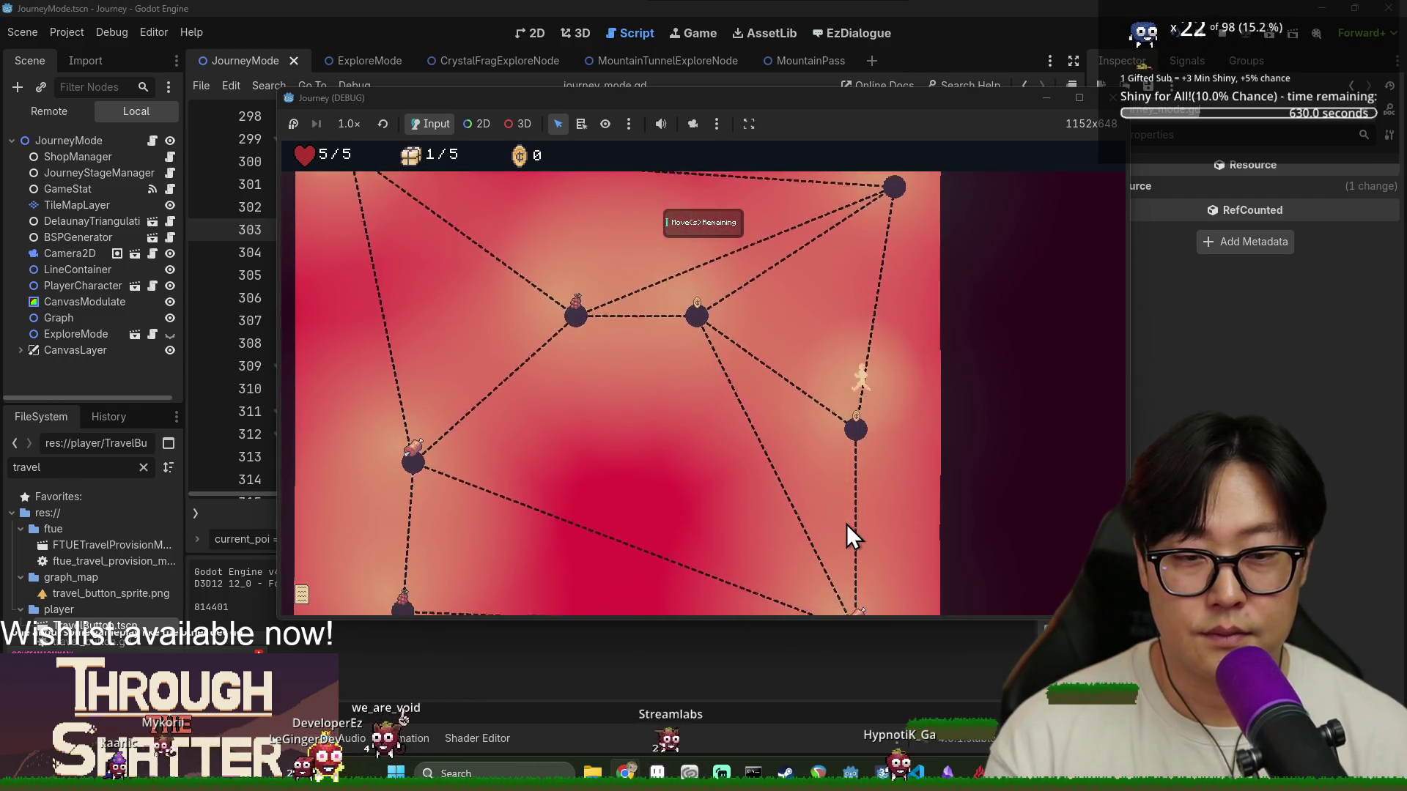
left_click(861, 584)
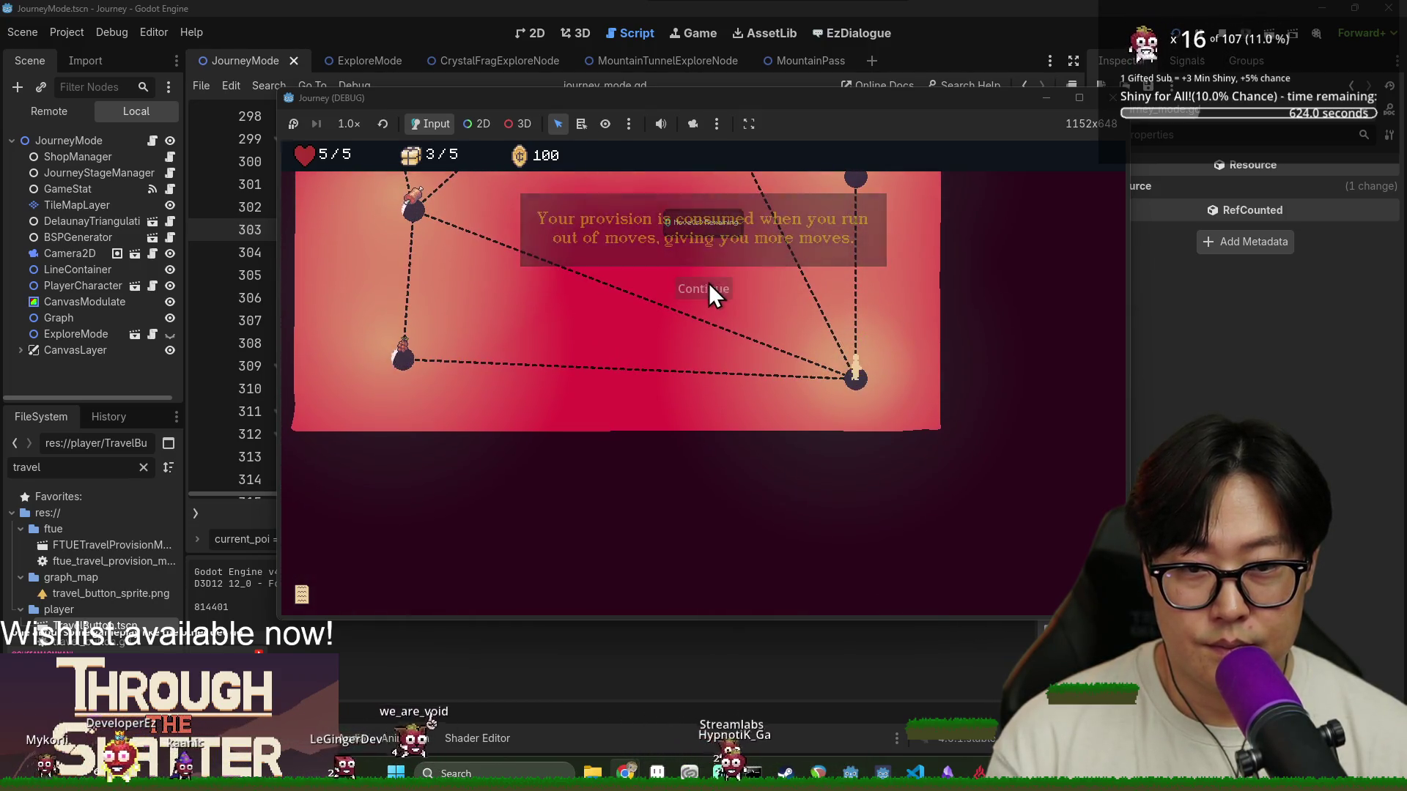
left_click(708, 286)
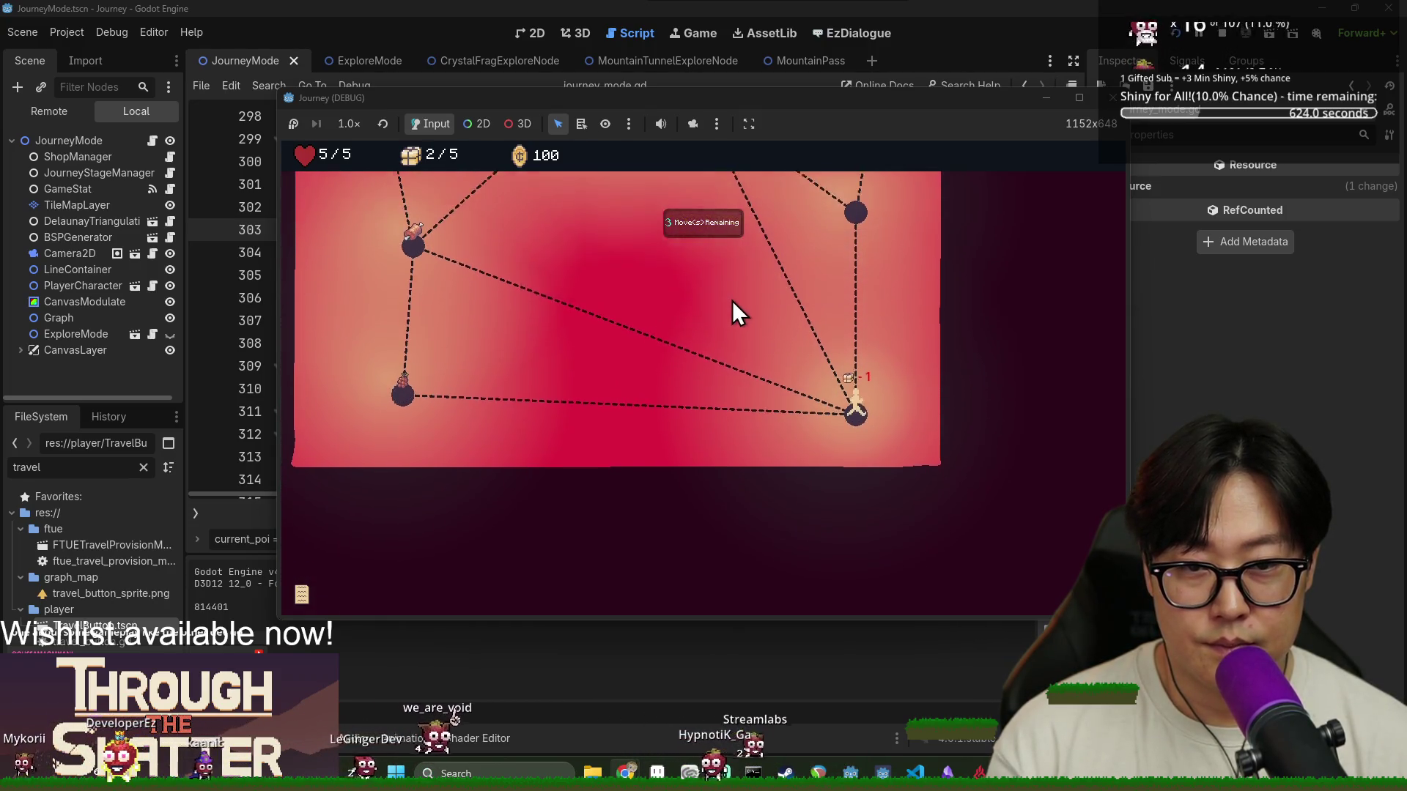
left_click(755, 373)
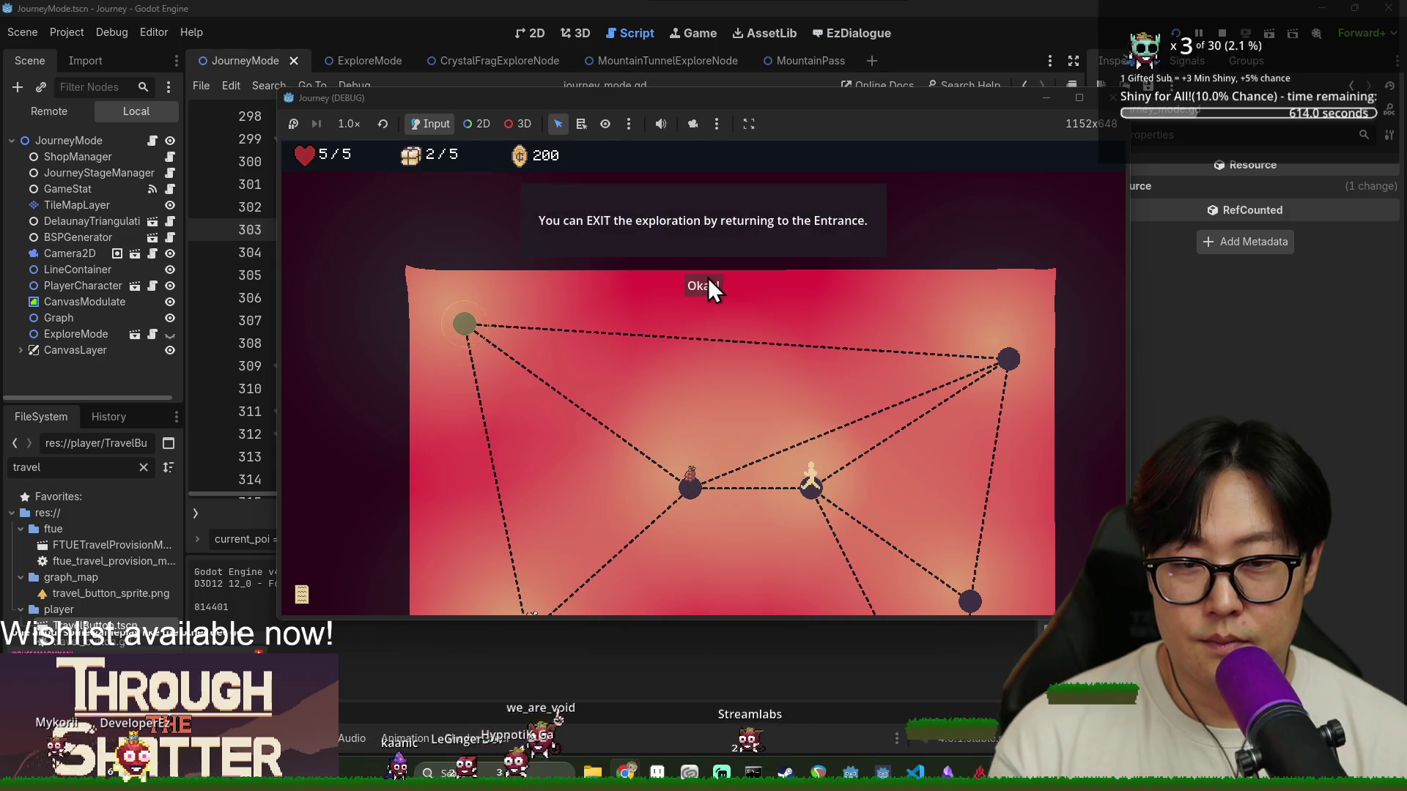
left_click(708, 288)
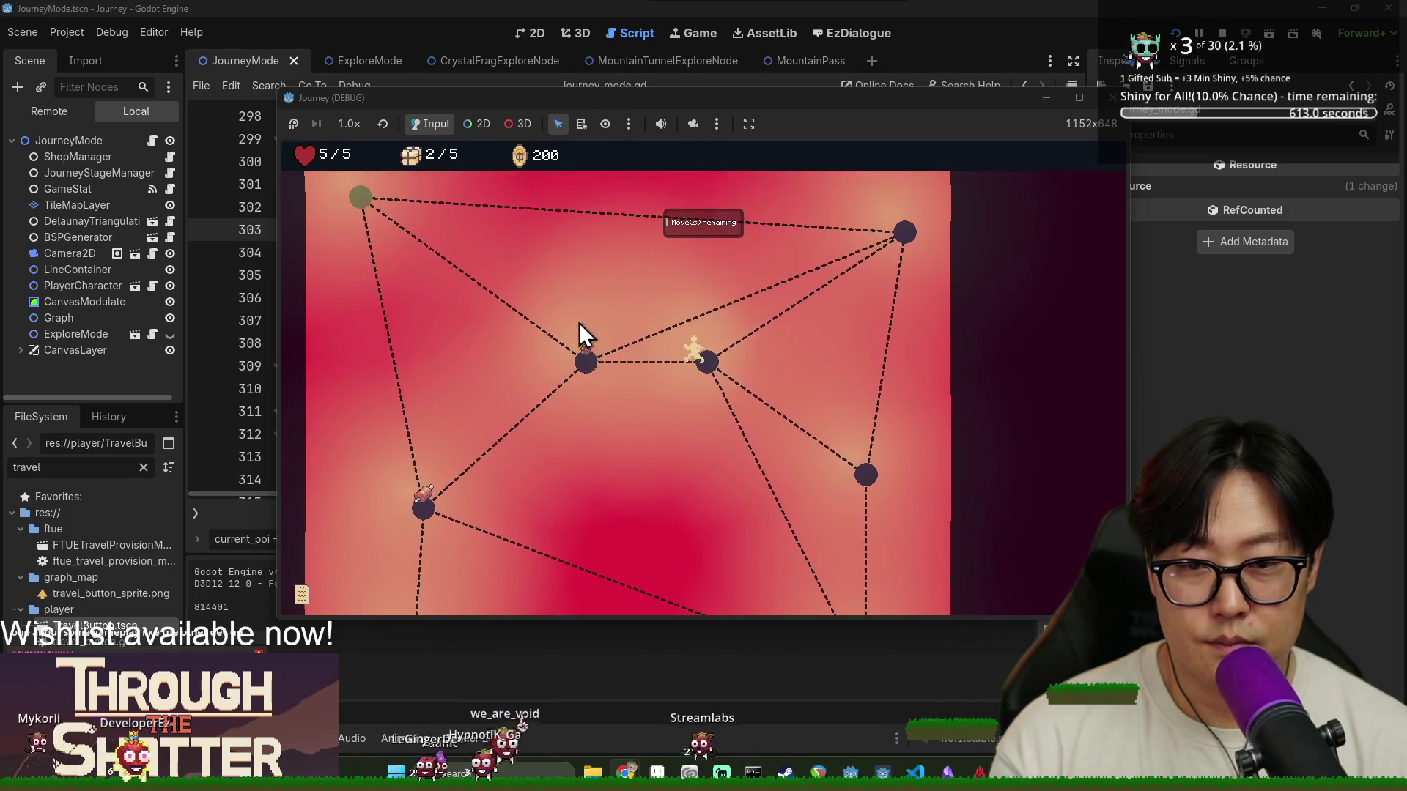
left_click(580, 324)
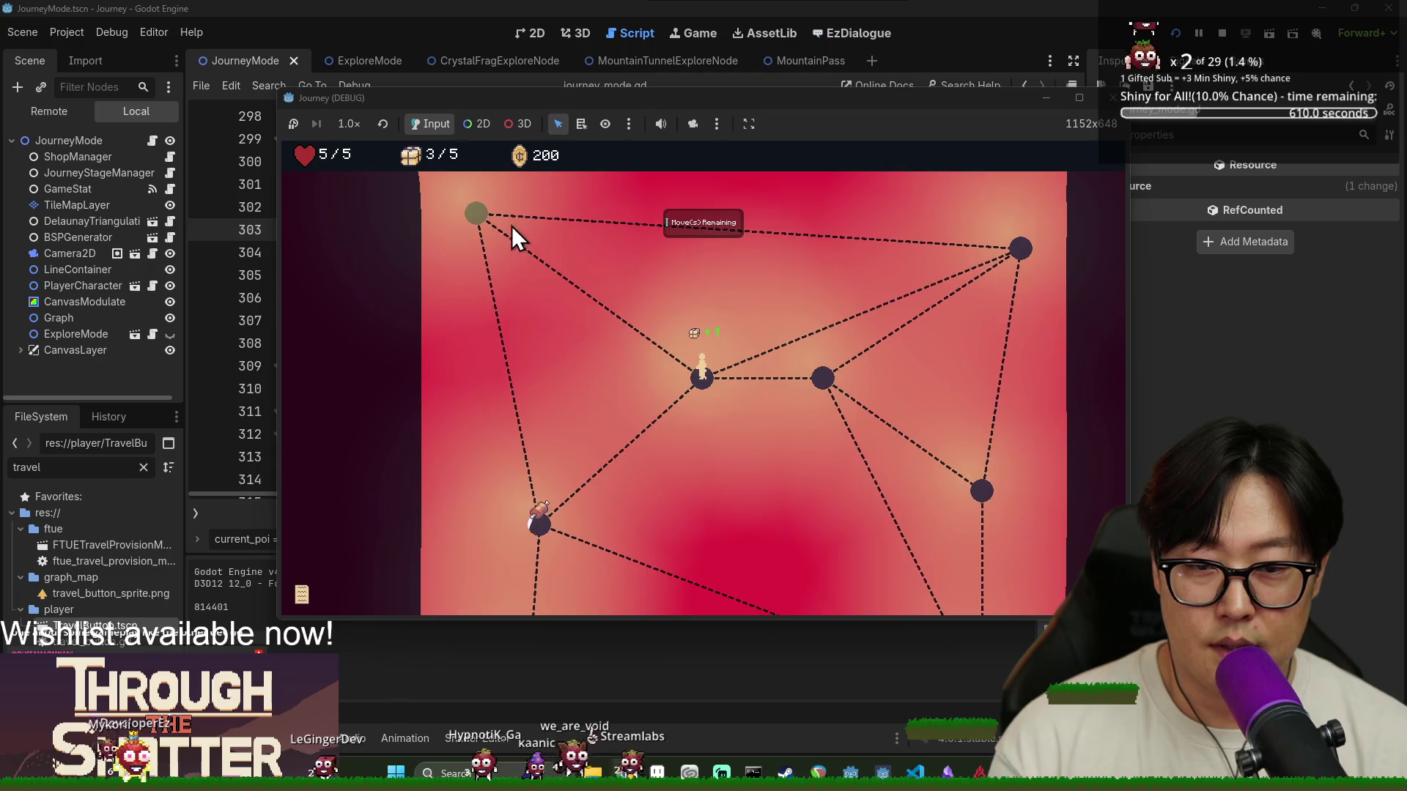
left_click(512, 226)
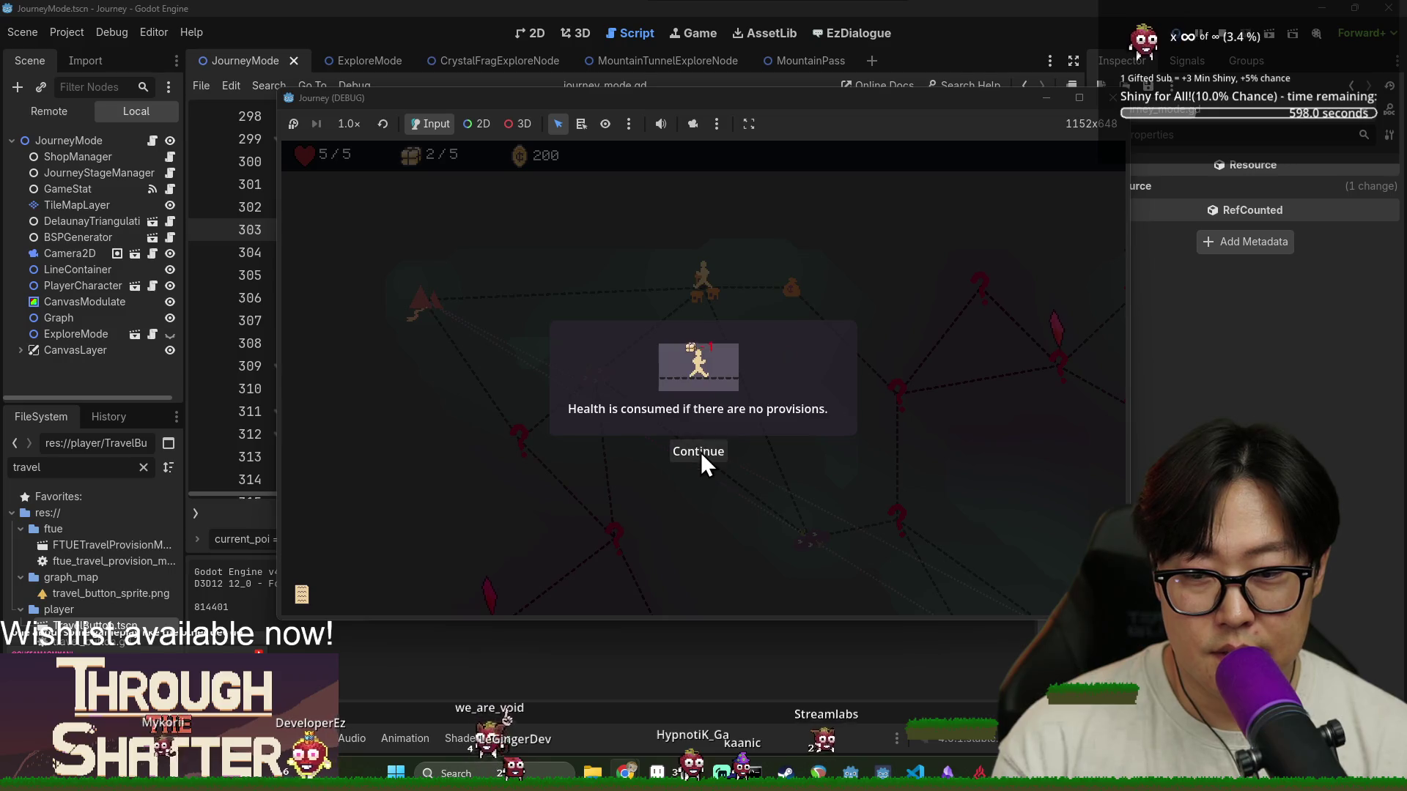
Dismiss the popup and walk node to node until exiting to the overworld with supplies at 1/5
left_click(700, 451)
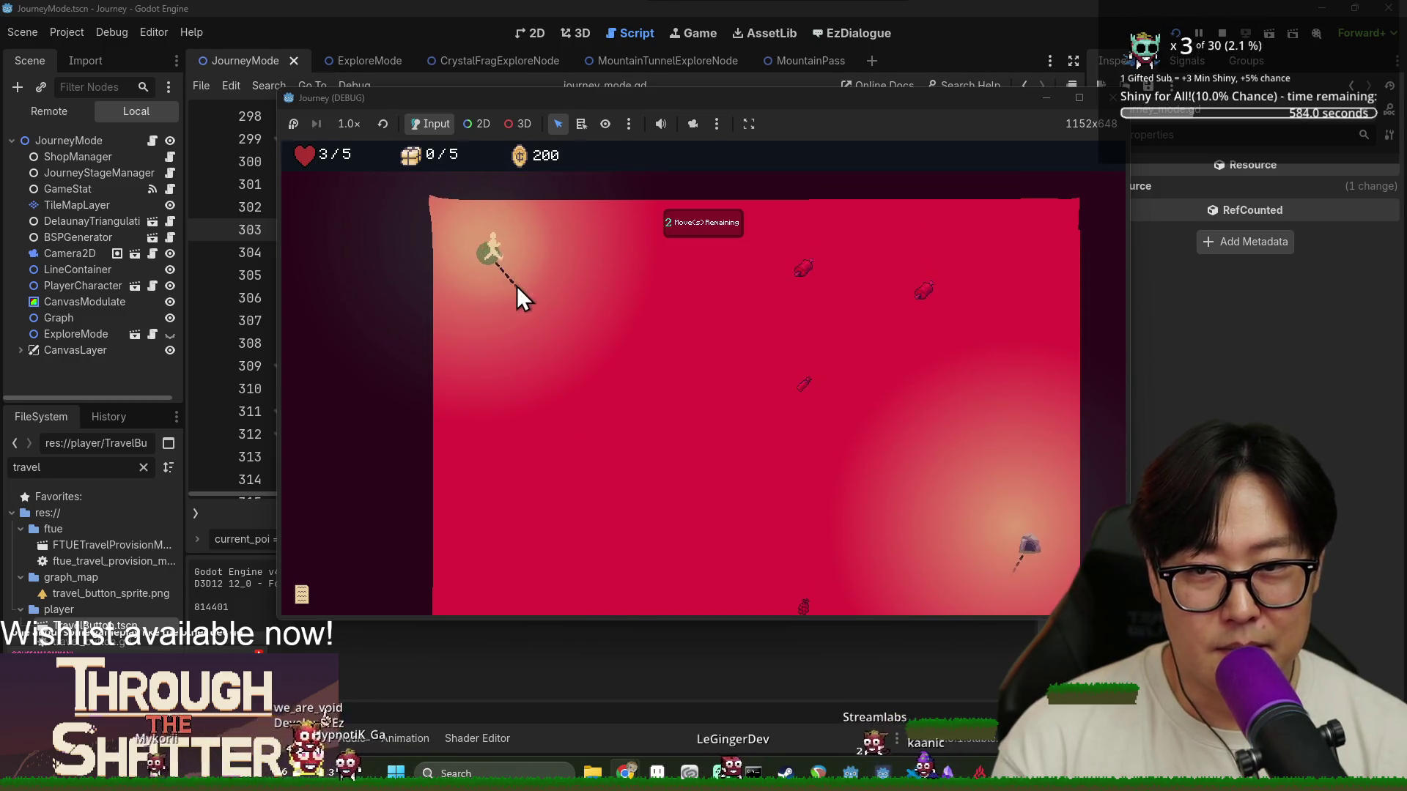
left_click(553, 319)
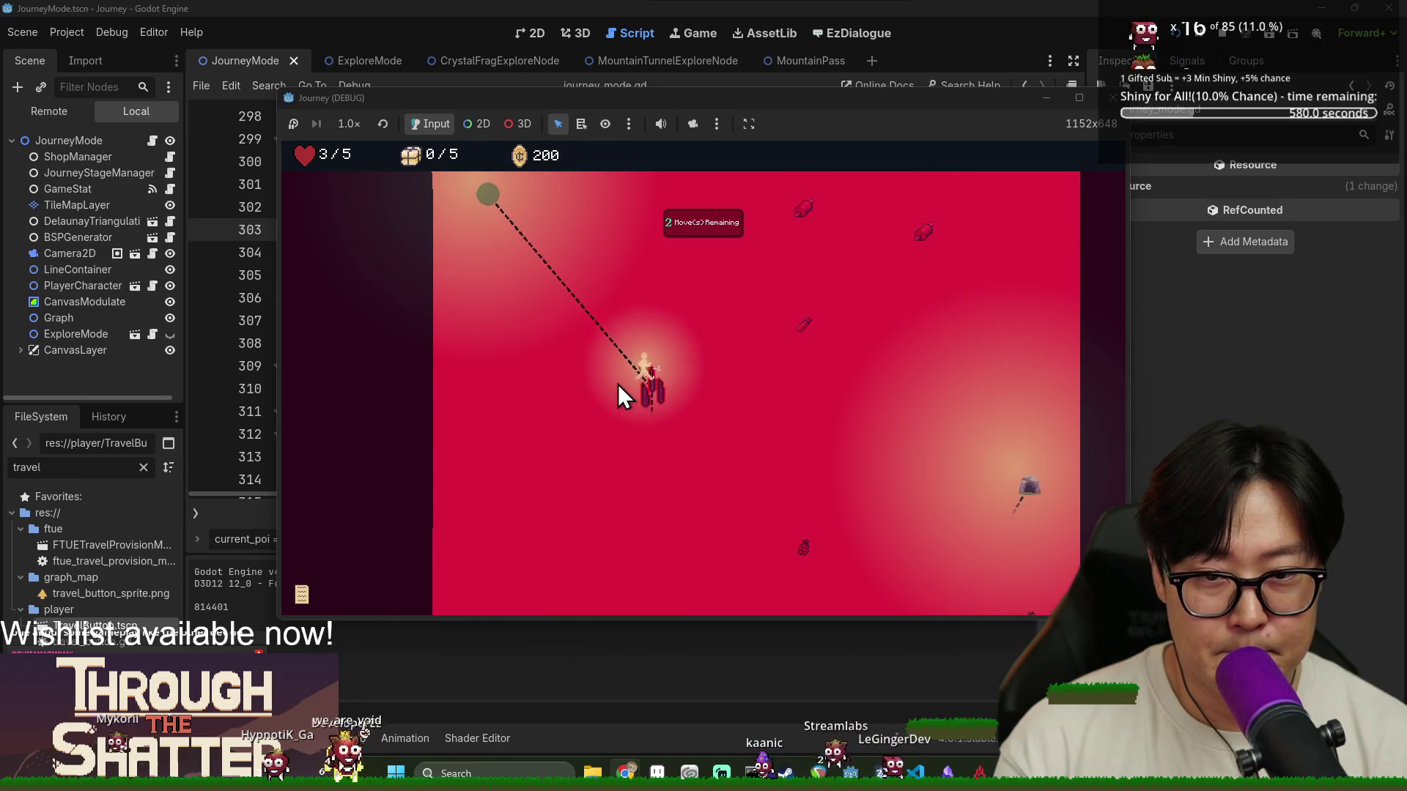
left_click(650, 416)
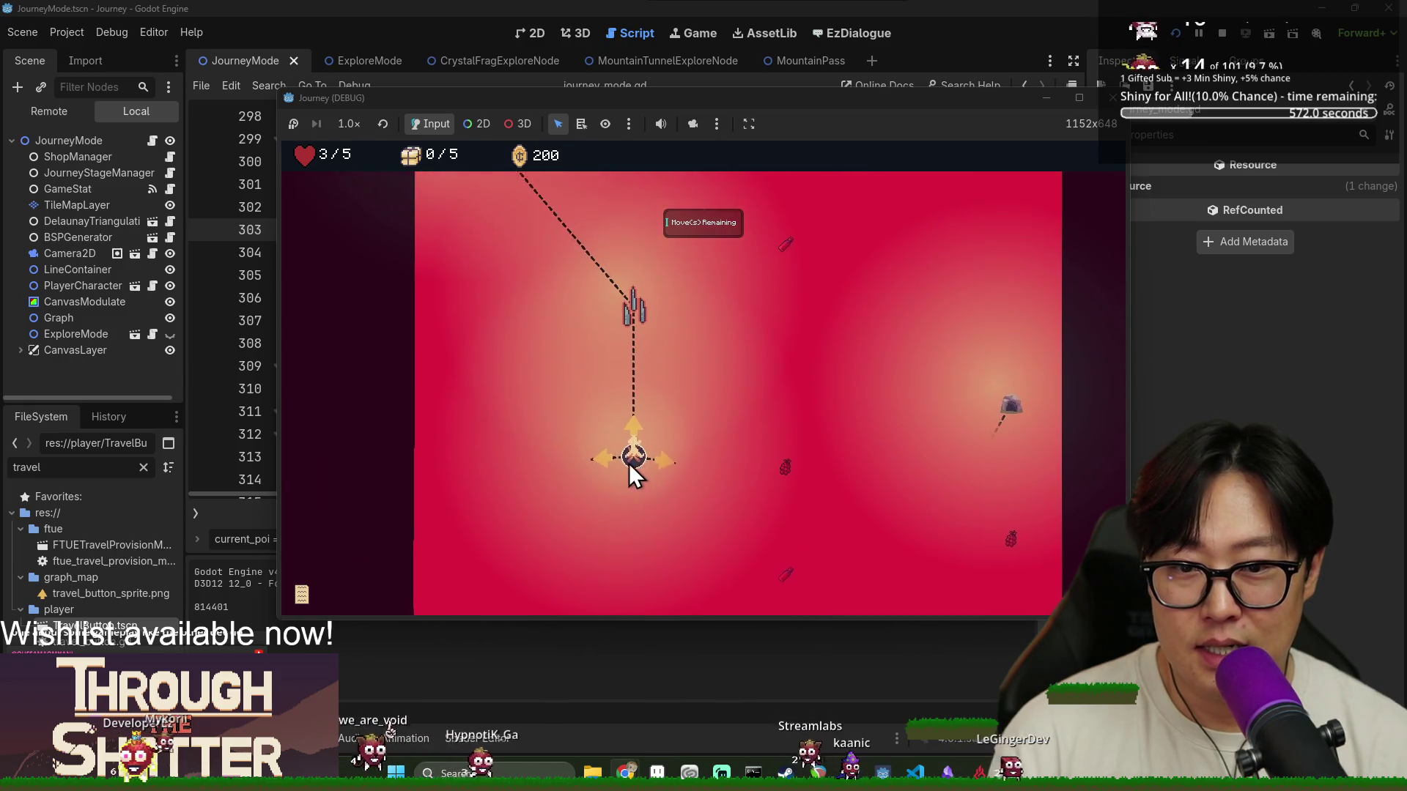
key("Right")
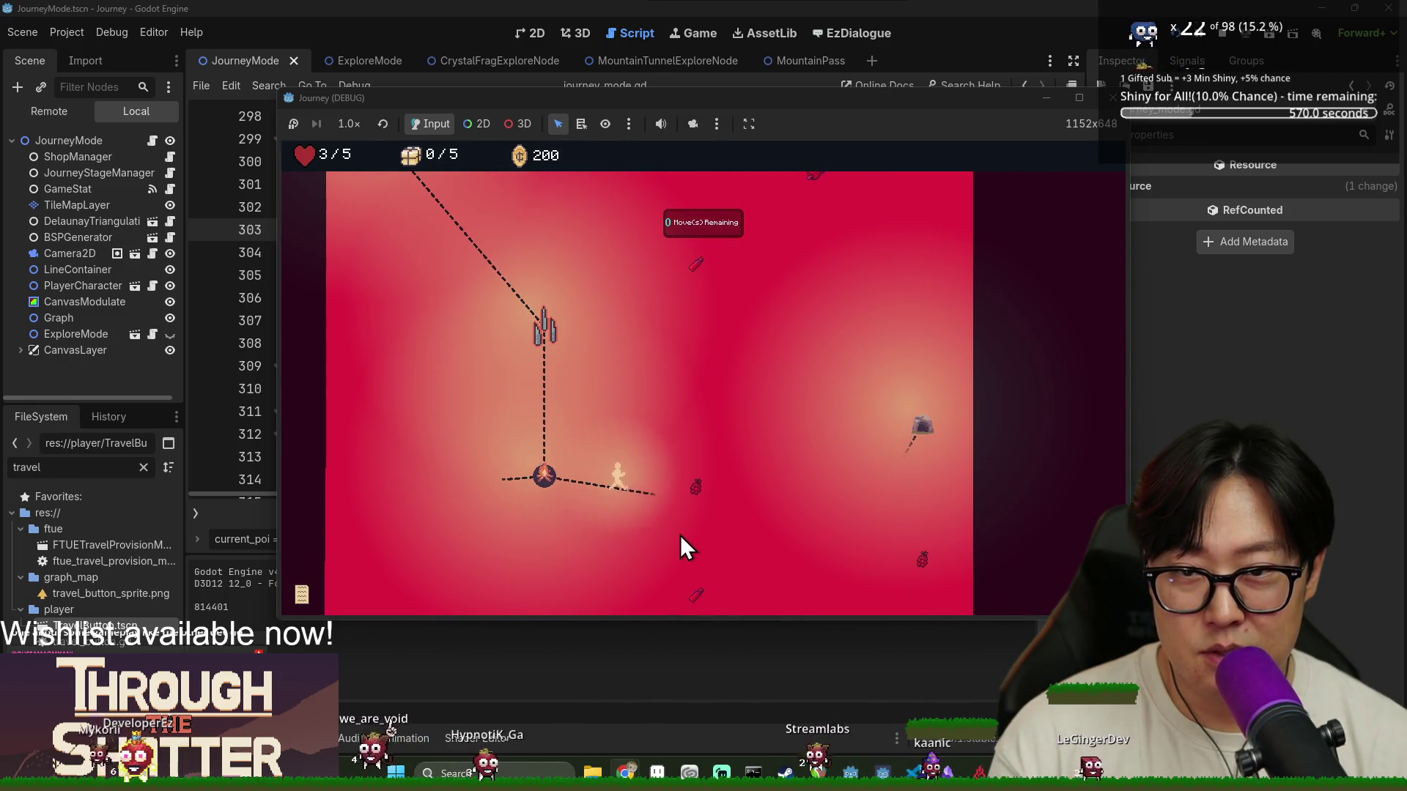
left_click(685, 537)
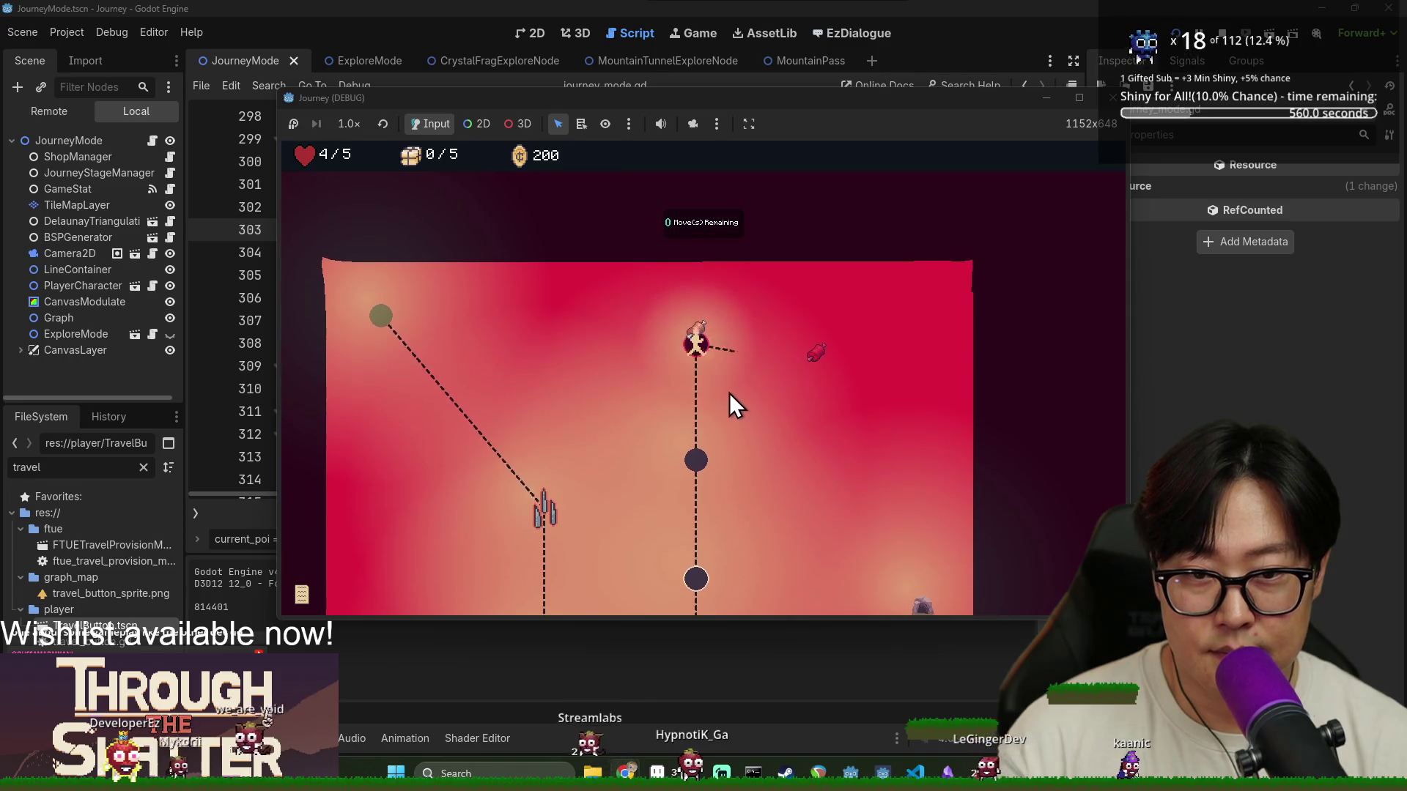
left_click(724, 358)
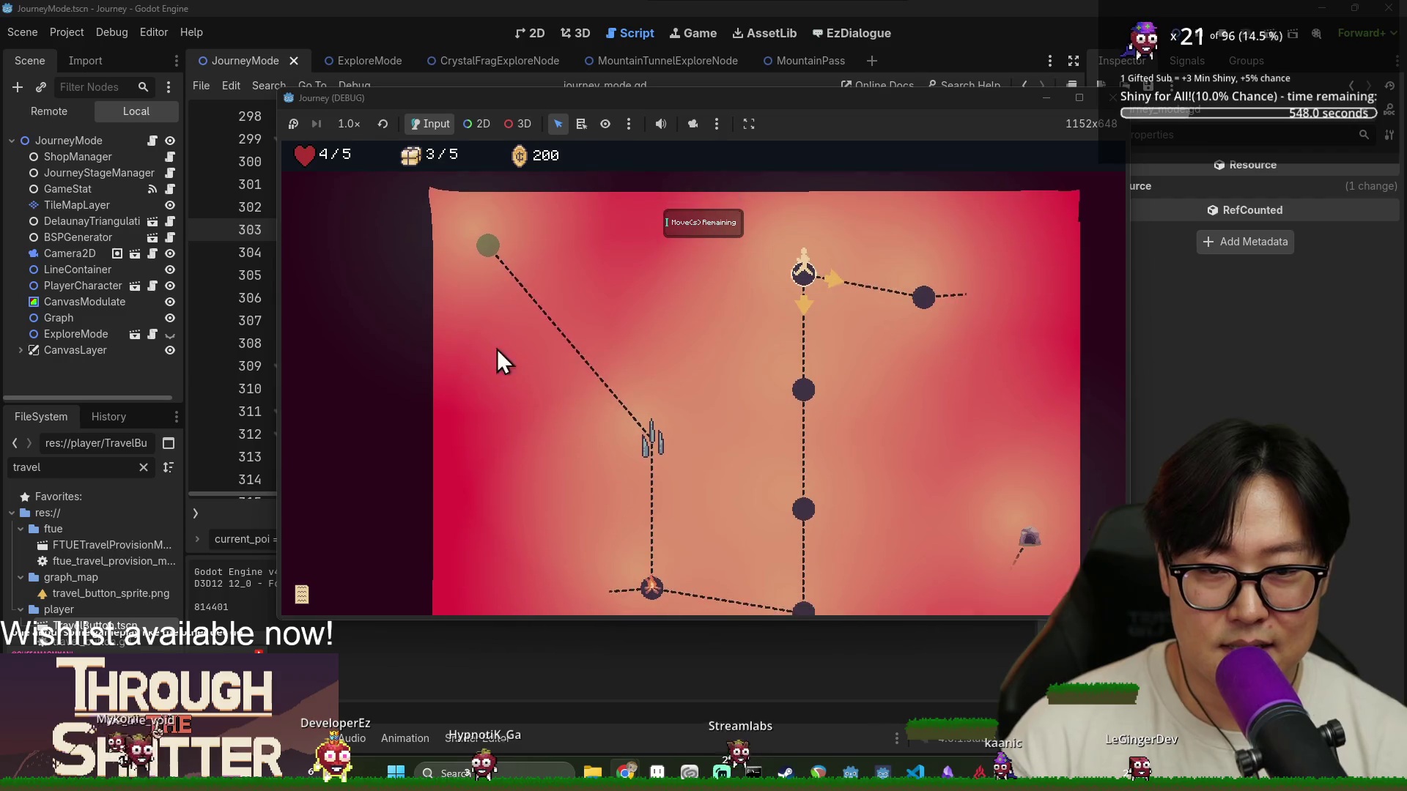
left_click(806, 368)
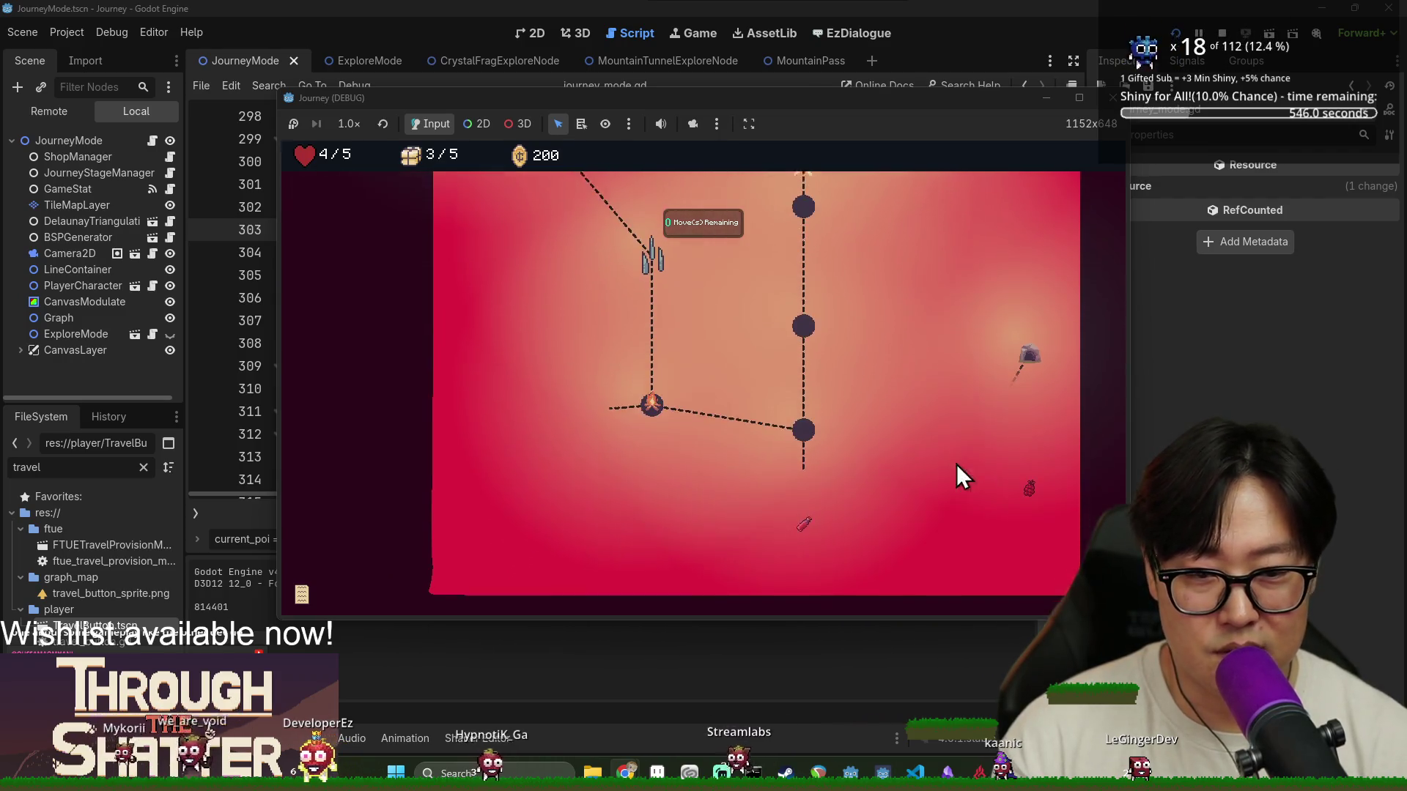
left_click(802, 423)
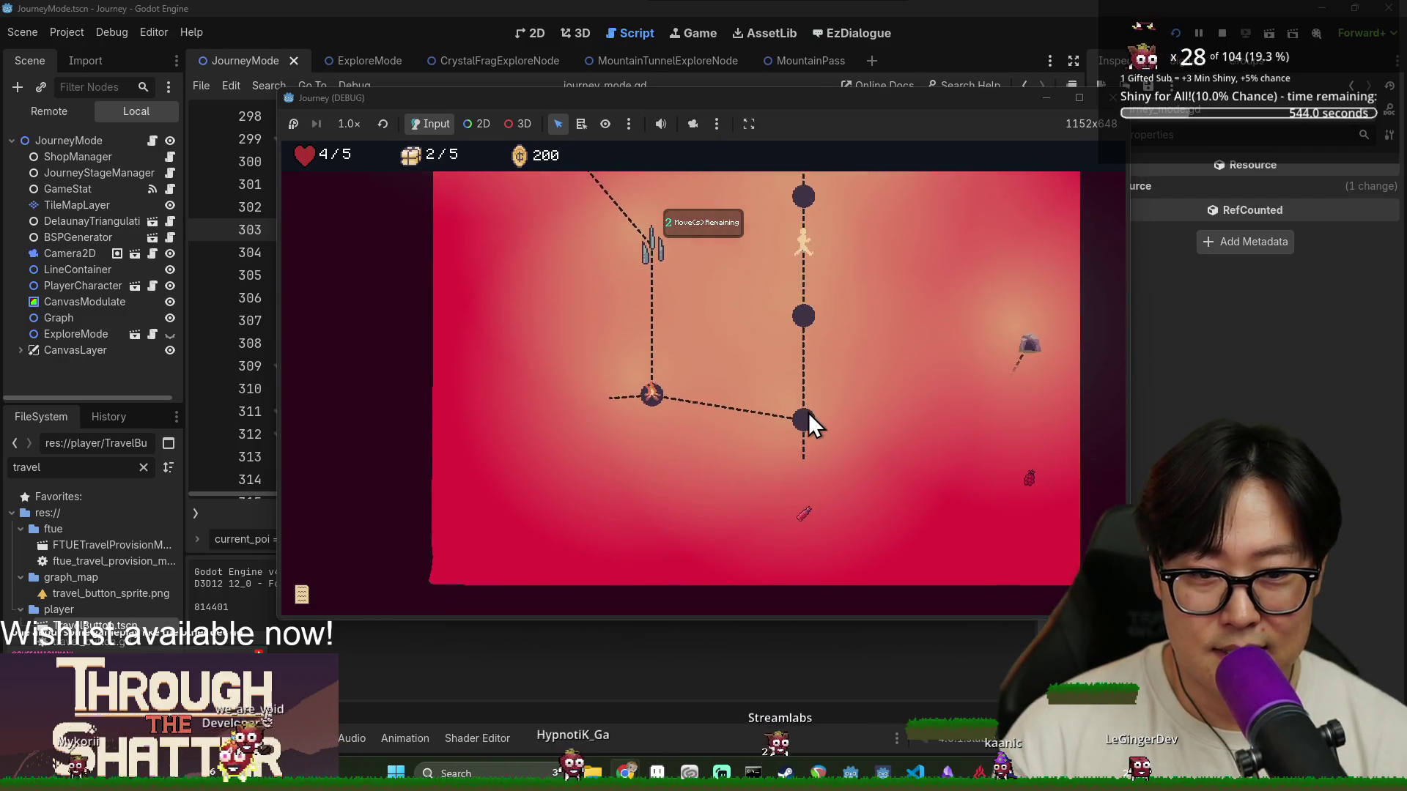
left_click(804, 411)
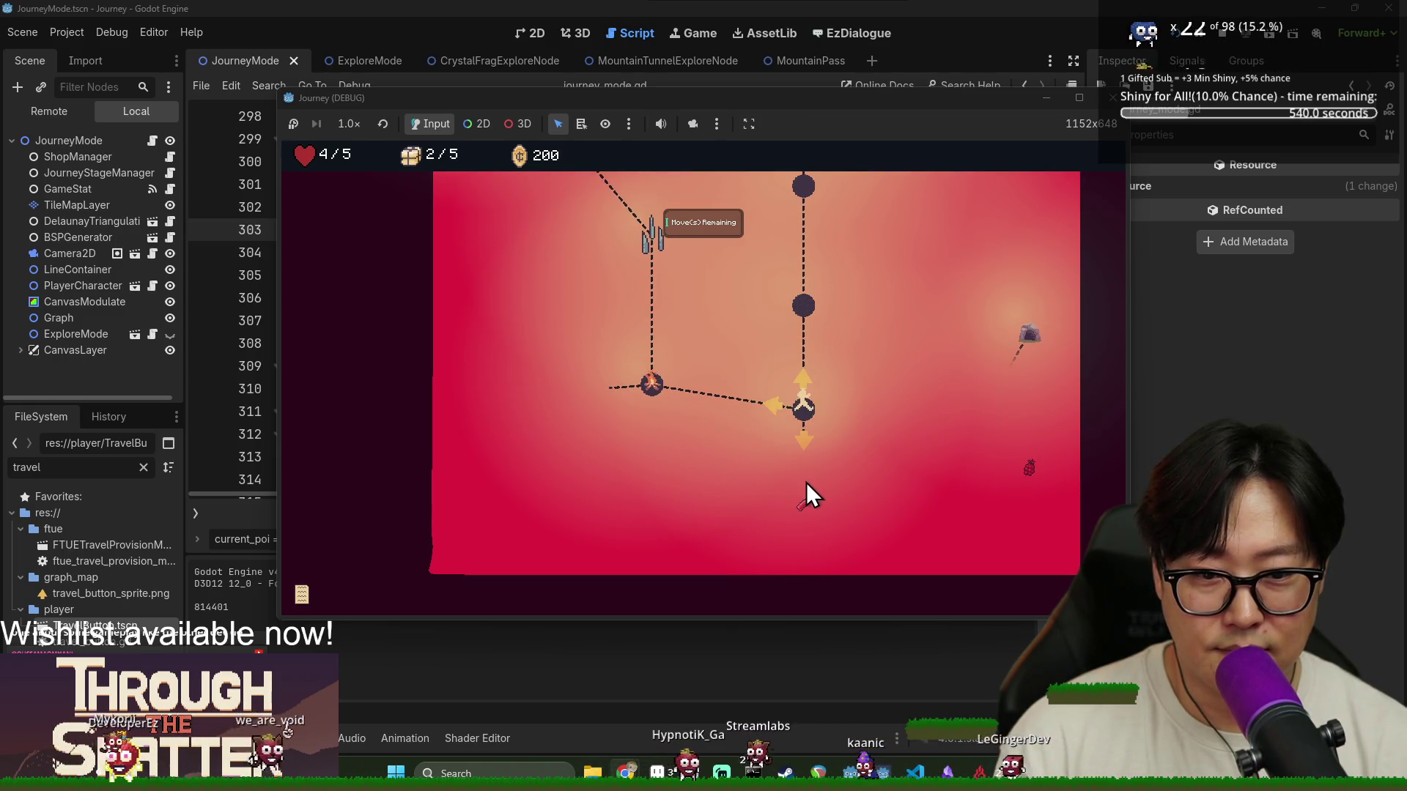
left_click(814, 464)
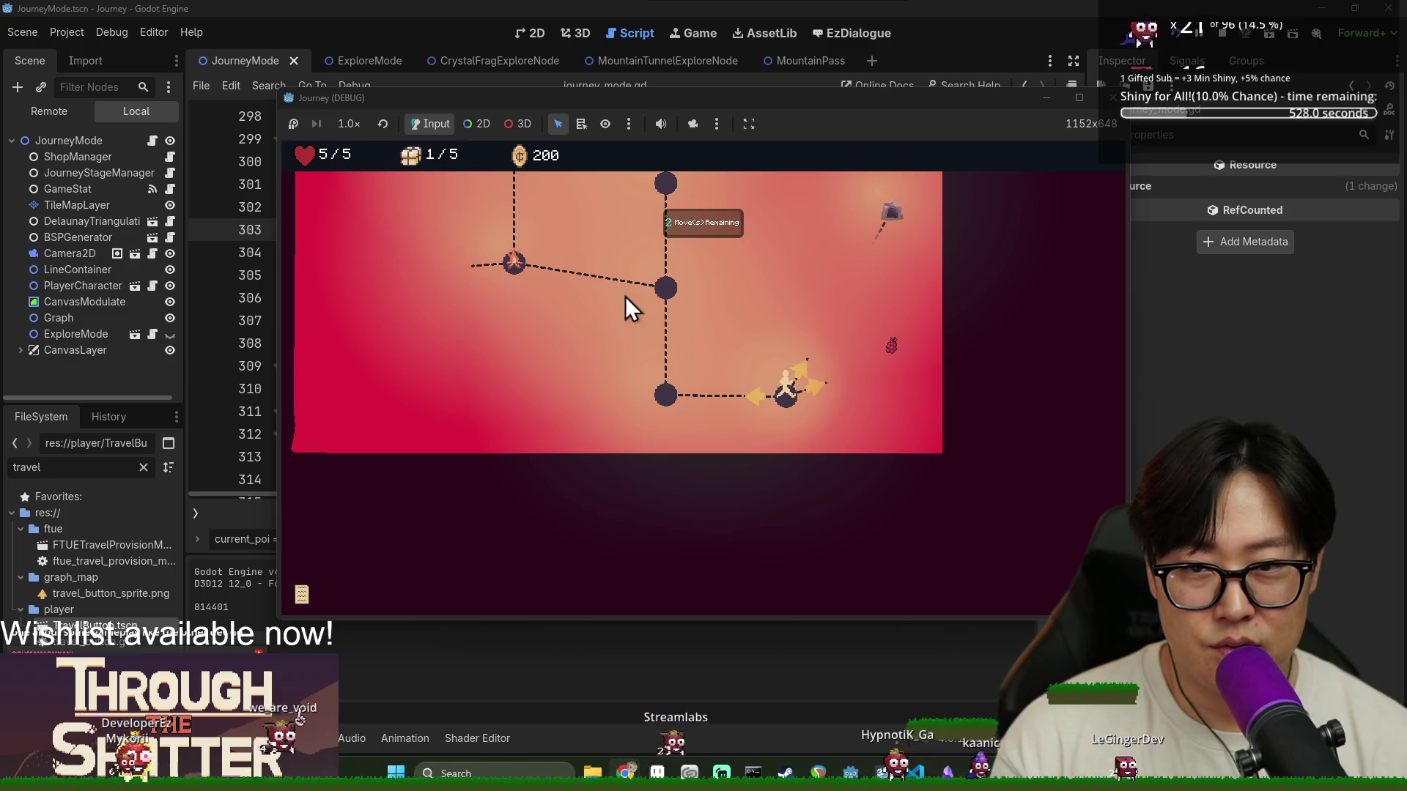
left_click(810, 375)
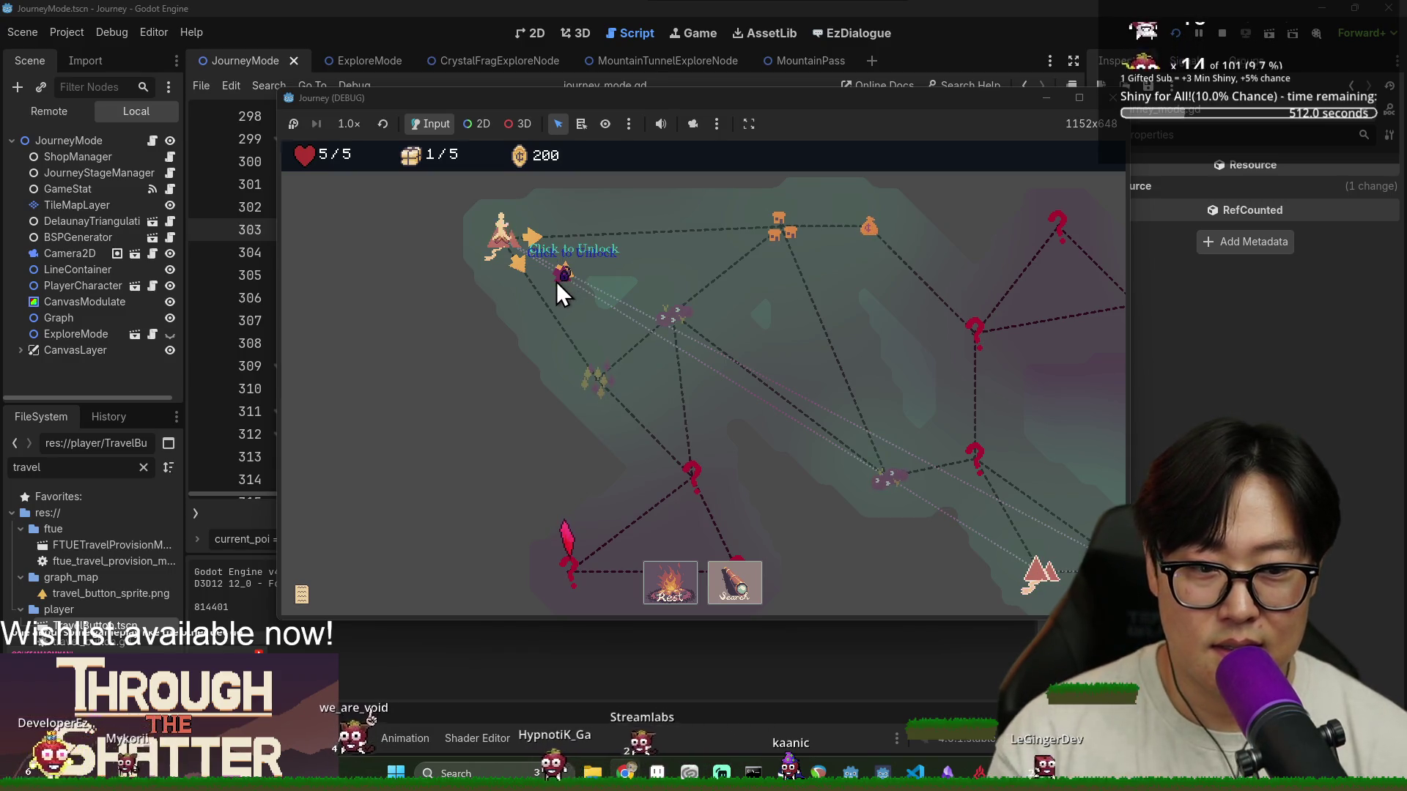
Unlock the locked path, restart from the 'Your Journey Ends' screen, and stop the debug run
left_click(556, 281)
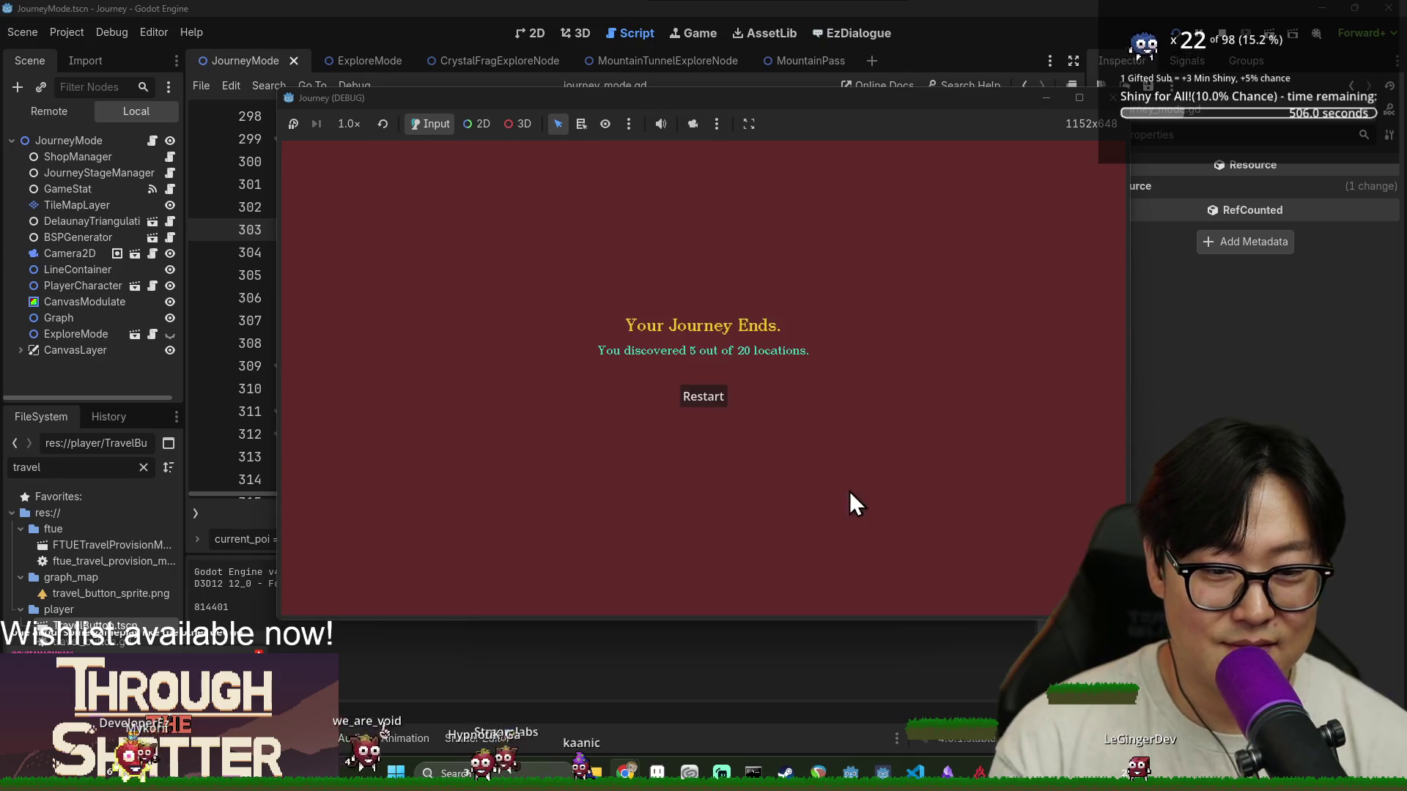
left_click(707, 392)
key("F5")
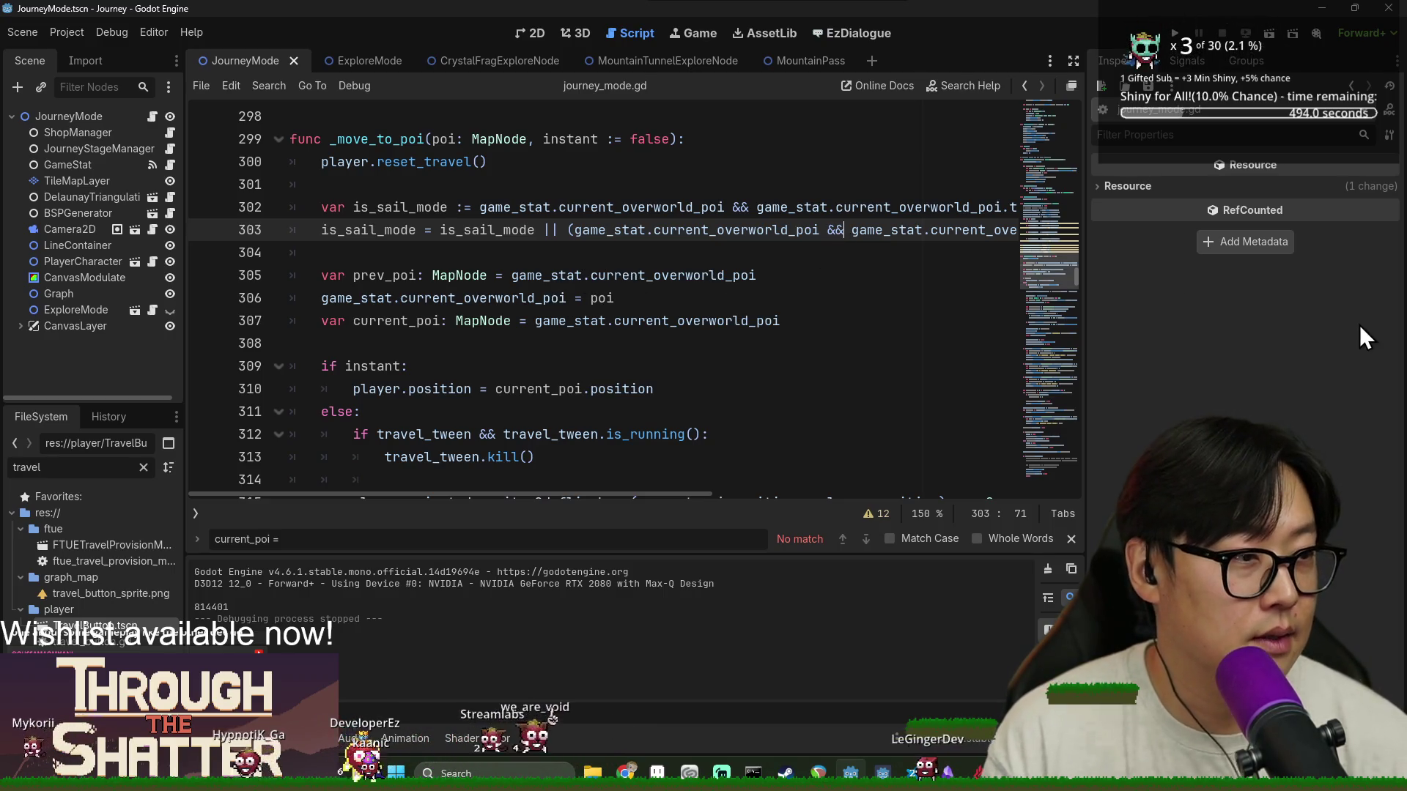
left_click(806, 299)
key("ctrl+s")
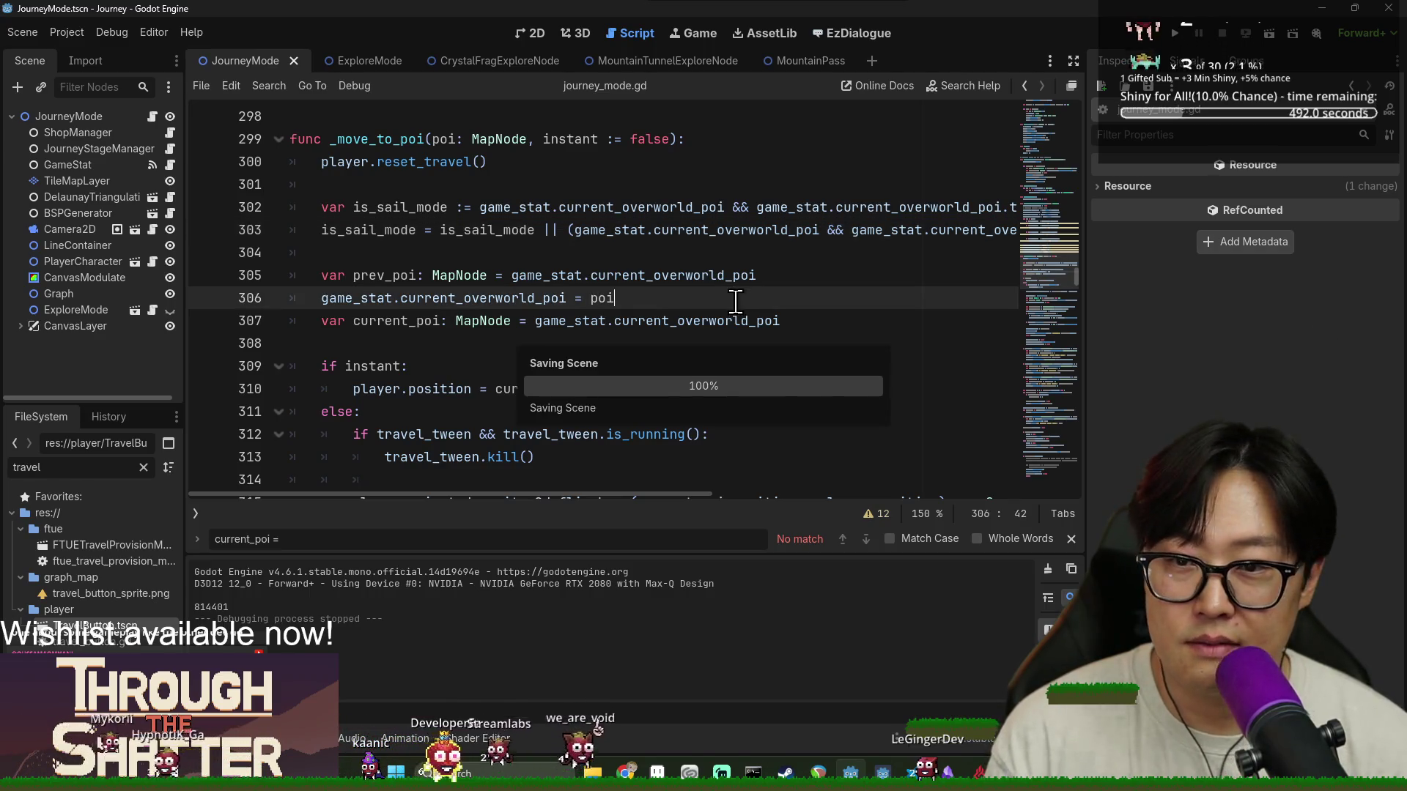
left_click(638, 271)
key("ctrl+s")
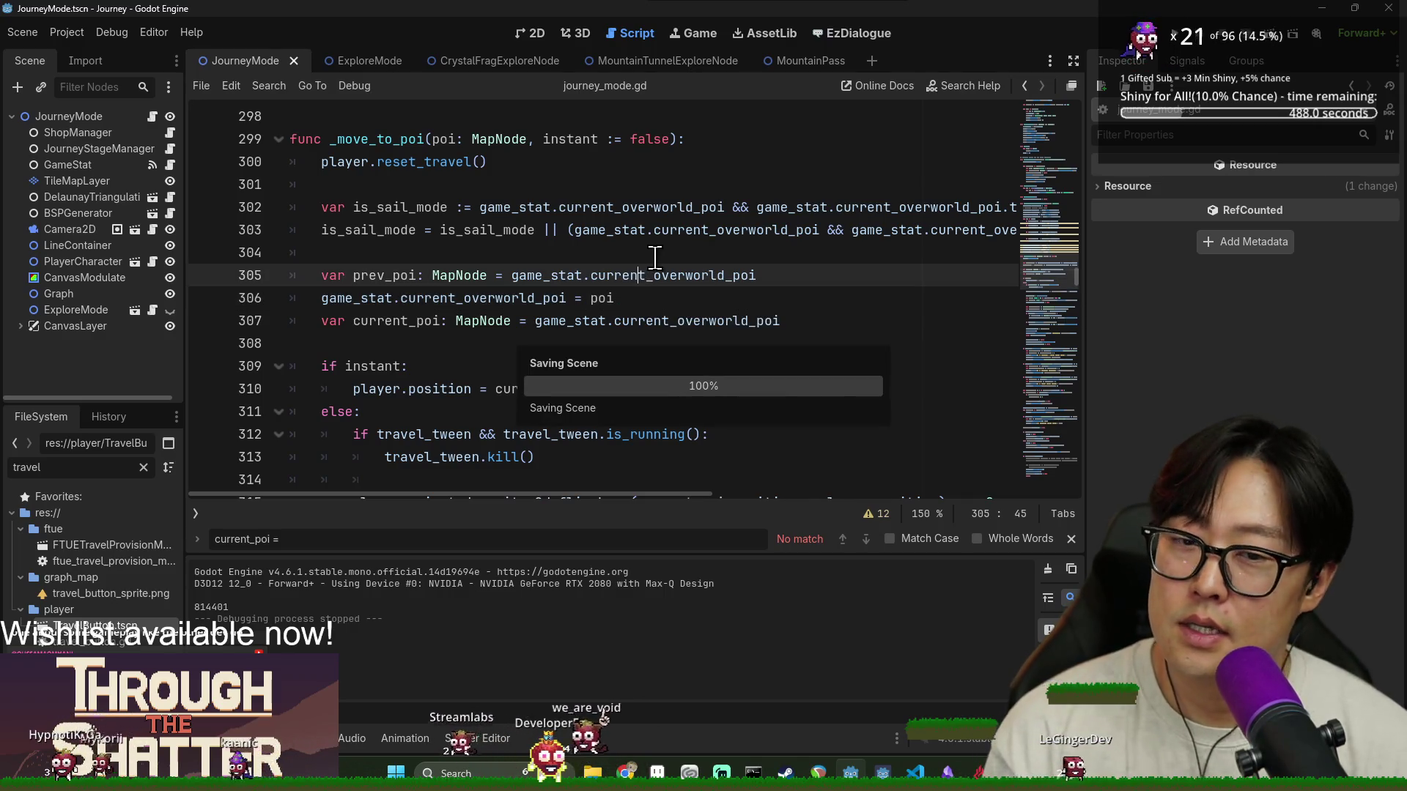
left_click(610, 320)
key("ctrl+s")
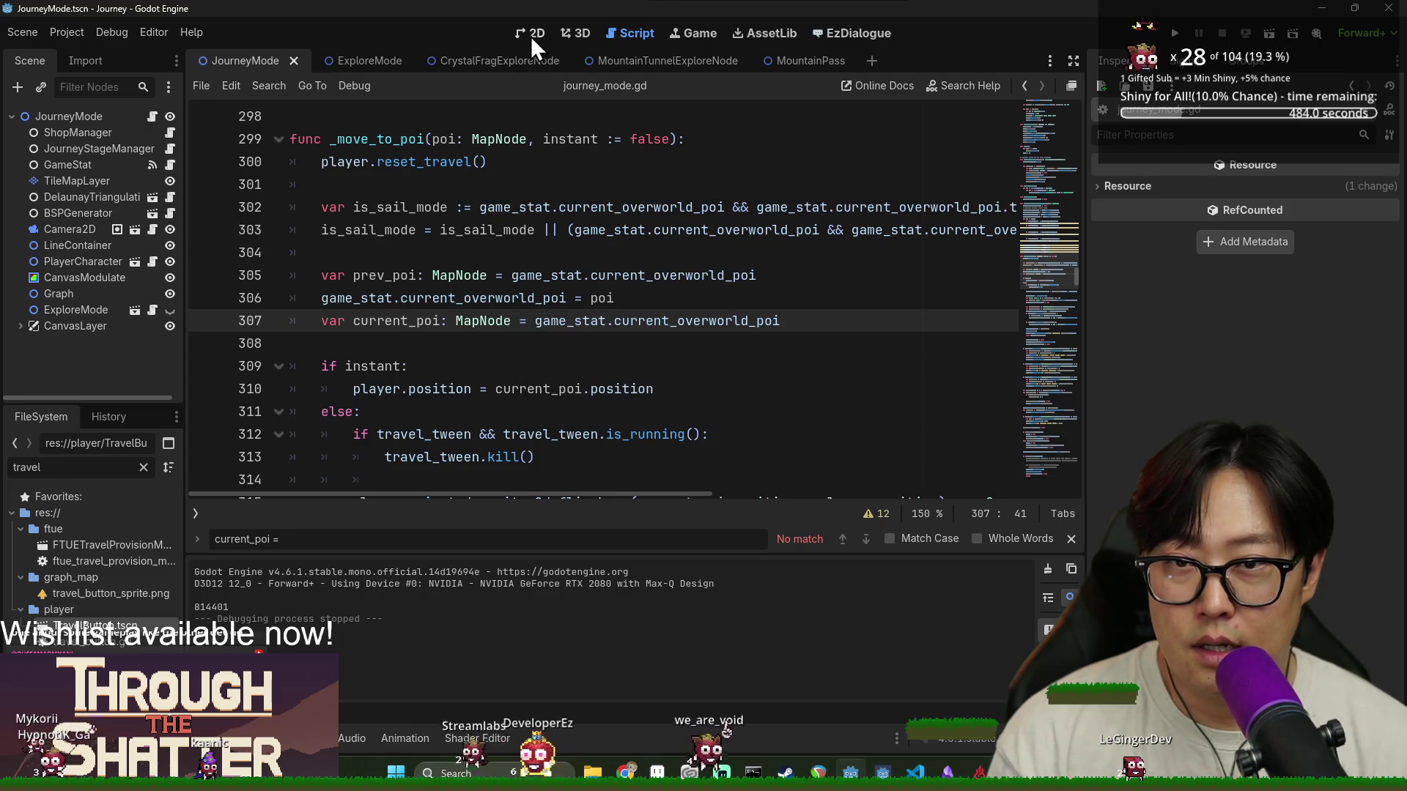
left_click(530, 35)
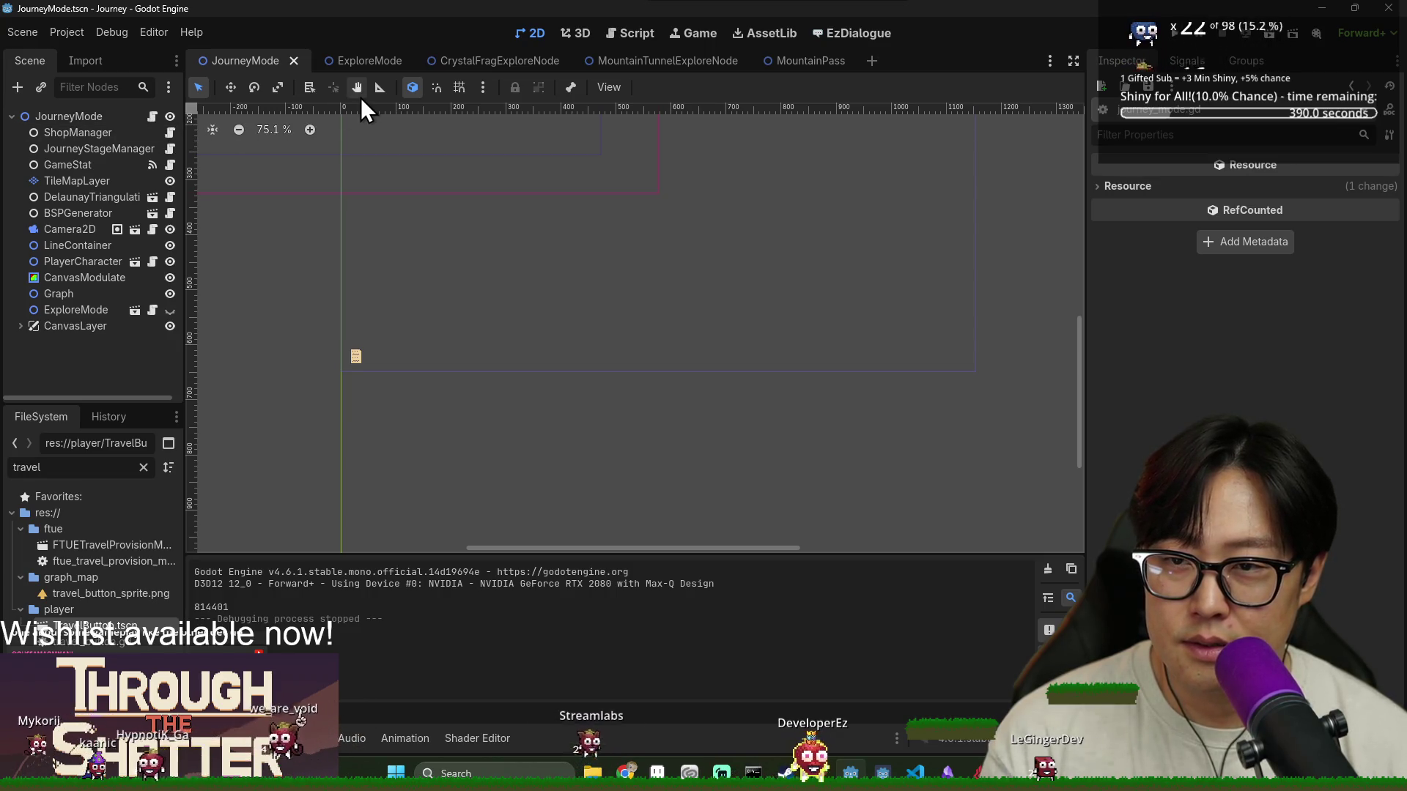
left_click(154, 118)
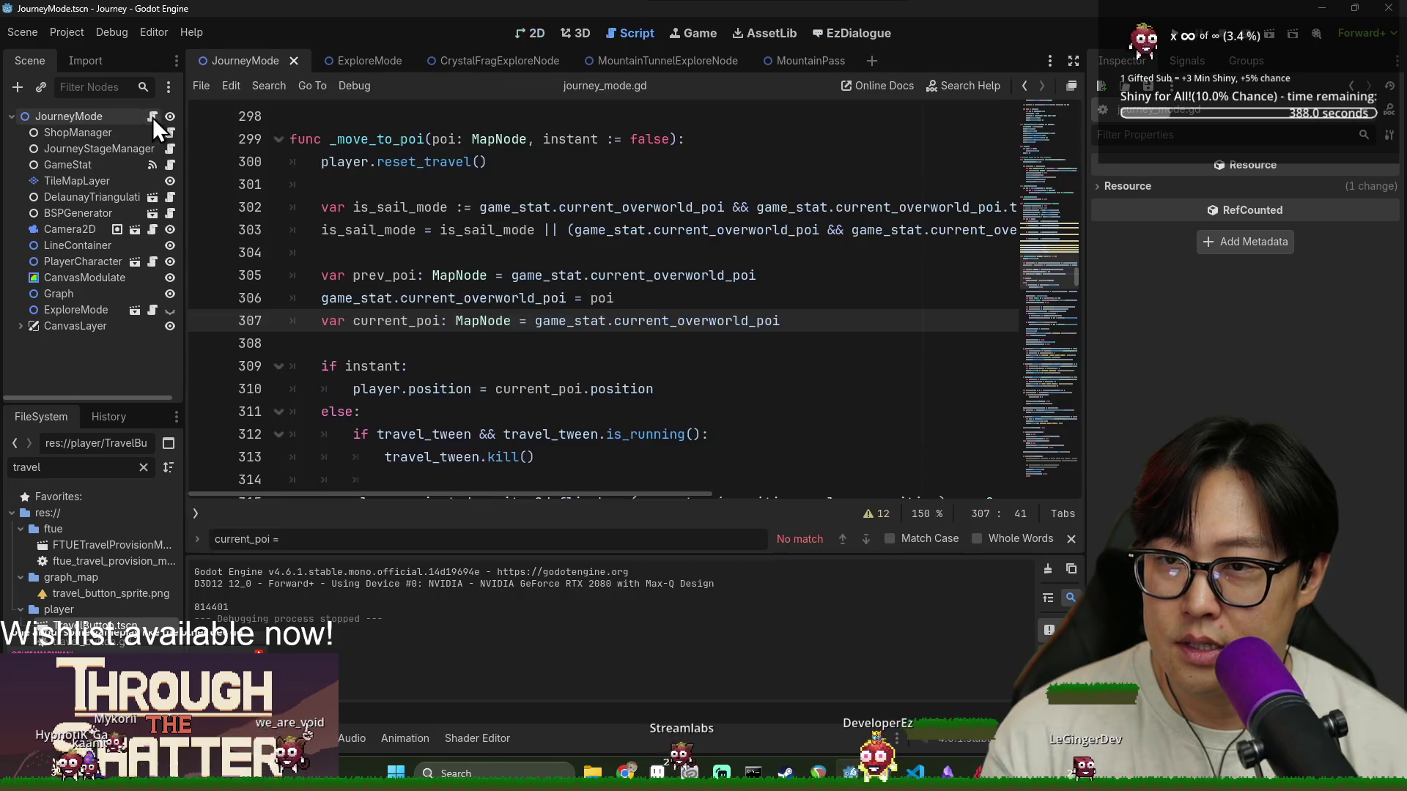
Reopen the JourneyMode script and search for TUNNEL and on_exit to locate _on_explore_exit
left_click(516, 245)
key("ctrl+f")
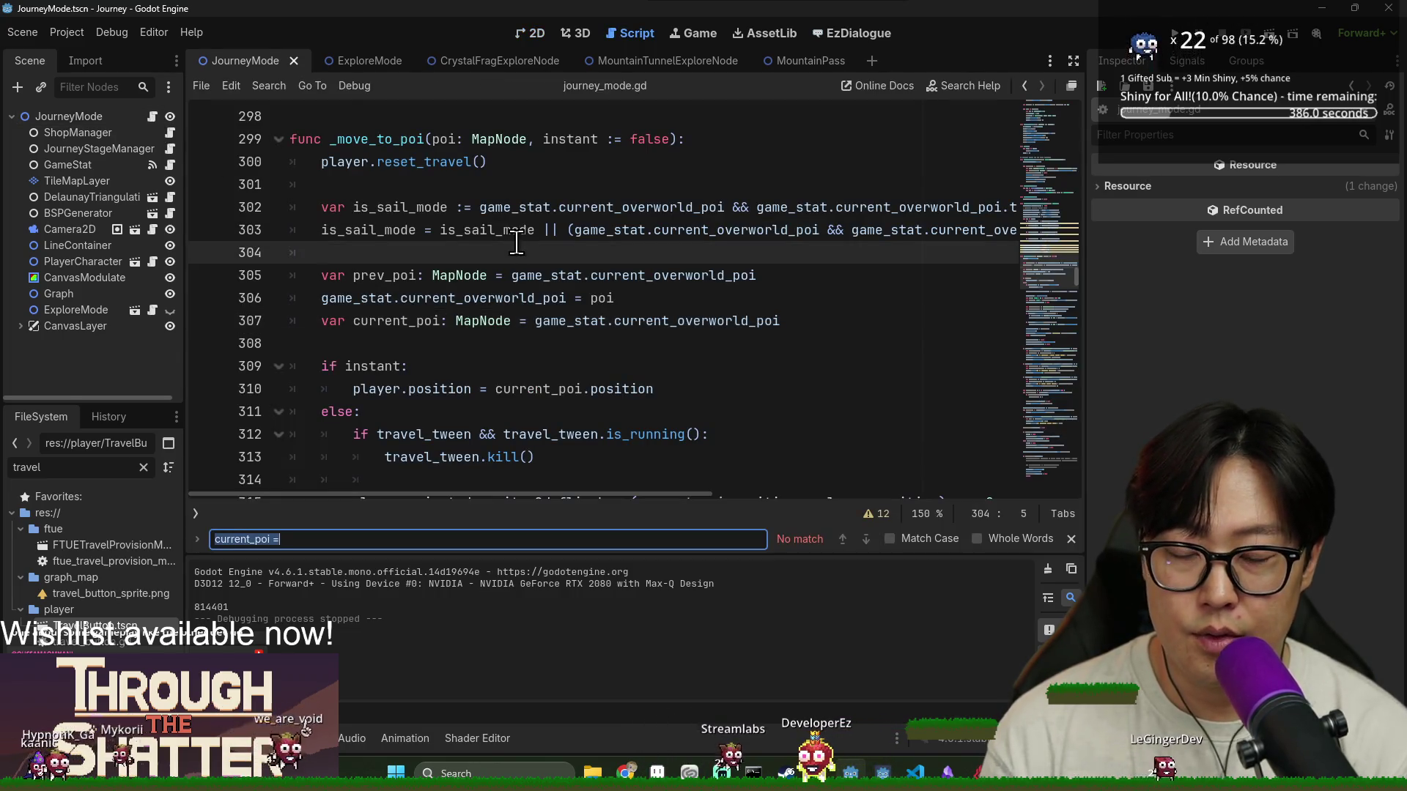
type("TUNNEL")
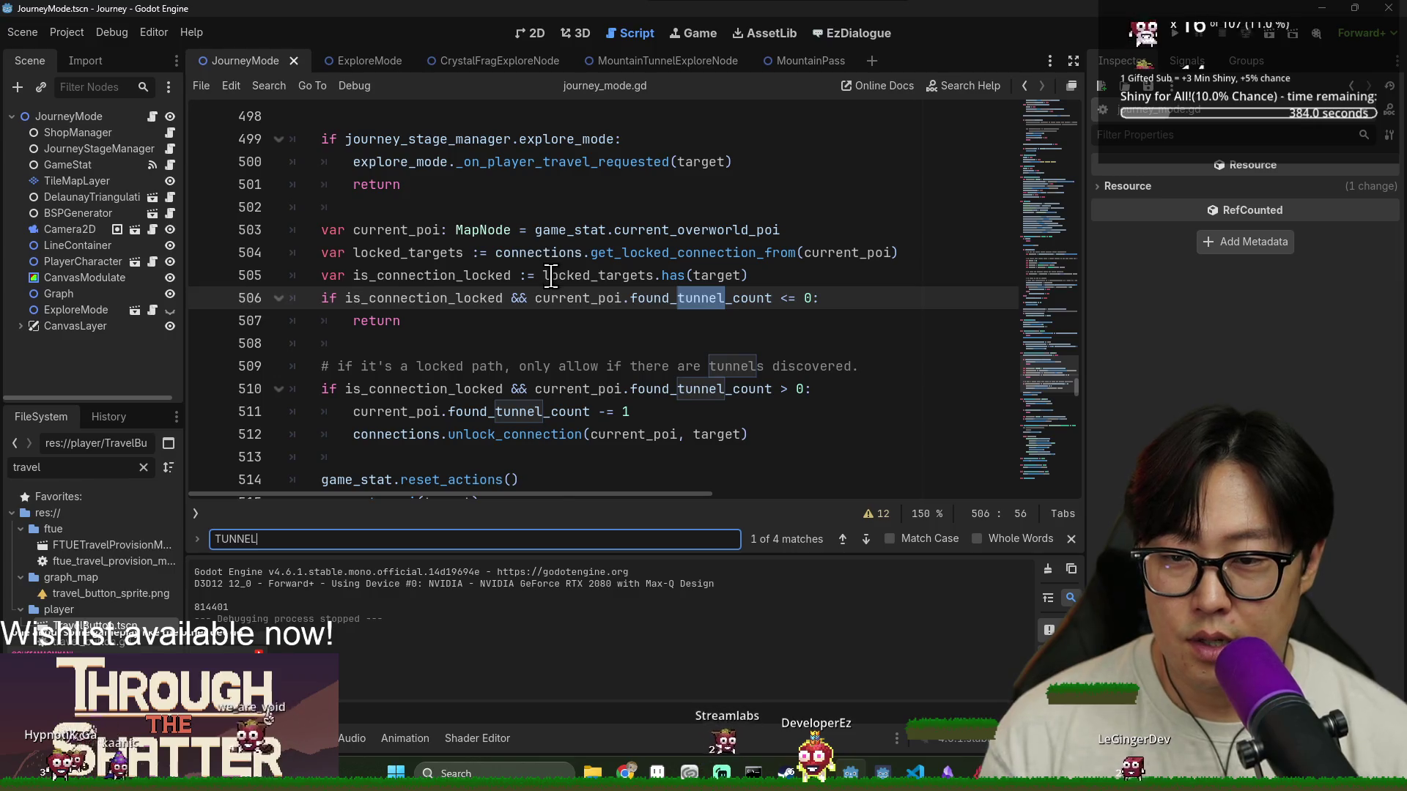
scroll(507, 282, "up", 1)
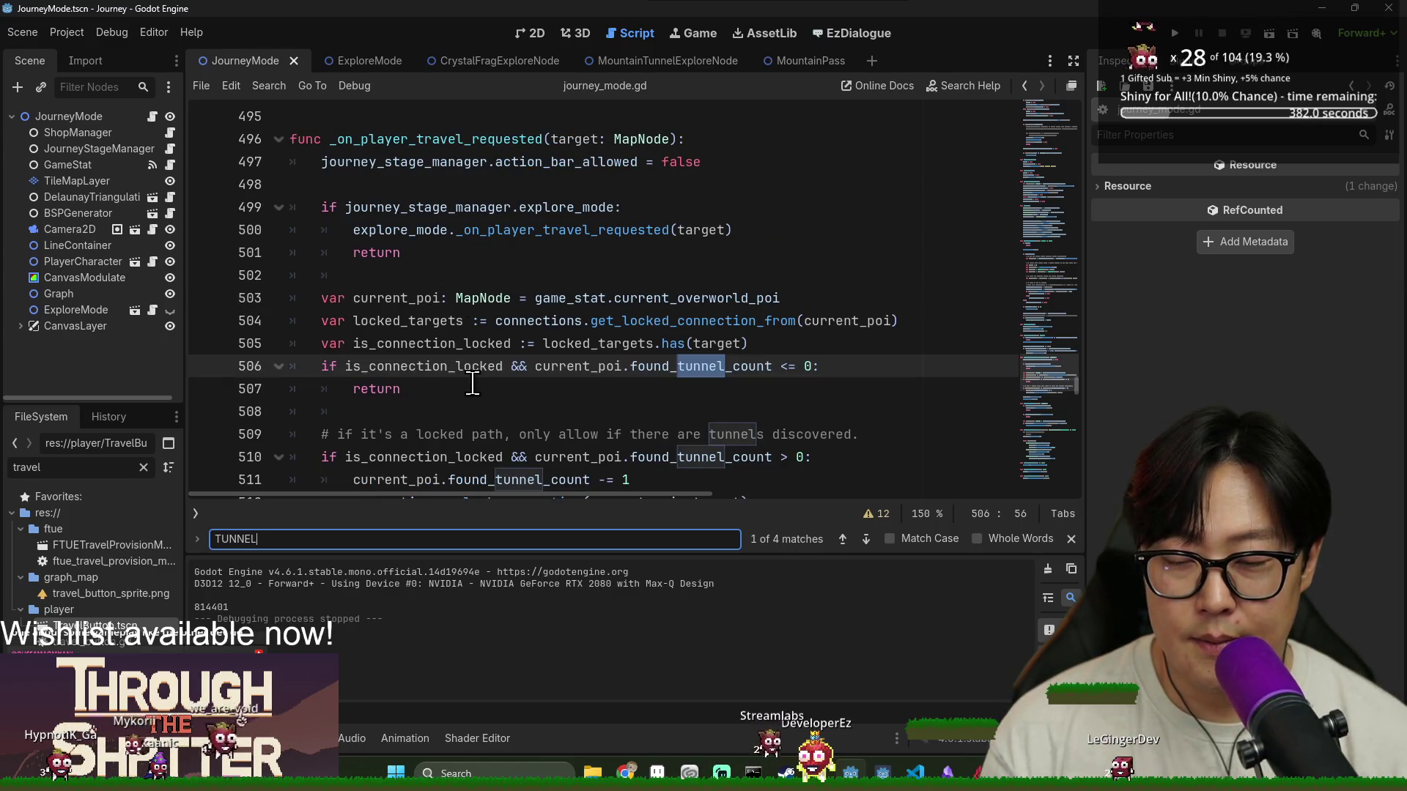
left_click(1071, 538)
left_click(599, 432)
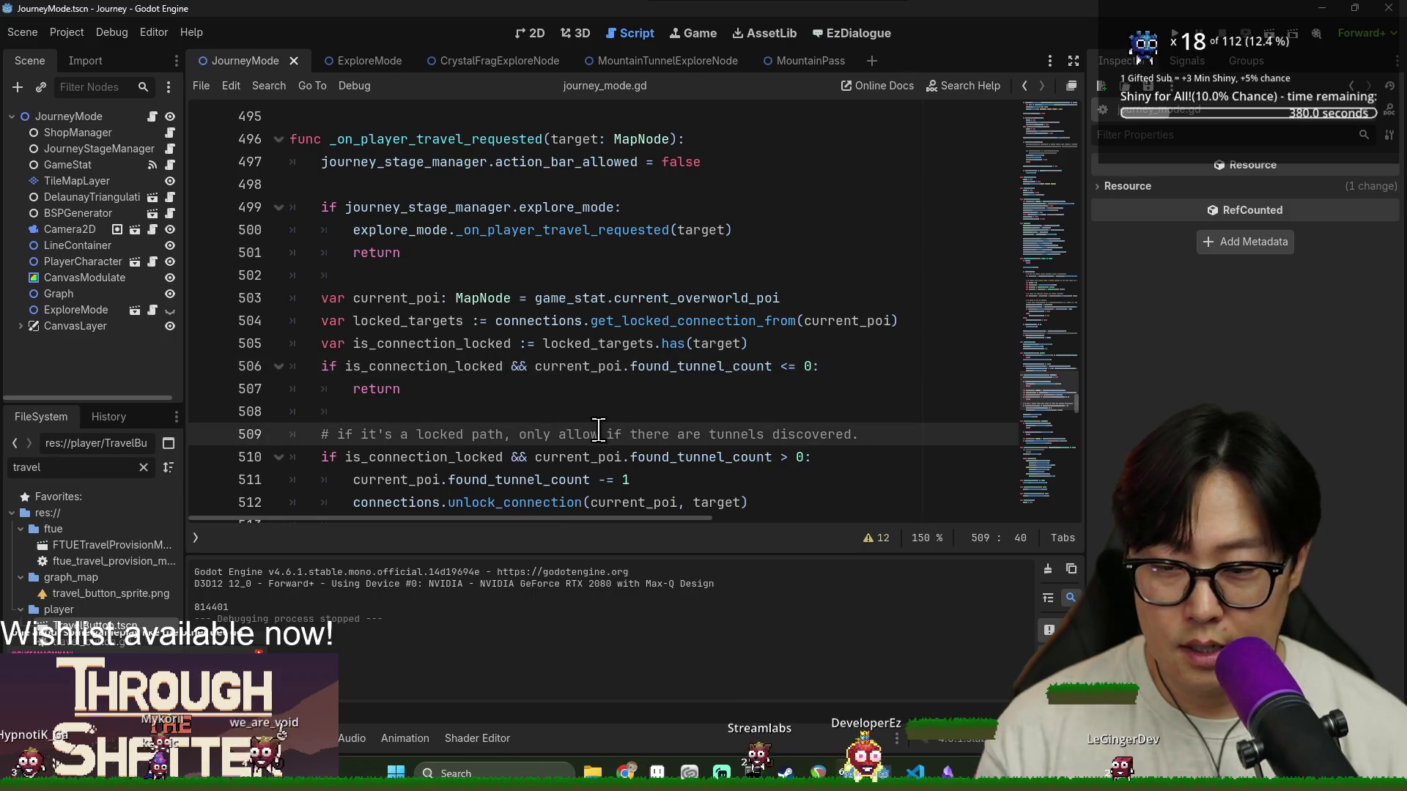
key("ctrl+f")
type("on_exit")
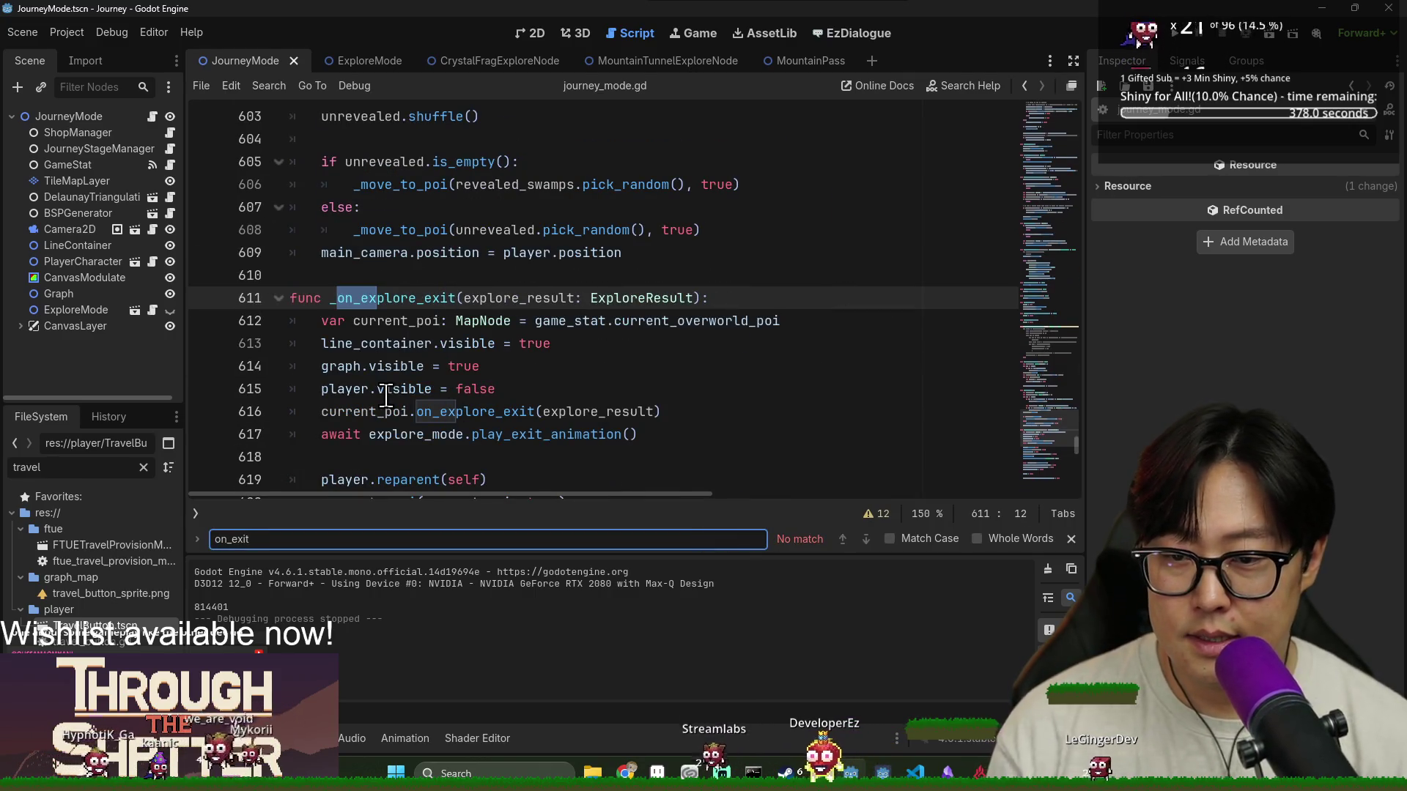
scroll(386, 397, "down", 1)
double_click(410, 367)
key("Escape")
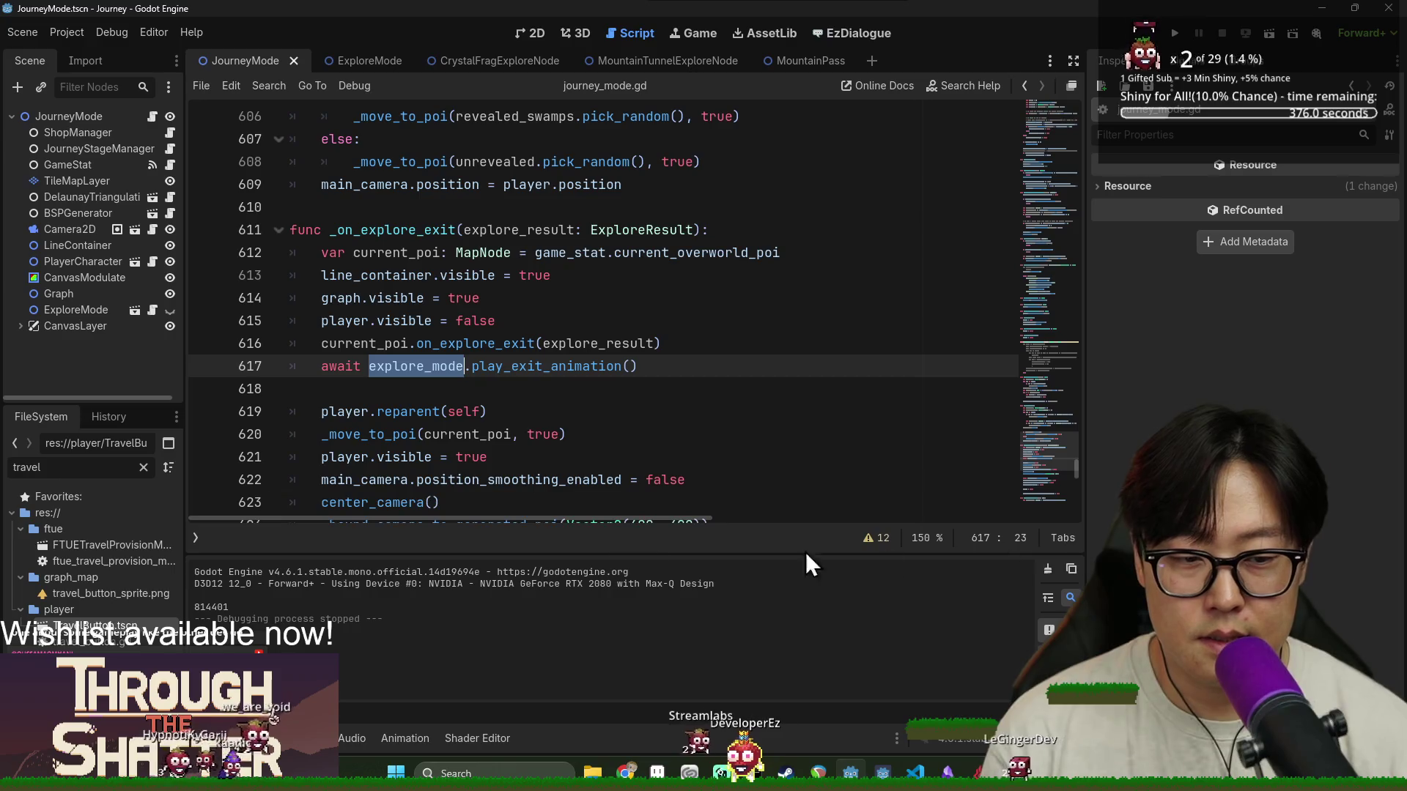
Hide the output panel and review _on_explore_exit from _move_to_poi to journey_stage_manager (lines 620-633)
key("ctrl+j")
left_click(439, 479)
scroll(440, 479, "down", 1)
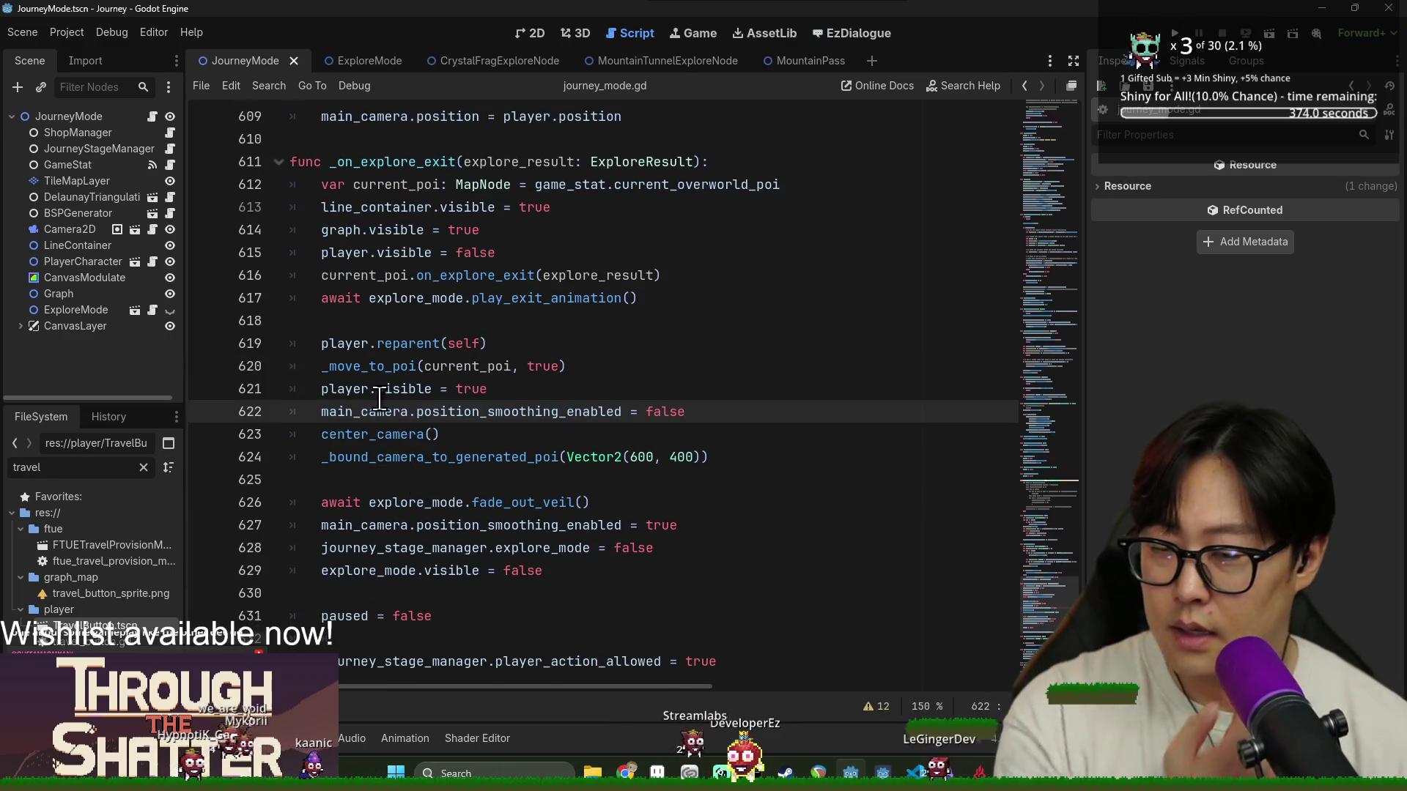
double_click(374, 366)
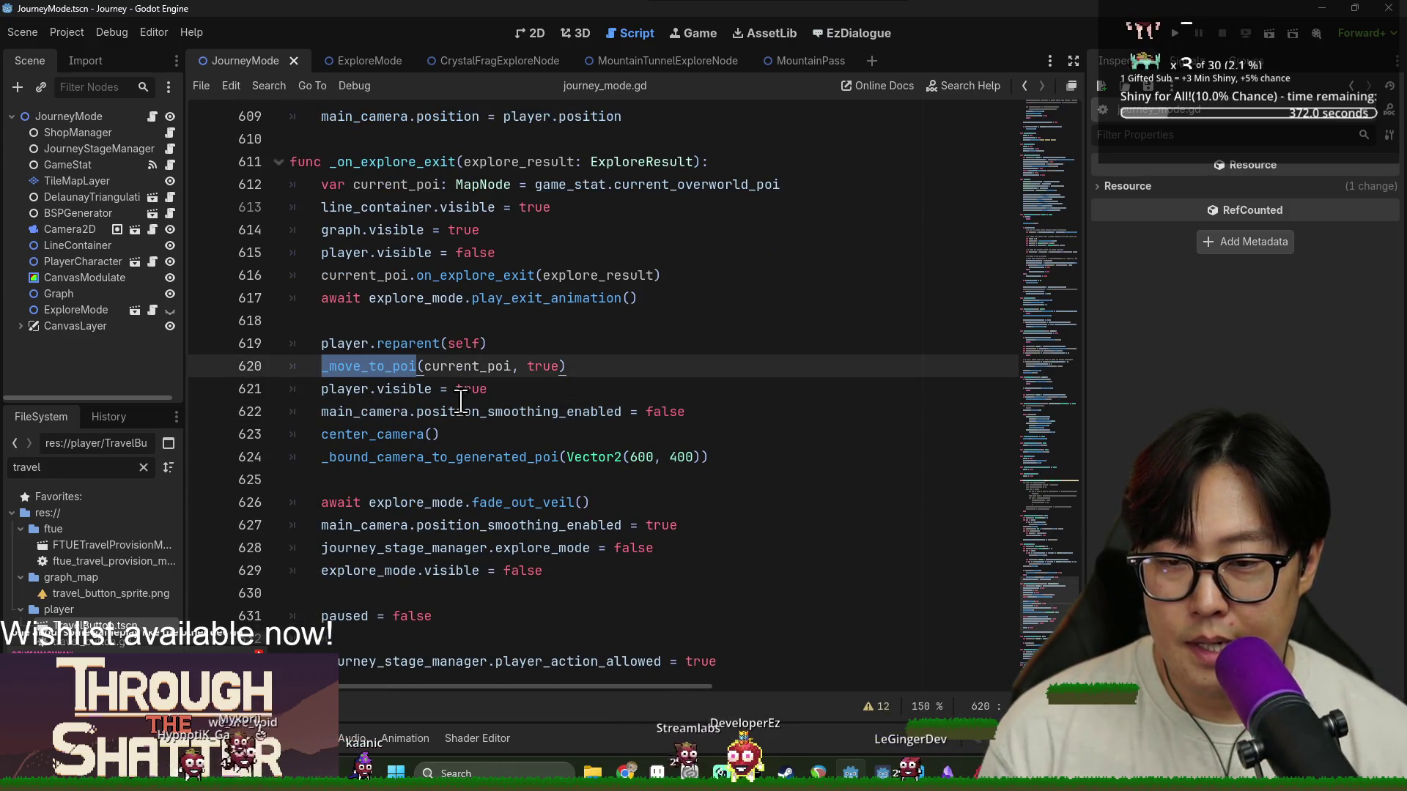
double_click(366, 434)
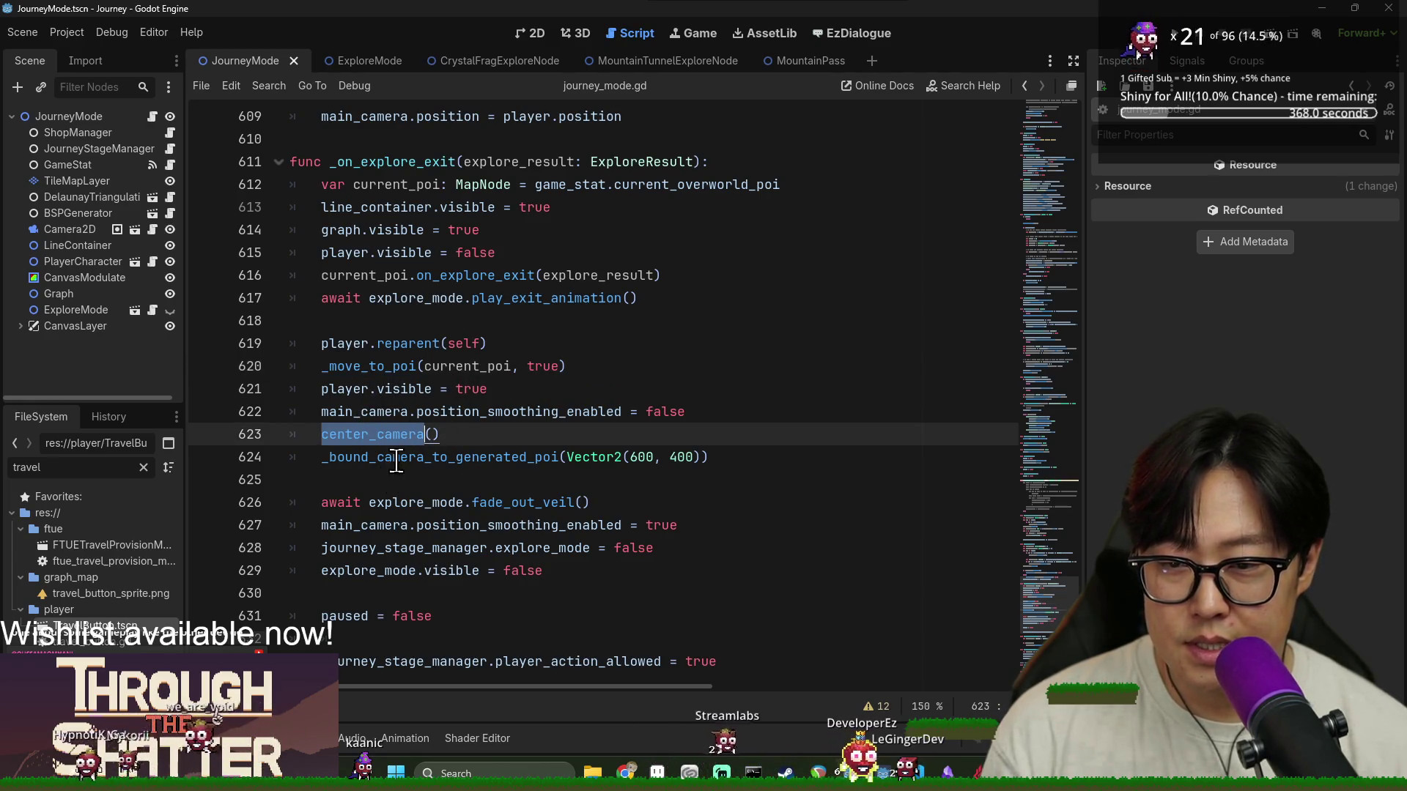
double_click(411, 542)
scroll(402, 535, "down", 2)
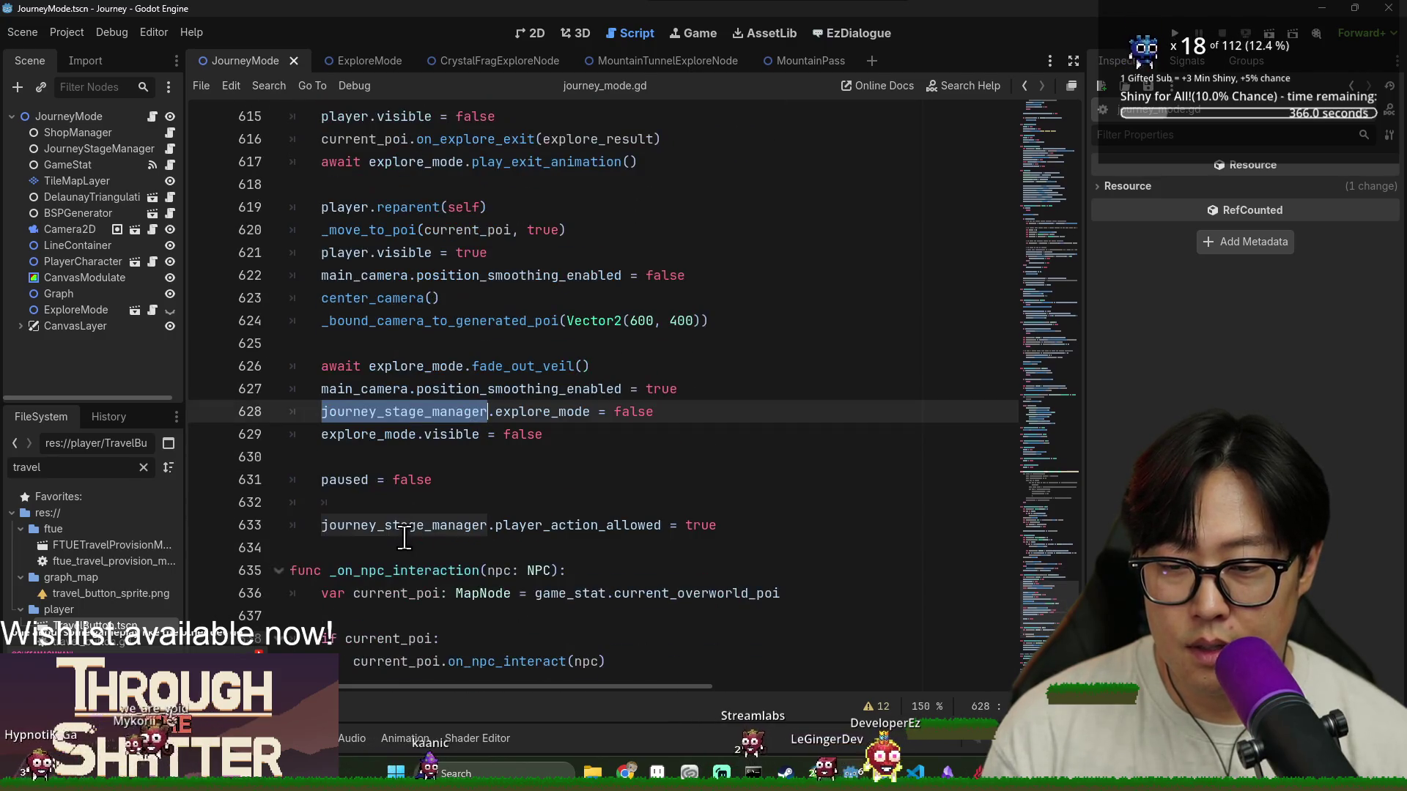
double_click(381, 525)
Insert a new indented line 633 below empty line 632 to begin the tunnel check
left_click(439, 504)
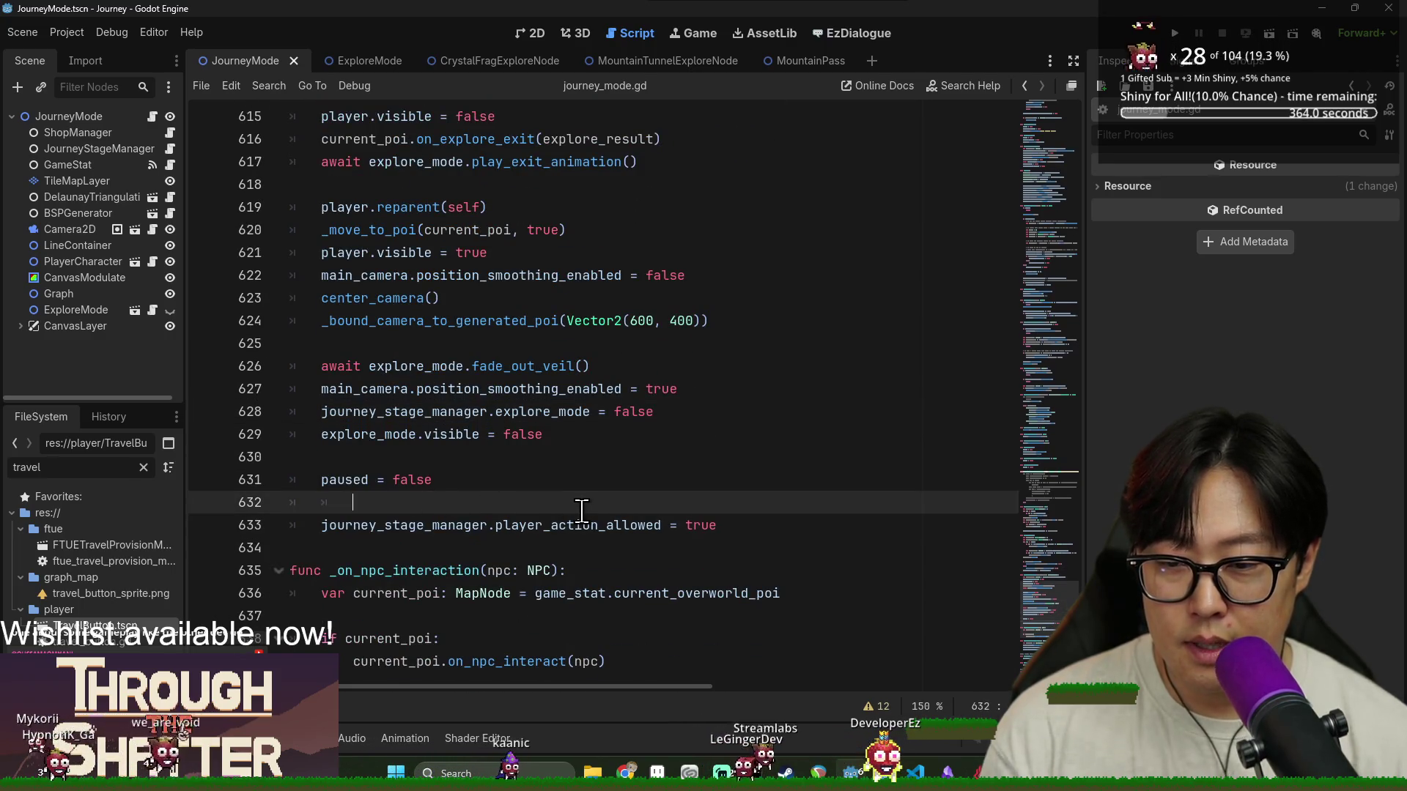
key("Return")
type("if pla")
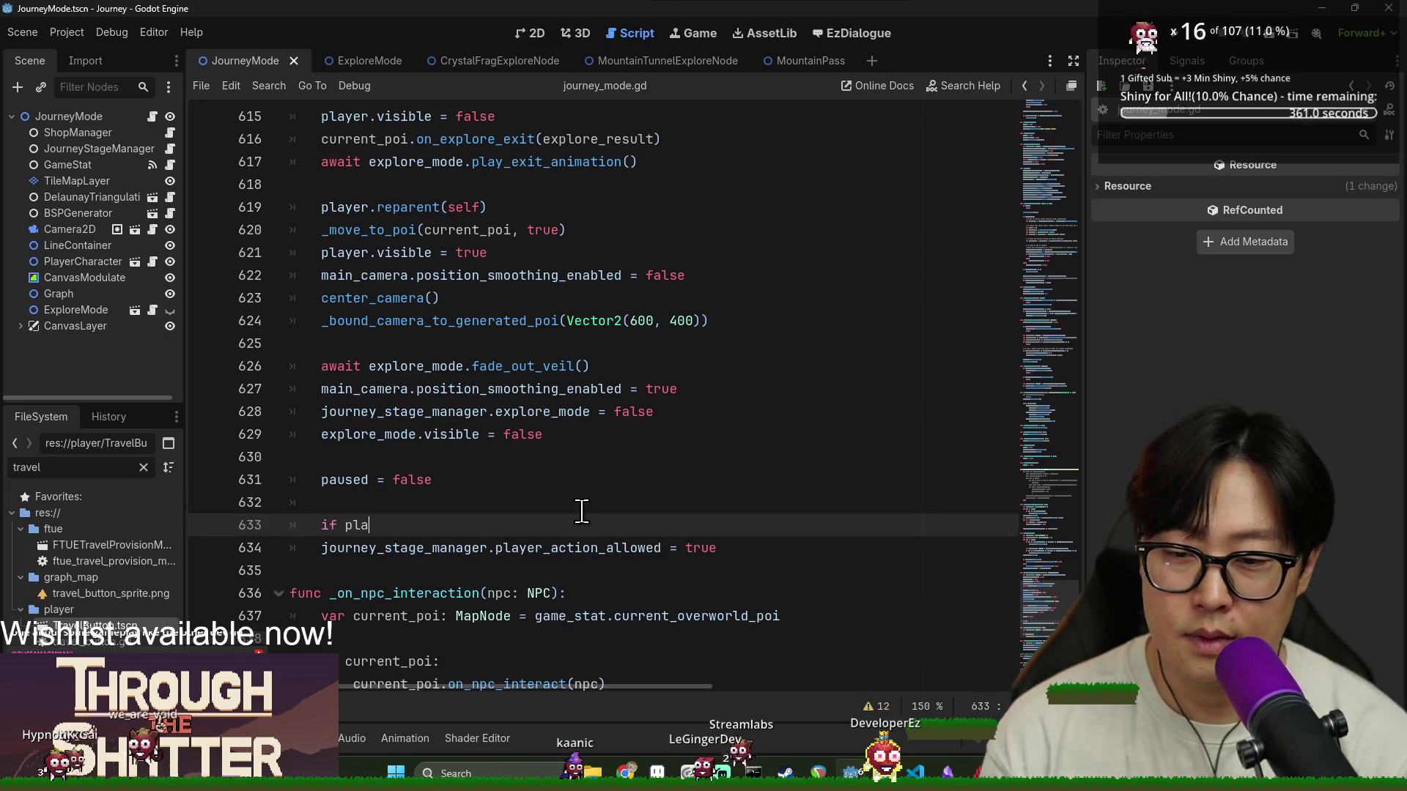
type("y")
key("BackSpace")
key("BackSpace")
key("BackSpace")
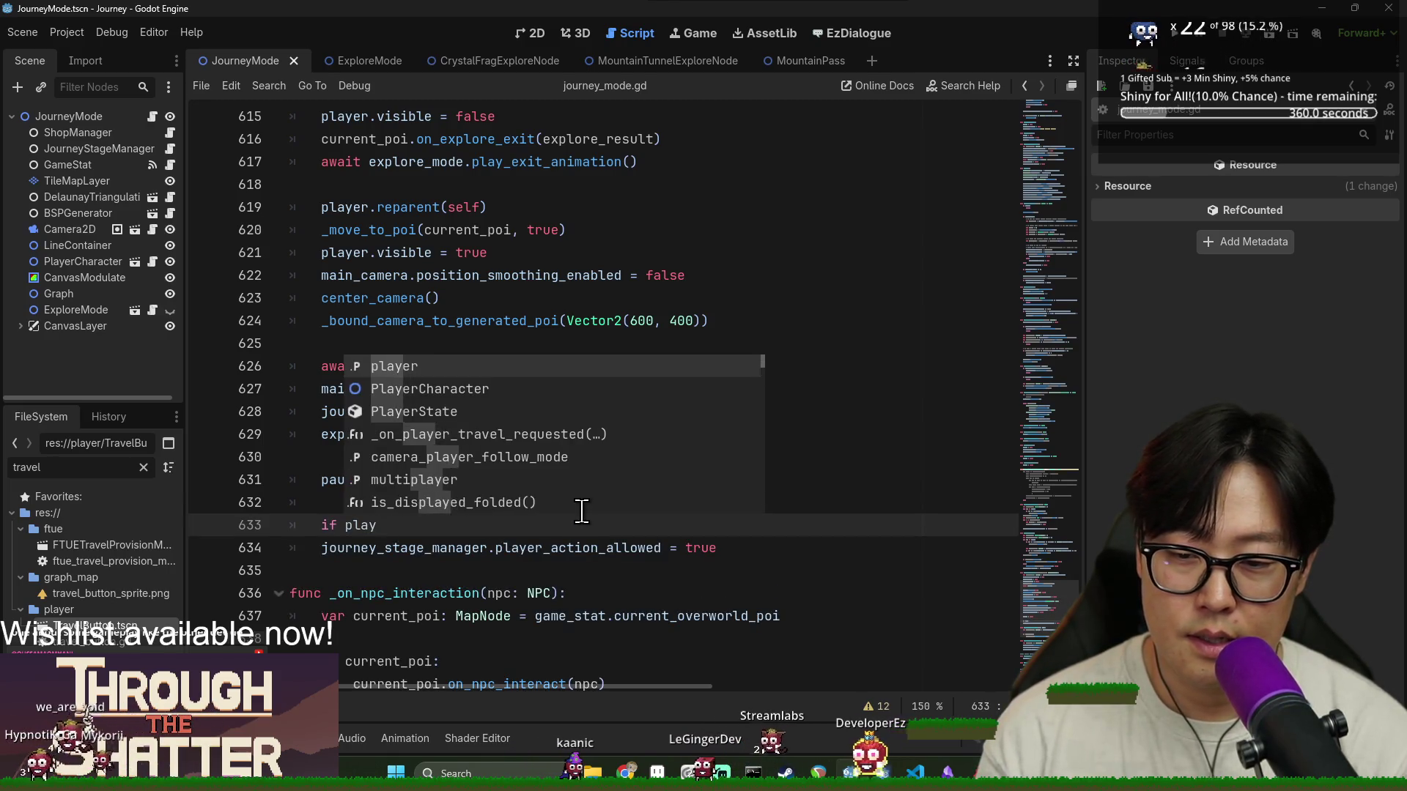
key("BackSpace")
key("Escape")
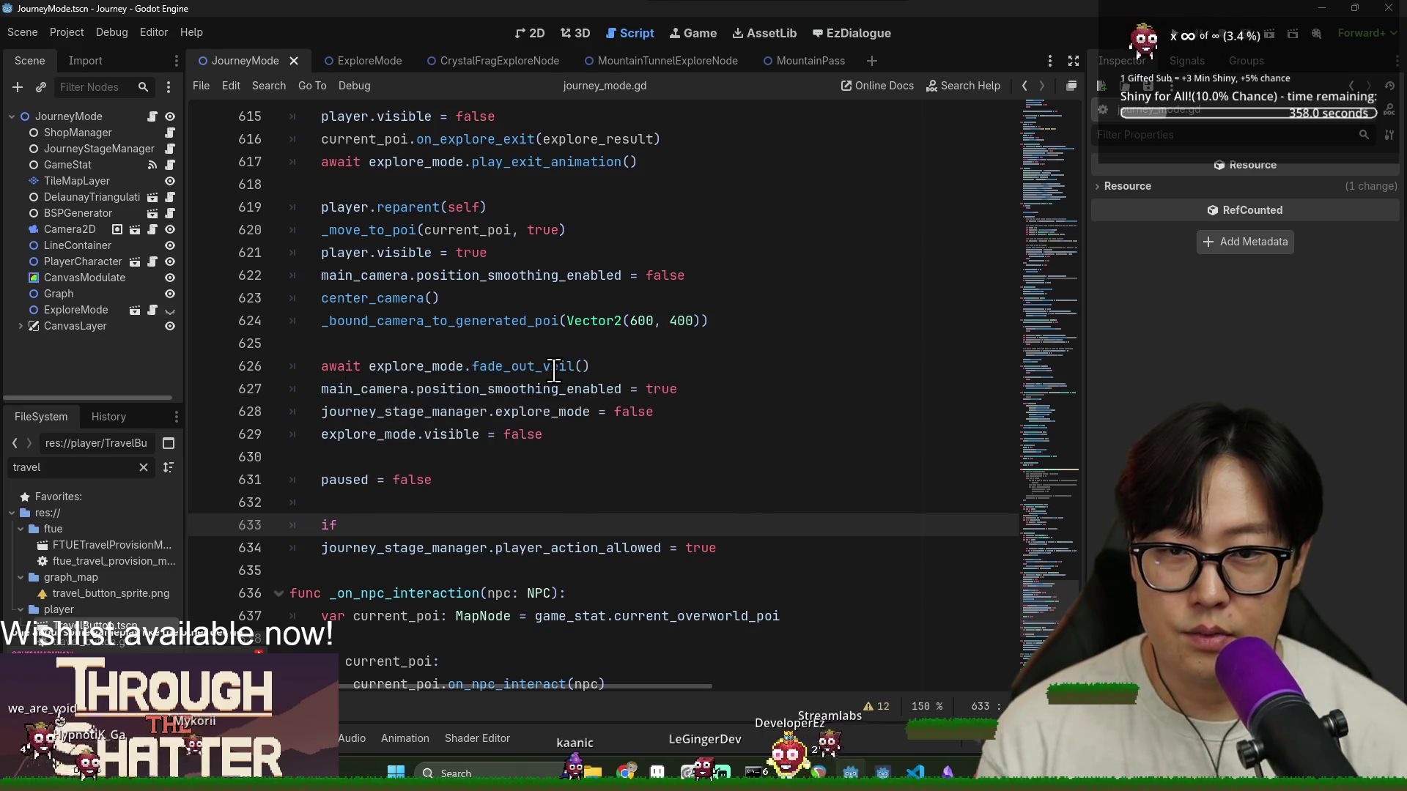
Write 'if explore_result.mountain_tunnel_found:' via autocomplete with a 'pass' body
scroll(572, 330, "up", 1)
double_click(589, 209)
key("ctrl+c")
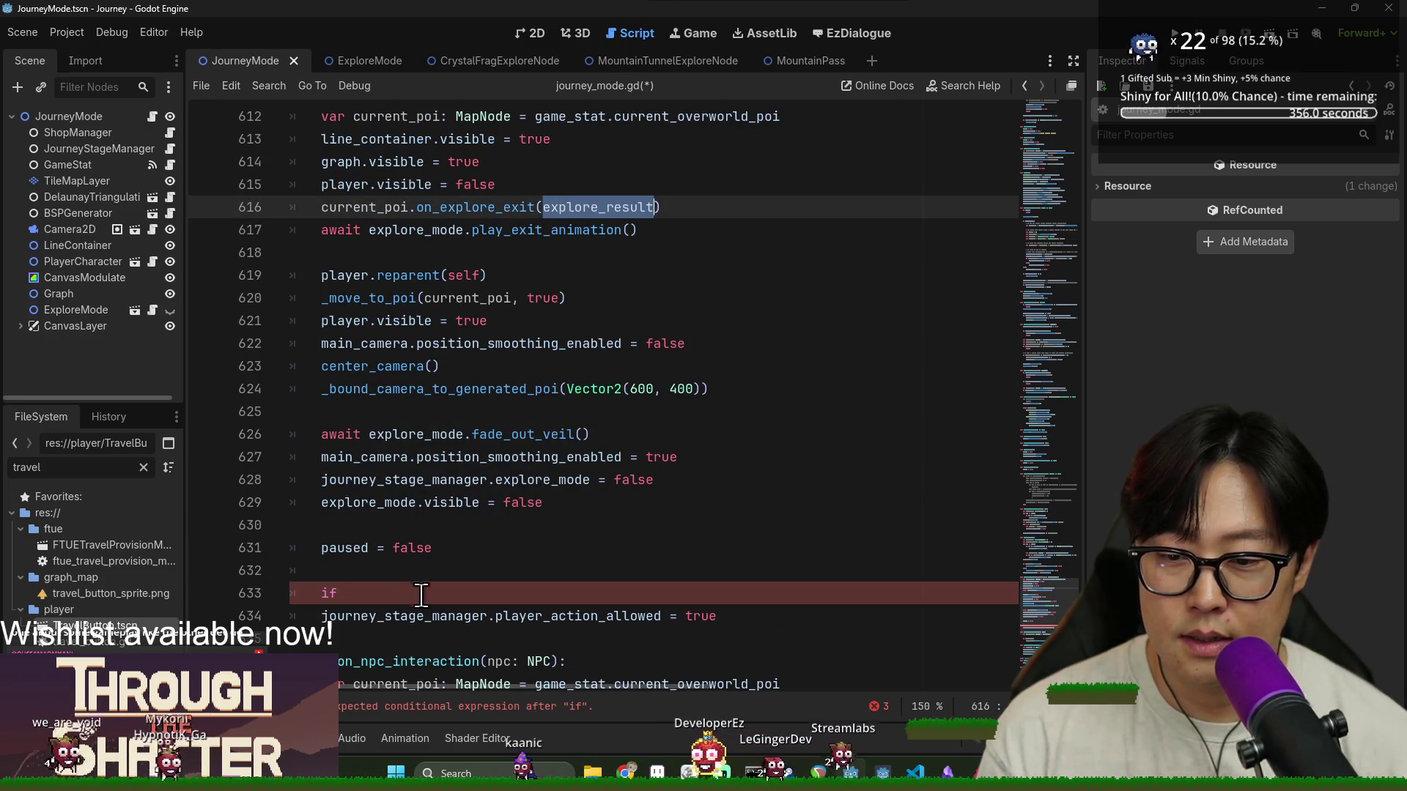
left_click(422, 593)
key("ctrl+v")
type(".")
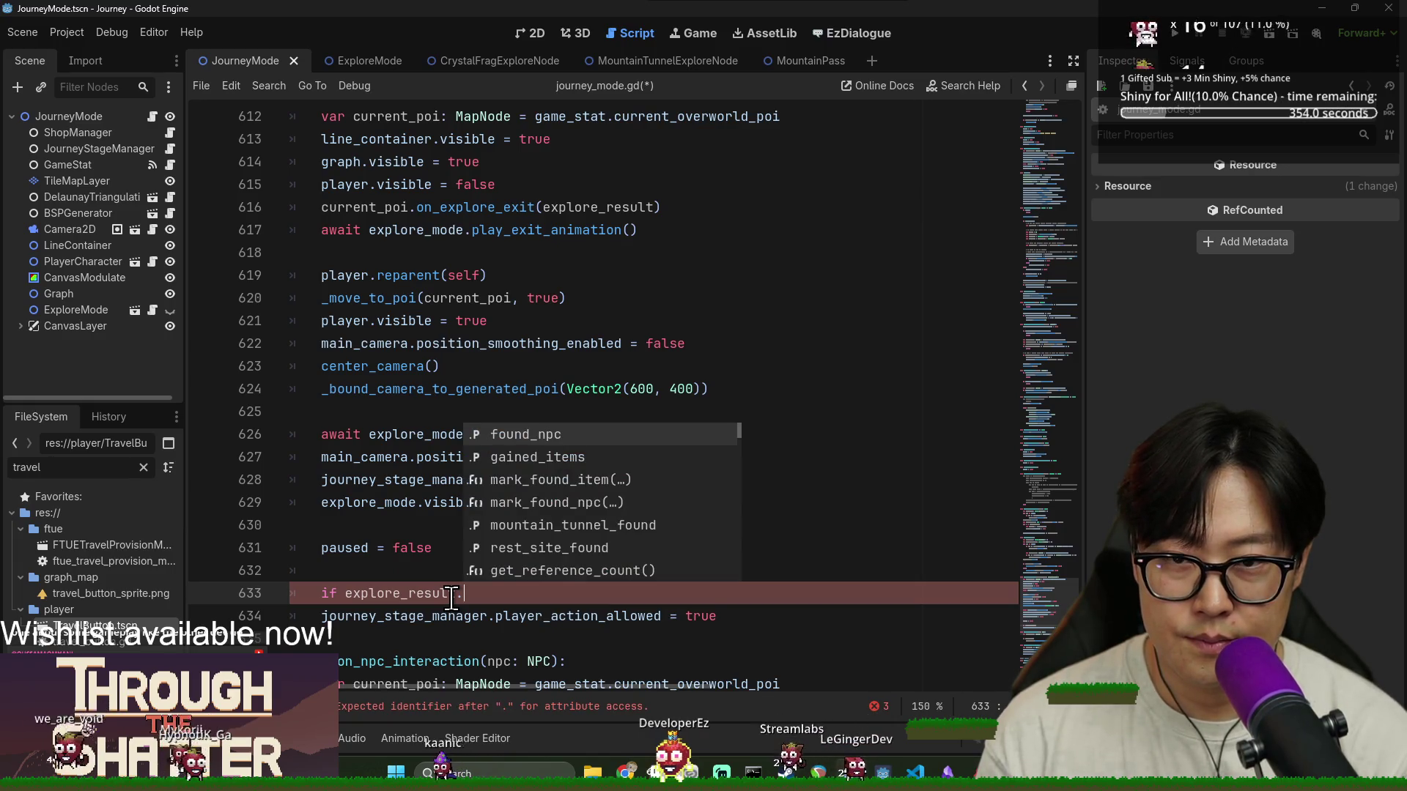
type("is")
key("BackSpace")
key("BackSpace")
type("tunne")
key("Return")
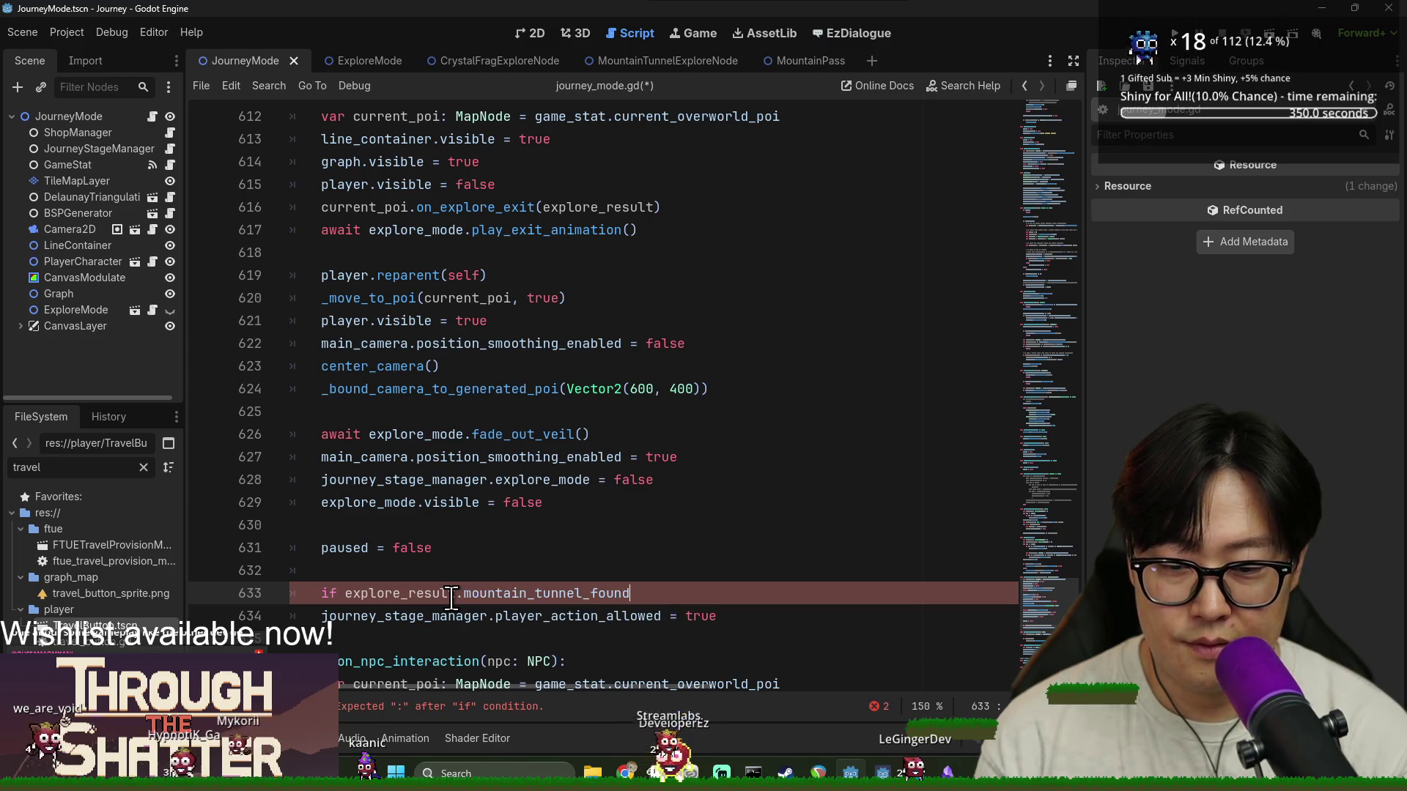
type(":")
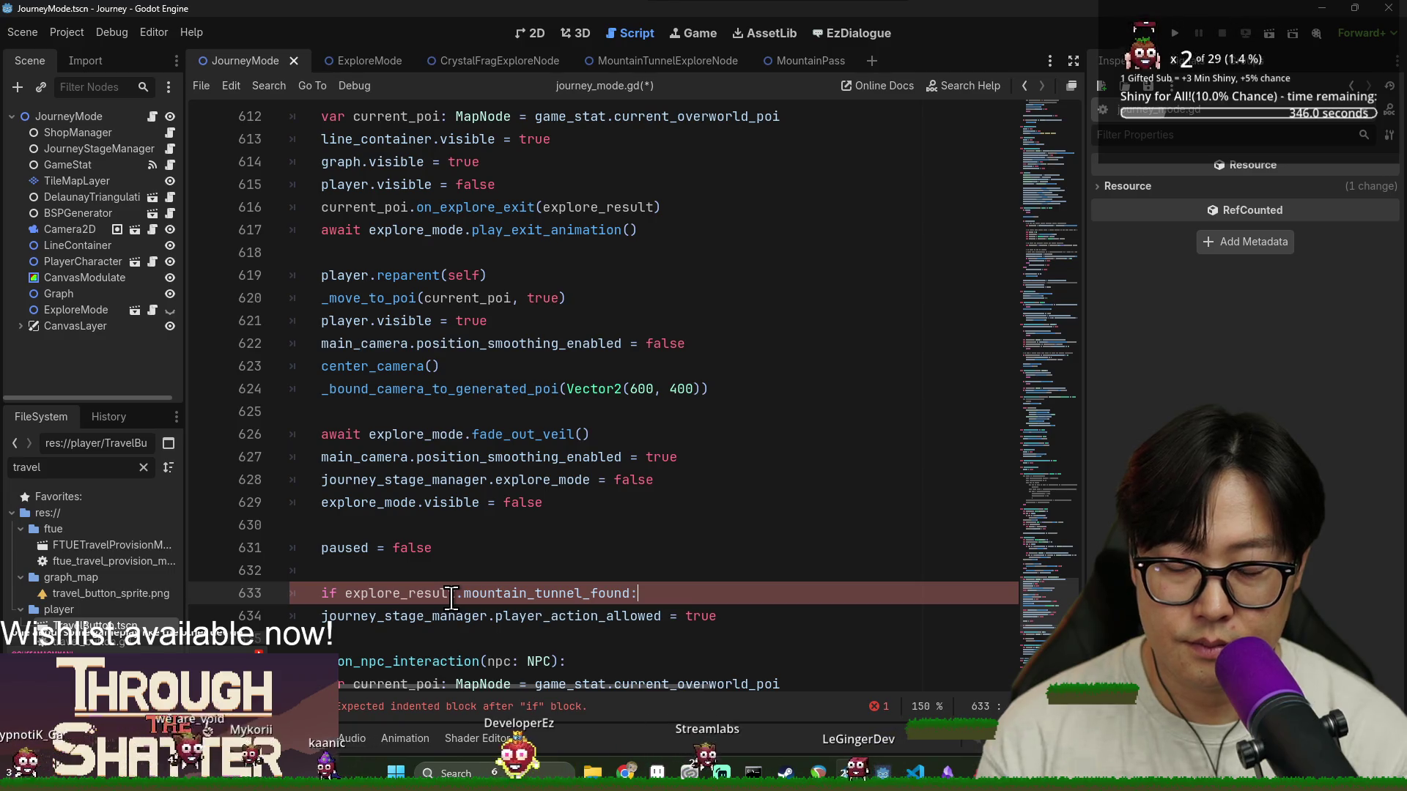
key("Return")
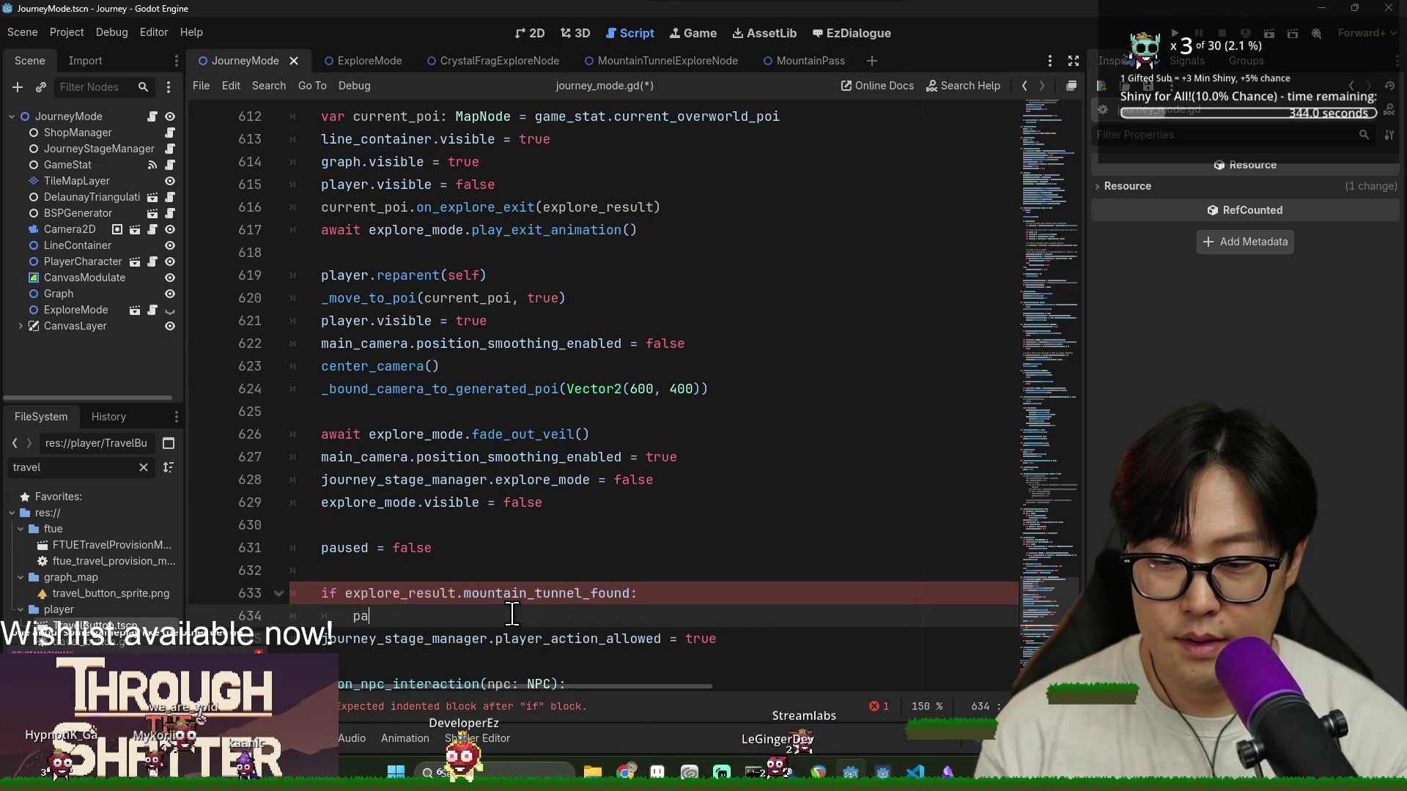
type("ss")
key("Return")
key("Return")
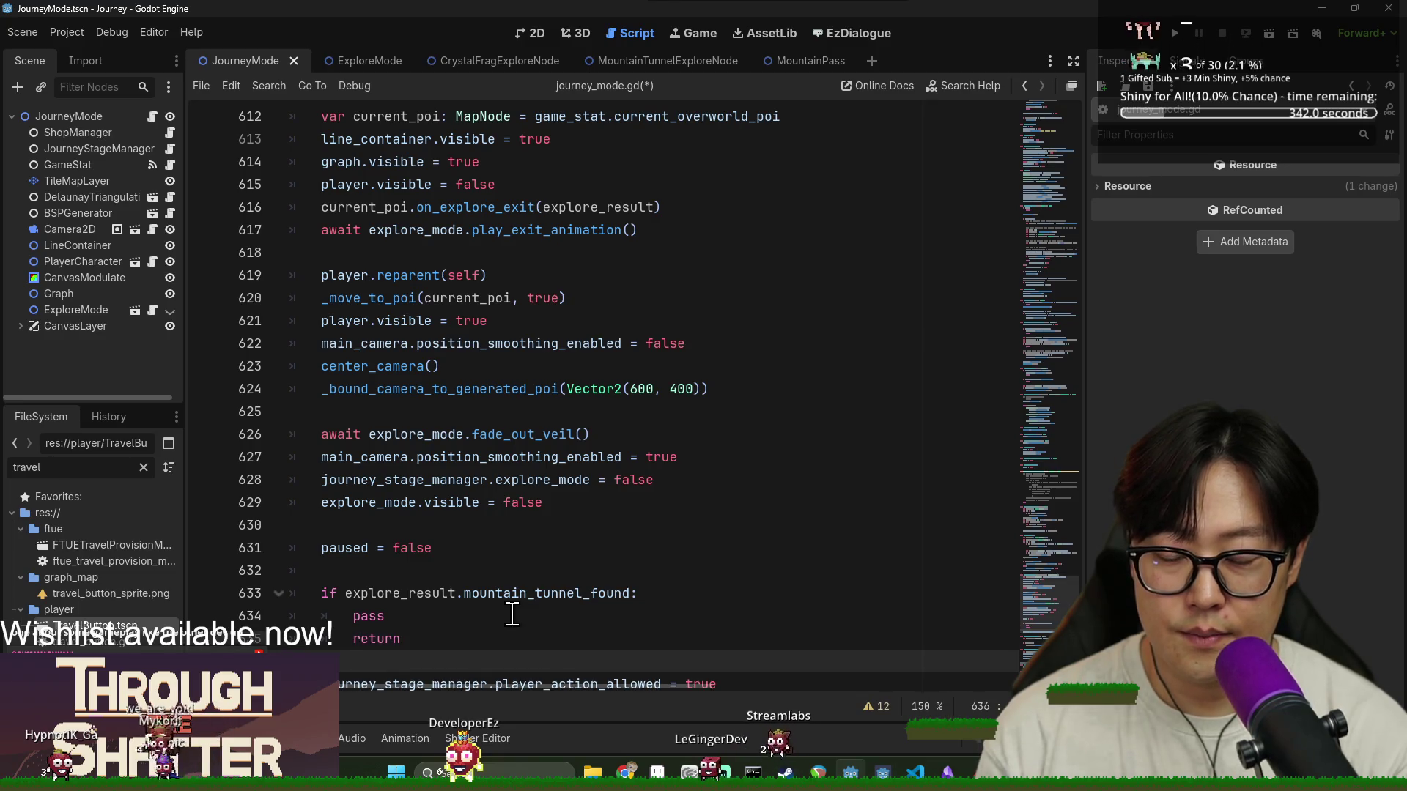
Delete the stray return on line 635 and switch to the journey stage manager's script
scroll(512, 614, "down", 2)
left_click(412, 506)
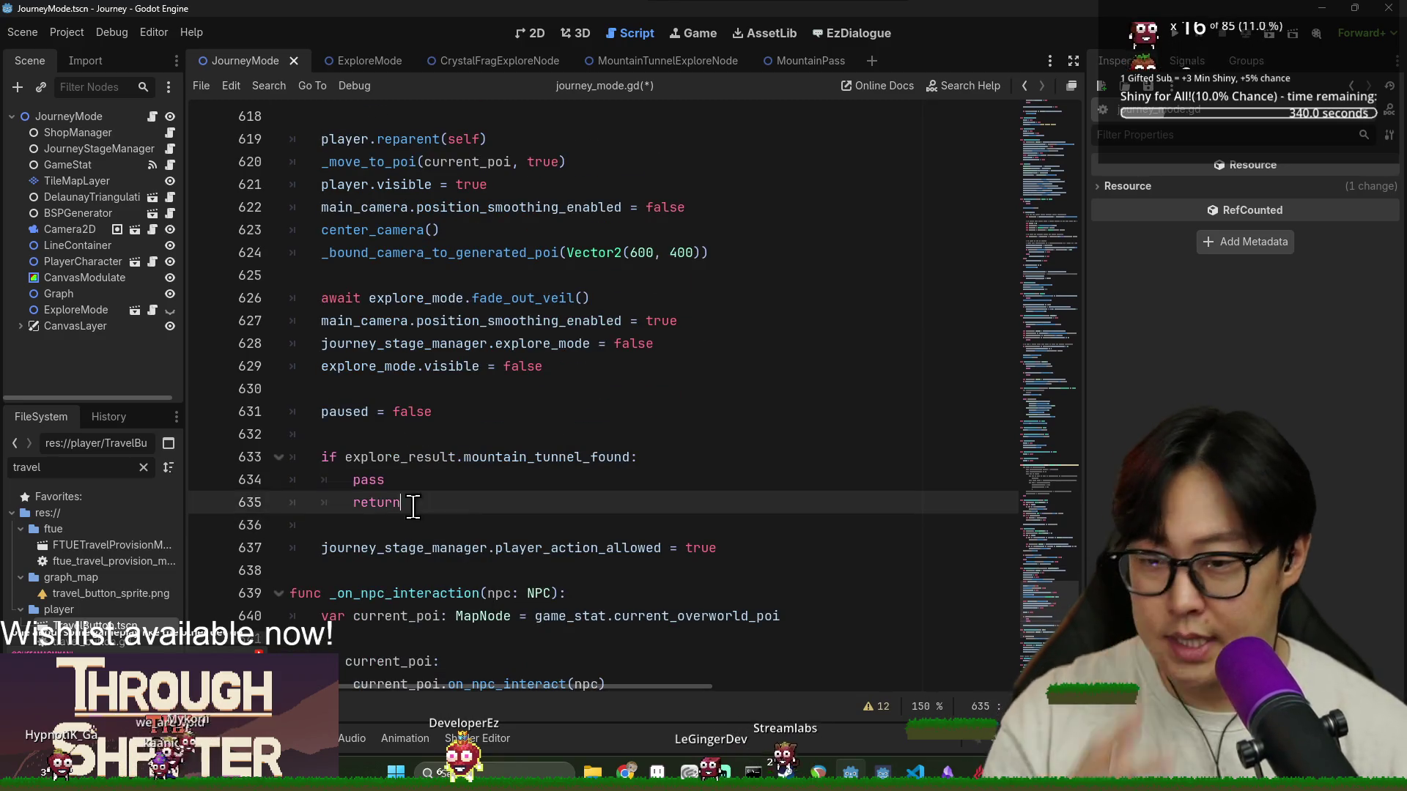
mouse_move(403, 504)
left_mouse_down()
mouse_move(345, 483)
mouse_move(353, 504)
left_mouse_up()
key("BackSpace")
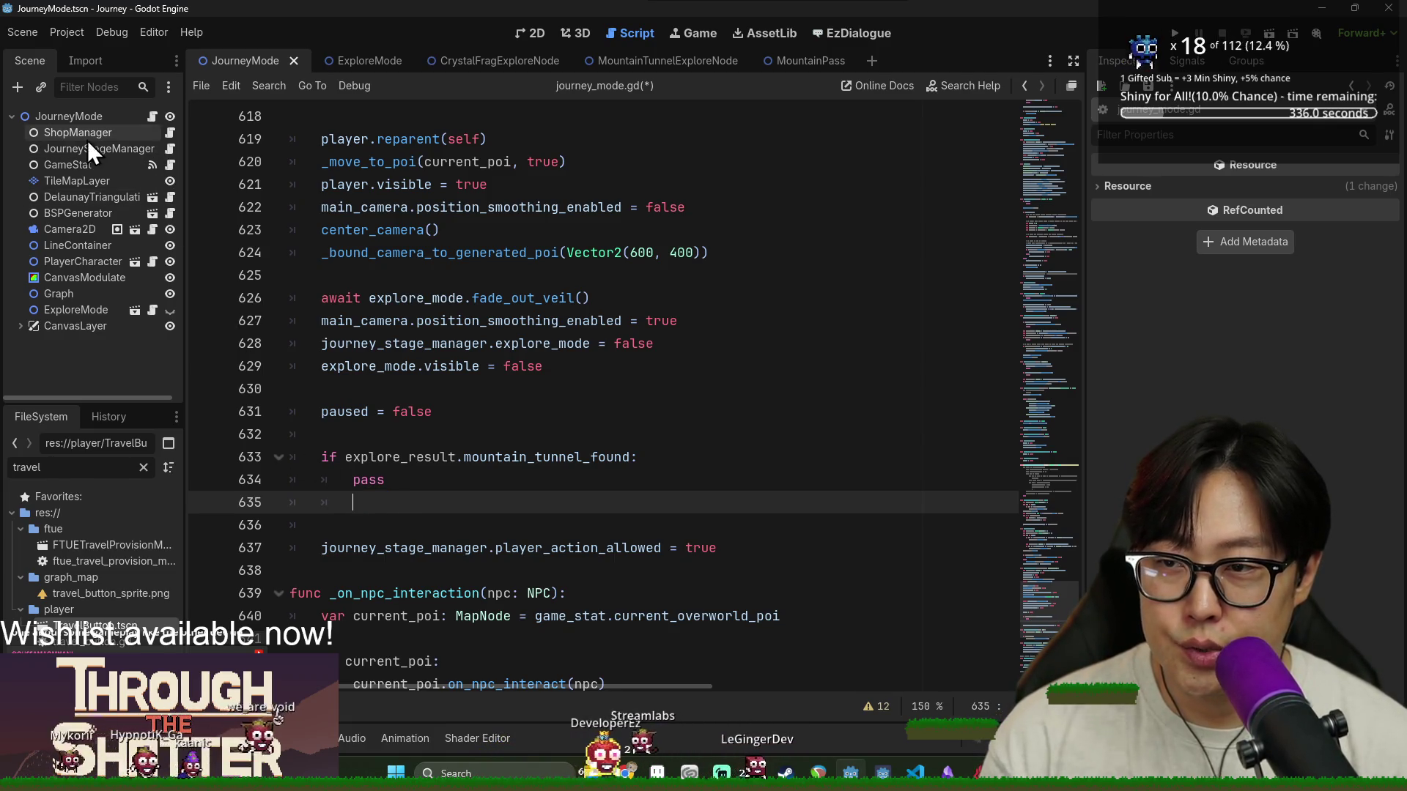
left_click(167, 149)
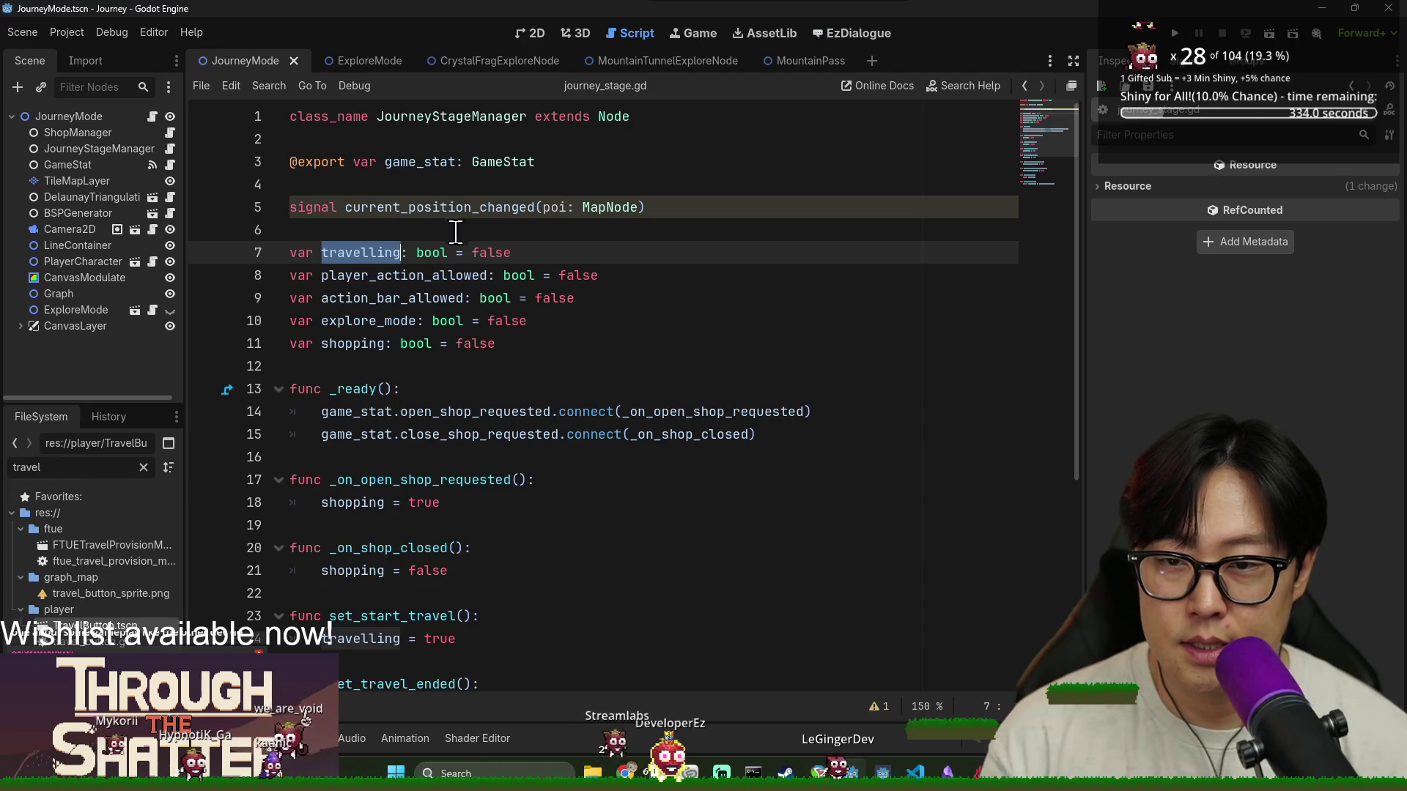
Add 'var choosing_tunnel' on a new line after the shopping variable in journey_stage.gd
left_click(562, 344)
key("Return")
type("v")
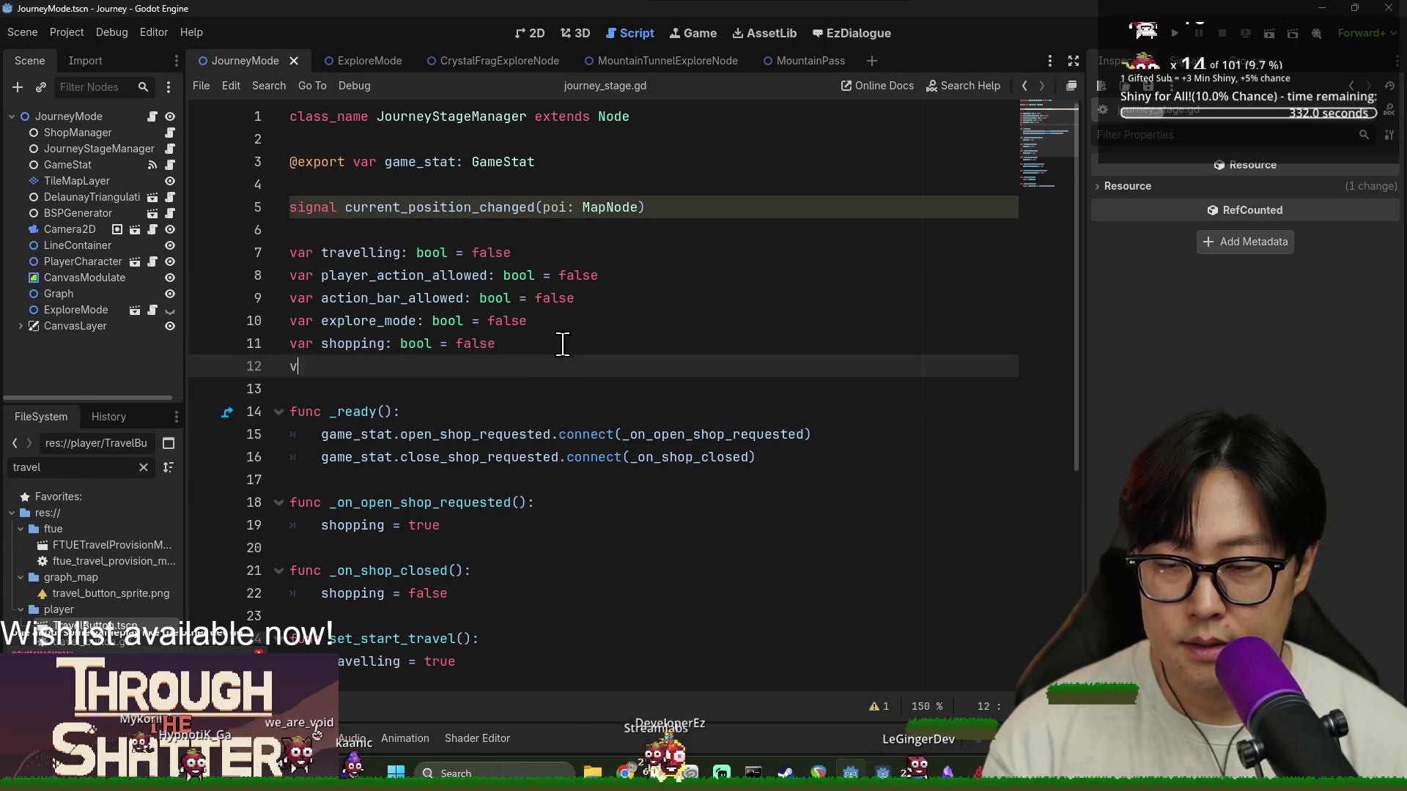
type("ar ")
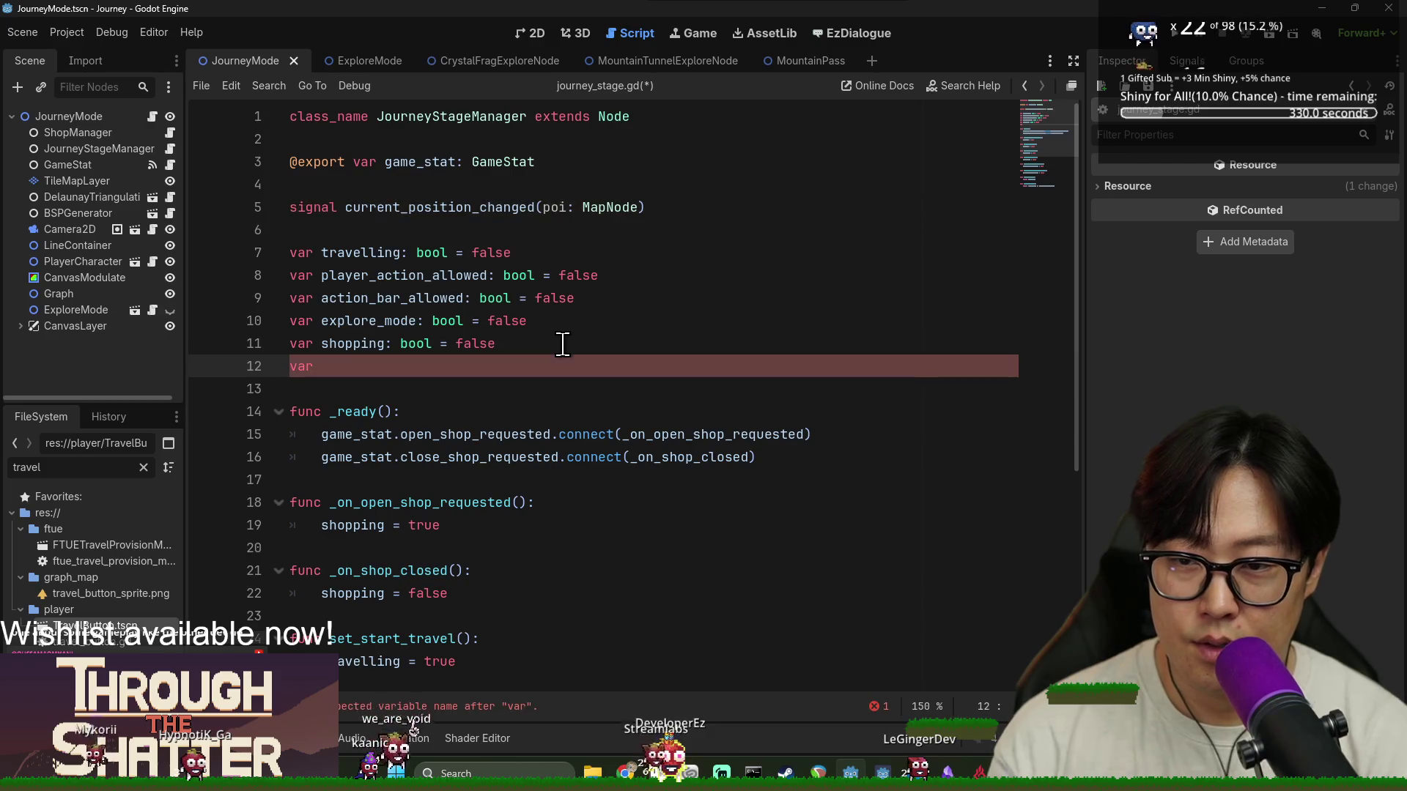
type("choos")
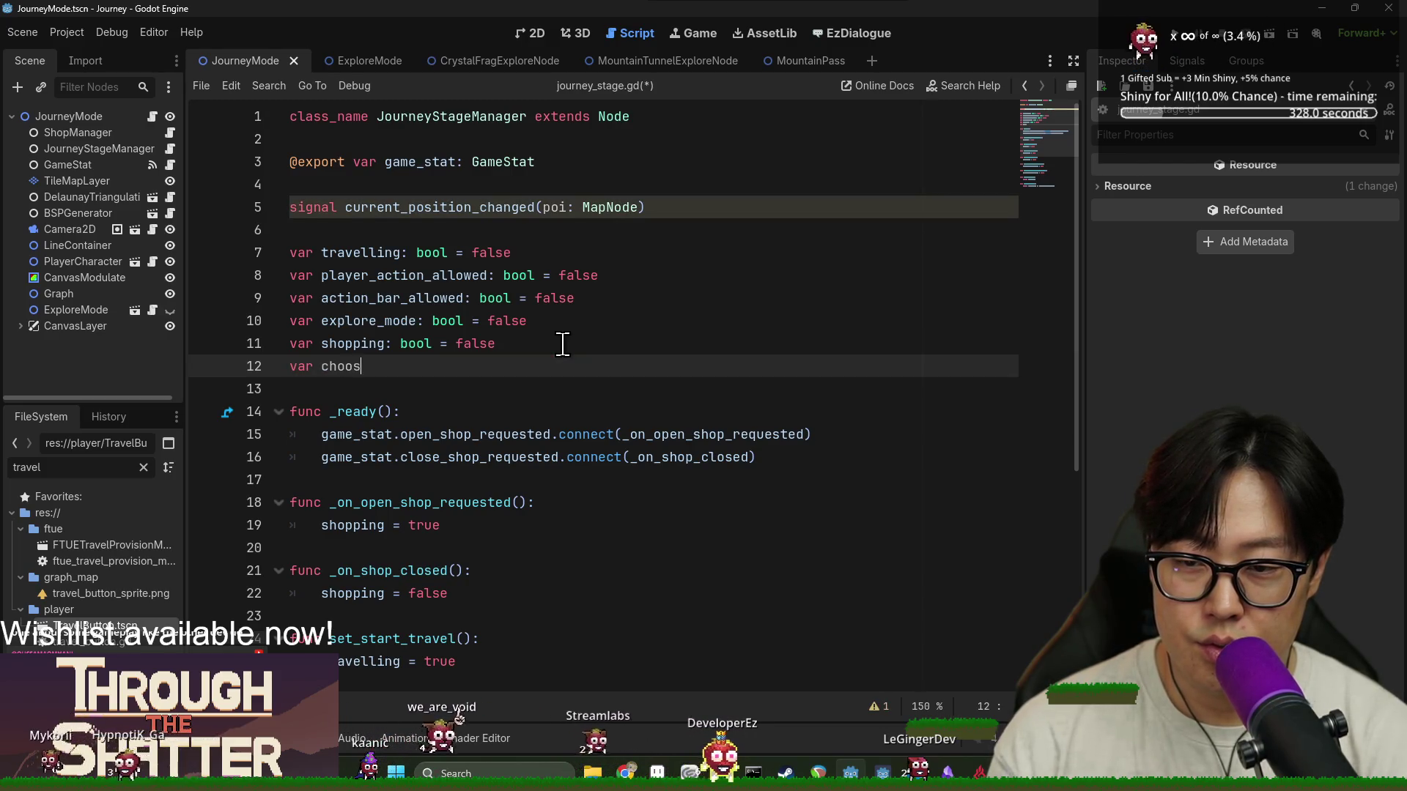
type("ing_tunne")
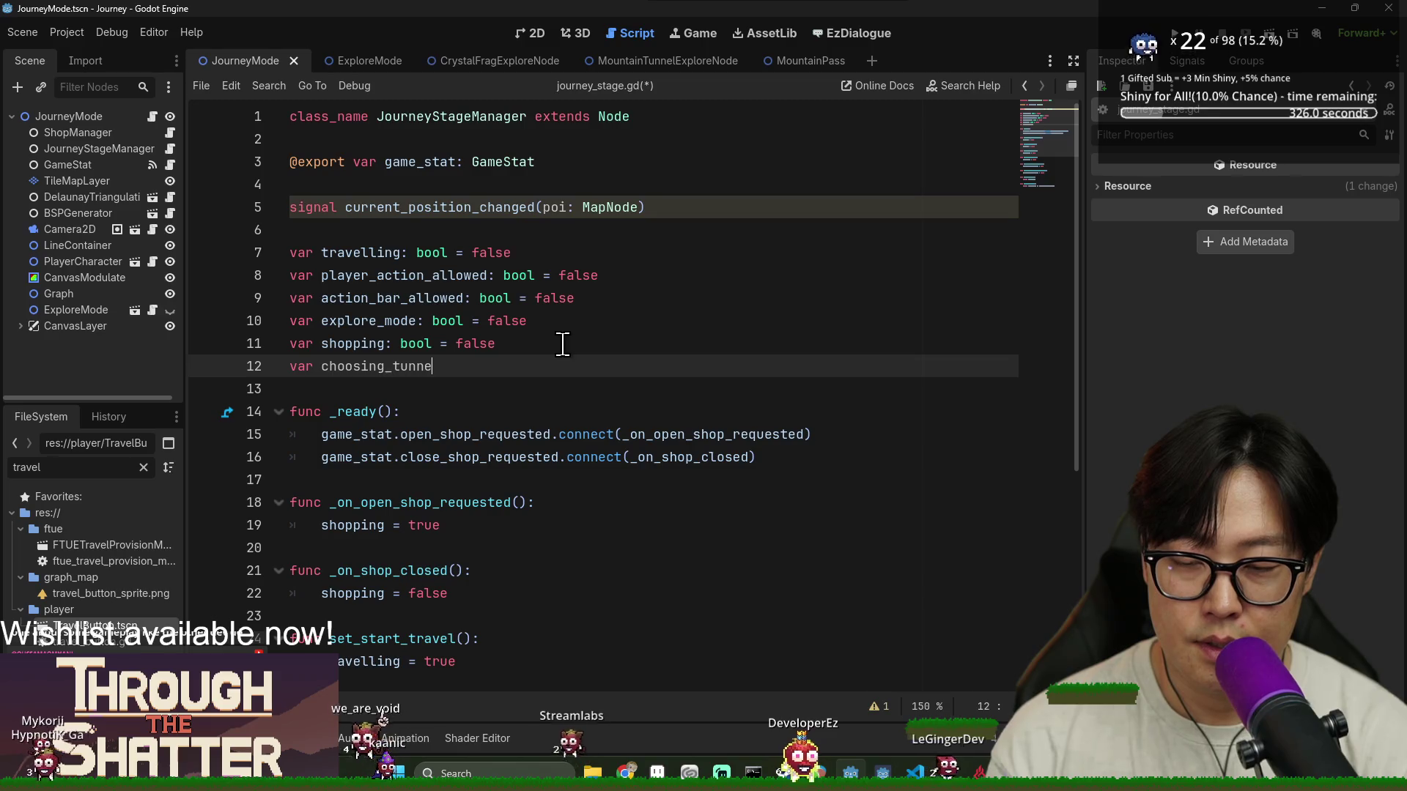
type("l: bool = false")
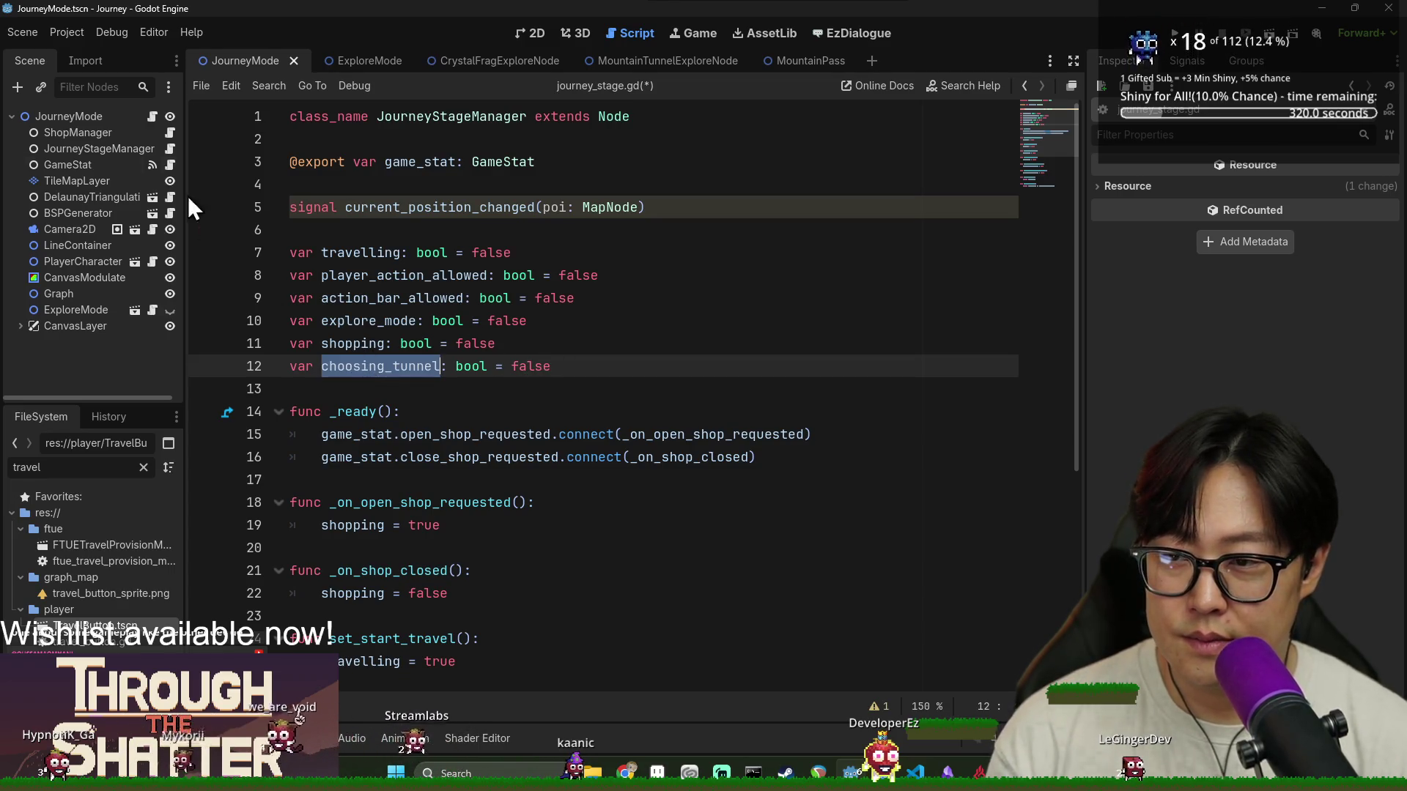
In journey_mode.gd, replace the choosing_tunnel text with a partial journey_stage_manager.is_tun reference
left_click(152, 117)
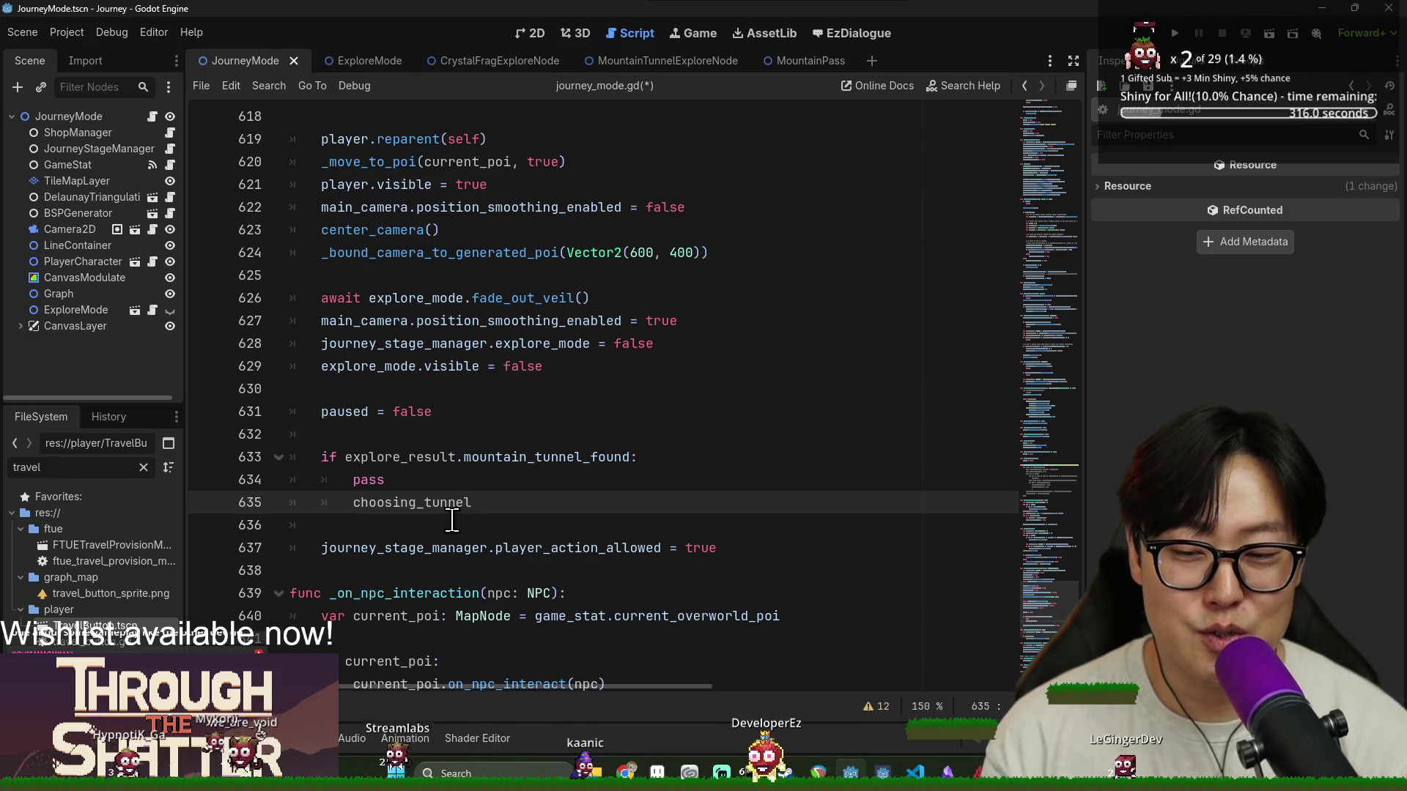
key("ctrl+BackSpace")
key("ctrl+BackSpace")
type("ou")
key("Return")
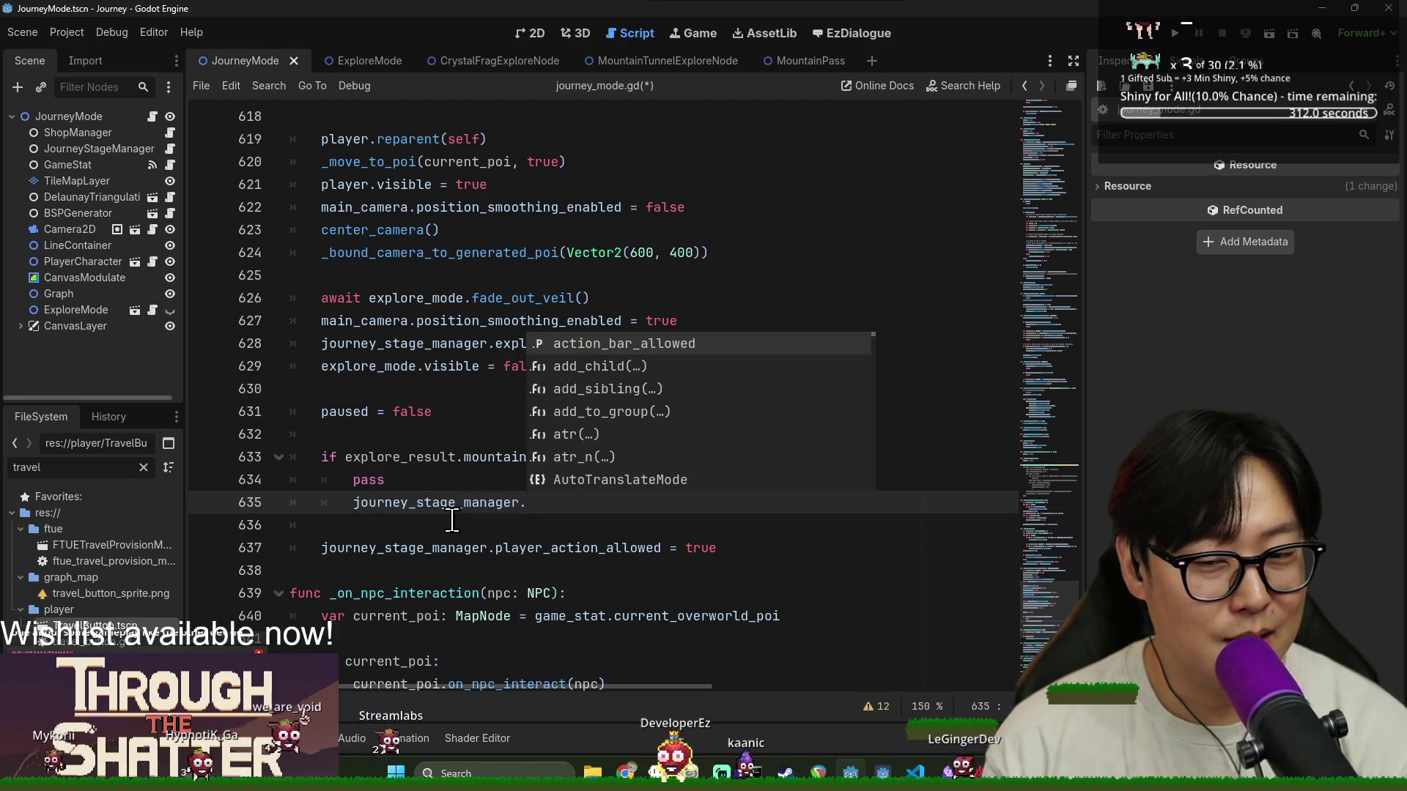
type("jo")
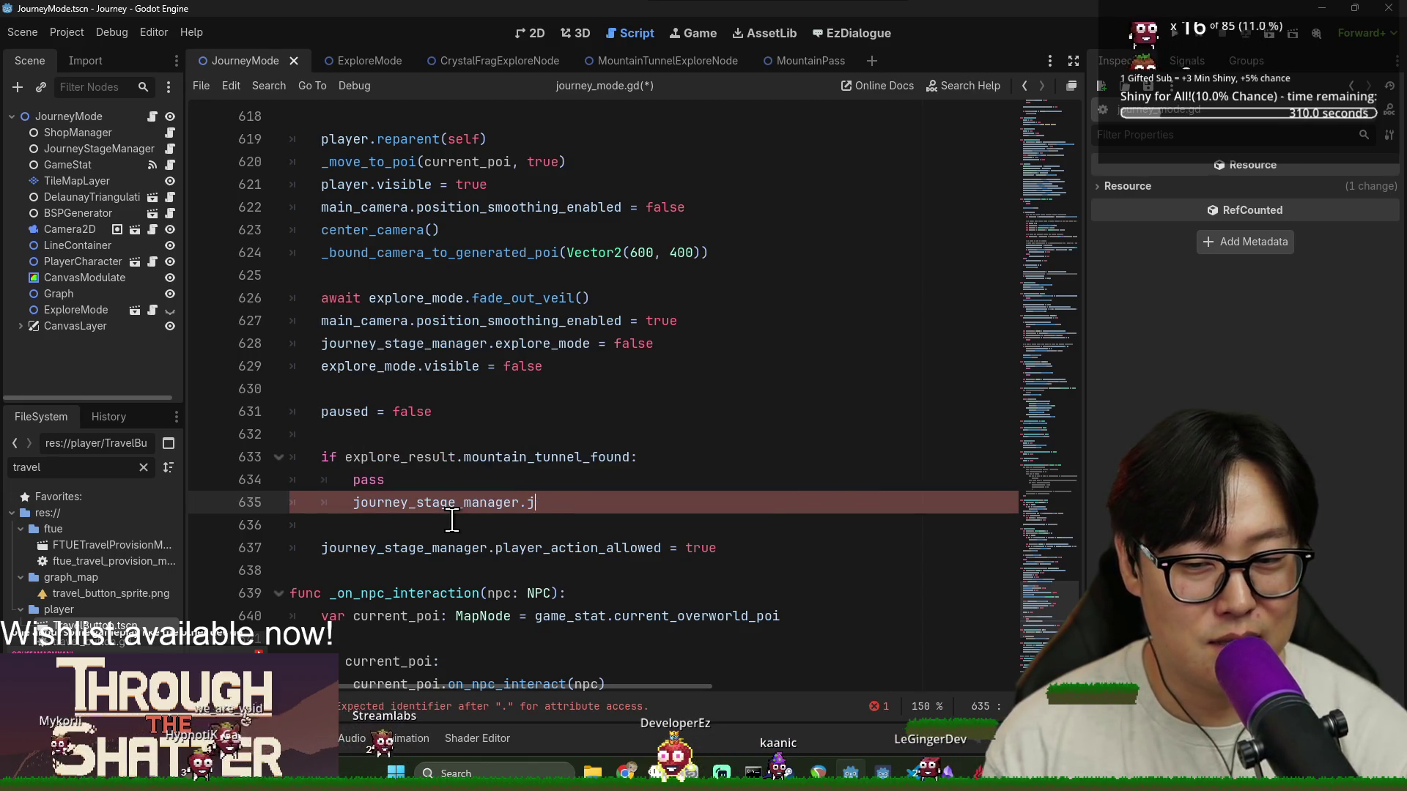
key("BackSpace")
type("tunn")
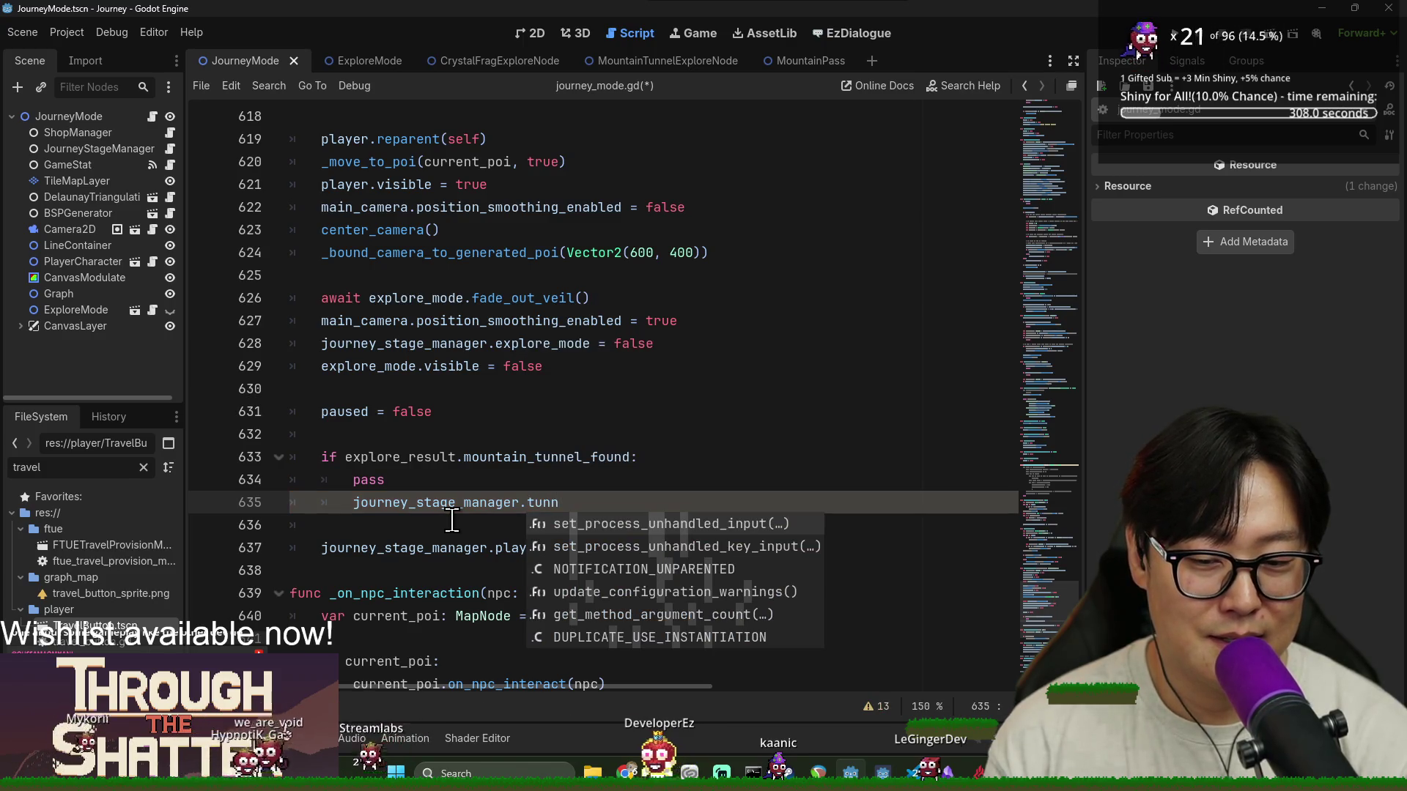
key("BackSpace")
key("BackSpace")
key("BackSpace")
type("is")
key("BackSpace")
key("BackSpace")
type("is_tun")
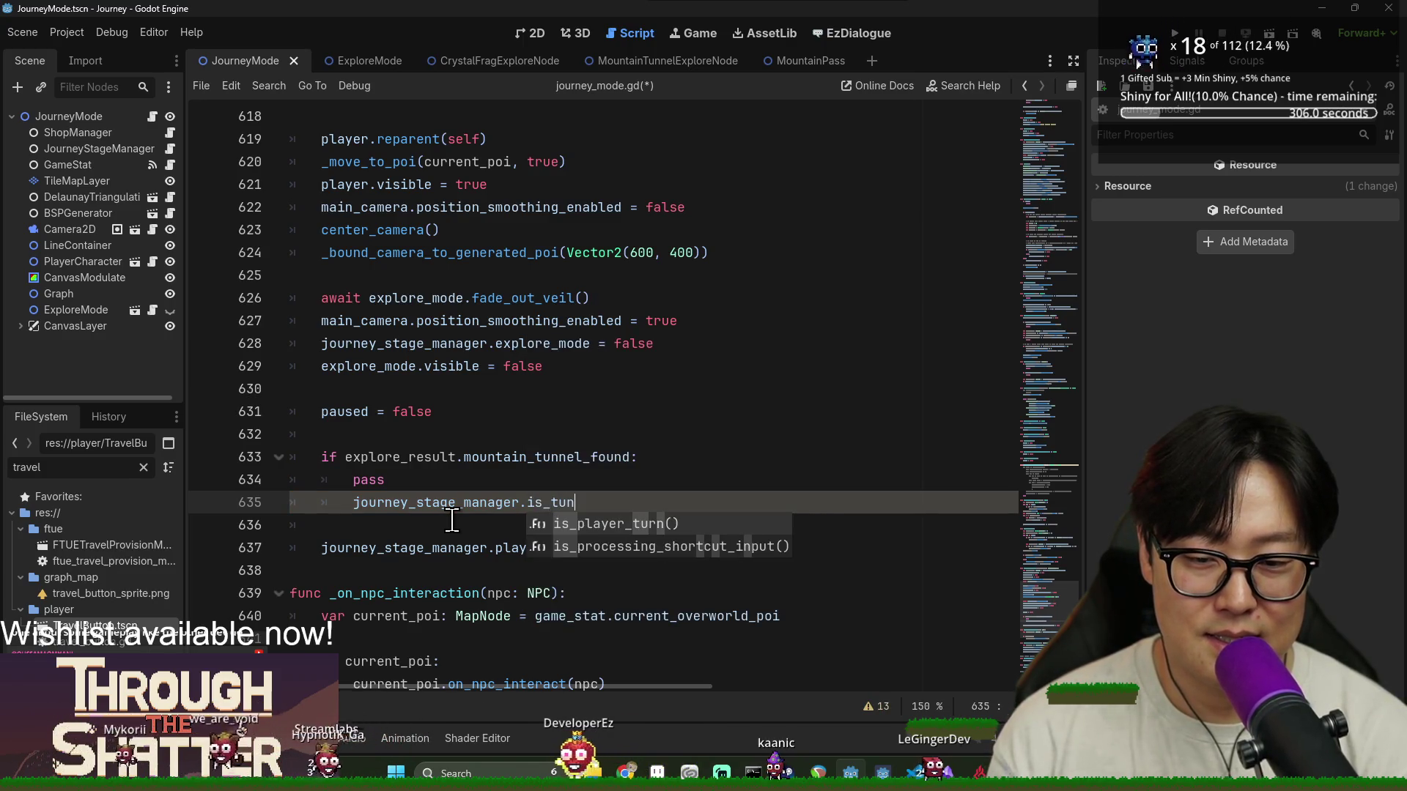
Save journey_stage.gd with the choosing_tunnel bool defaulting to false
left_click(170, 149)
key("ctrl+w")
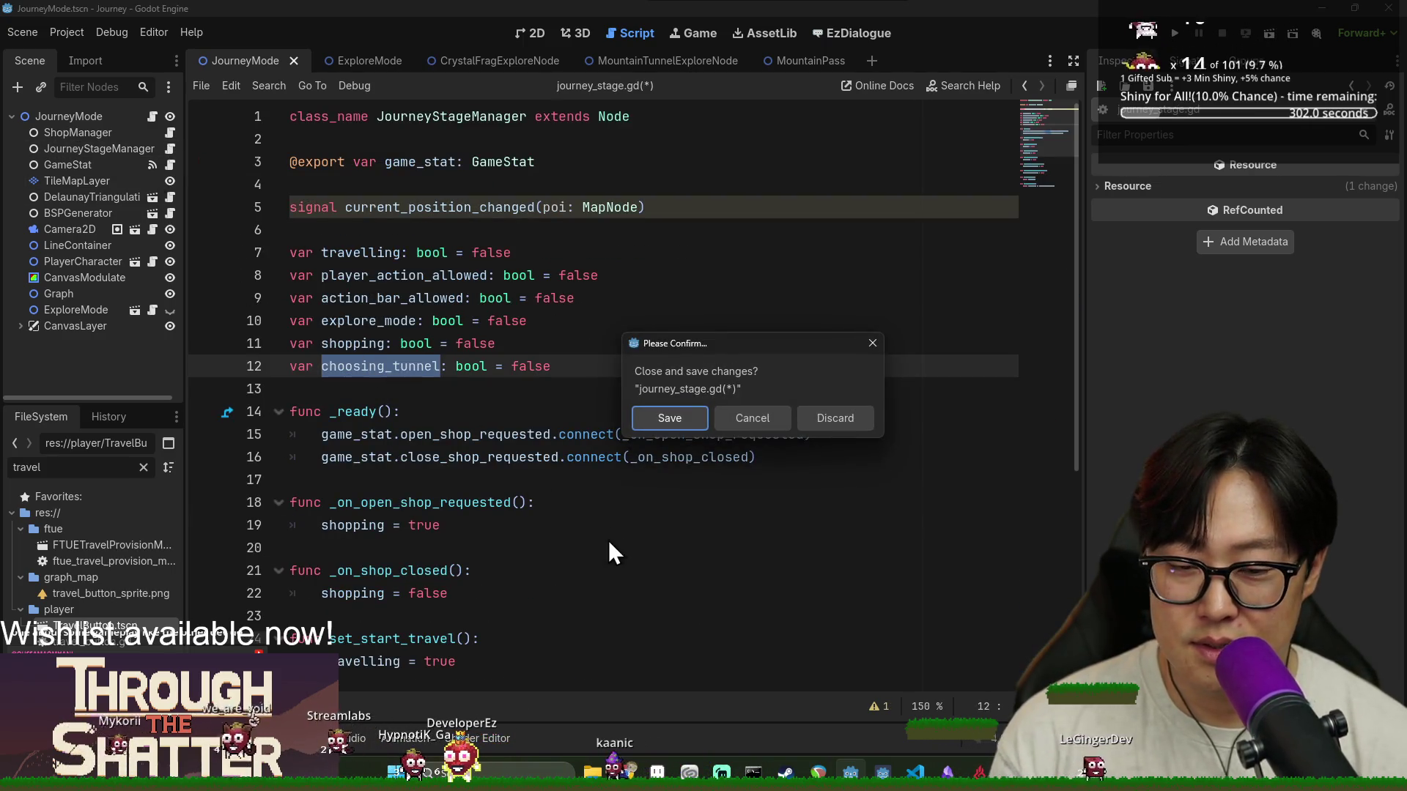
left_click(746, 424)
key("ctrl+s")
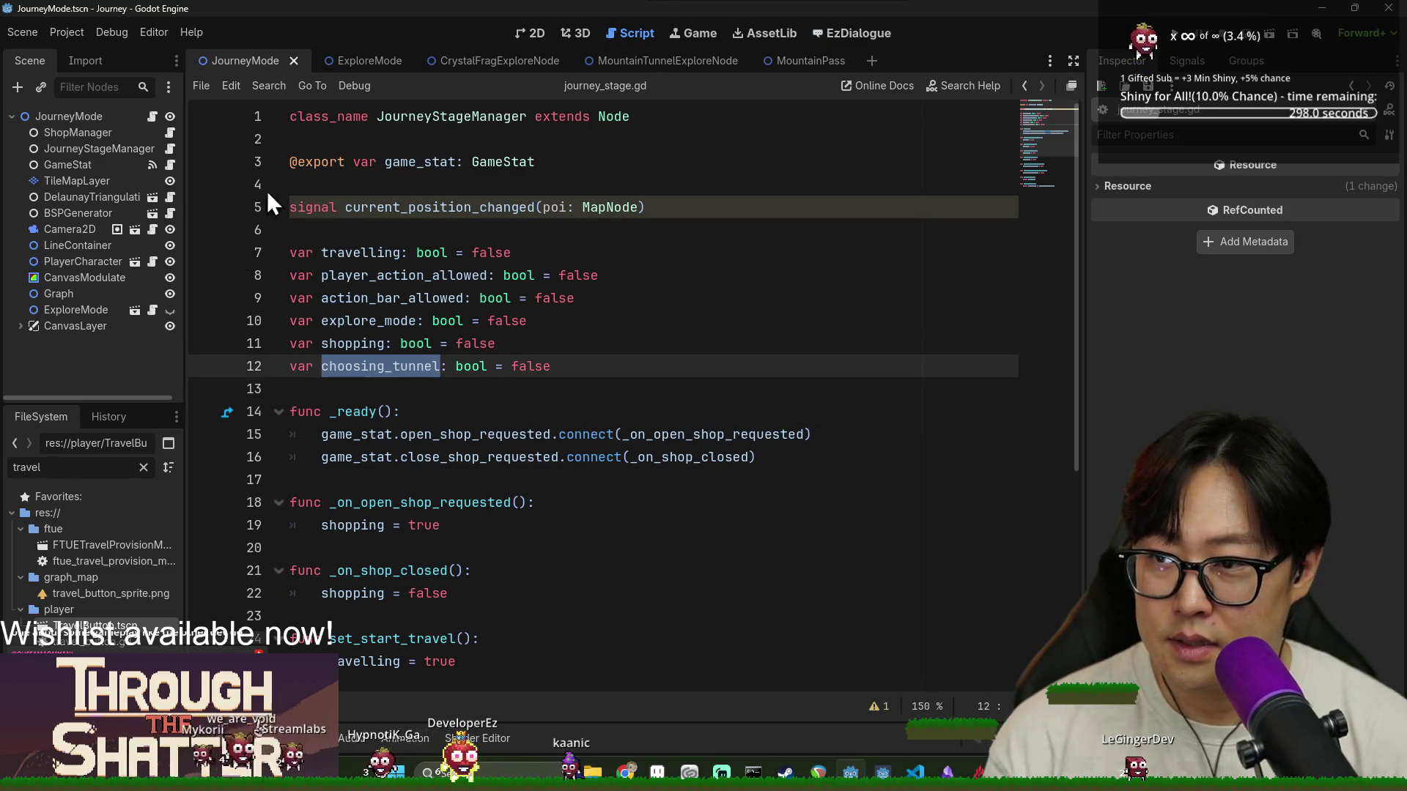
Write journey_stage_manager.choosing_tunnel = true in the tunnel branch and delete the pass line
left_click(152, 117)
type("tun")
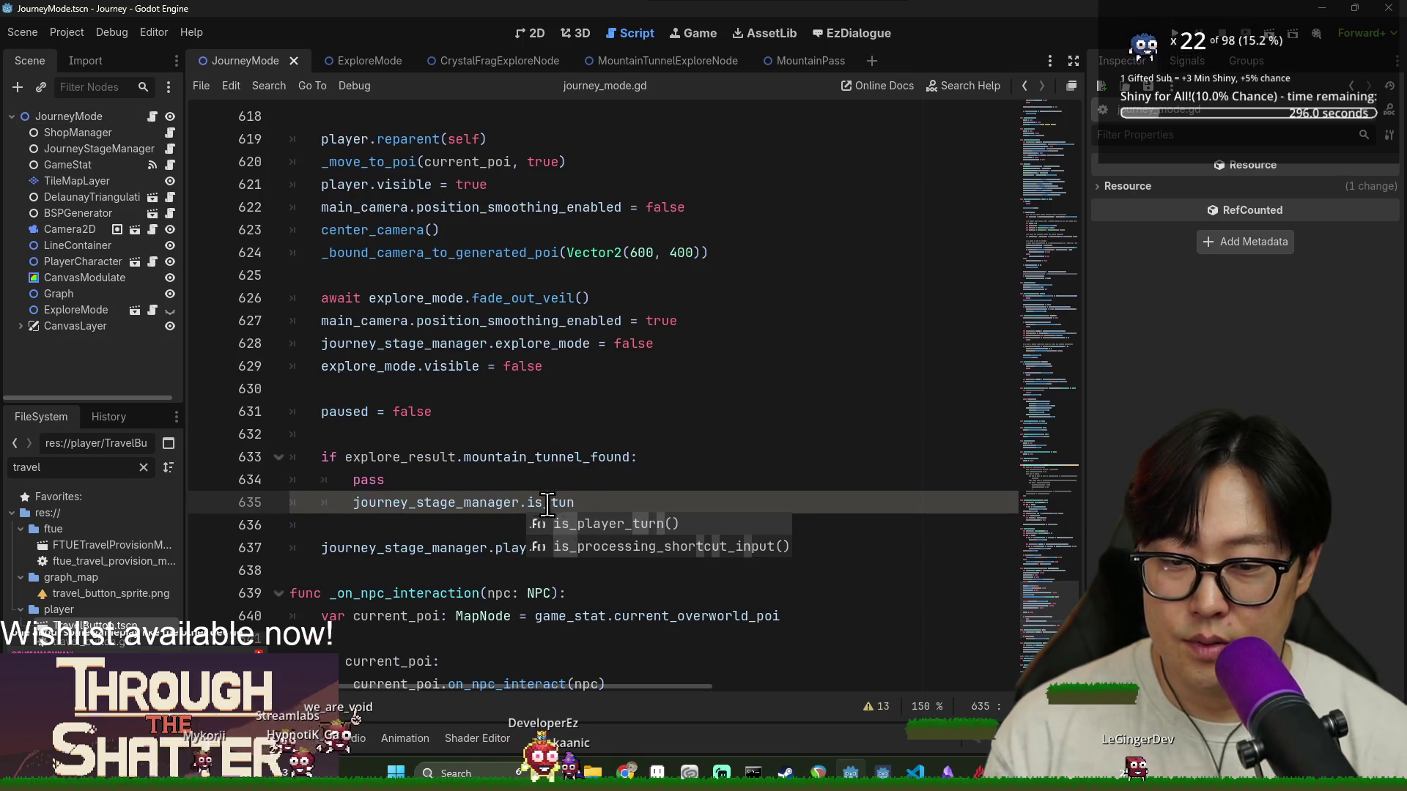
double_click(548, 503)
type("choosing_tunnel = true")
left_click(567, 479)
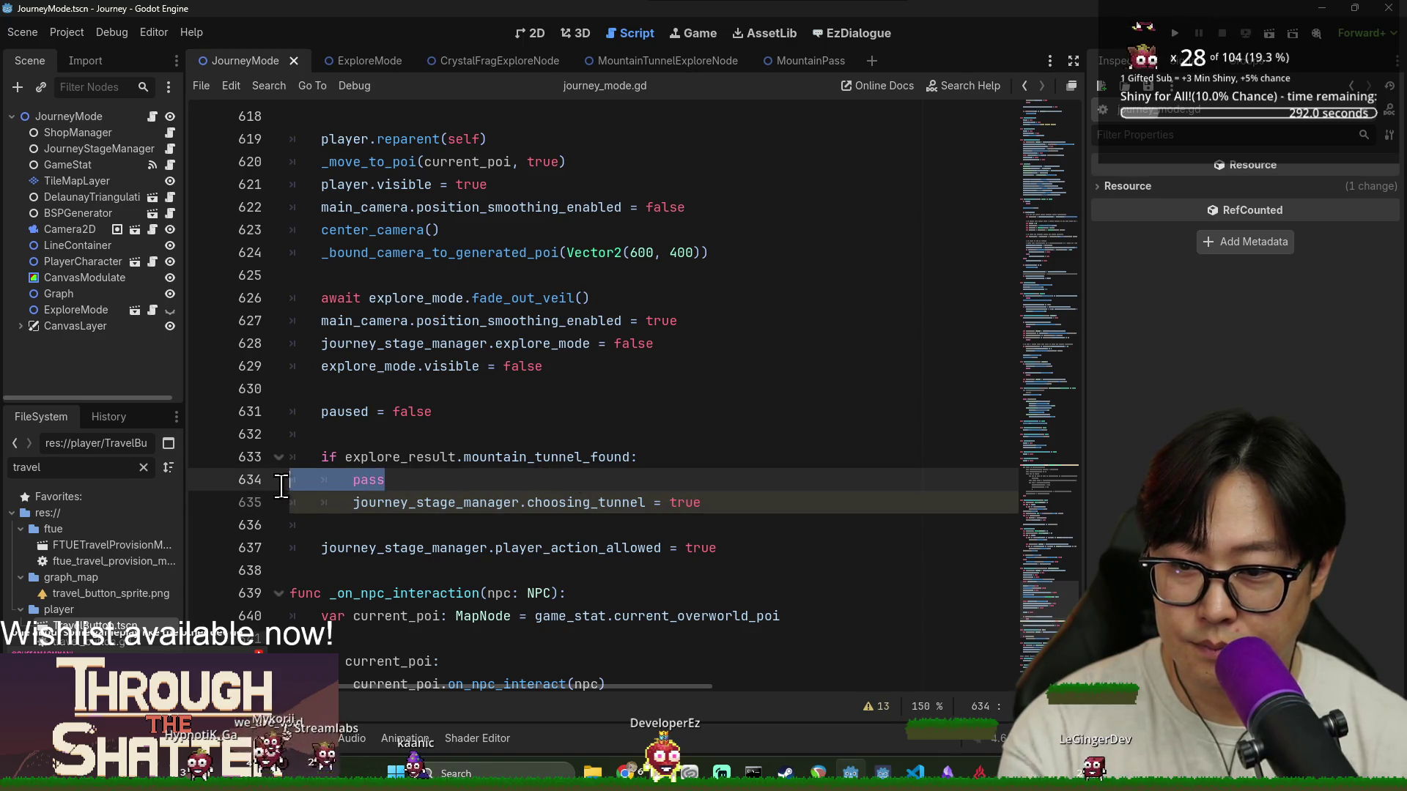
key("BackSpace")
key("BackSpace")
double_click(436, 479)
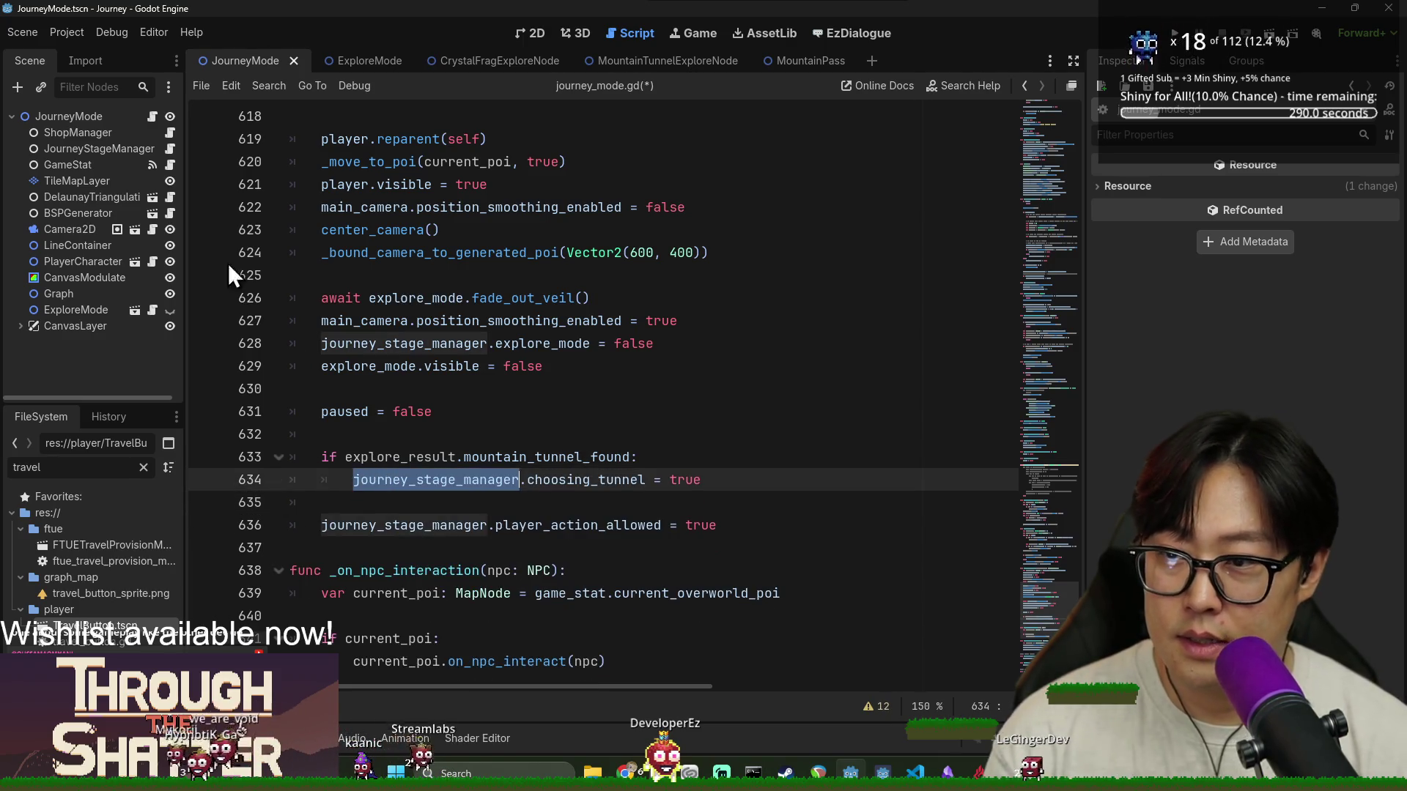
Check the player action setters in journey_stage.gd, then return and save journey_mode.gd
left_click(169, 150)
scroll(440, 345, "down", 5)
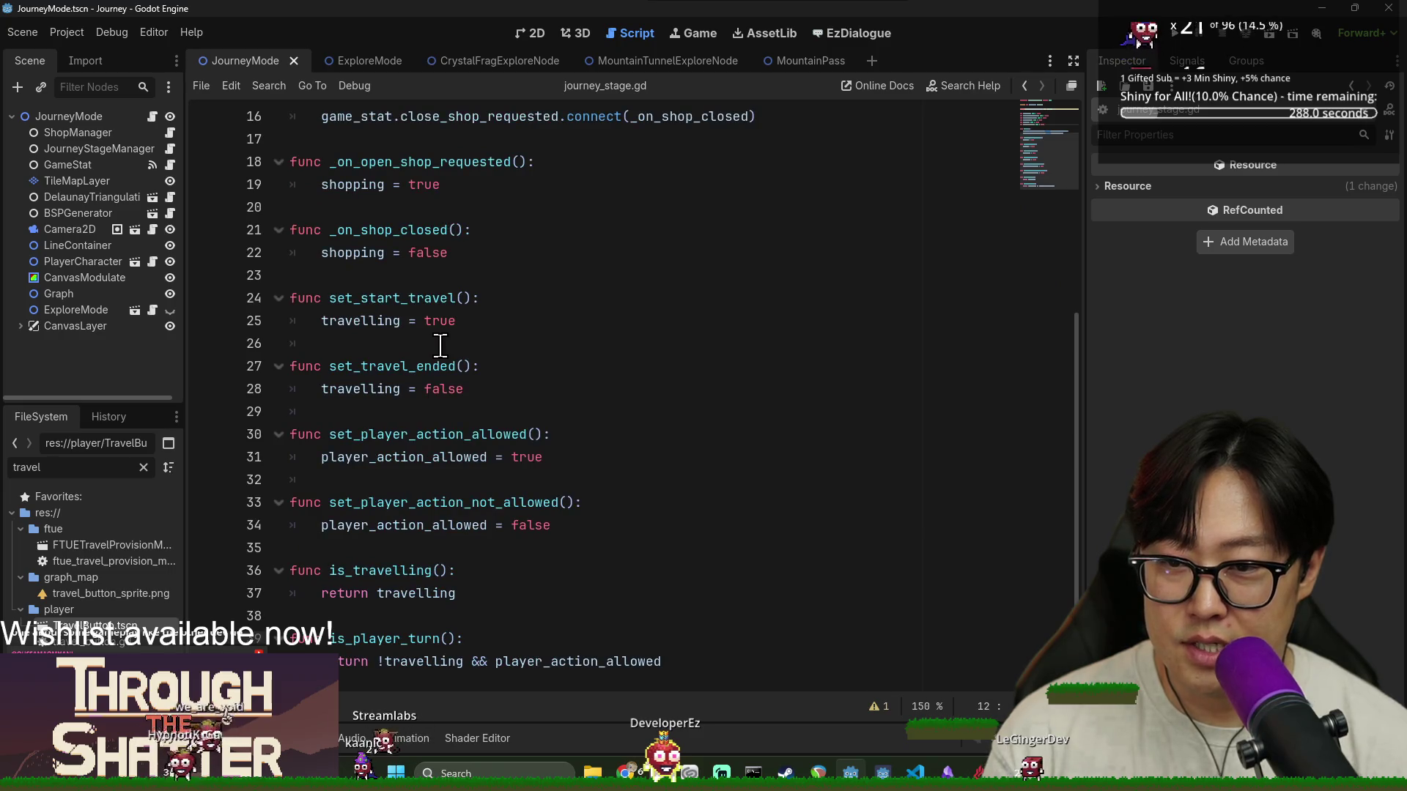
left_click(460, 551)
key("alt+Left")
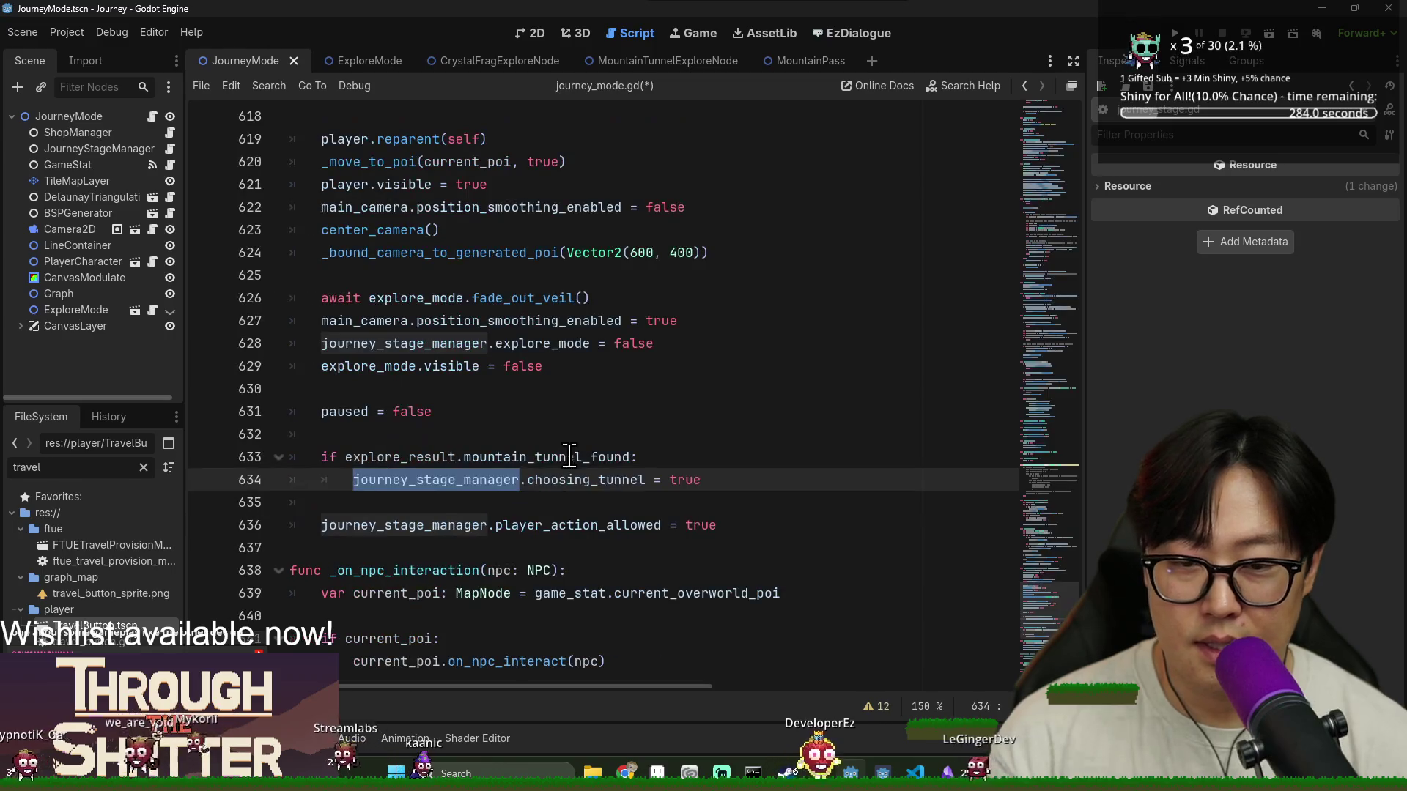
key("ctrl+s")
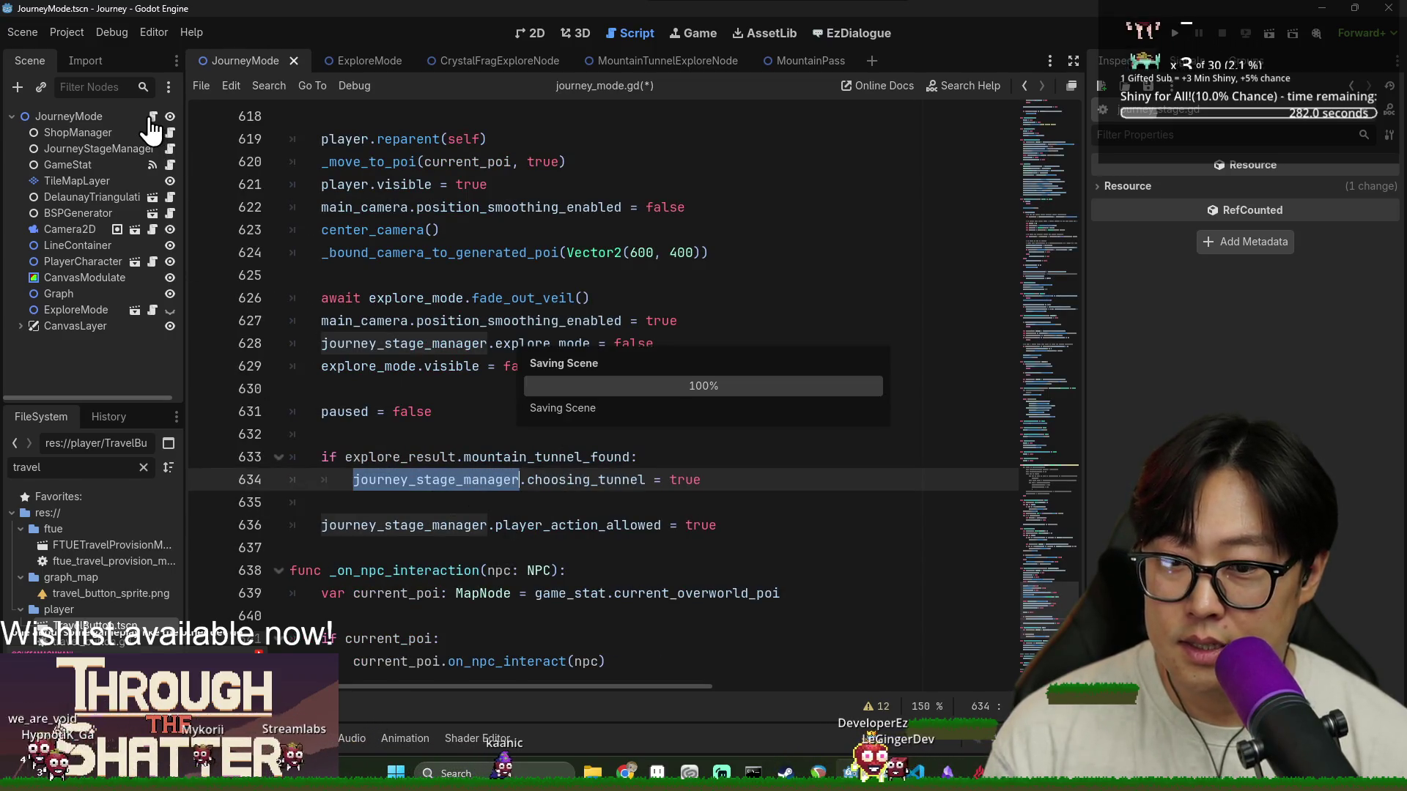
Review lines 633–636 around player_action_allowed and save journey_mode.gd again
left_click(445, 458)
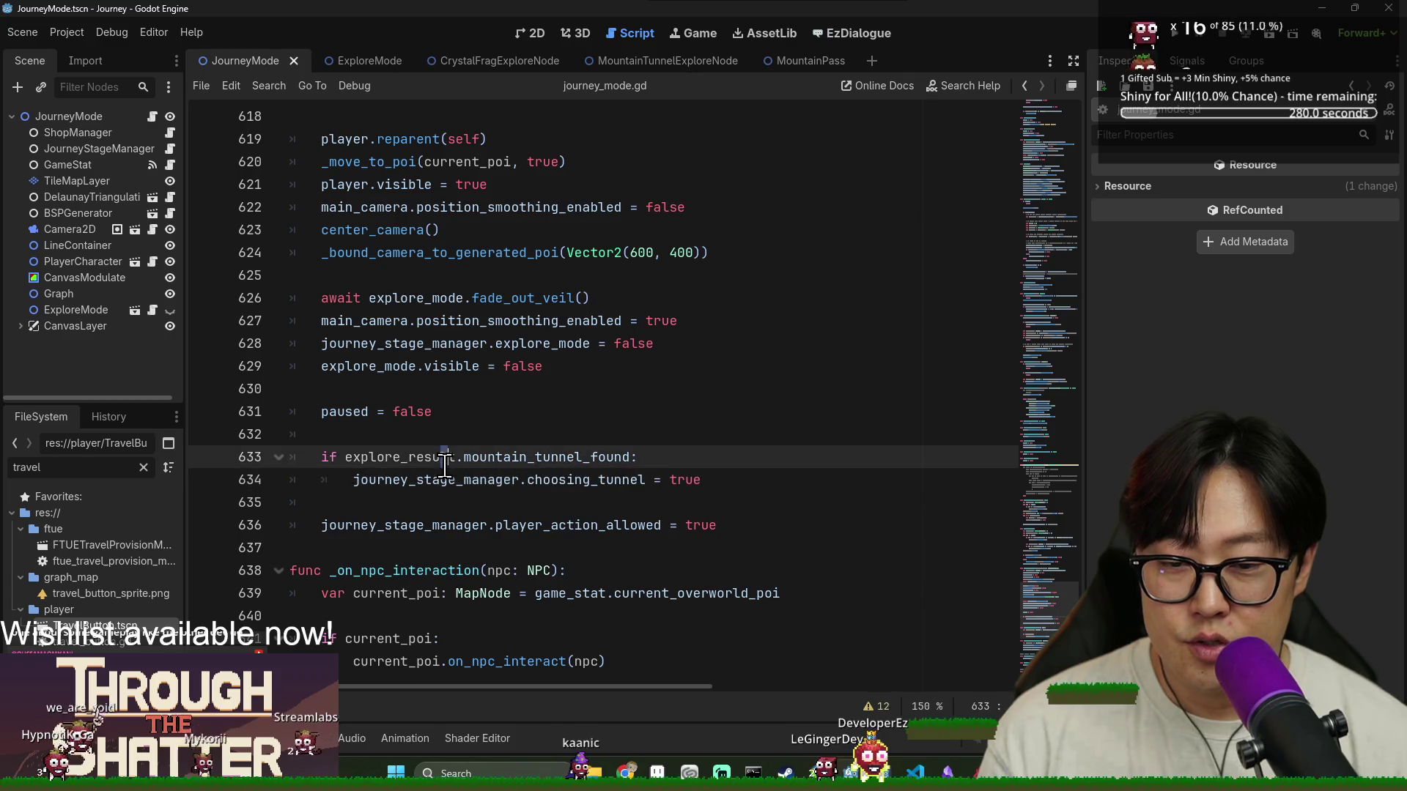
left_click(501, 492)
double_click(469, 526)
double_click(432, 480)
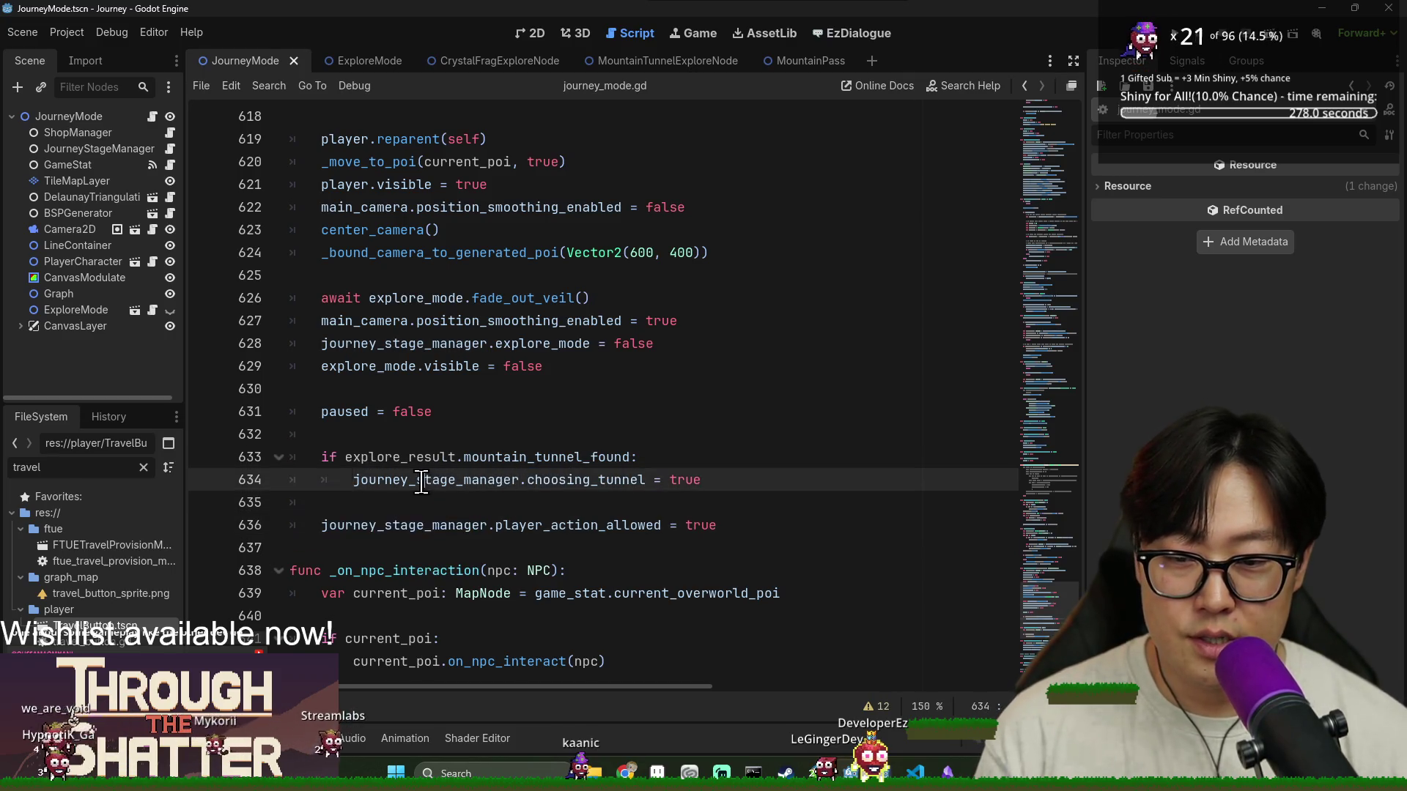
triple_click(579, 525)
double_click(579, 525)
key("ctrl+s")
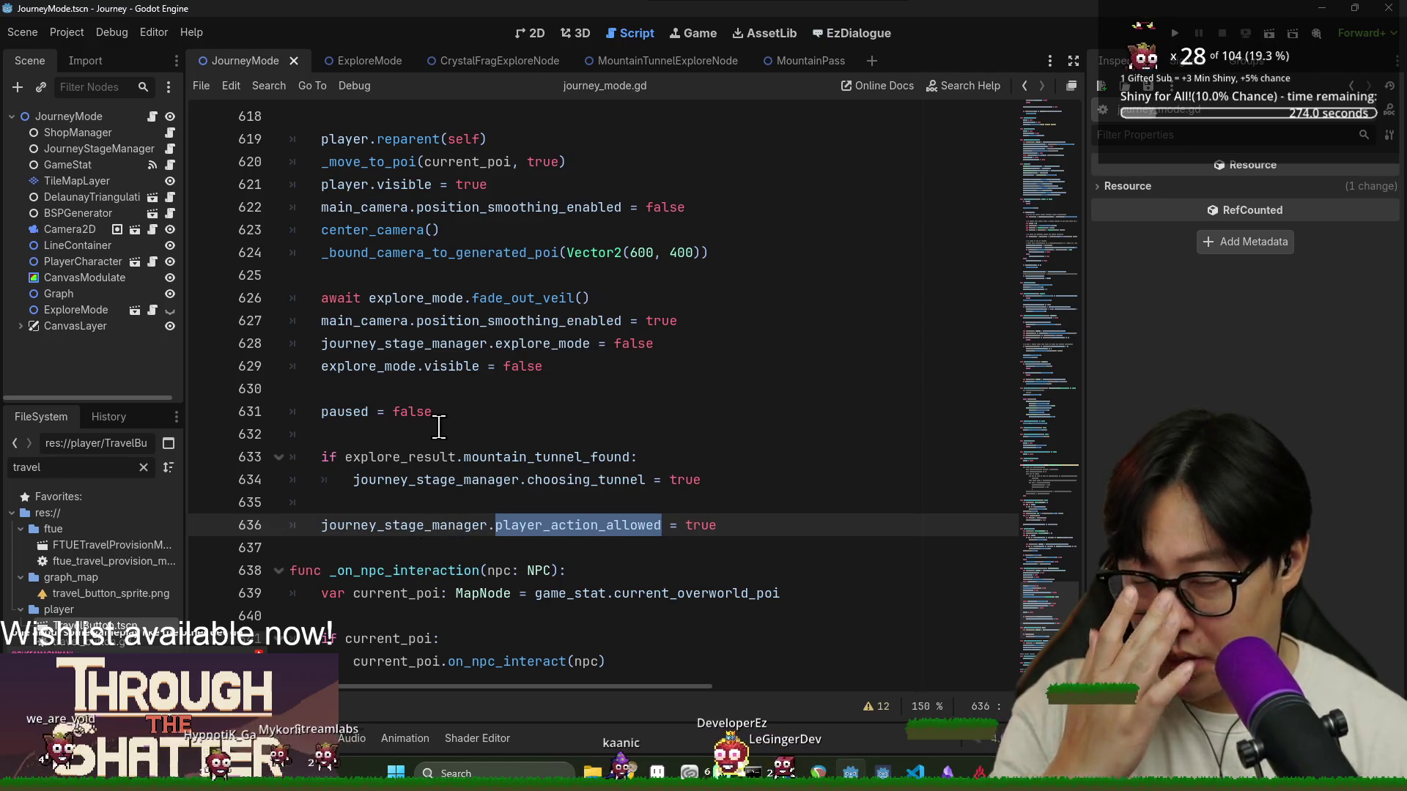
left_click(517, 479)
scroll(587, 497, "down", 3)
Search journey_mode.gd for travel_requested and jump to the _on_player_travel_requested definition
scroll(587, 497, "down", 12)
scroll(513, 484, "up", 3)
left_click(411, 440)
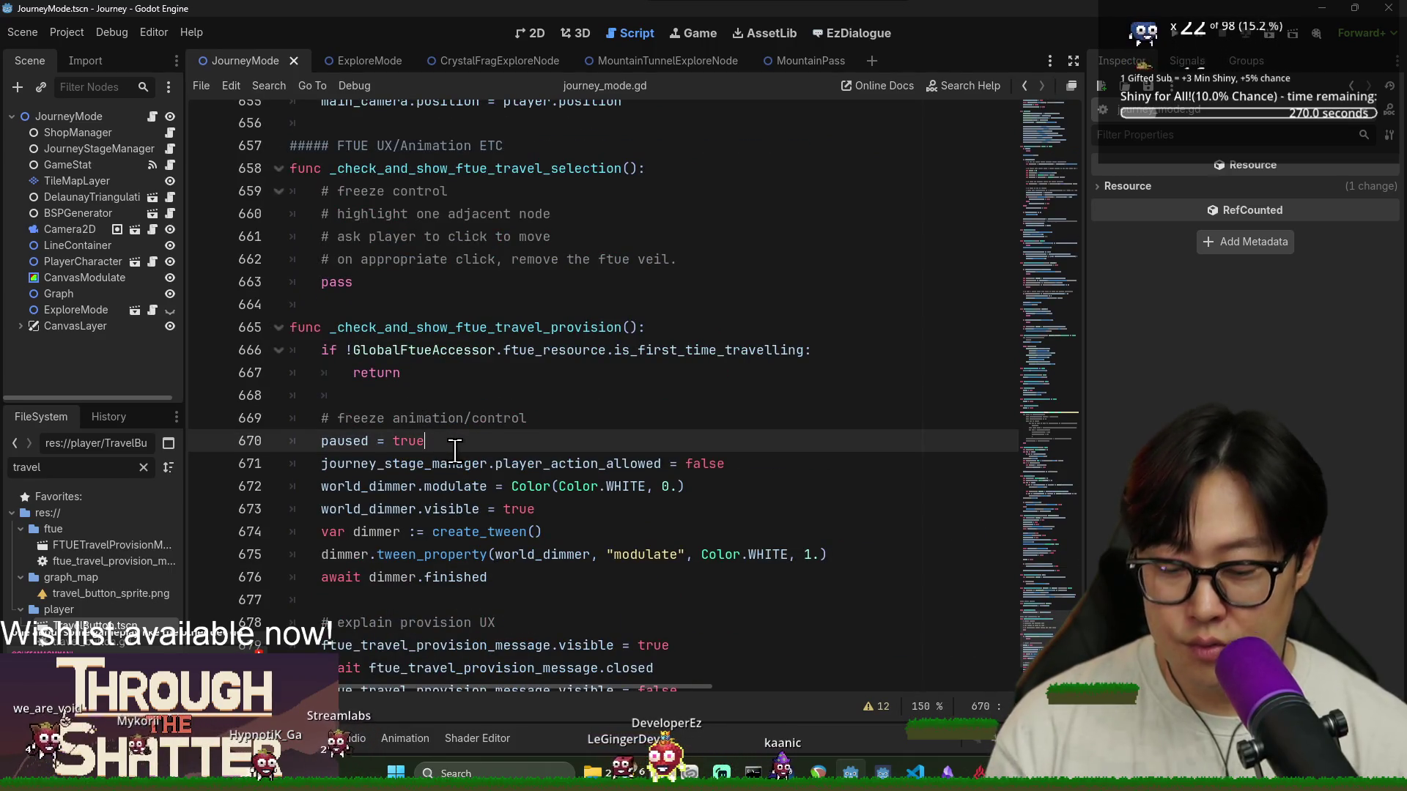
key("ctrl+f")
type("travel_")
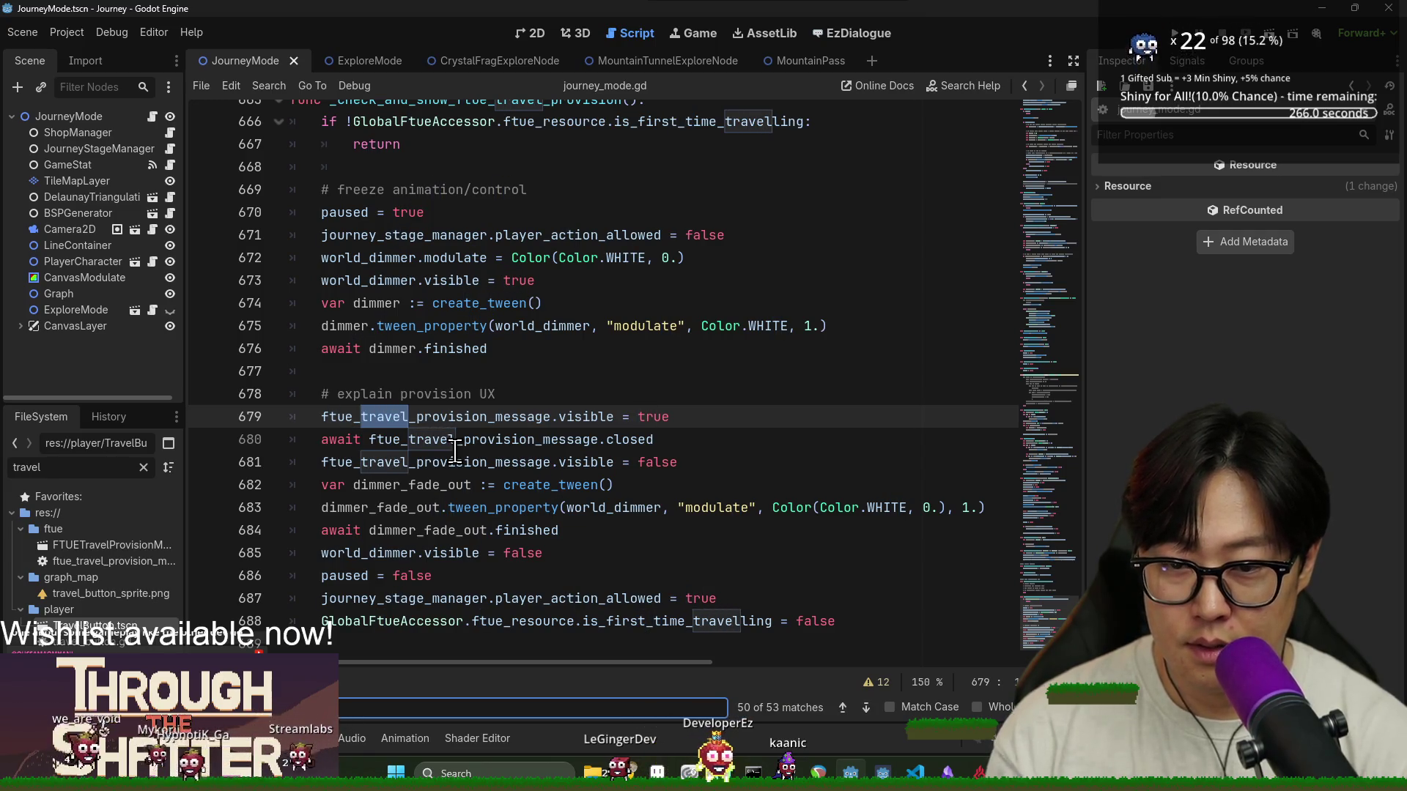
type("requested")
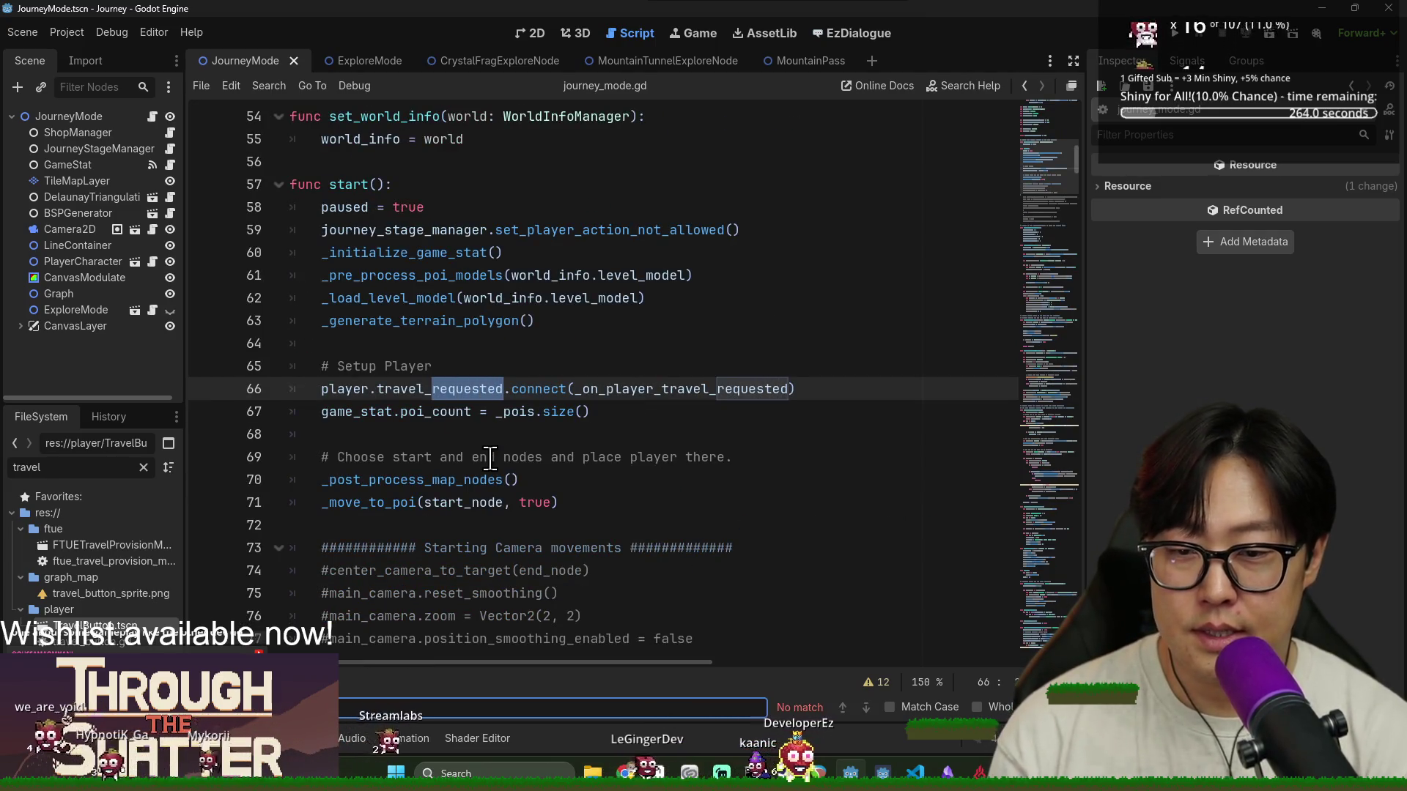
key("BackSpace")
key("BackSpace")
key("BackSpace")
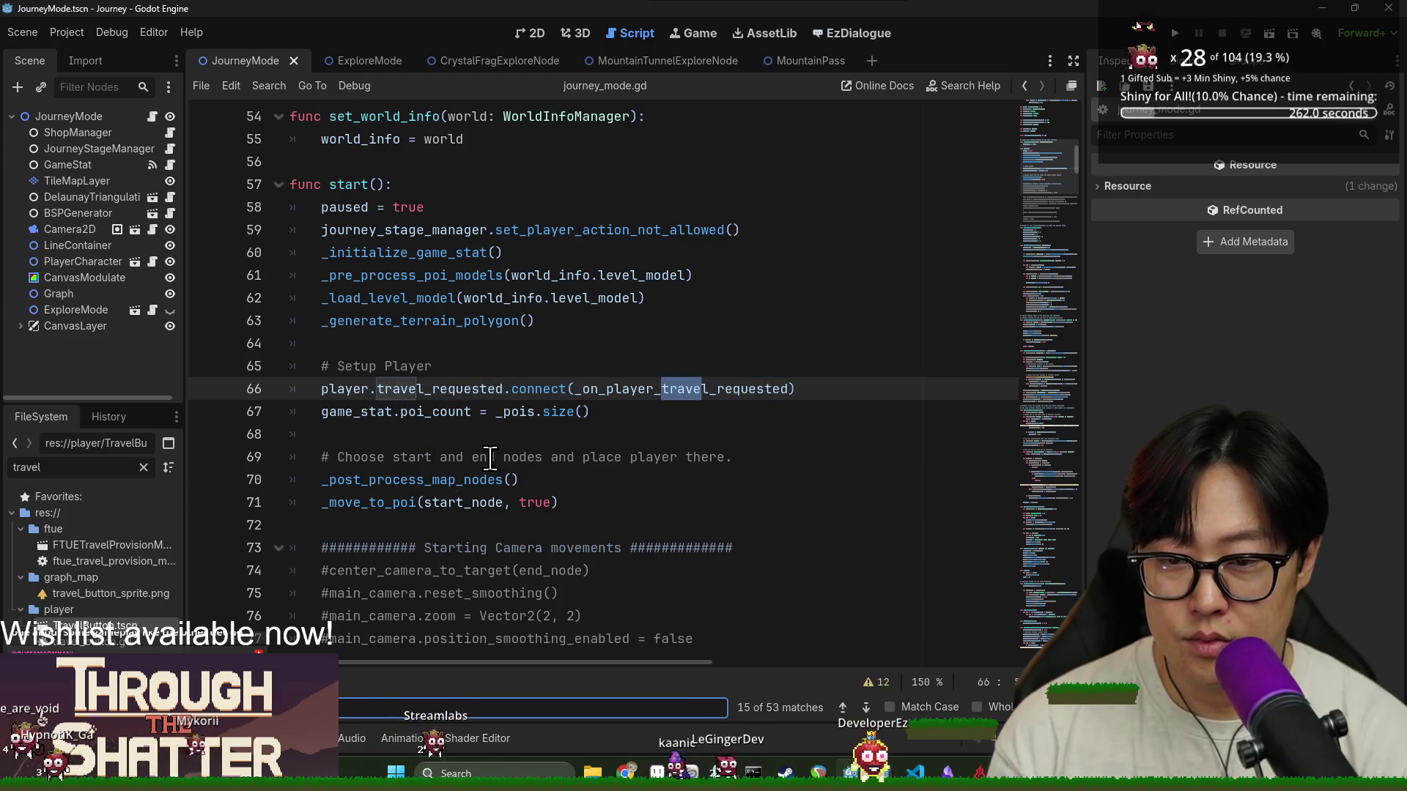
left_click(675, 391, "ctrl")
Review the action_bar_allowed line and journey_stage_manager uses in _on_player_travel_requested
key("Down")
key("ctrl+shift+Right")
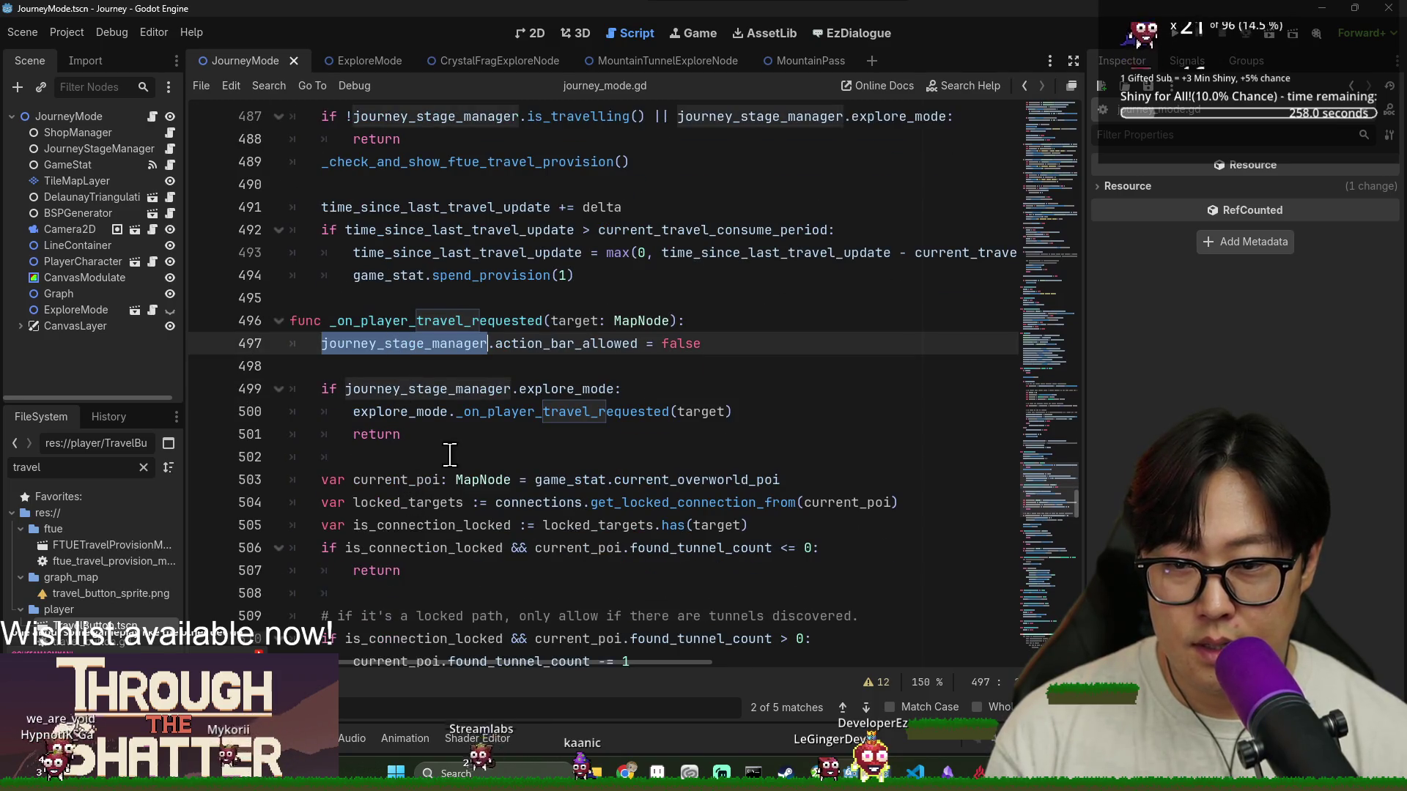
key("Right")
key("Right")
key("ctrl+shift+Right")
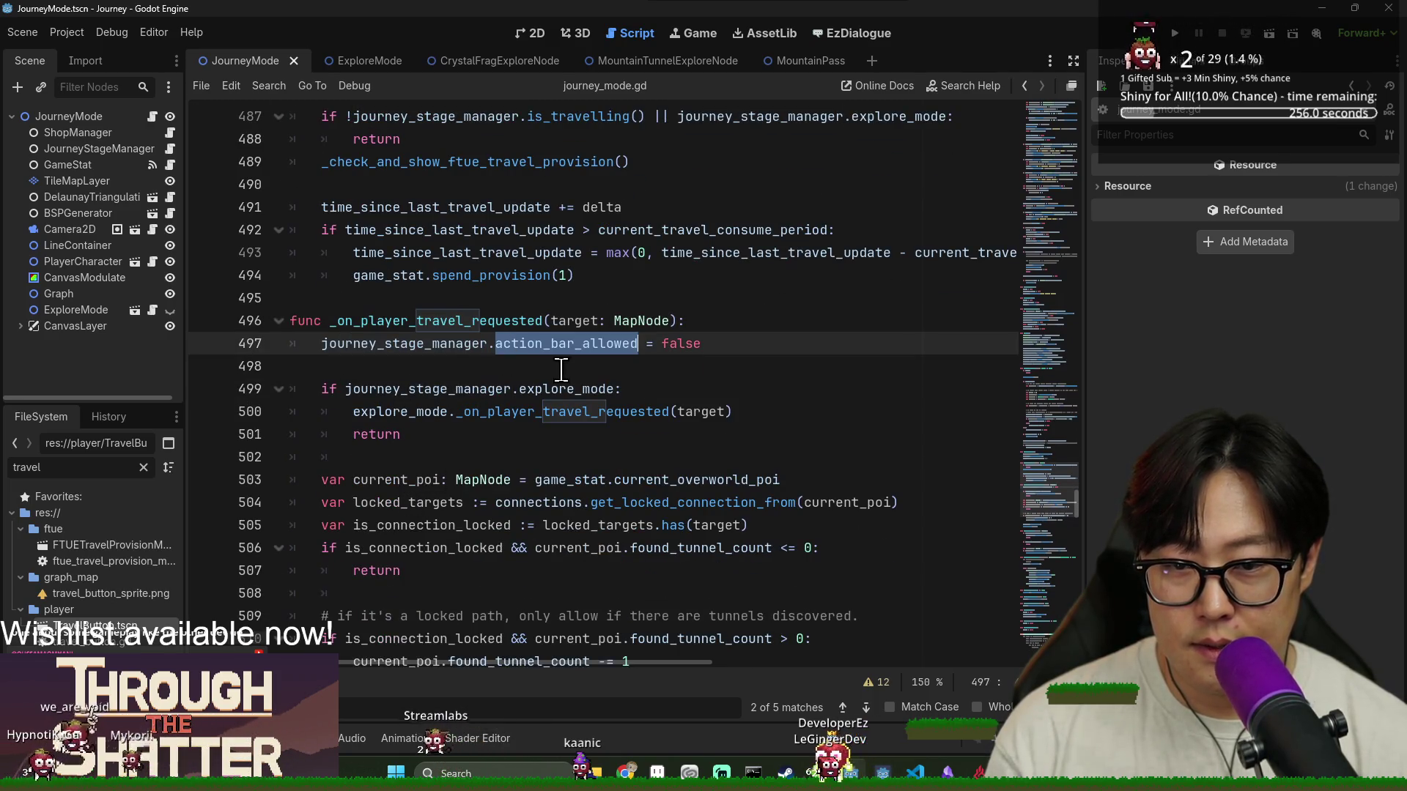
double_click(394, 349)
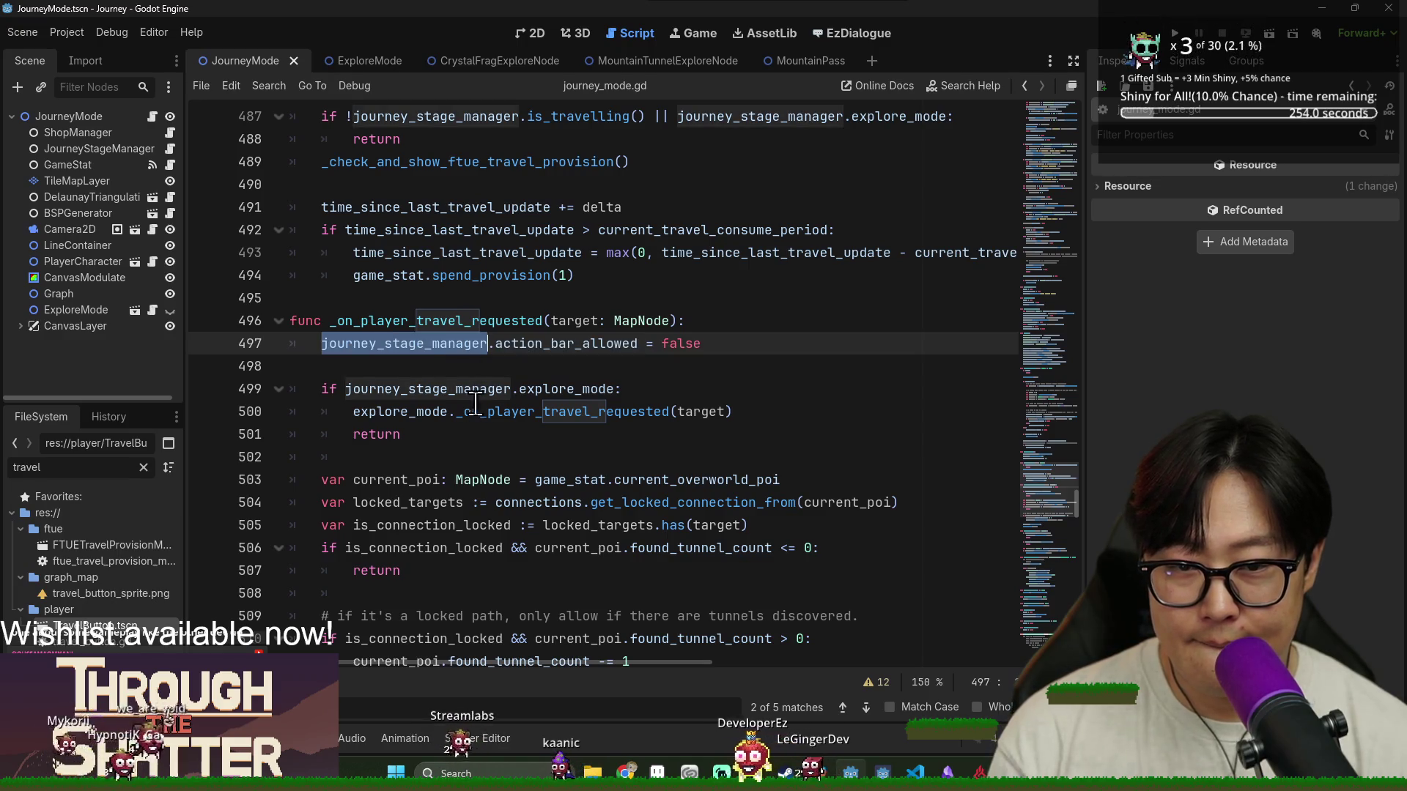
left_click(412, 355)
scroll(421, 381, "down", 3)
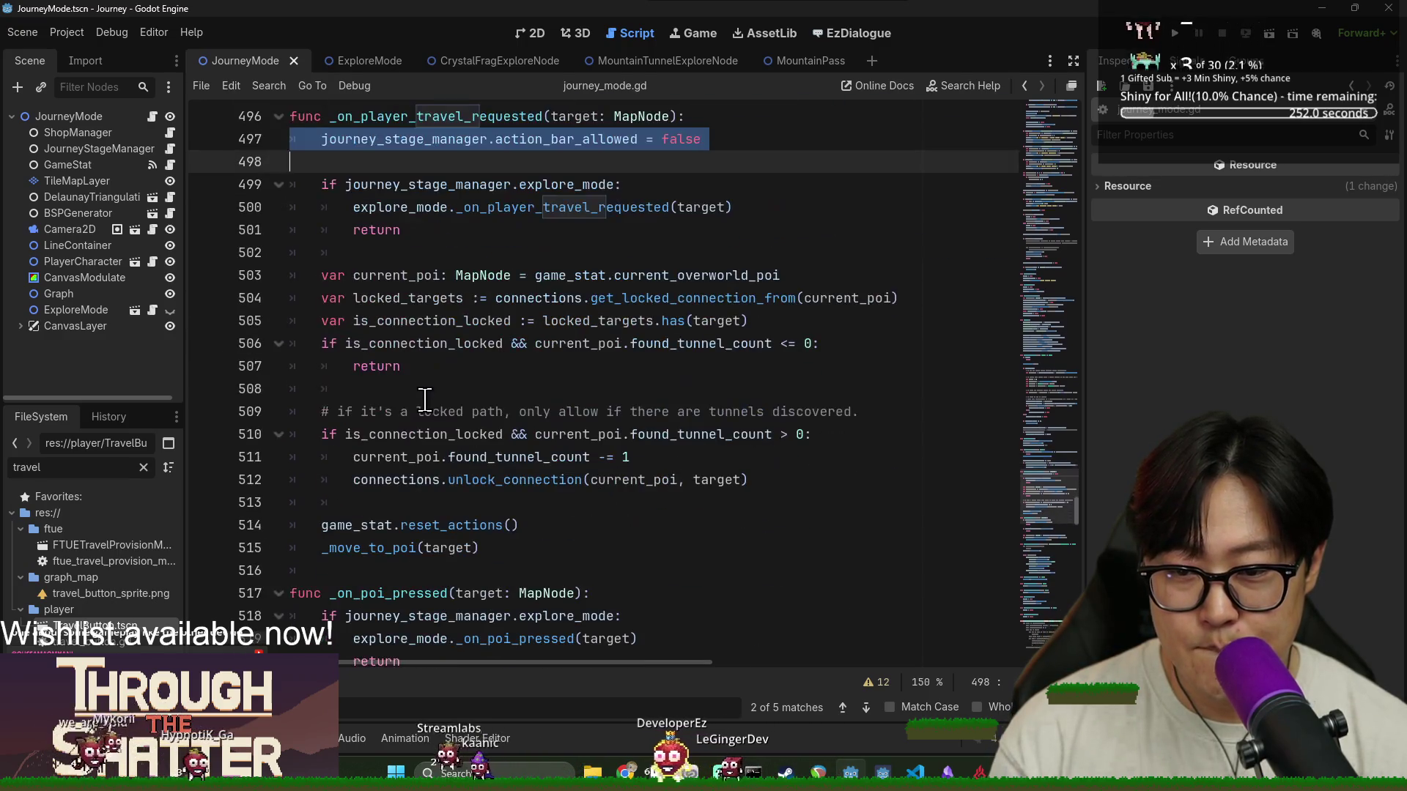
scroll(431, 414, "up", 1)
left_click(542, 279)
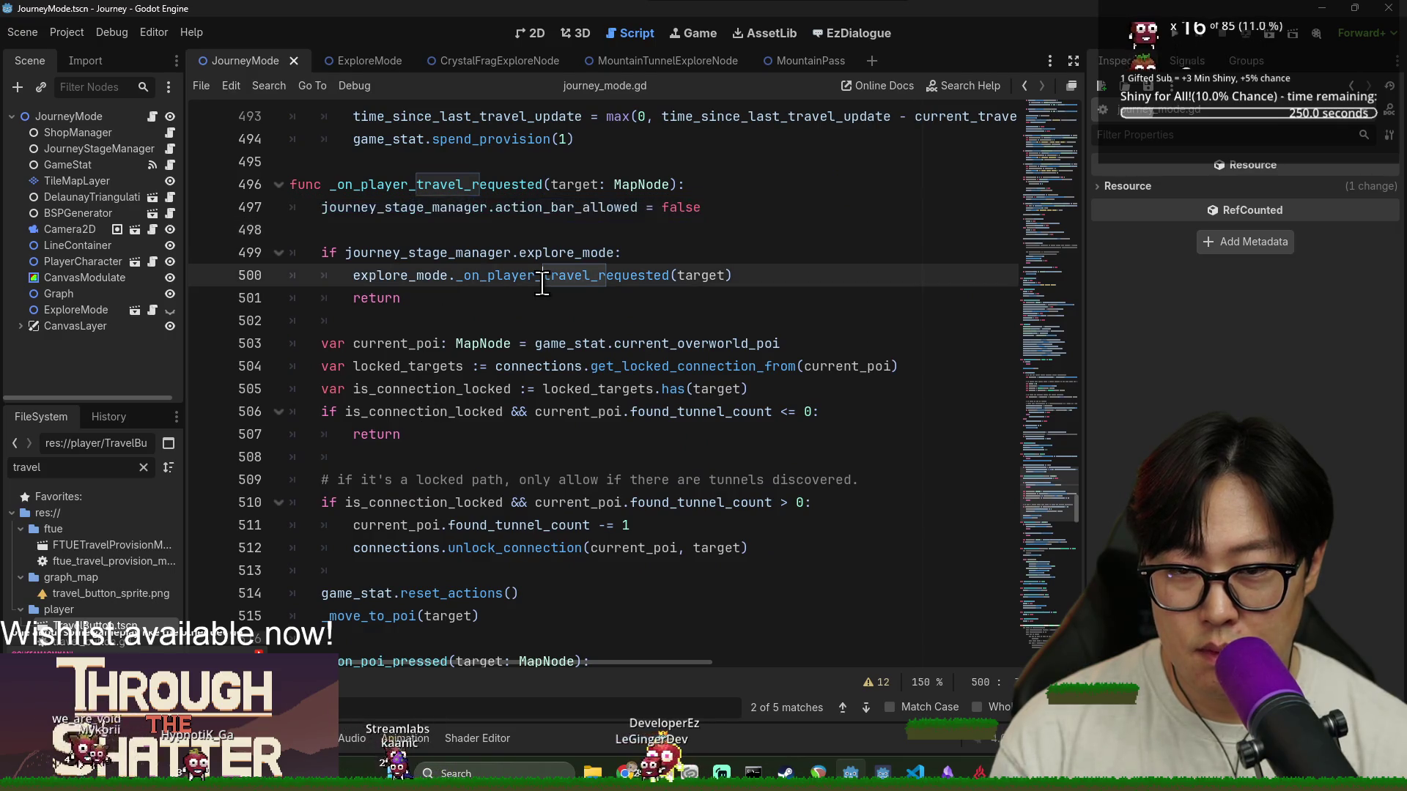
double_click(542, 282)
Inspect the current_poi, locked-path return and game_stat reset_actions lines of the function
left_click(376, 343)
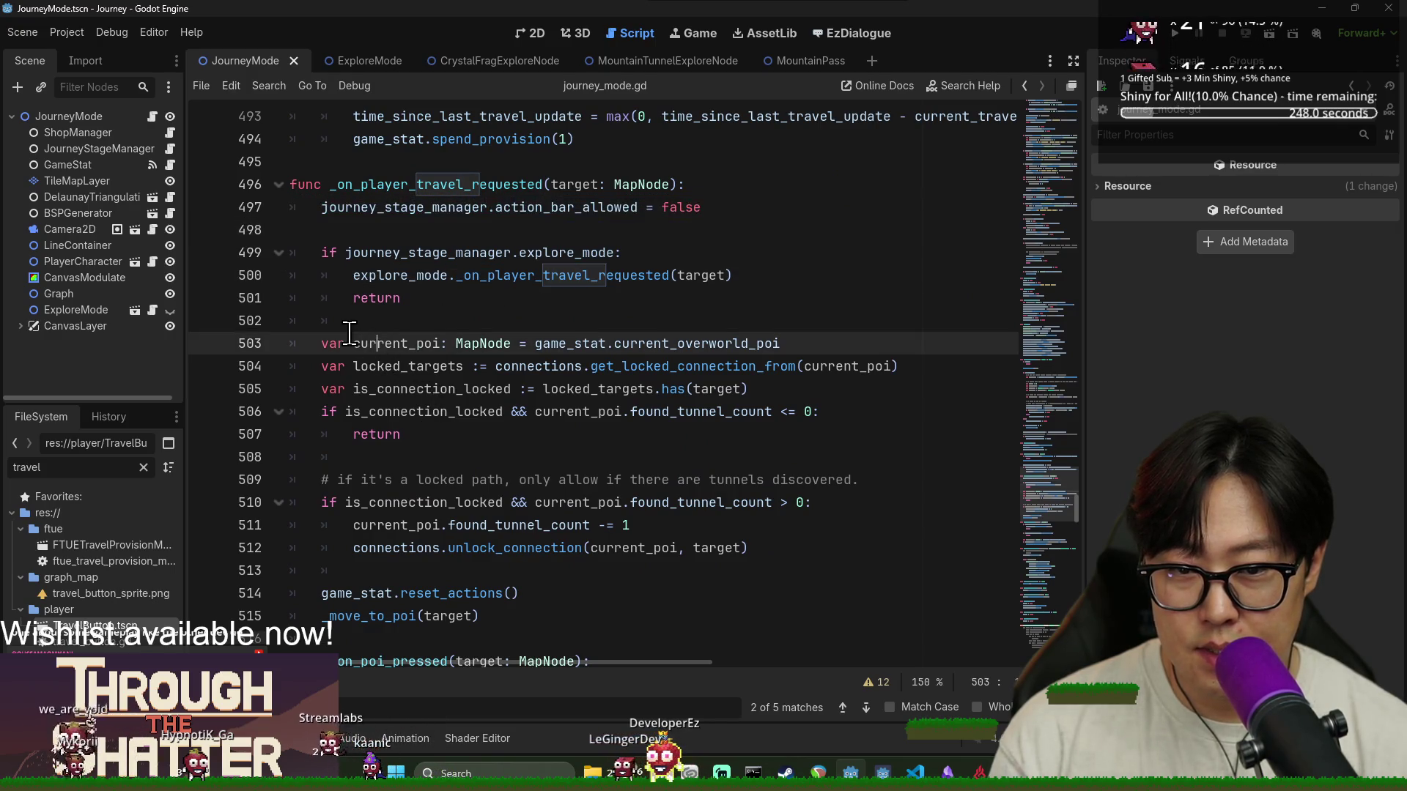
left_click(408, 435)
scroll(410, 451, "down", 4)
scroll(415, 458, "up", 3)
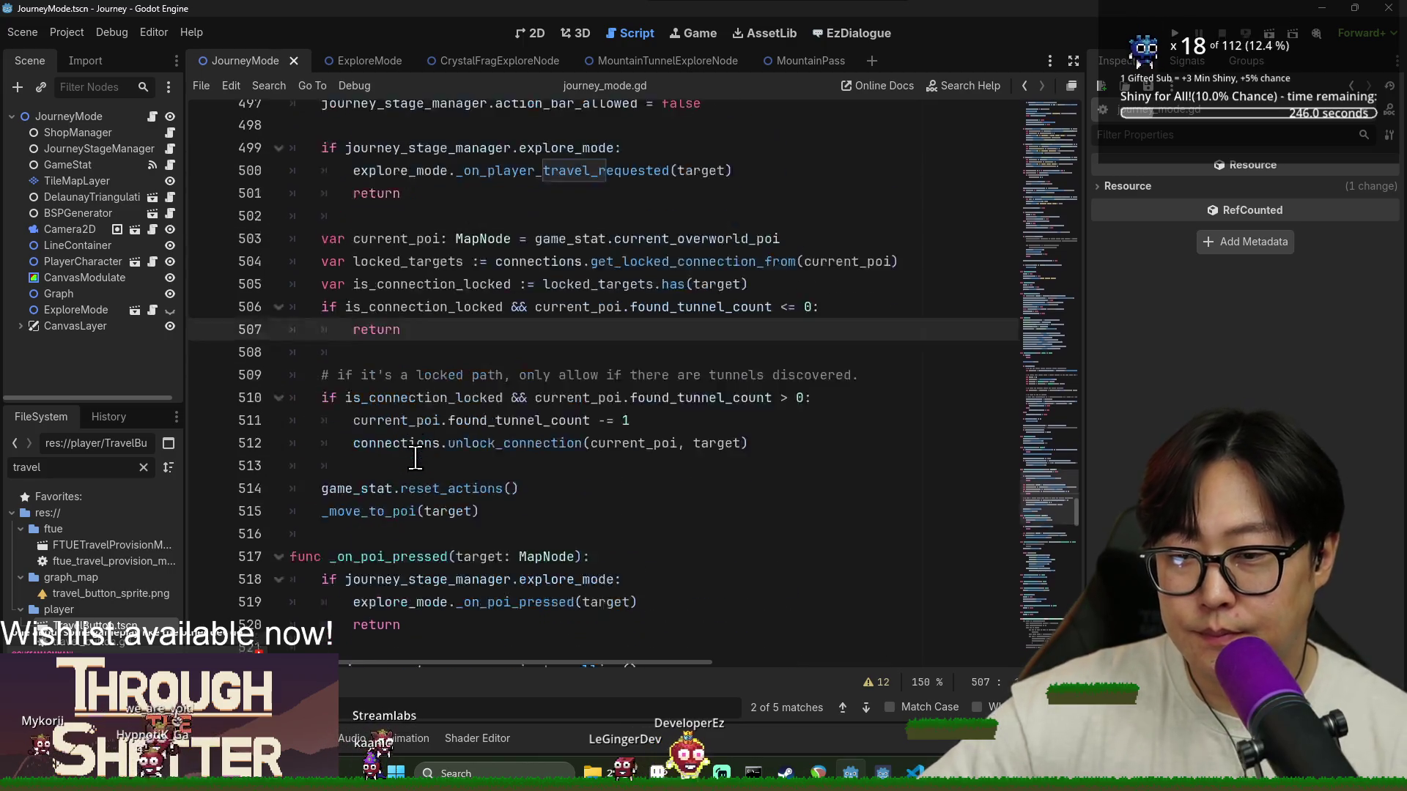
scroll(415, 458, "up", 1)
left_click(366, 525)
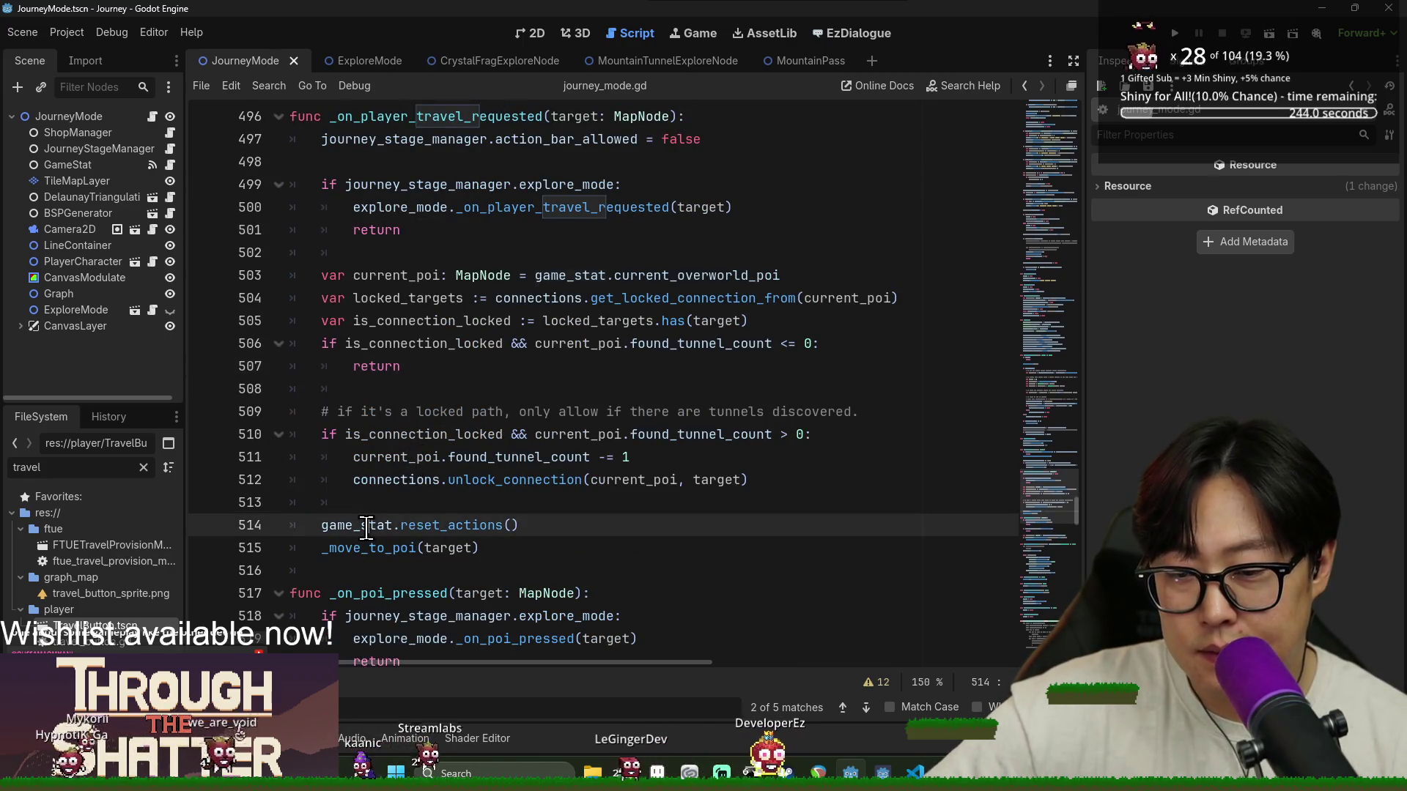
double_click(367, 526)
scroll(367, 525, "up", 1)
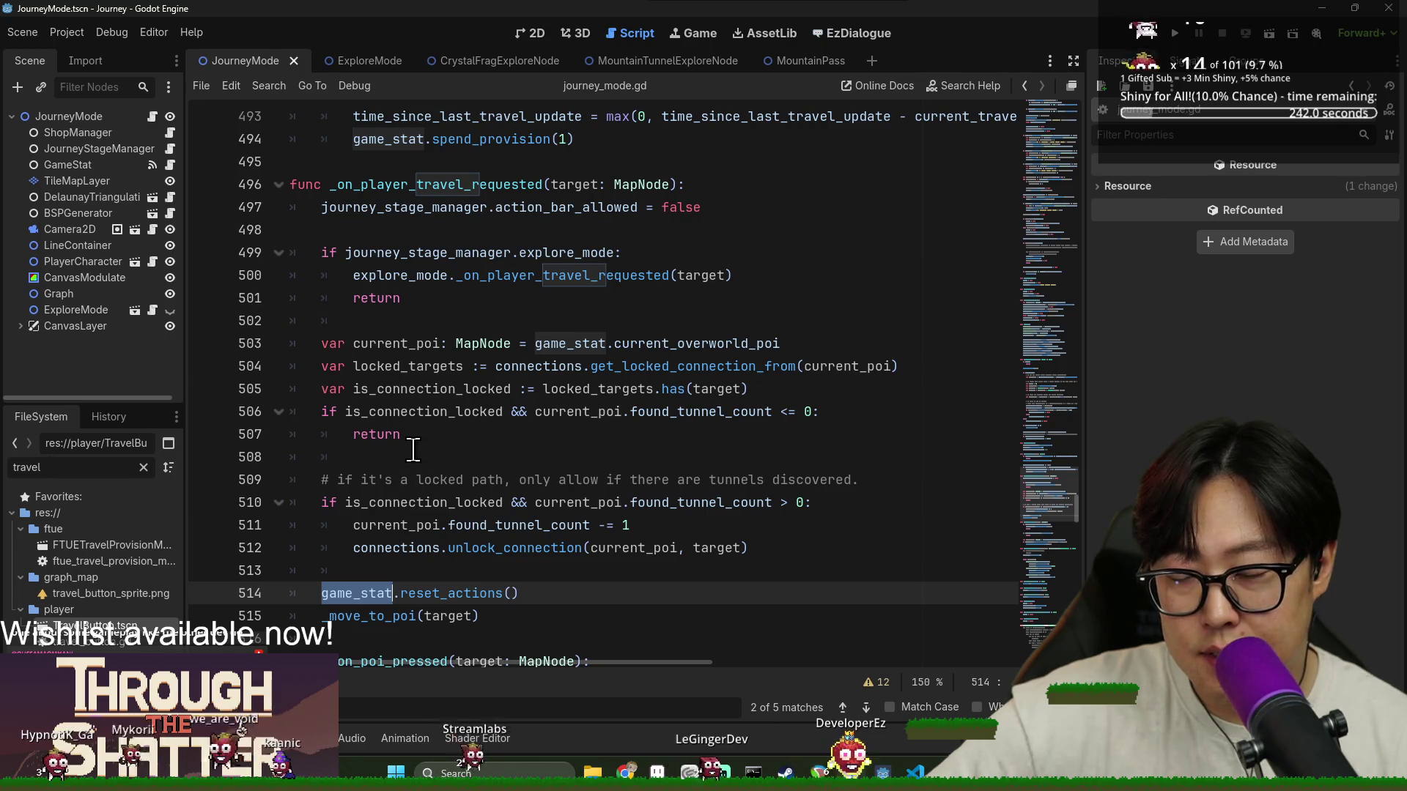
double_click(390, 351)
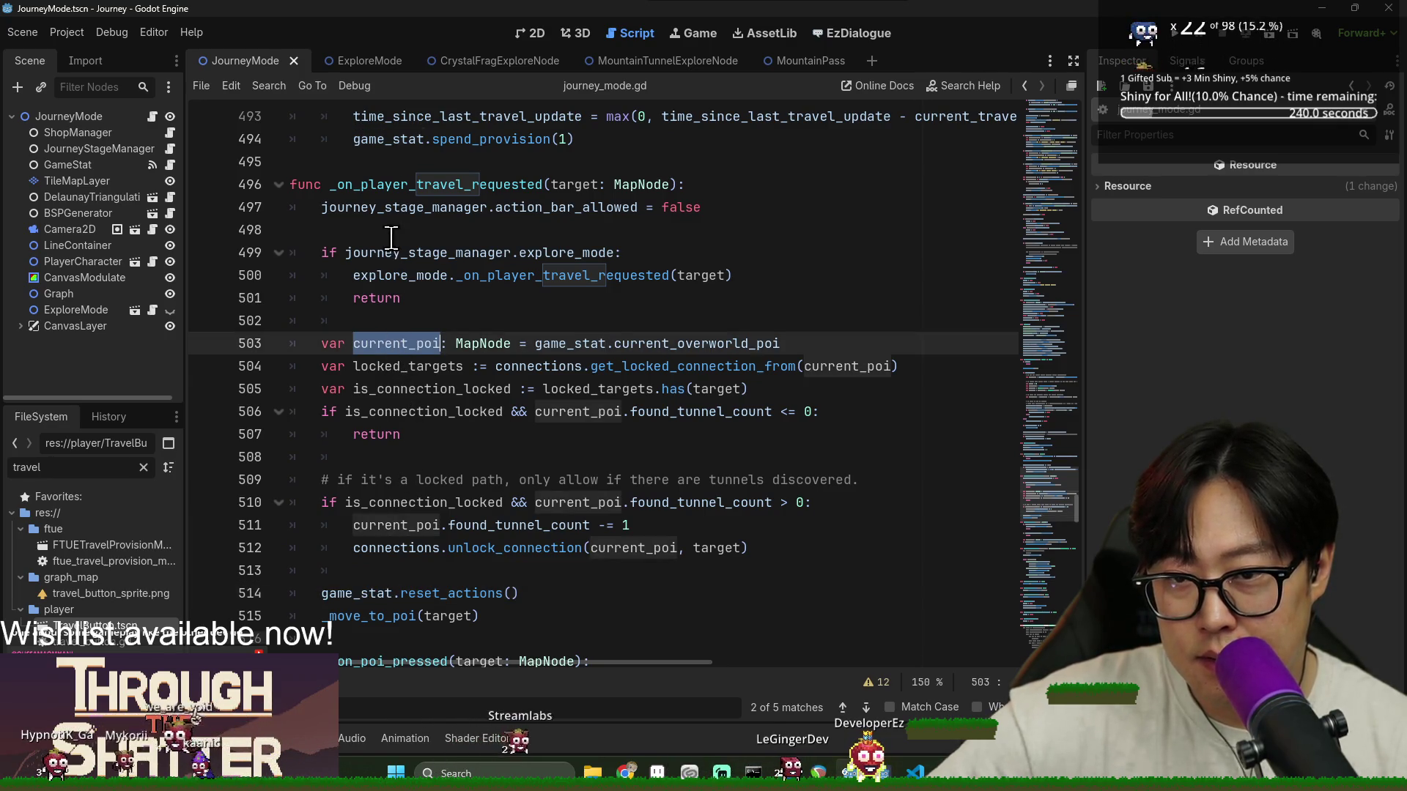
double_click(392, 187)
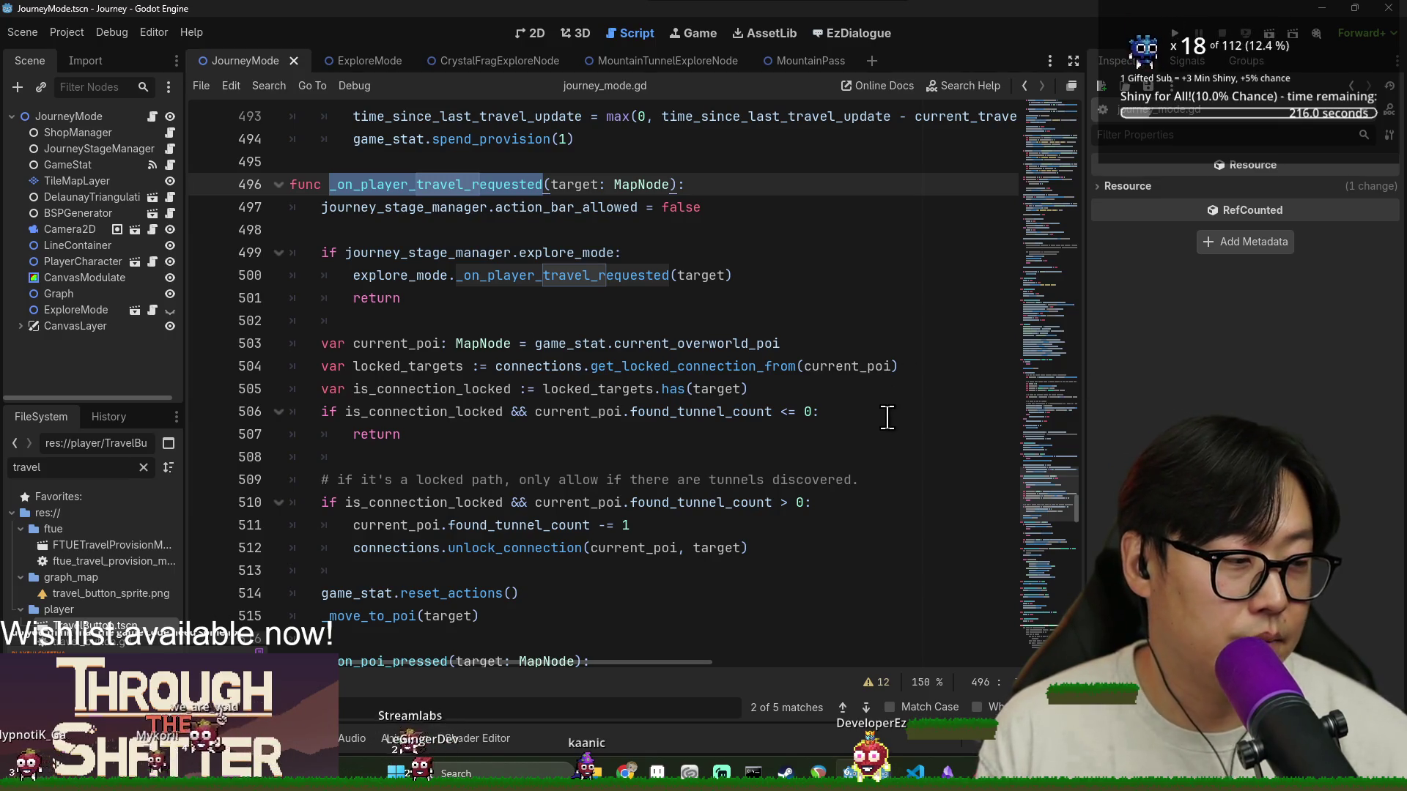
left_click(399, 315)
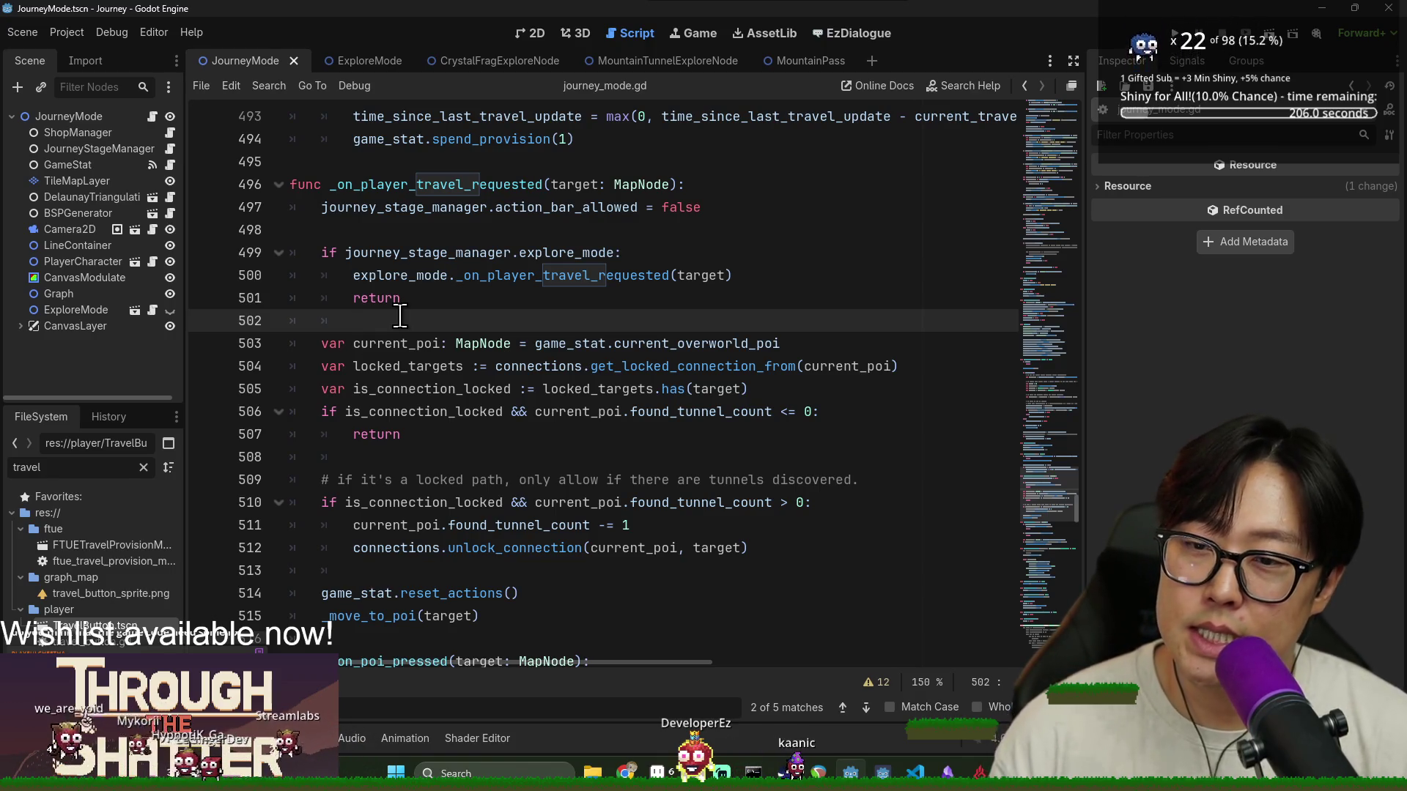
Show the script list and method outline, then jump to _enter_explore_mode
scroll(400, 315, "up", 5)
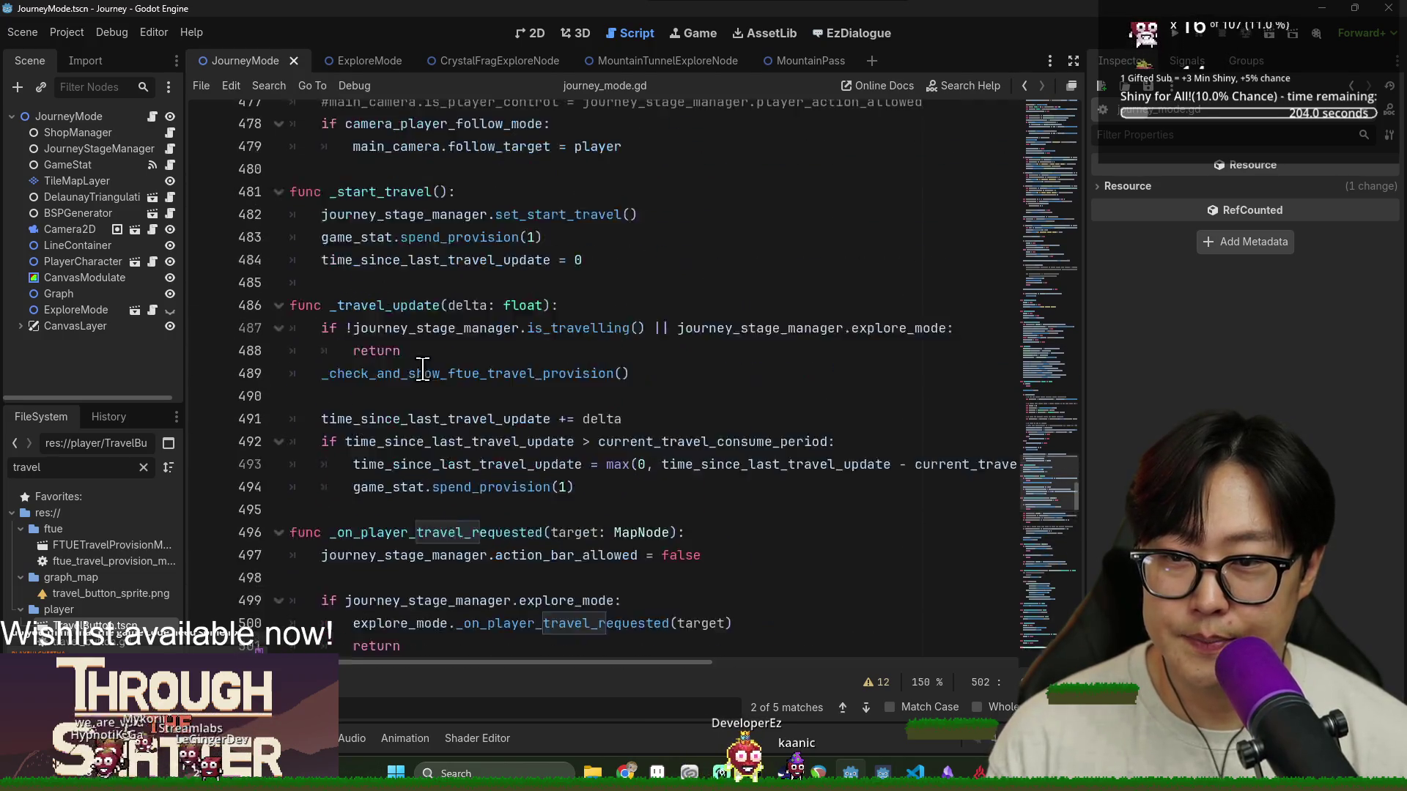
scroll(423, 365, "up", 5)
scroll(410, 366, "down", 7)
scroll(378, 374, "up", 3)
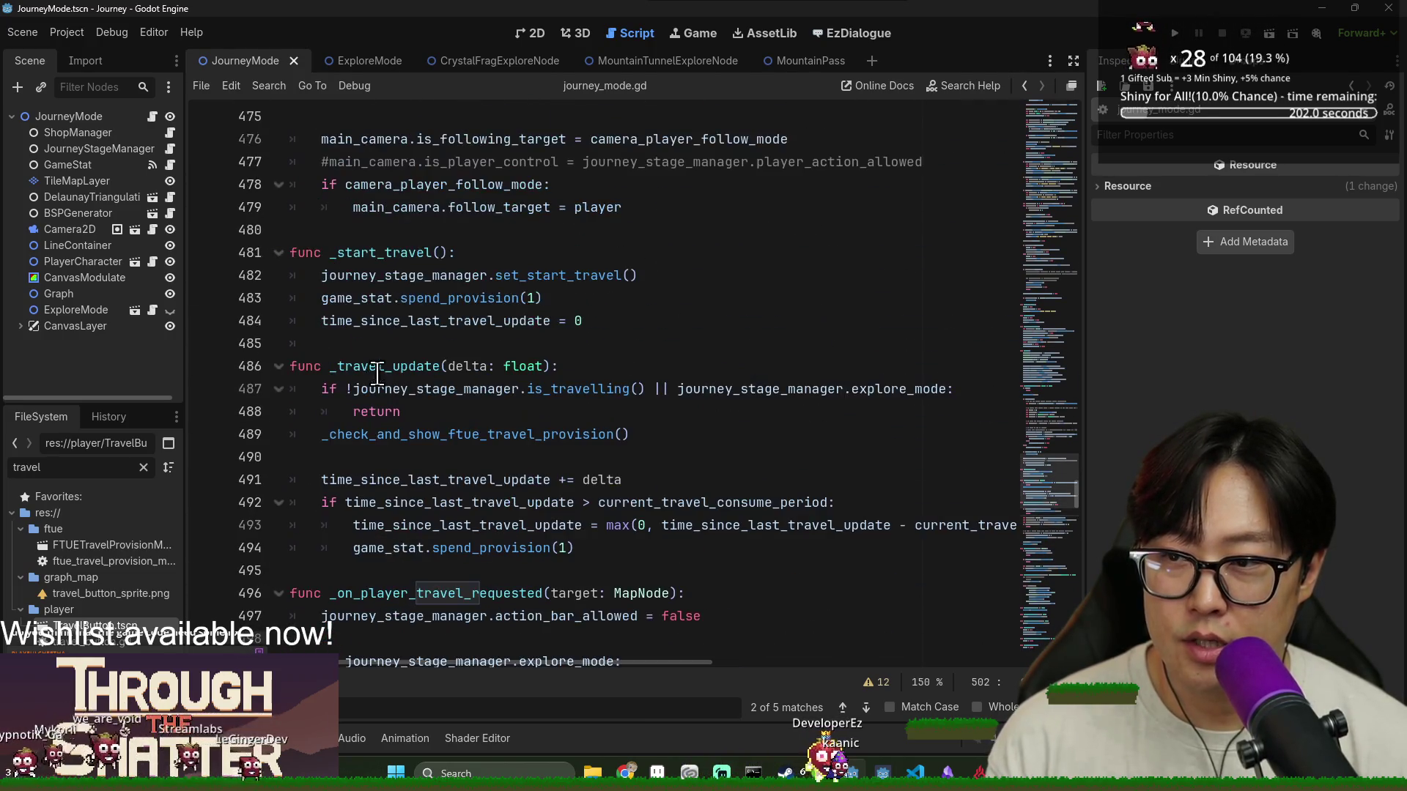
scroll(263, 239, "up", 12)
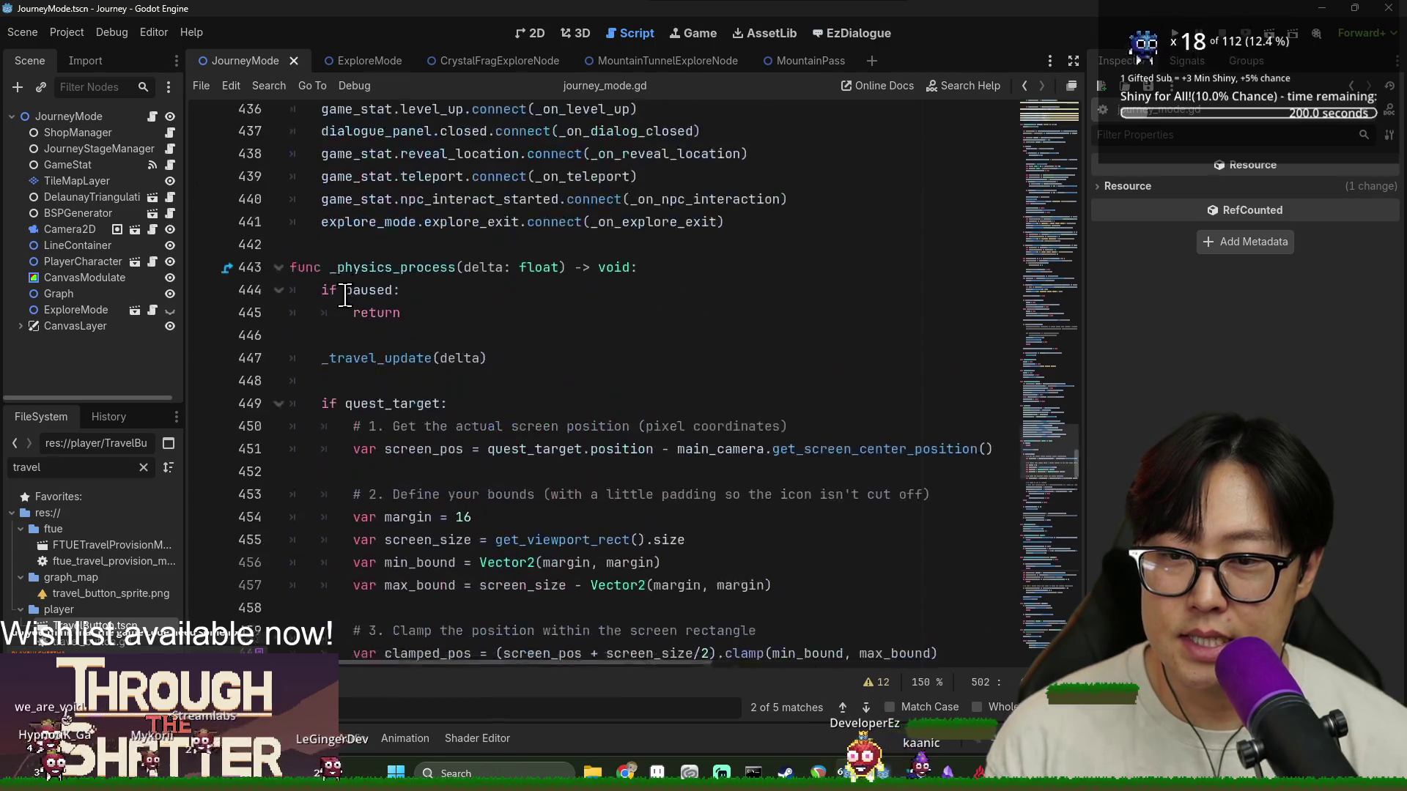
key("ctrl+backslash")
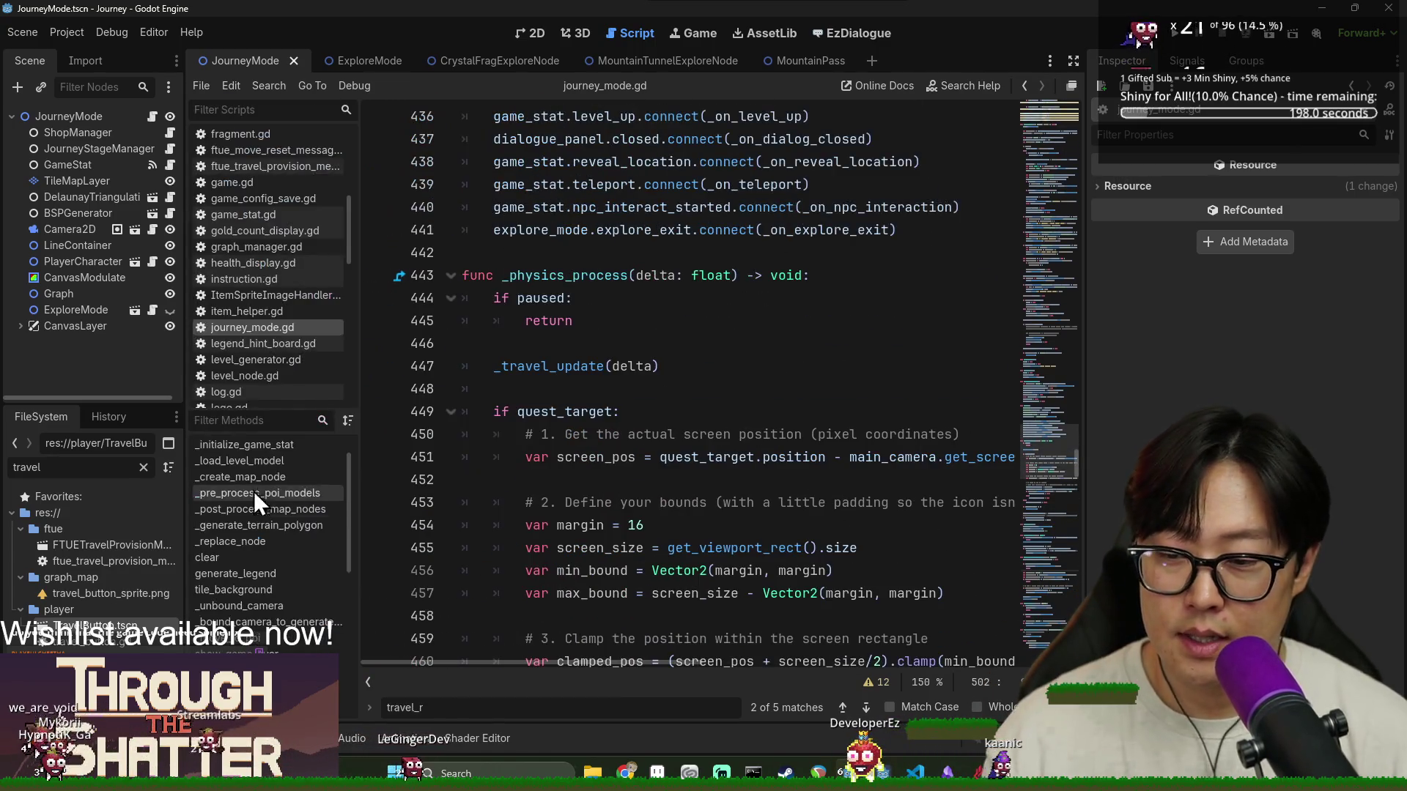
scroll(262, 572, "down", 2)
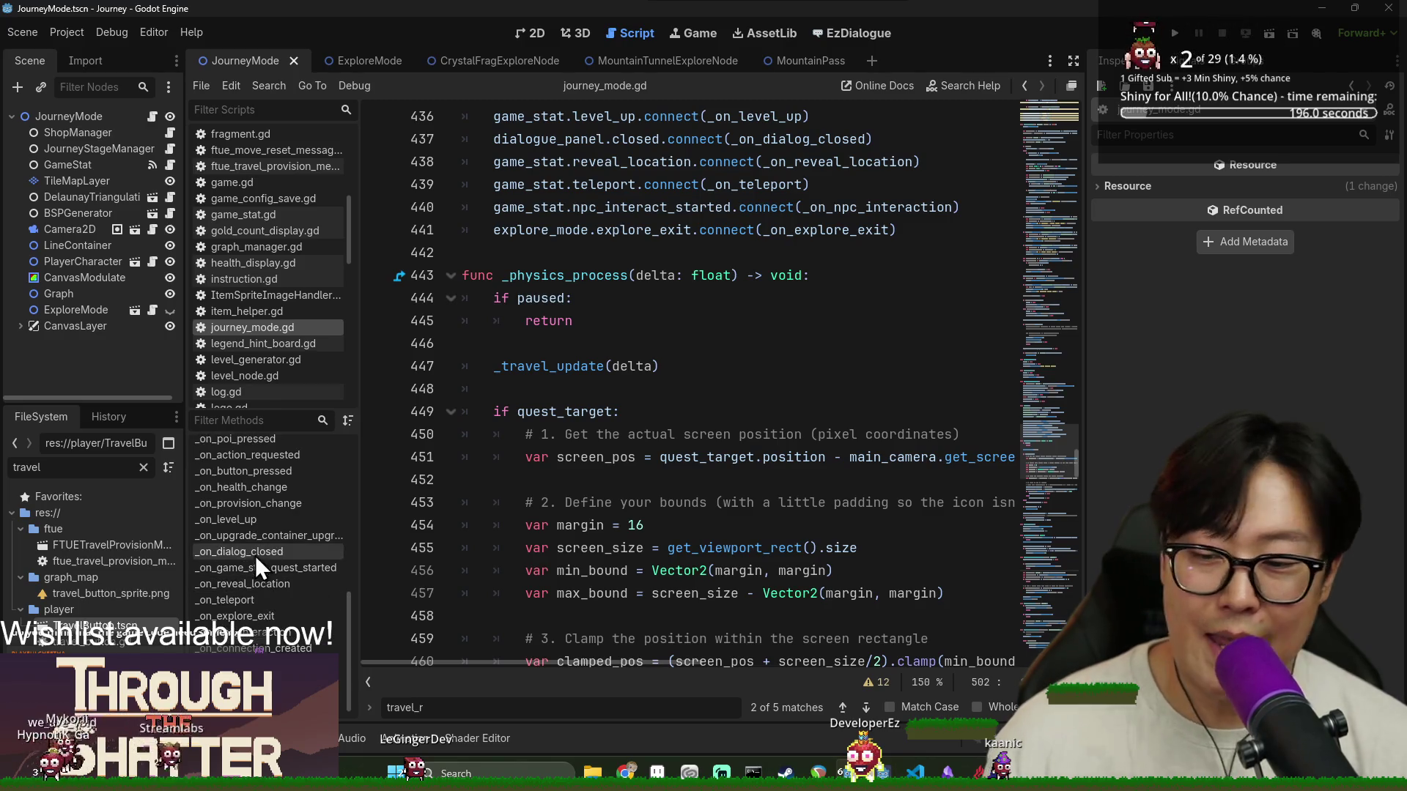
scroll(262, 568, "down", 1)
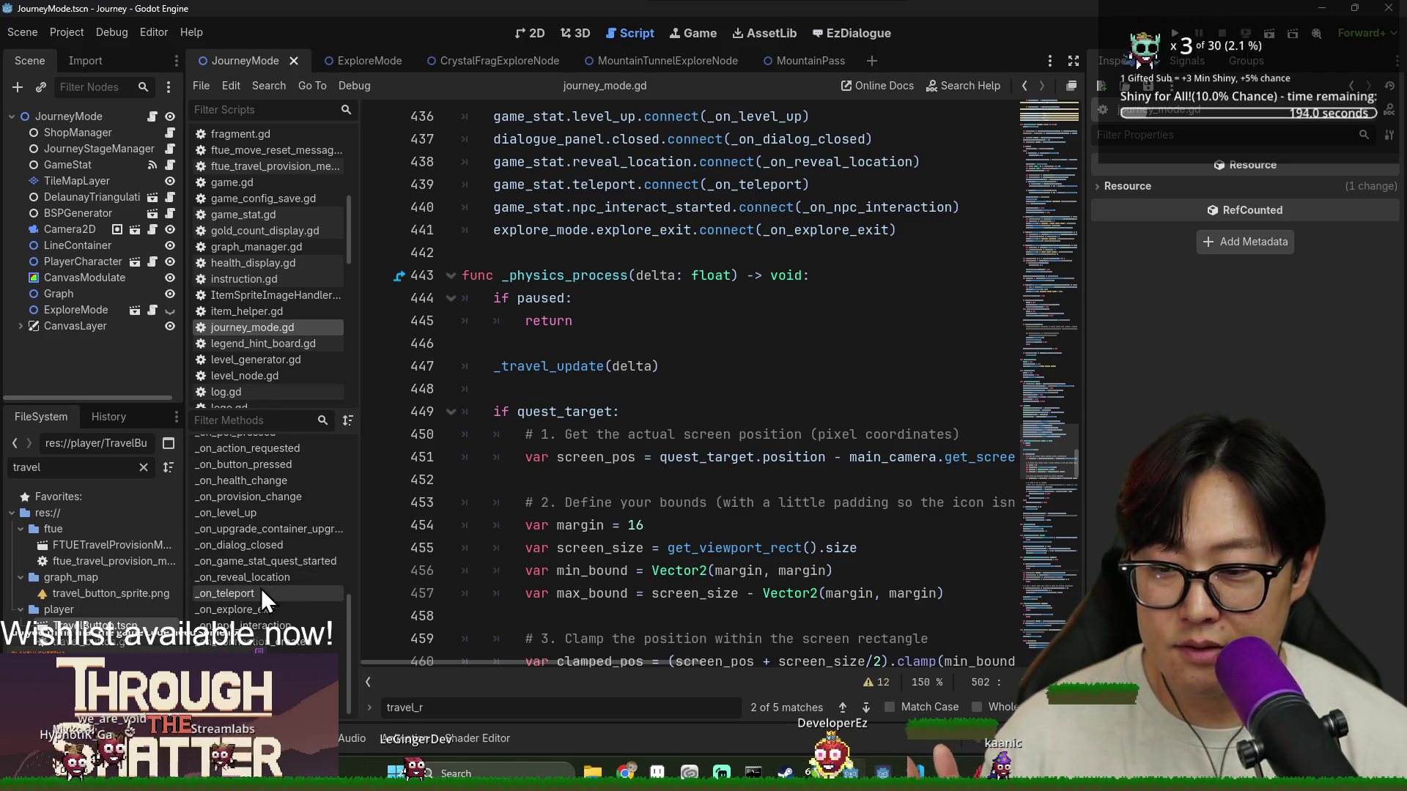
scroll(269, 629, "up", 2)
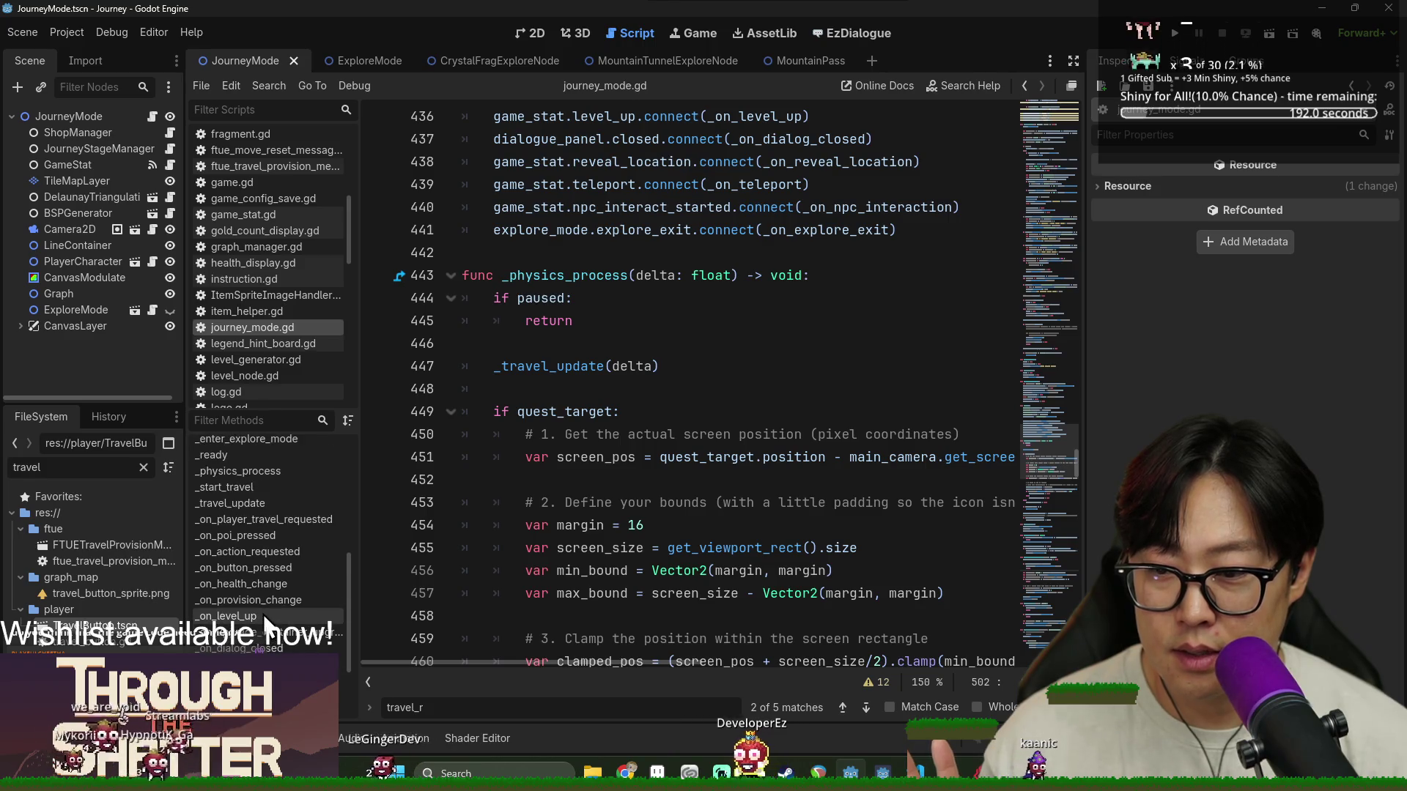
scroll(265, 623, "up", 4)
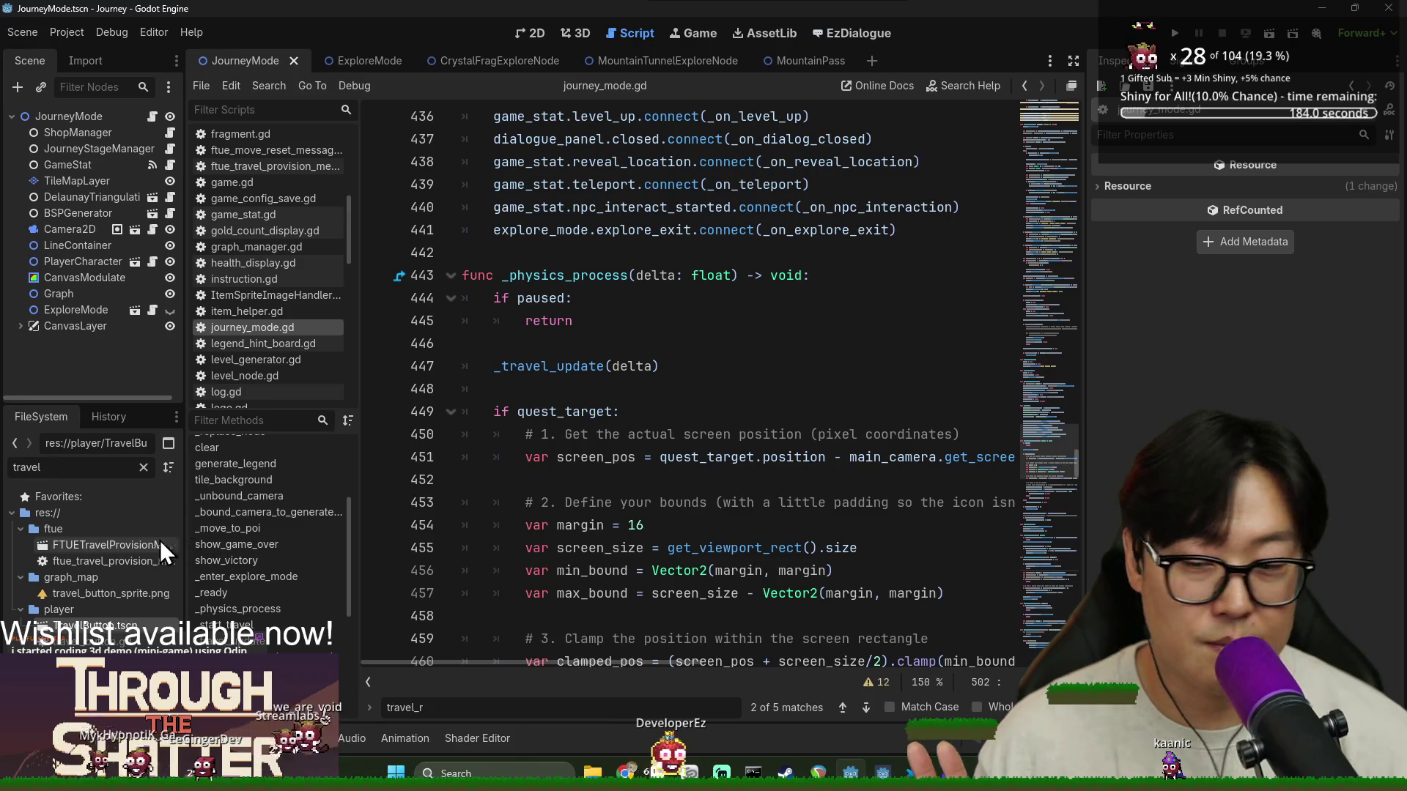
left_click(253, 580)
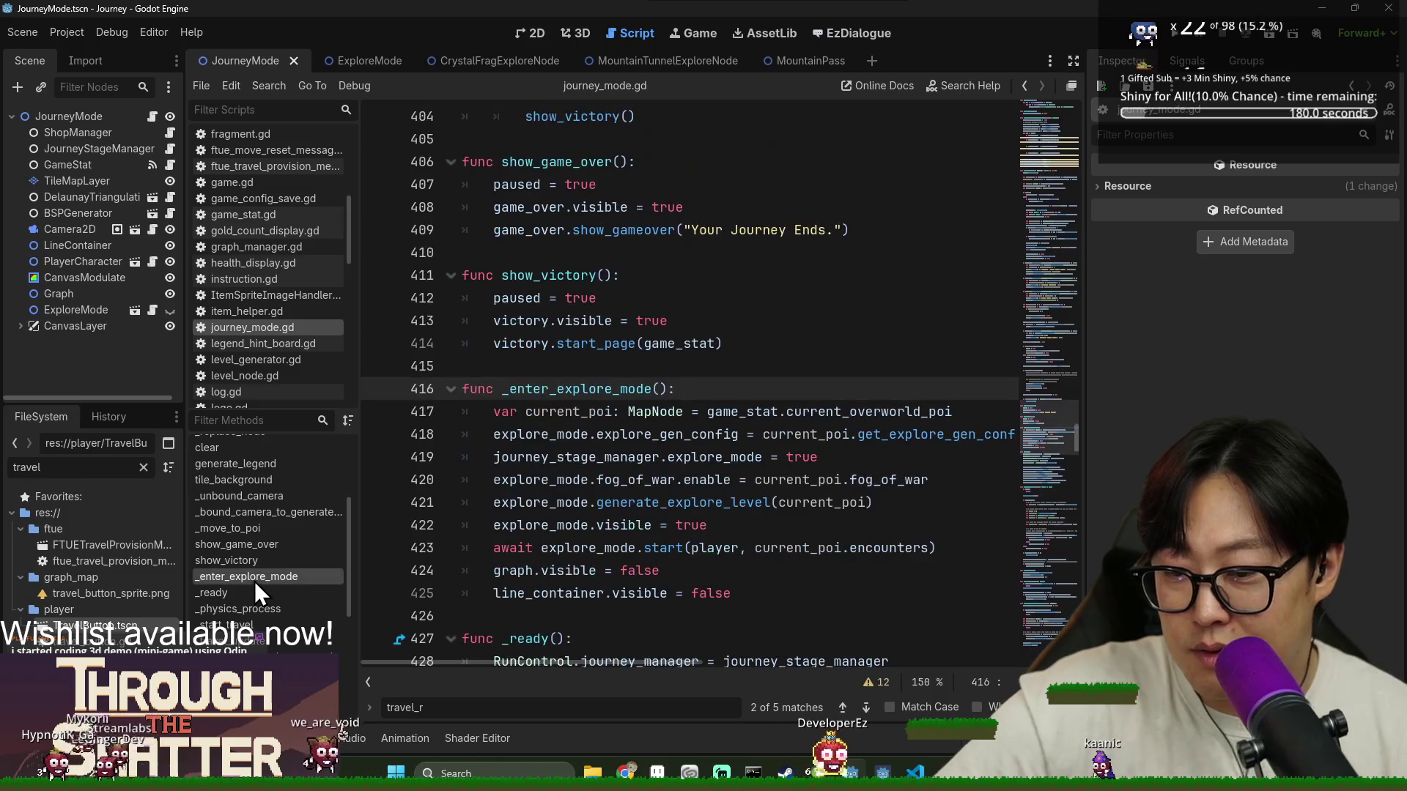
Below _enter_explore_mode, add a tunnel-mode function stub with a pass body
scroll(519, 433, "down", 3)
left_click(733, 389)
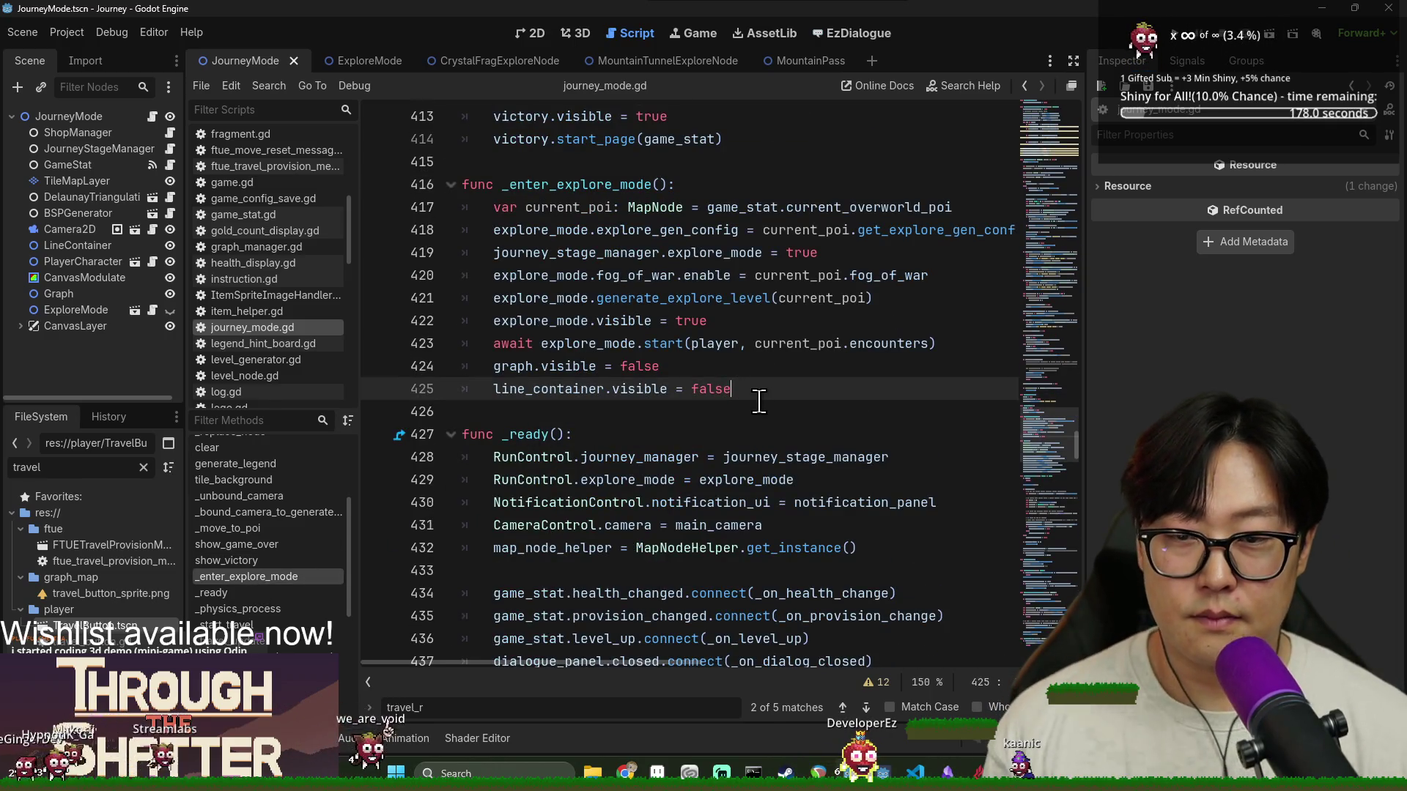
key("Return")
key("Return")
type("func _")
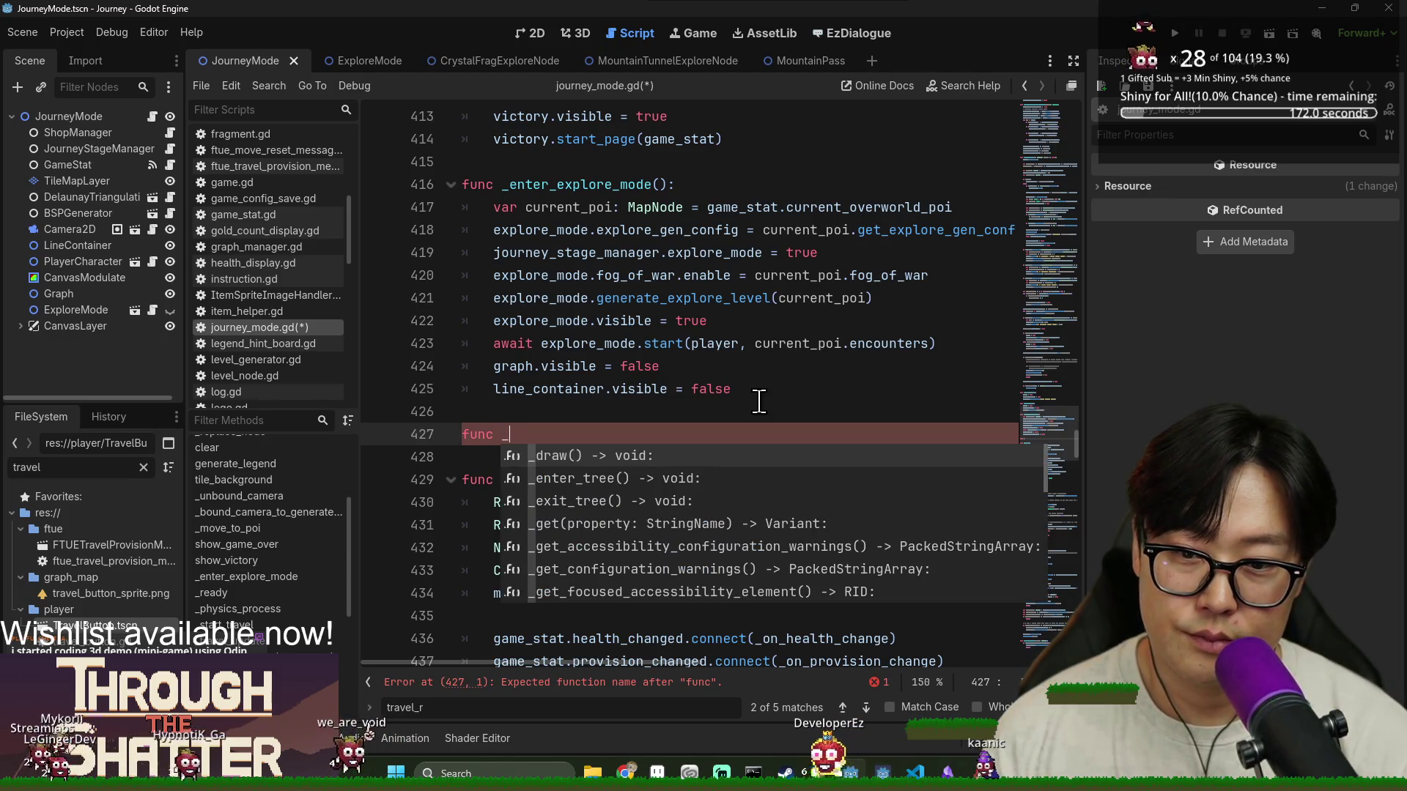
type("enter_tunnelling_mo")
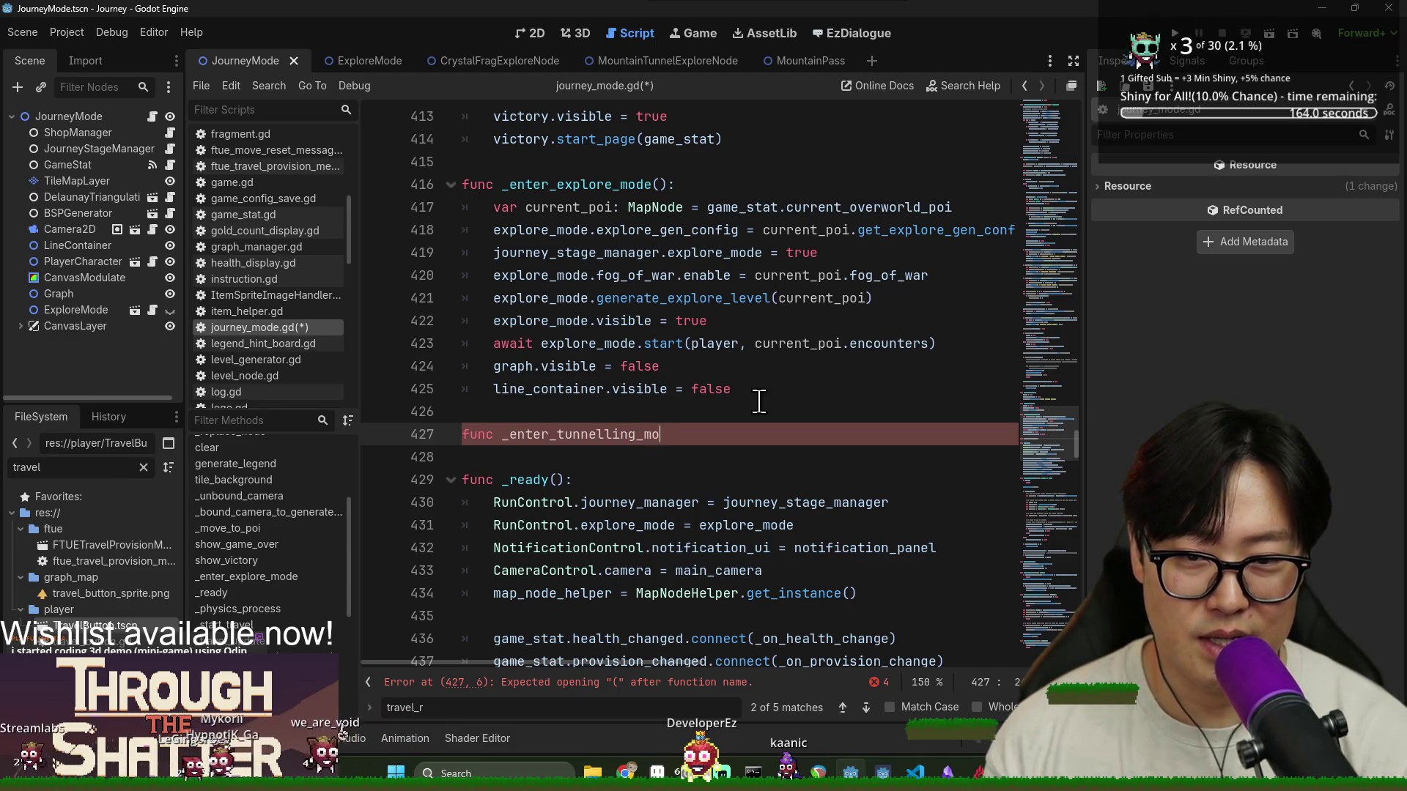
type("de():")
key("Return")
type("pass")
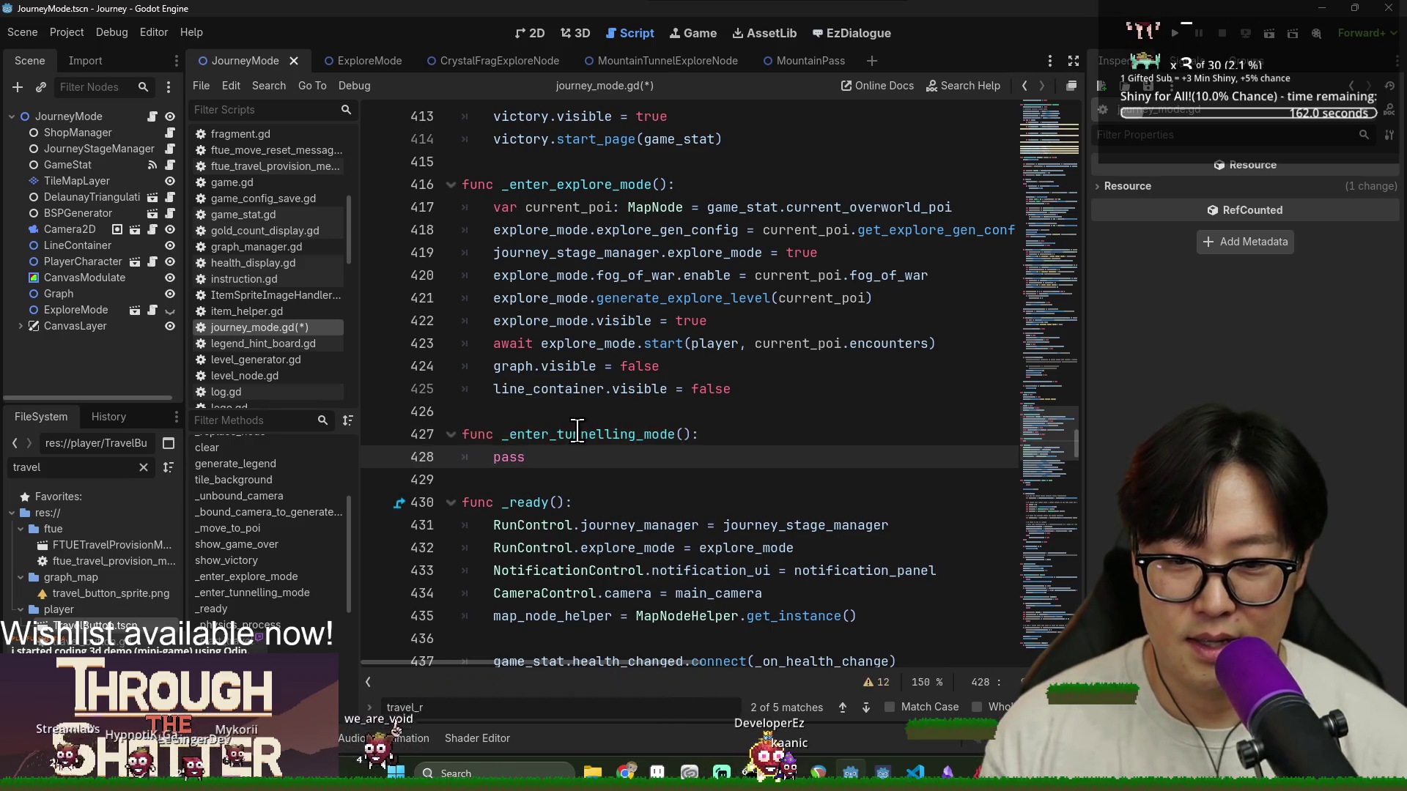
Shorten the name to _enter_tunnel_mode and add a ## comment about selecting a tunnel target
double_click(598, 442)
left_click(605, 438)
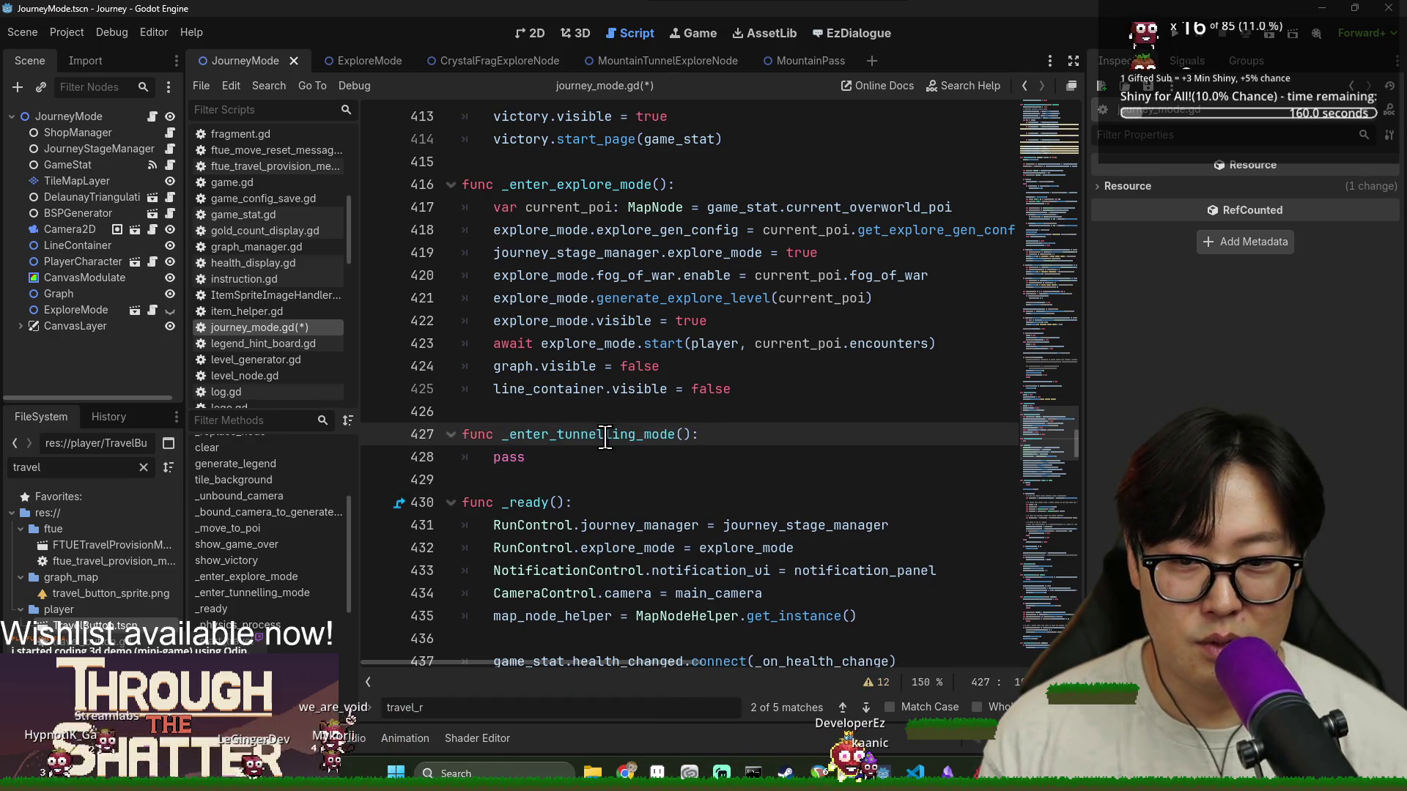
key("BackSpace")
key("BackSpace")
key("BackSpace")
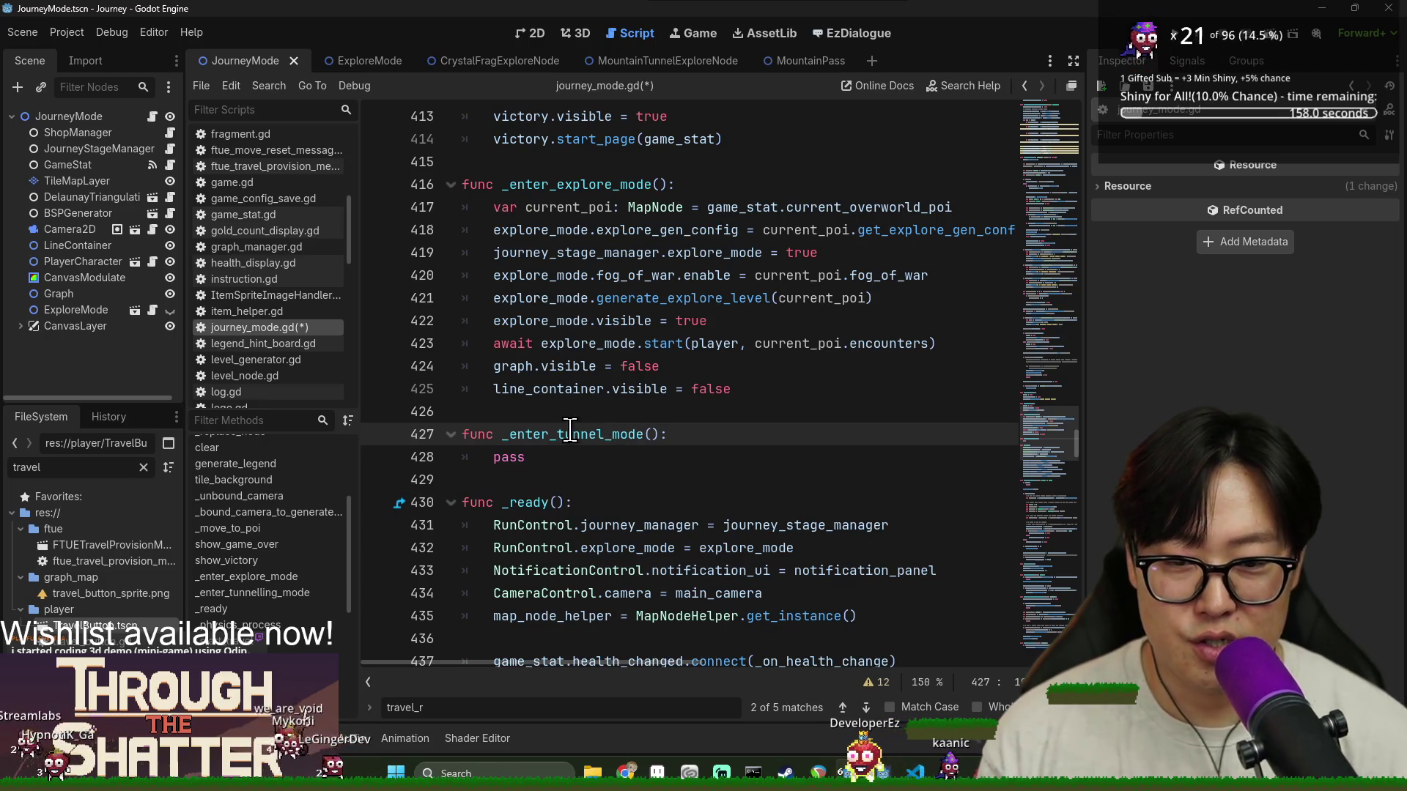
key("ctrl+shift+Return")
type("#")
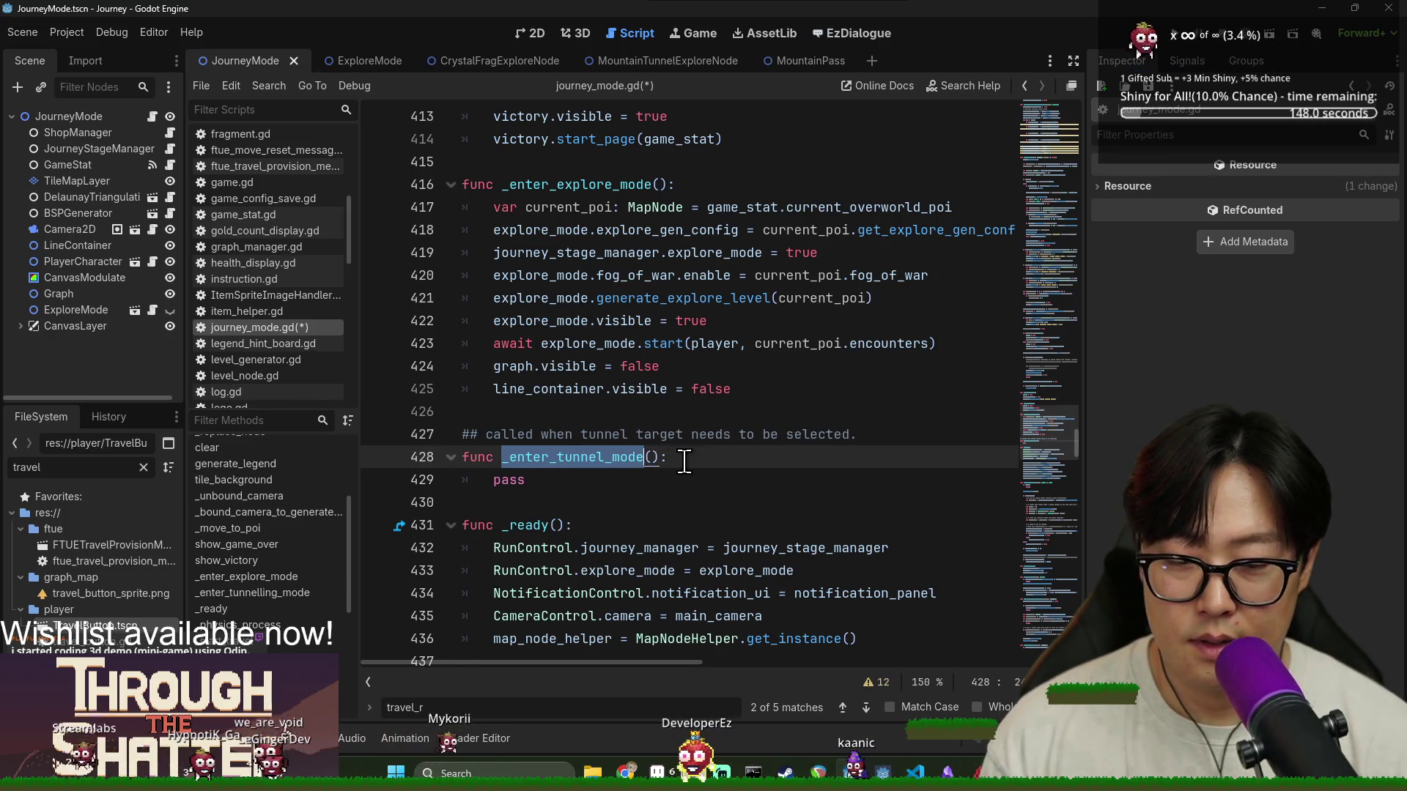
scroll(576, 458, "down", 20)
scroll(587, 457, "down", 20)
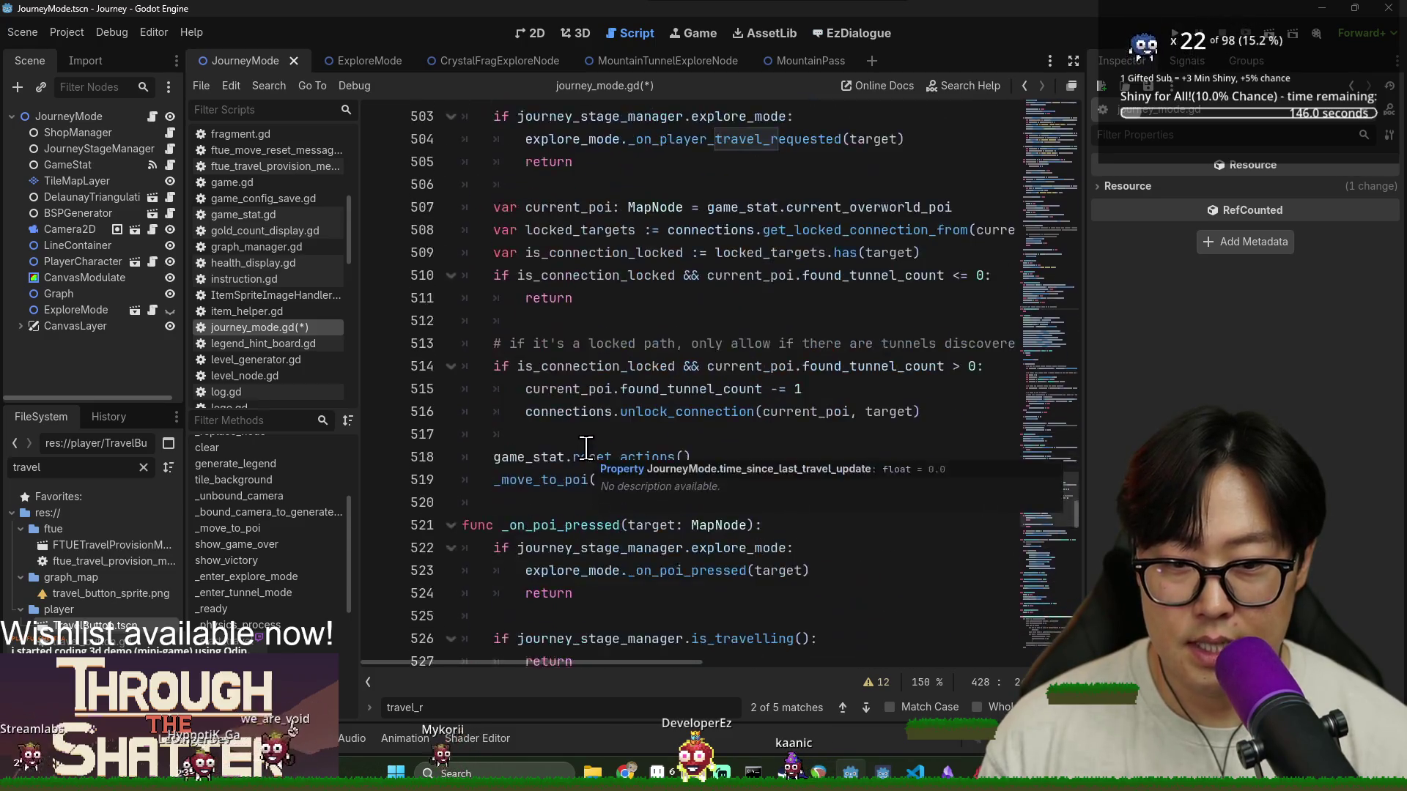
Find on_exit and replace the choosing_tunnel assignment with a call to _enter_tunnel_mode
left_click(587, 457)
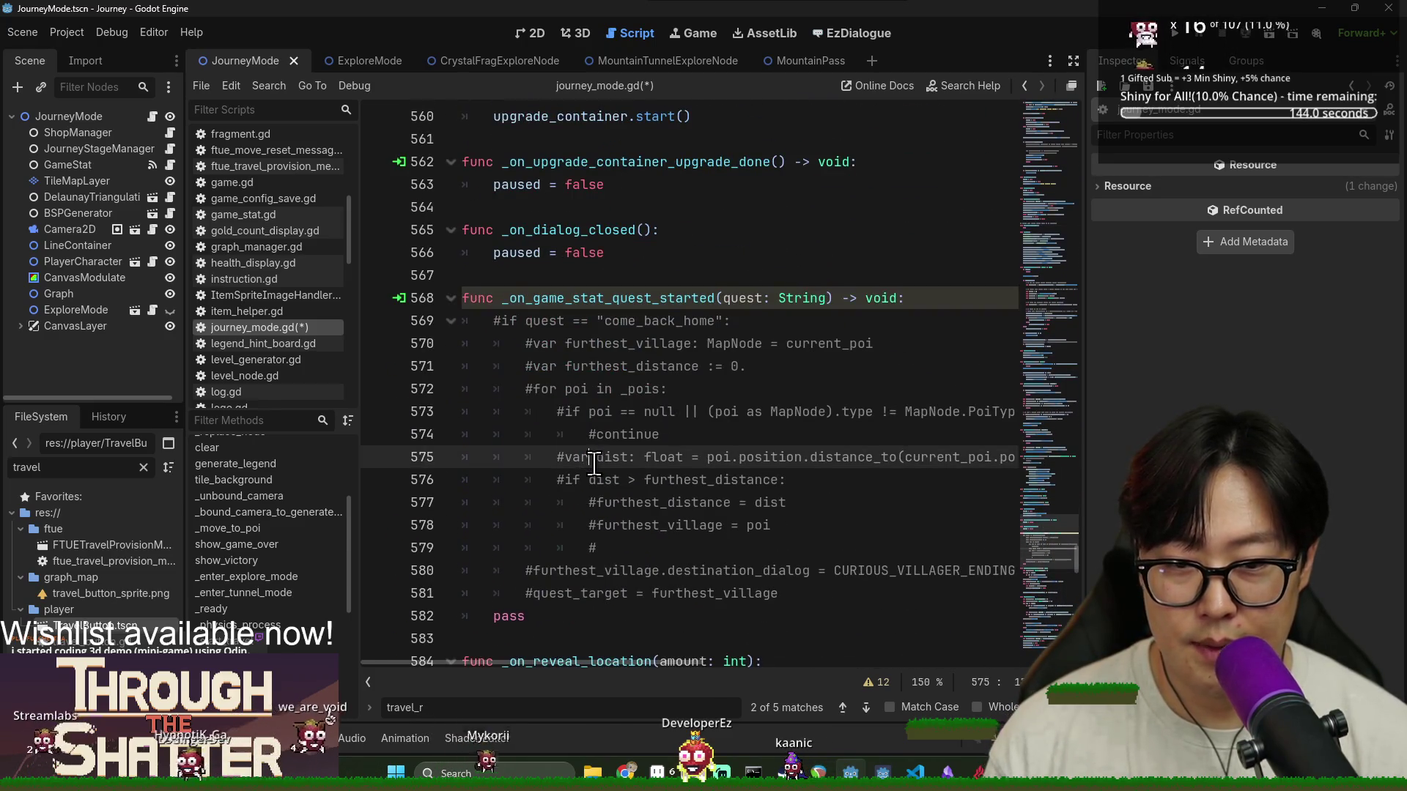
key("ctrl+f")
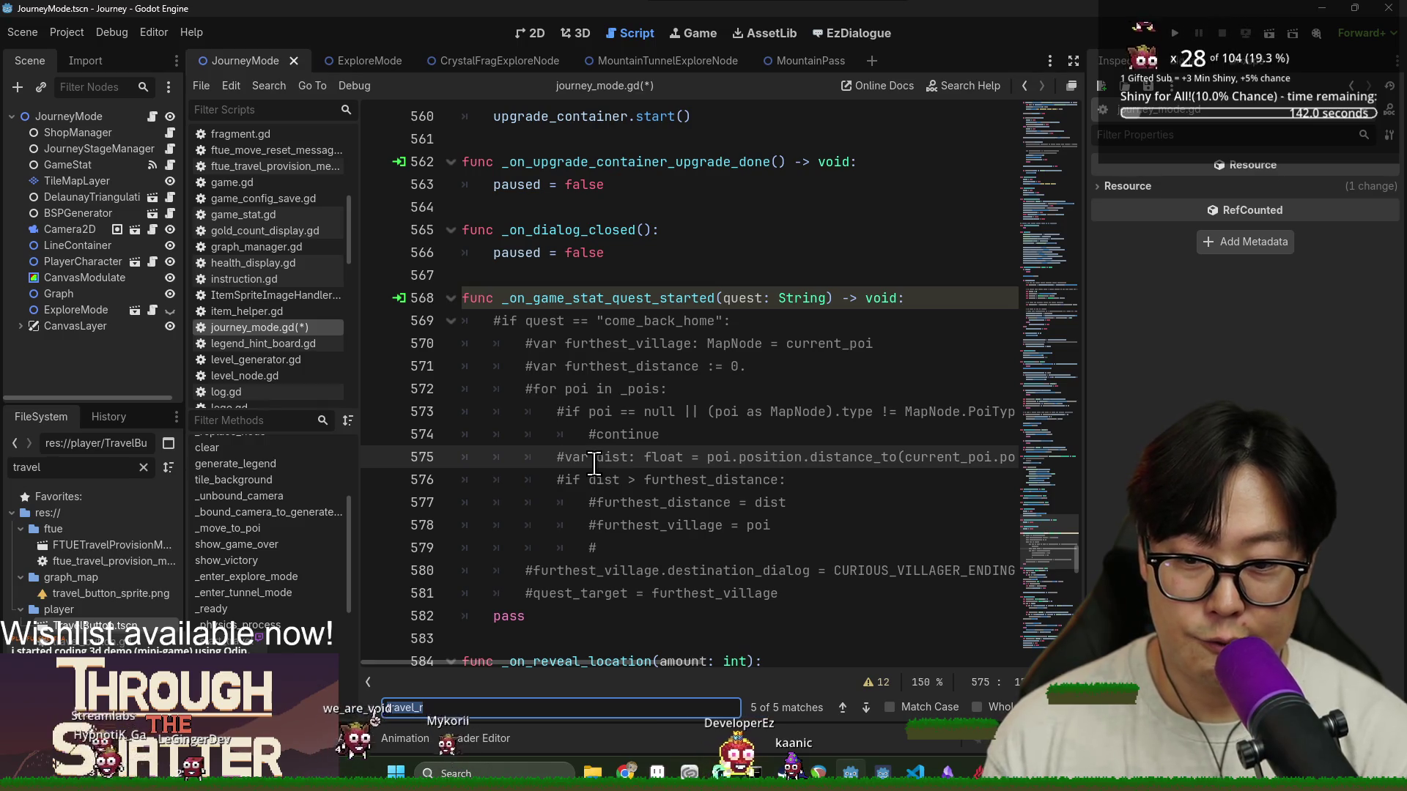
type("on_exit")
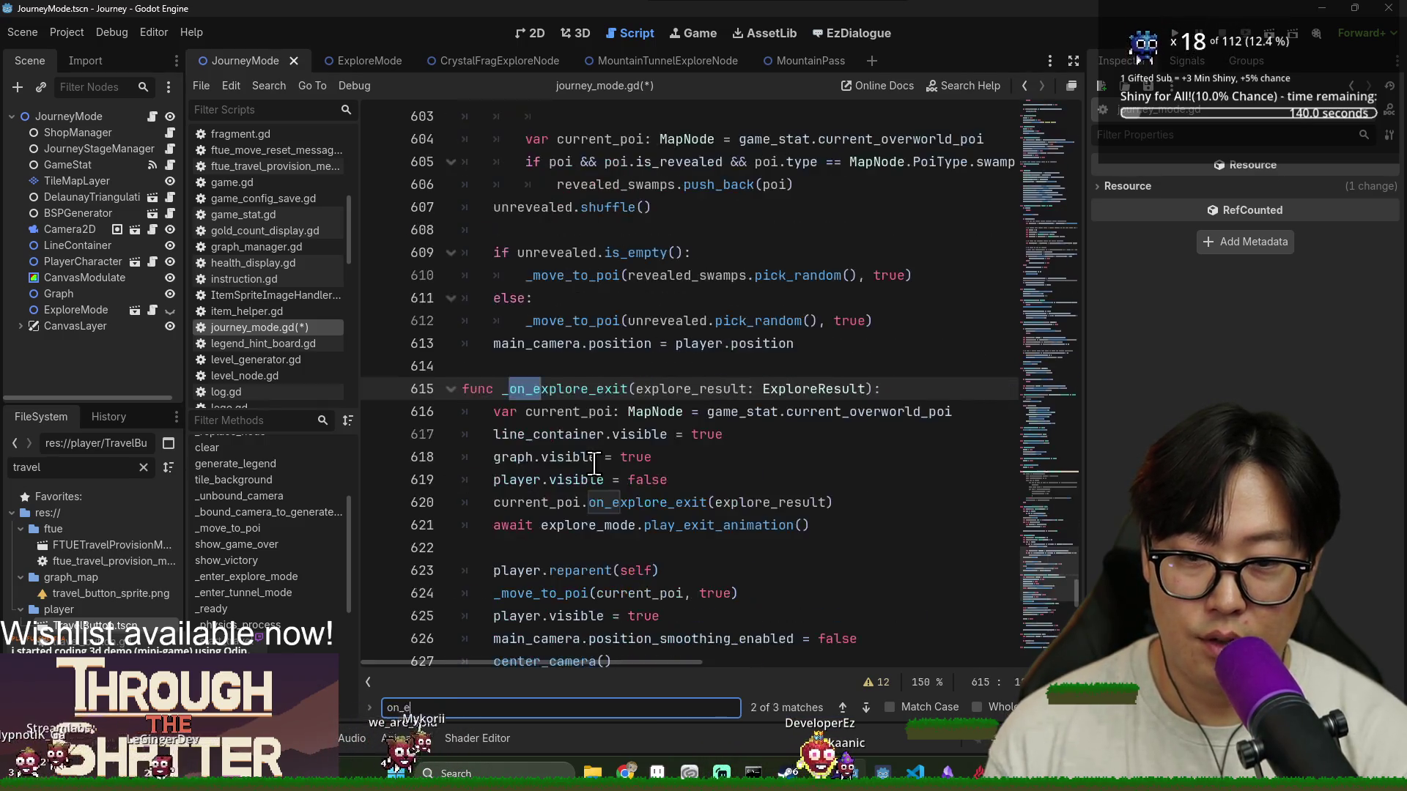
scroll(572, 535, "down", 6)
mouse_move(526, 502)
left_mouse_down()
mouse_move(889, 499)
mouse_move(869, 502)
left_mouse_up()
type("_enter_tunnel_mode")
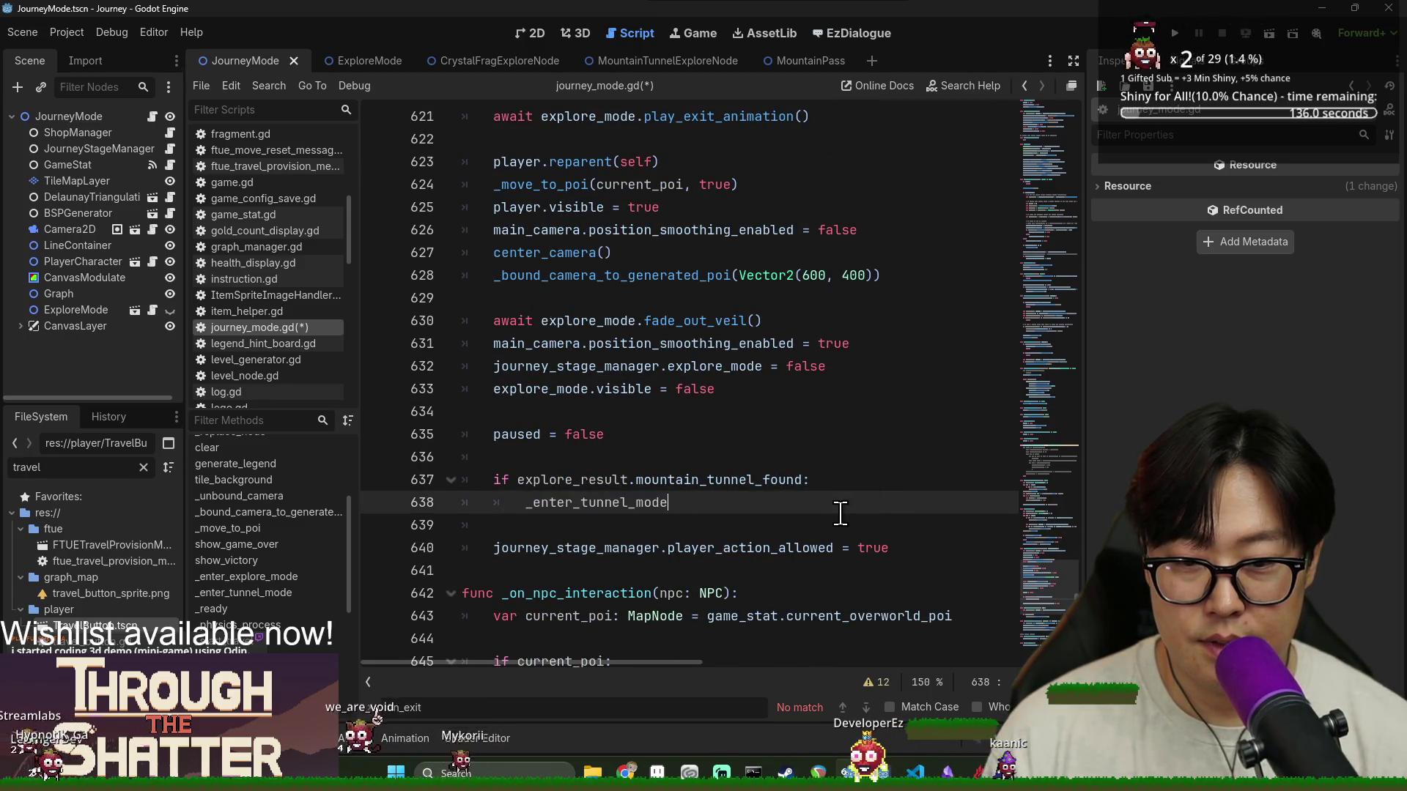
Jump to the _enter_tunnel_mode definition, add a blank line in the stub, and save
left_click(614, 506, "ctrl")
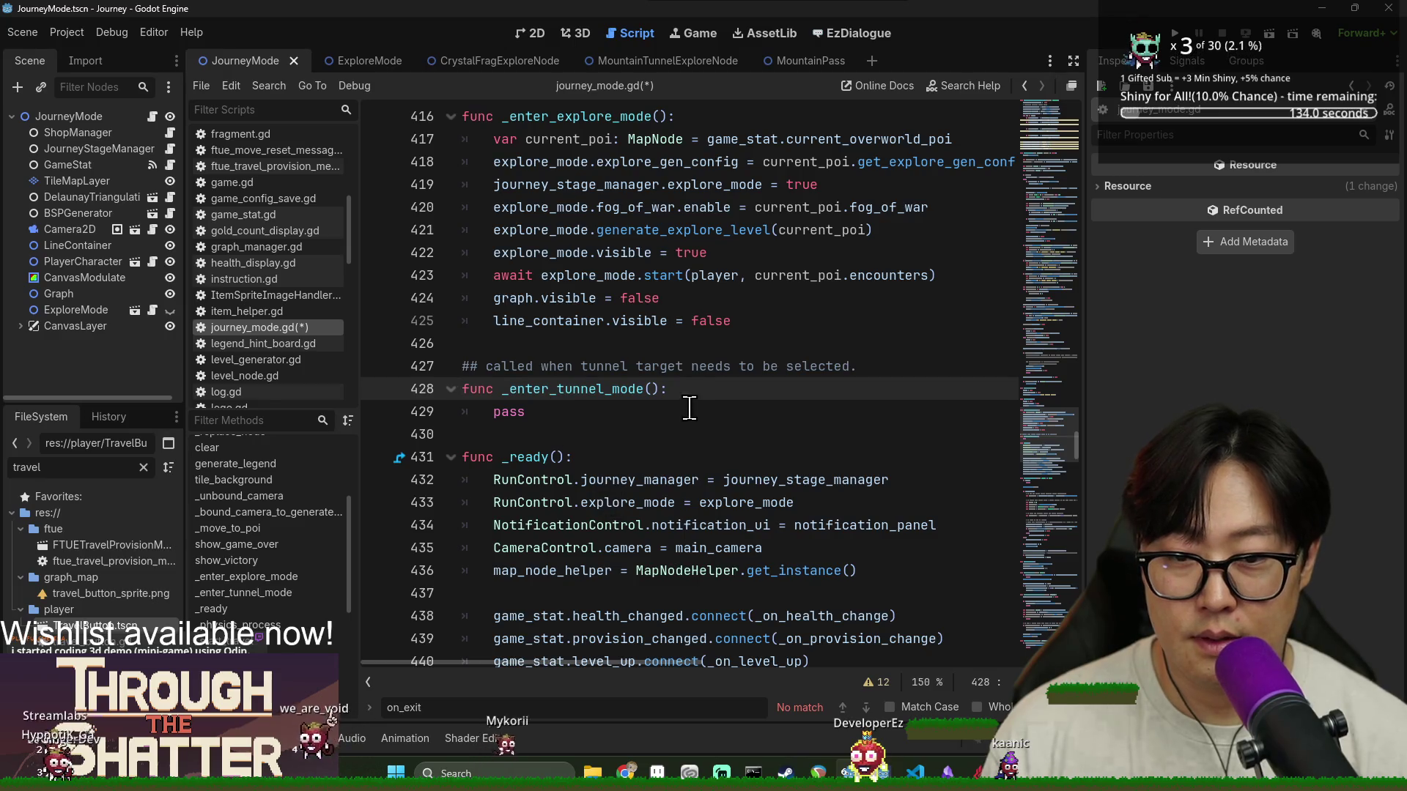
key("Return")
key("ctrl+s")
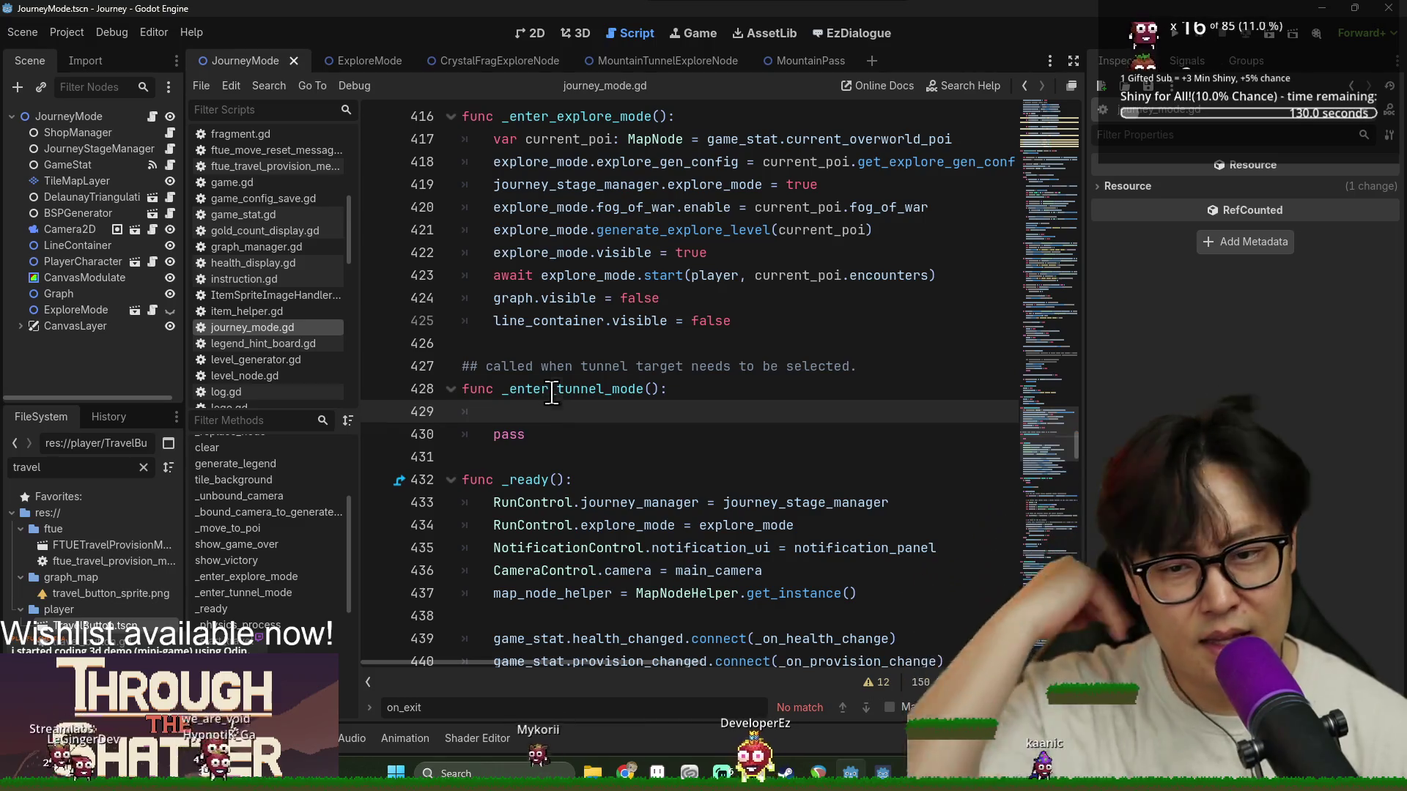
left_click(546, 390)
double_click(541, 389)
left_click(543, 411)
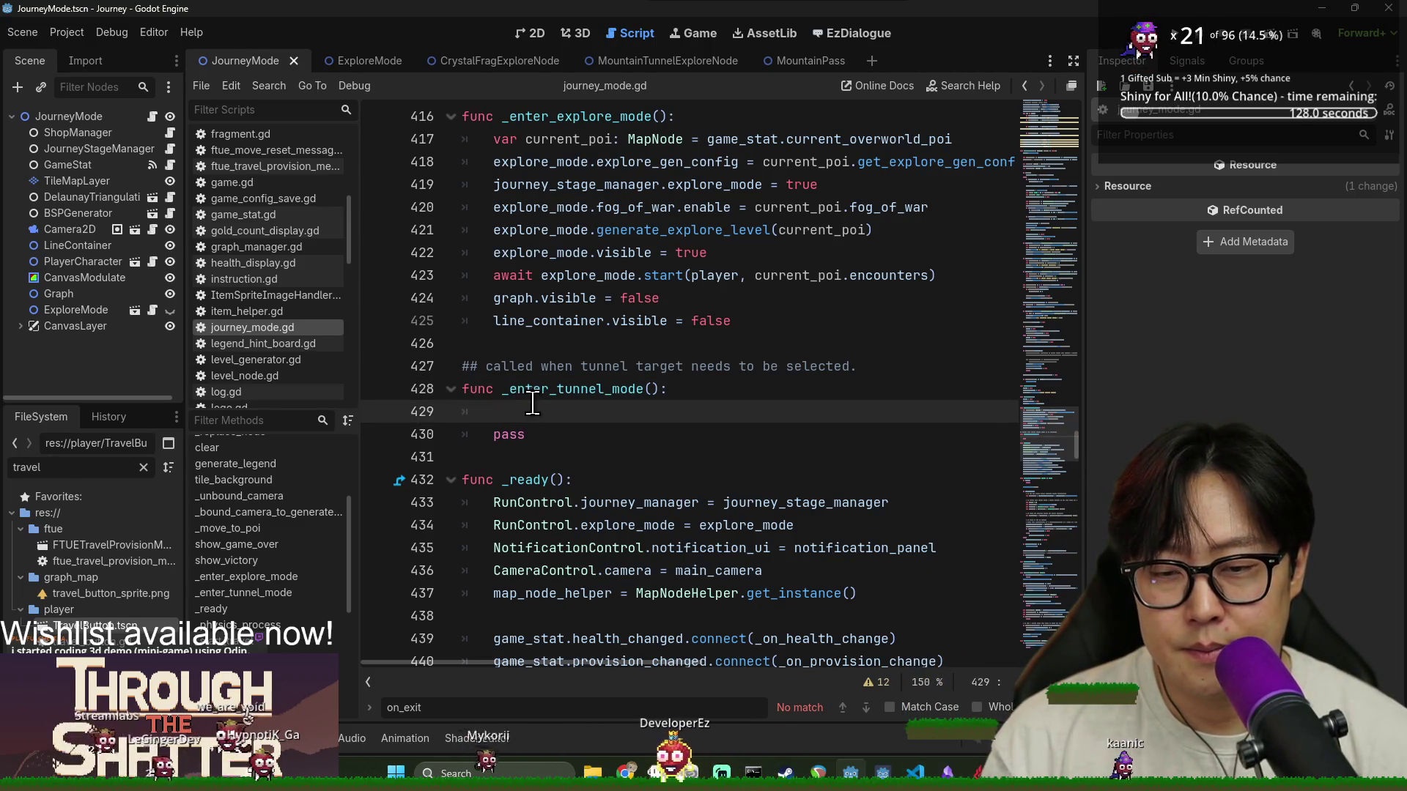
double_click(579, 389)
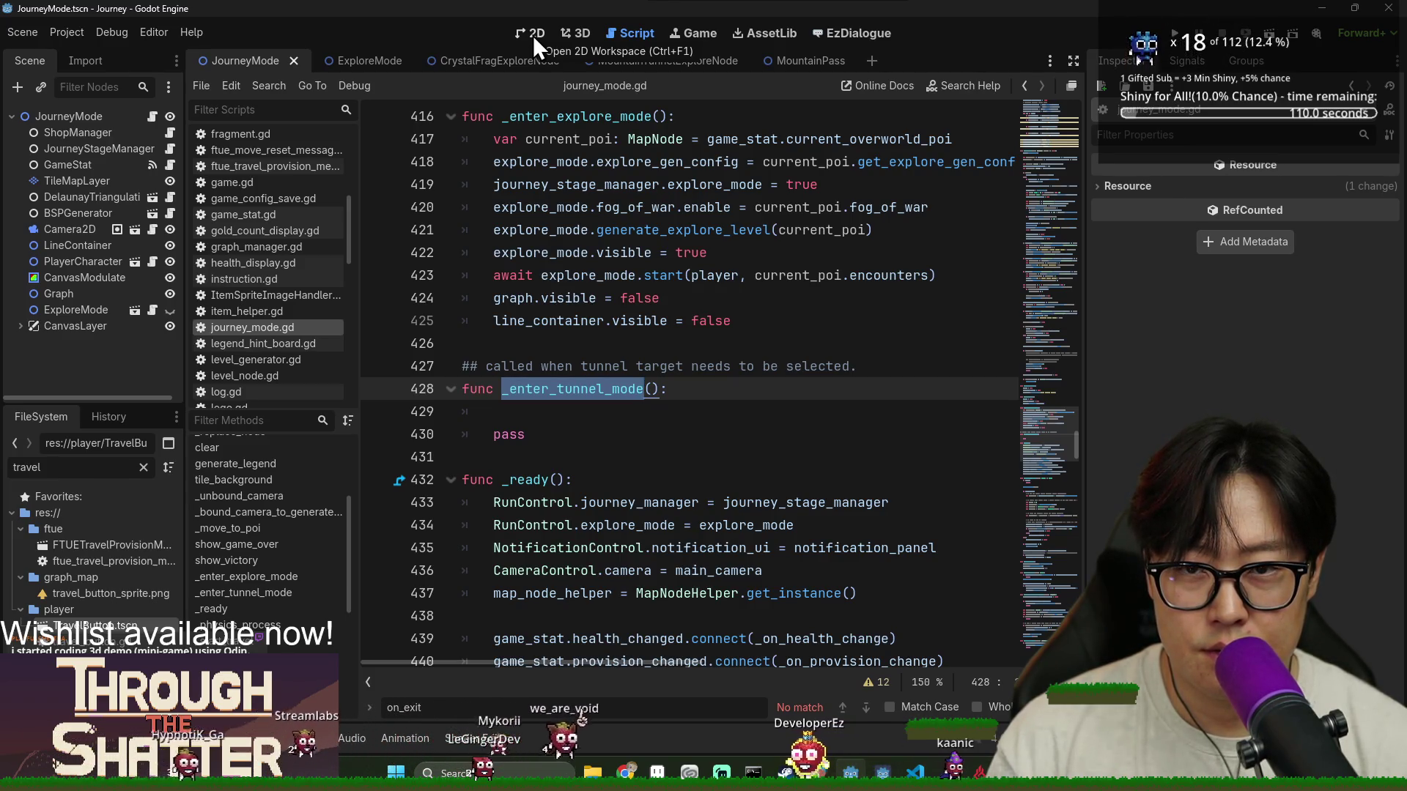
Select CanvasModulate to show its pink Color, Transform and Visibility in the Inspector
left_click(109, 277)
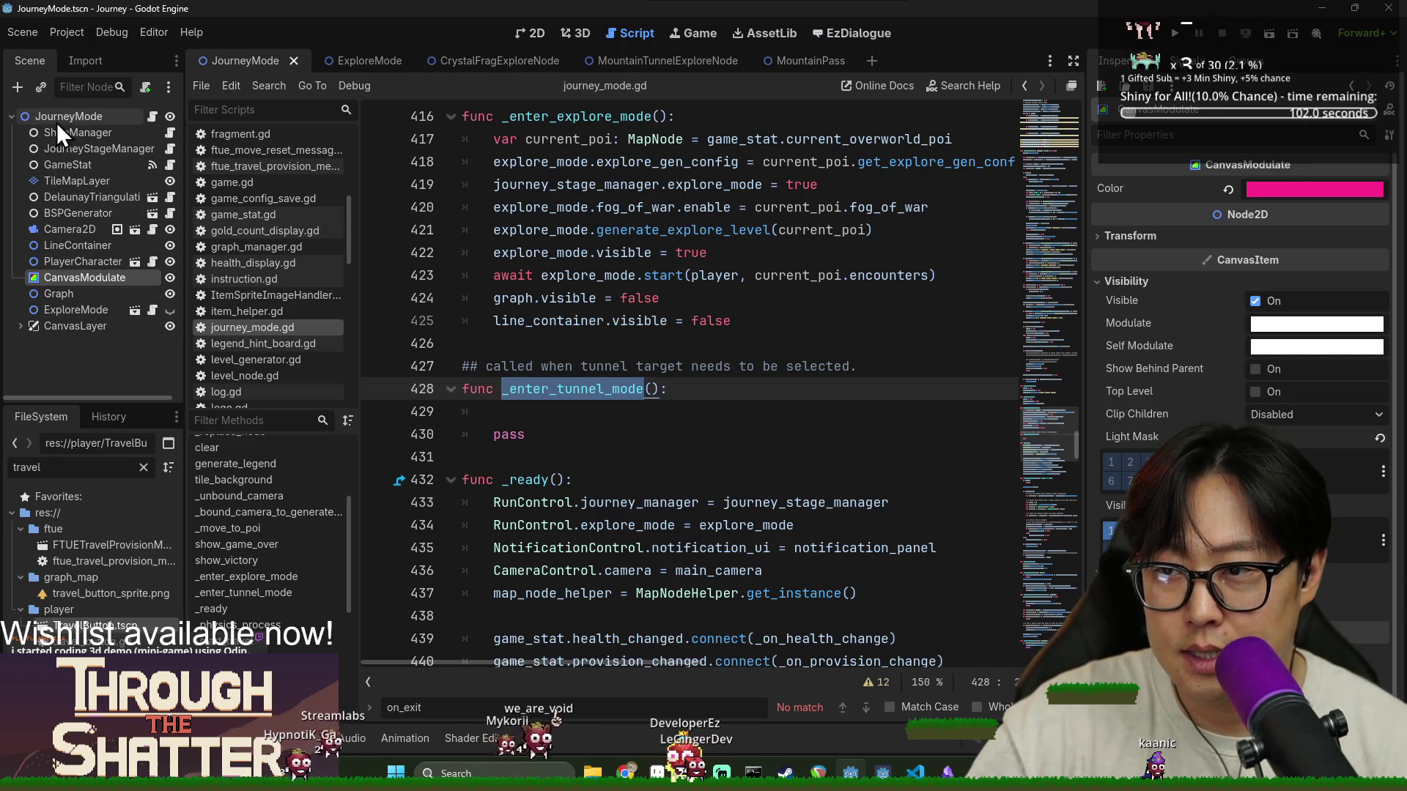
left_click(59, 293)
left_click(82, 277)
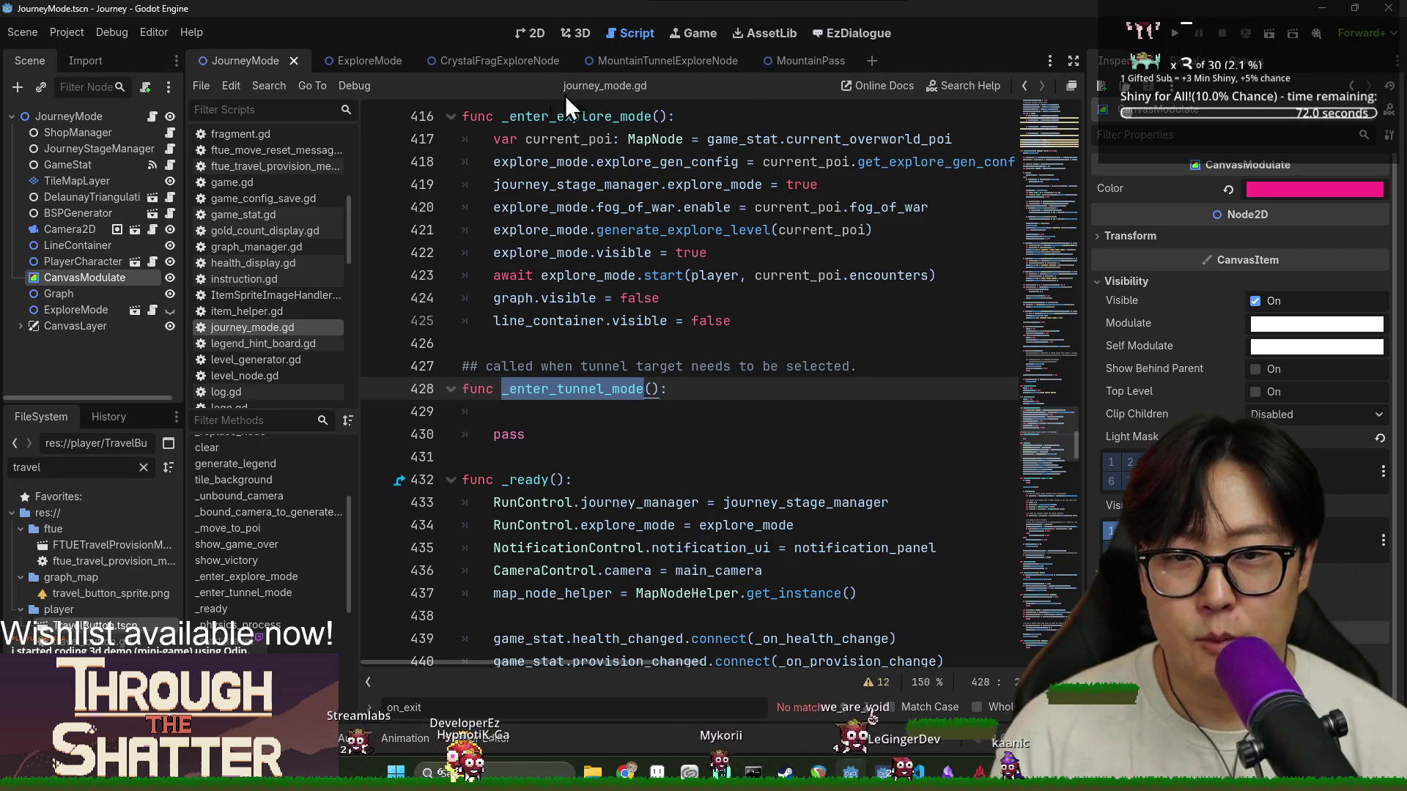
Filter the FileSystem for map_node, open map_node.gd, and search for is_revealed
double_click(96, 469)
type("map_node")
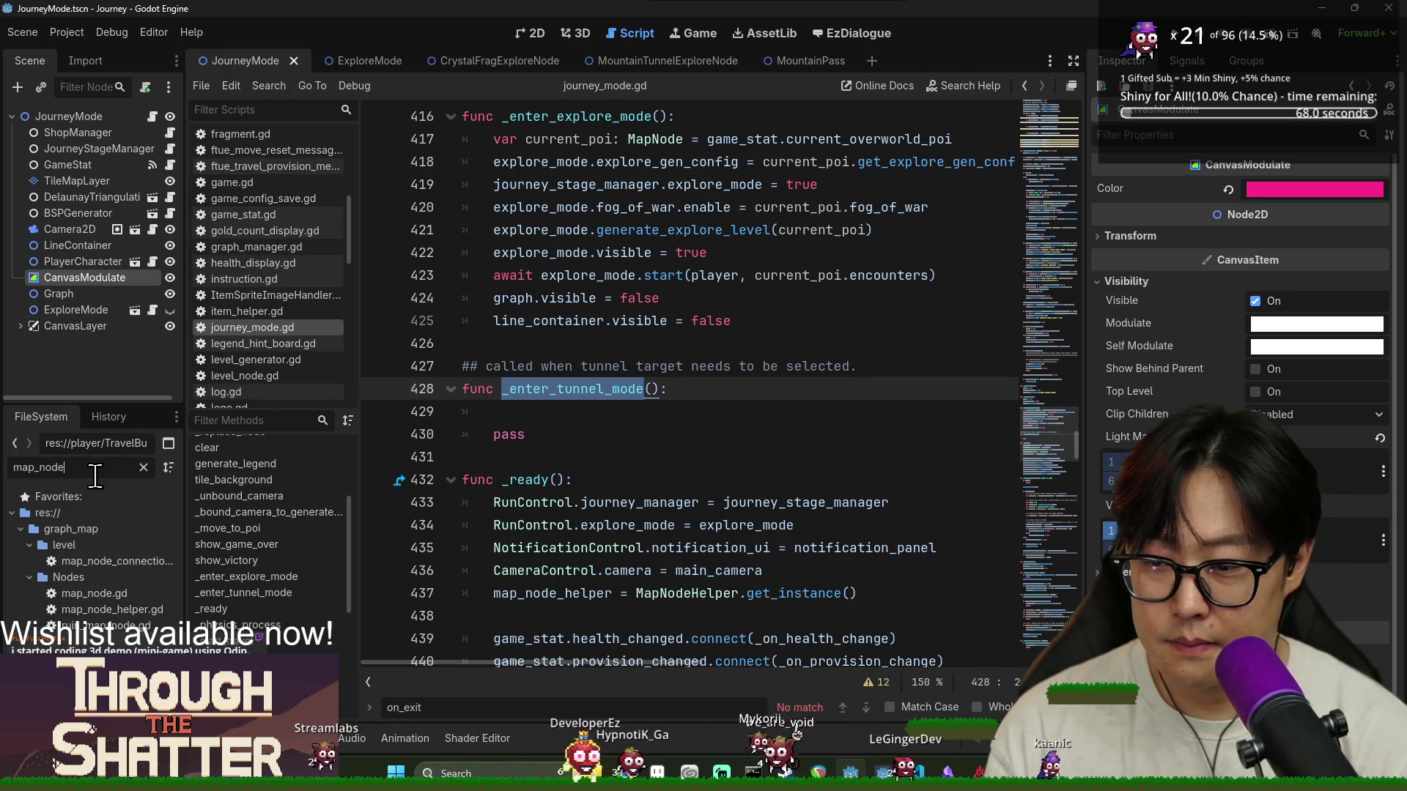
left_click(599, 306)
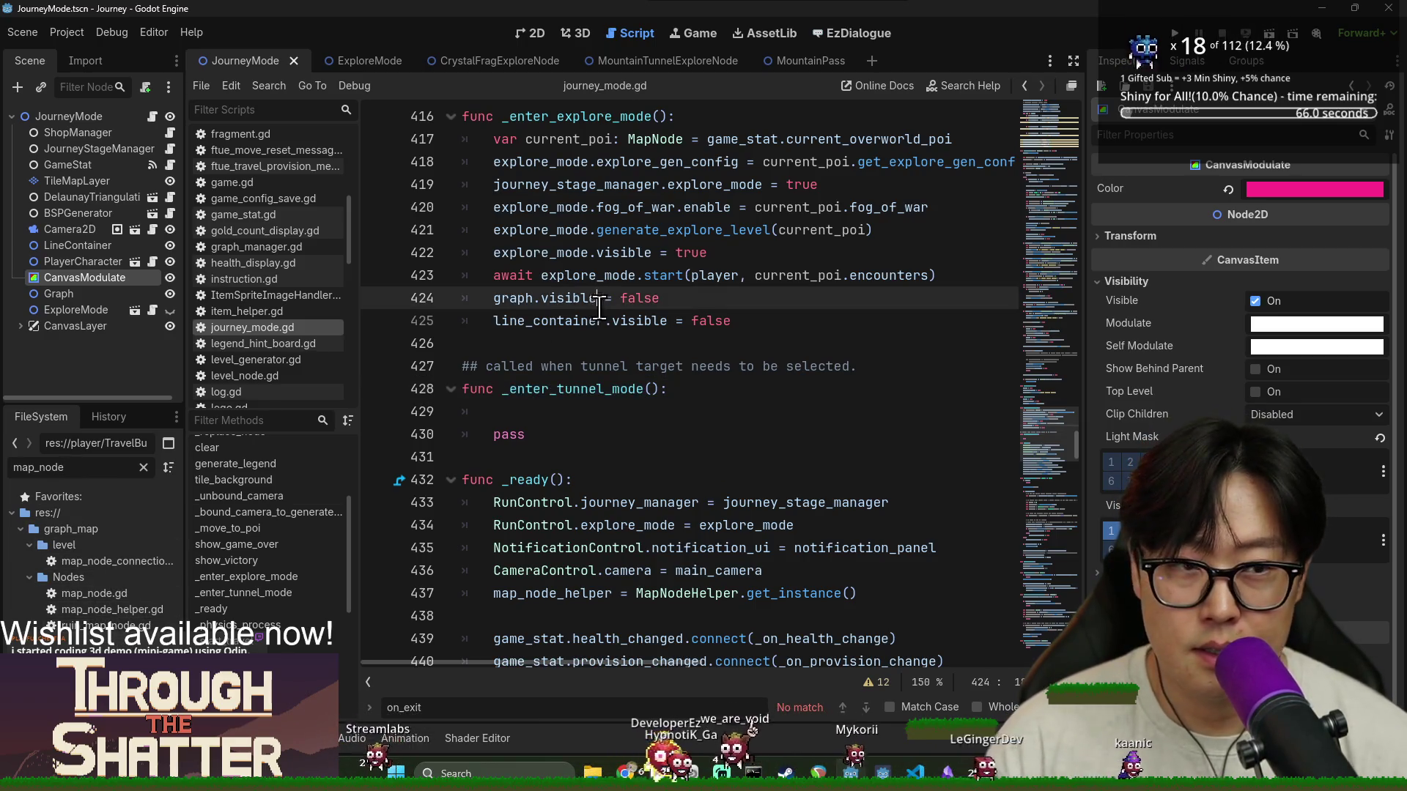
double_click(144, 592)
key("ctrl+f")
type("i")
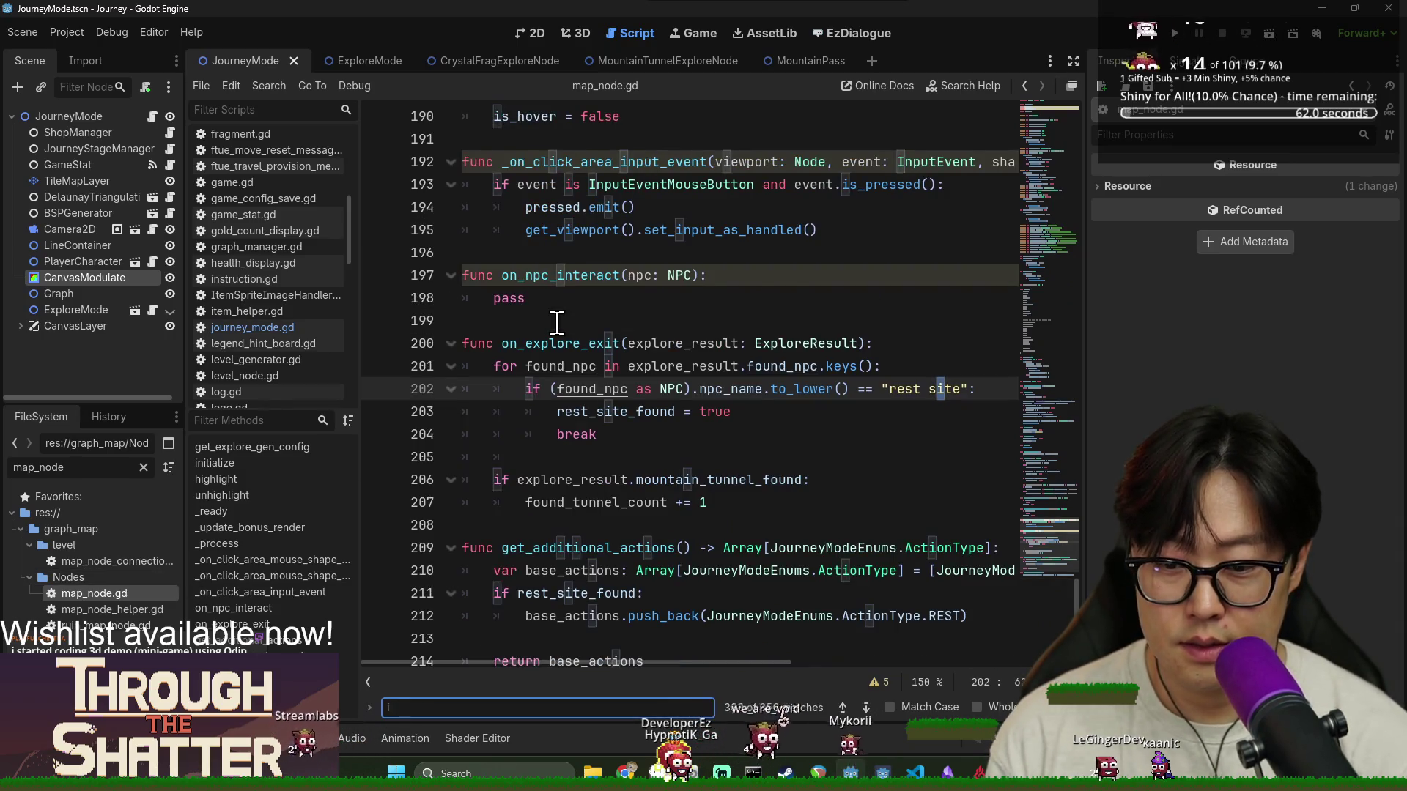
type("s_revealed")
Inspect the is_revealed setter's point_light_2d and icon_texture.light_mask lines, then save the script
double_click(586, 457)
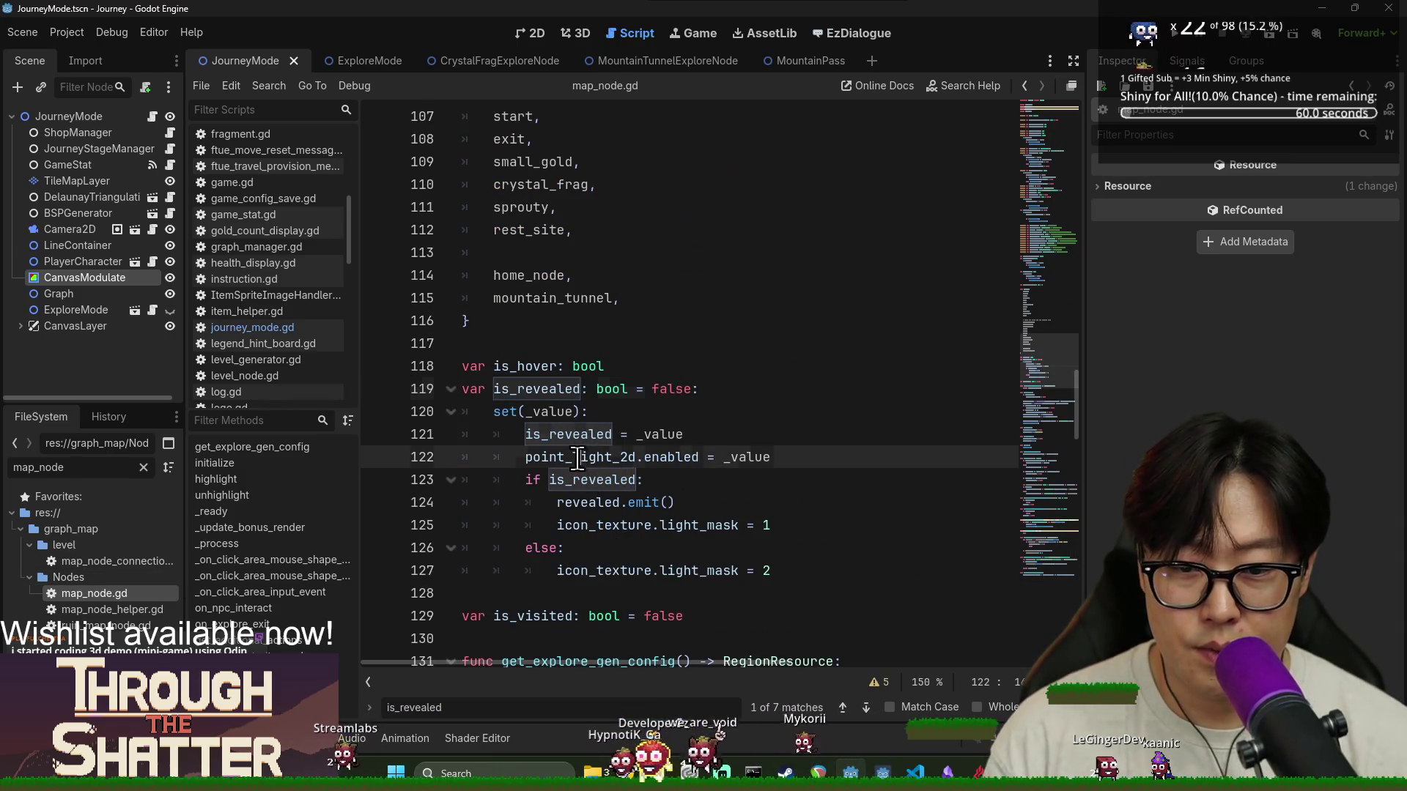
double_click(673, 457)
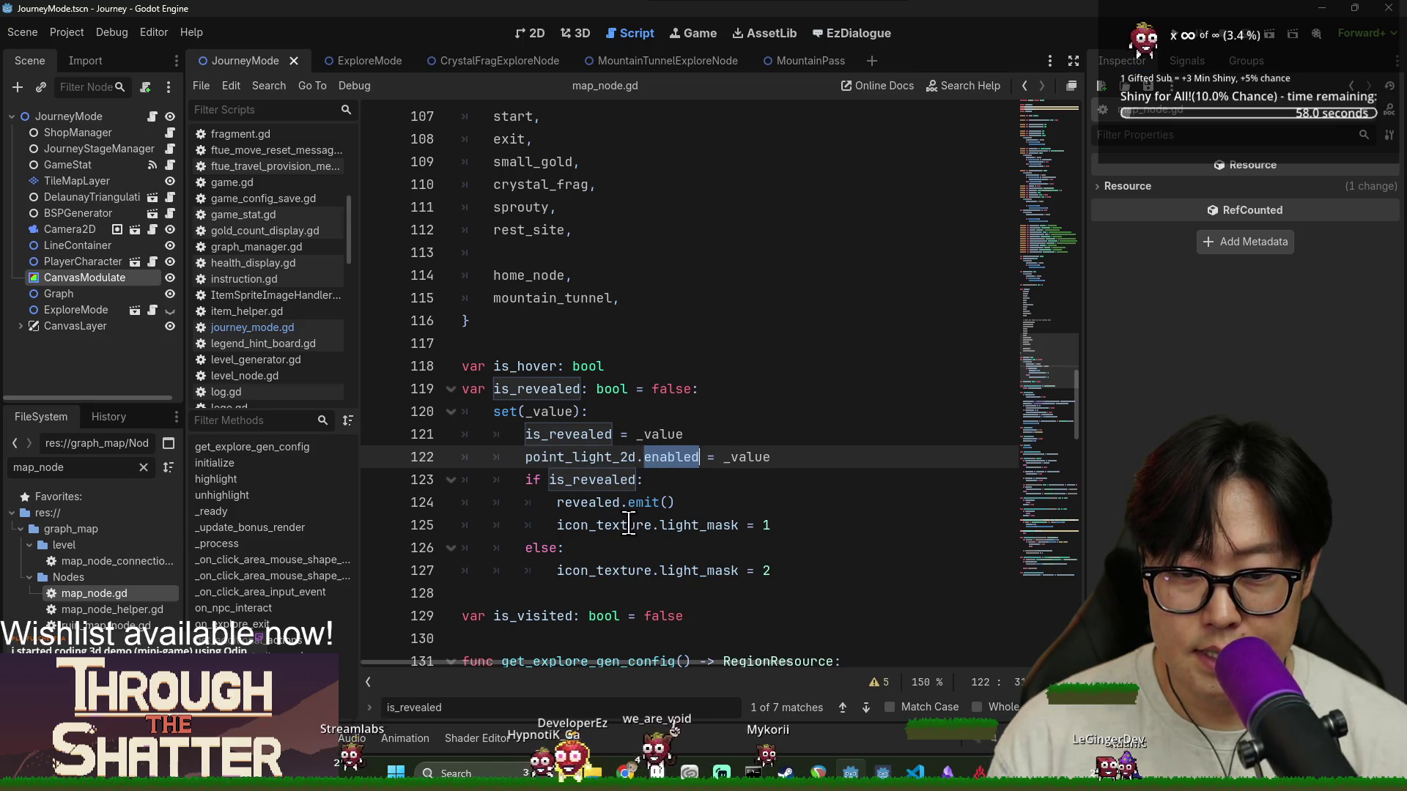
double_click(625, 524)
double_click(696, 525)
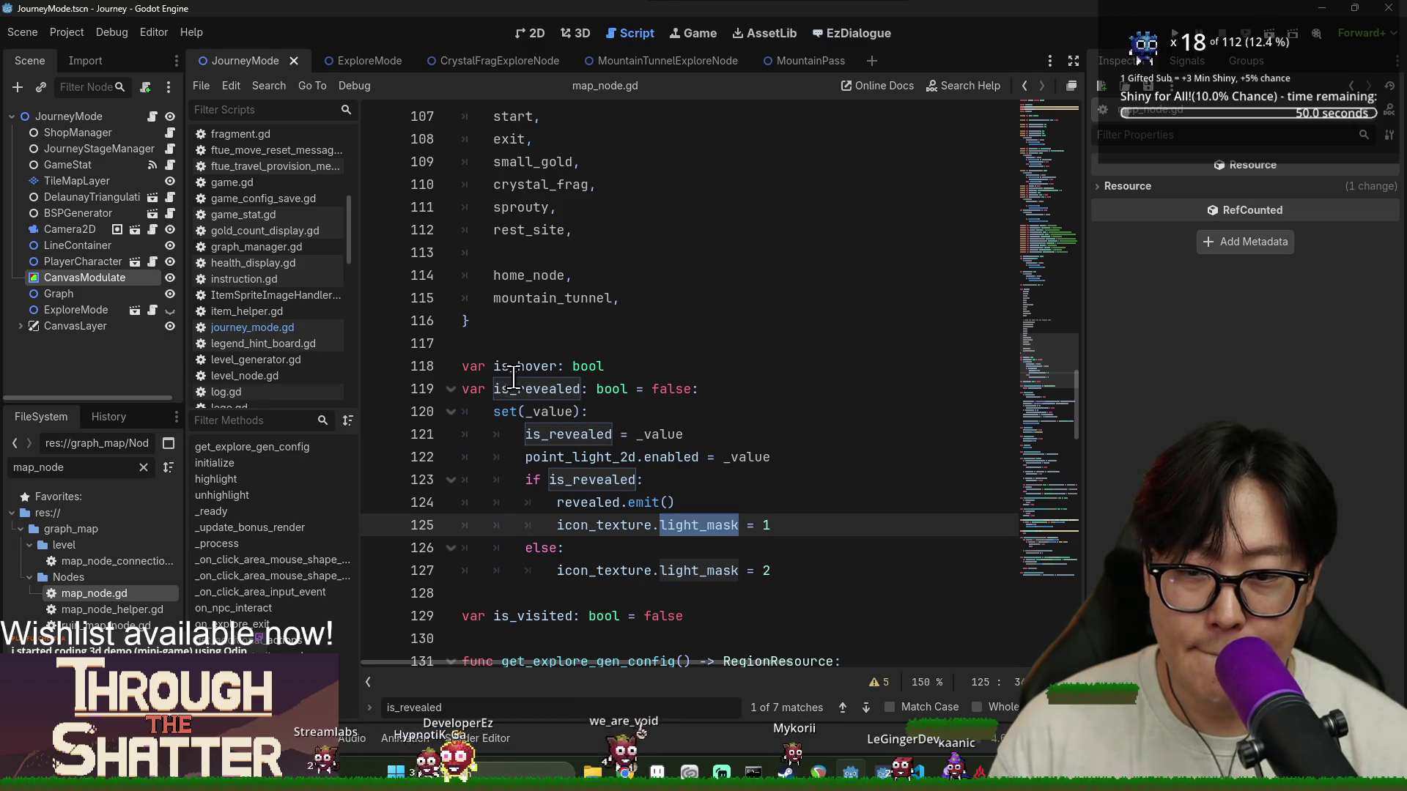
double_click(624, 526)
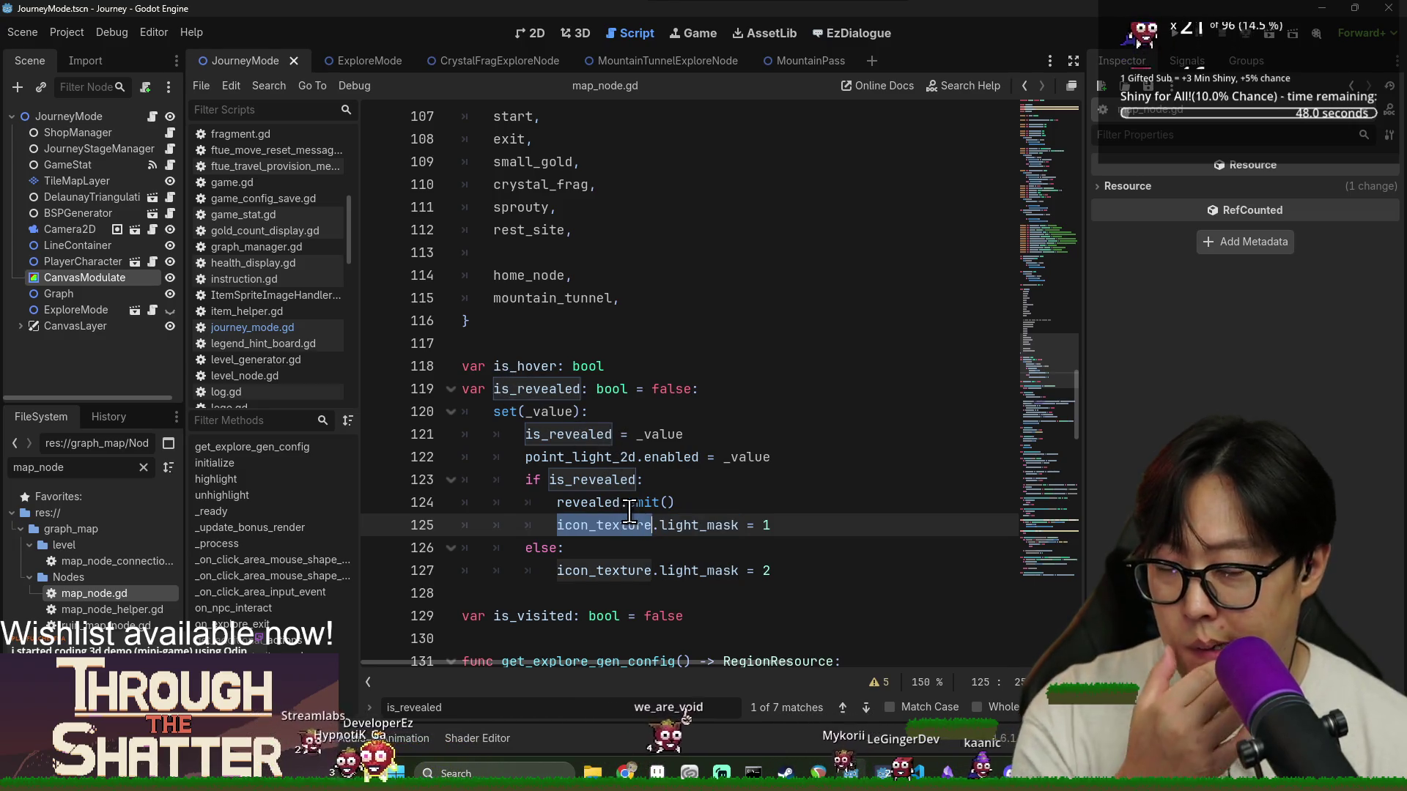
mouse_move(626, 498)
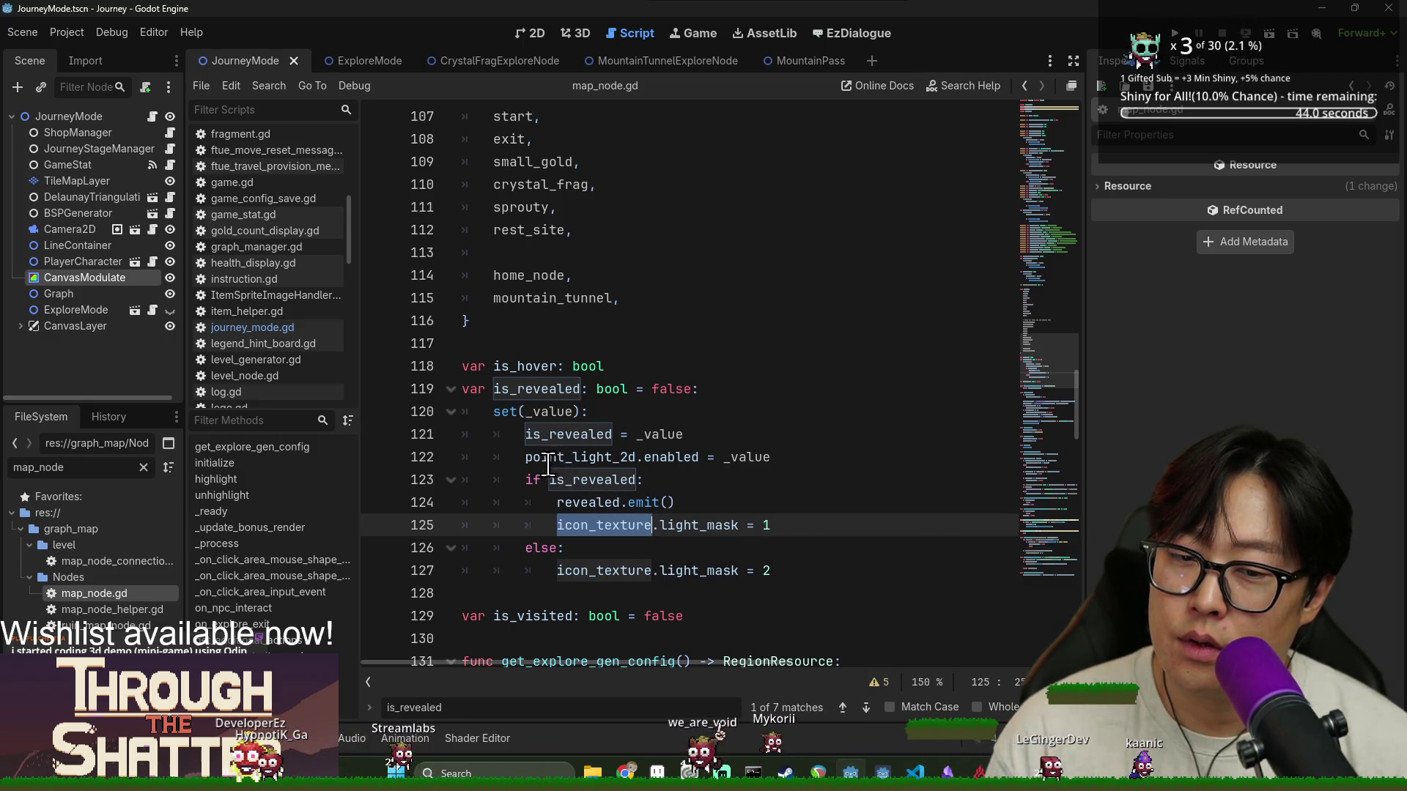
mouse_move(548, 469)
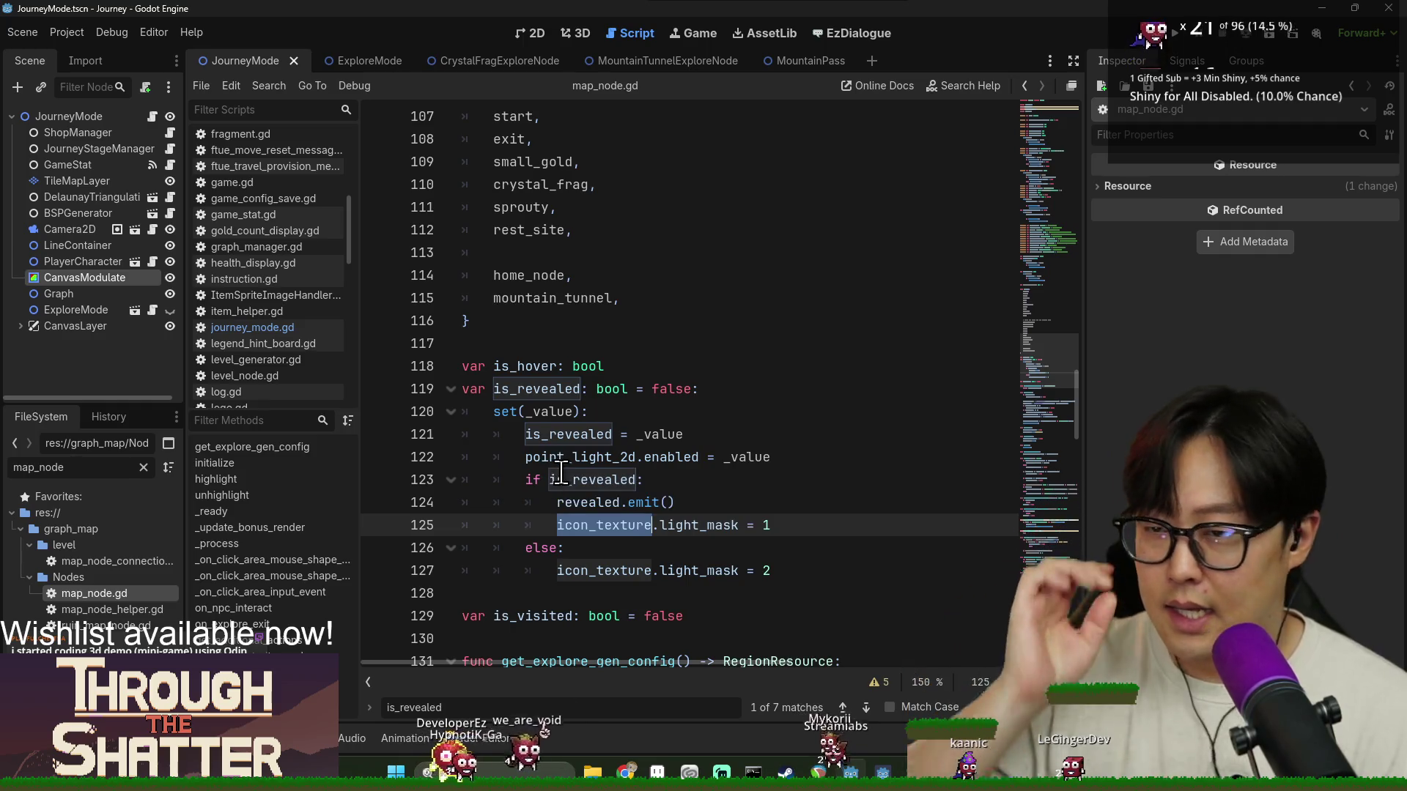
left_click(595, 434)
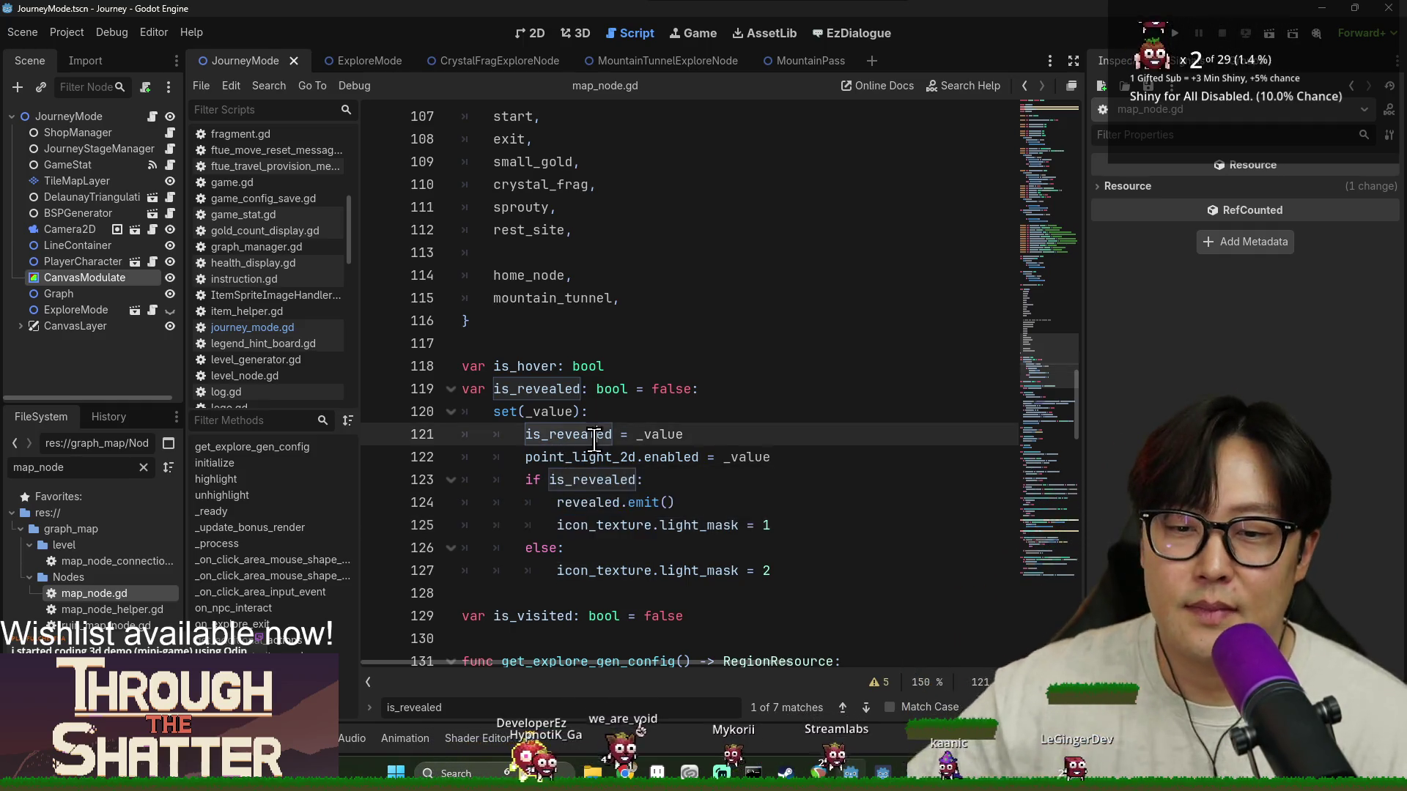
left_click(617, 357)
key("ctrl+s")
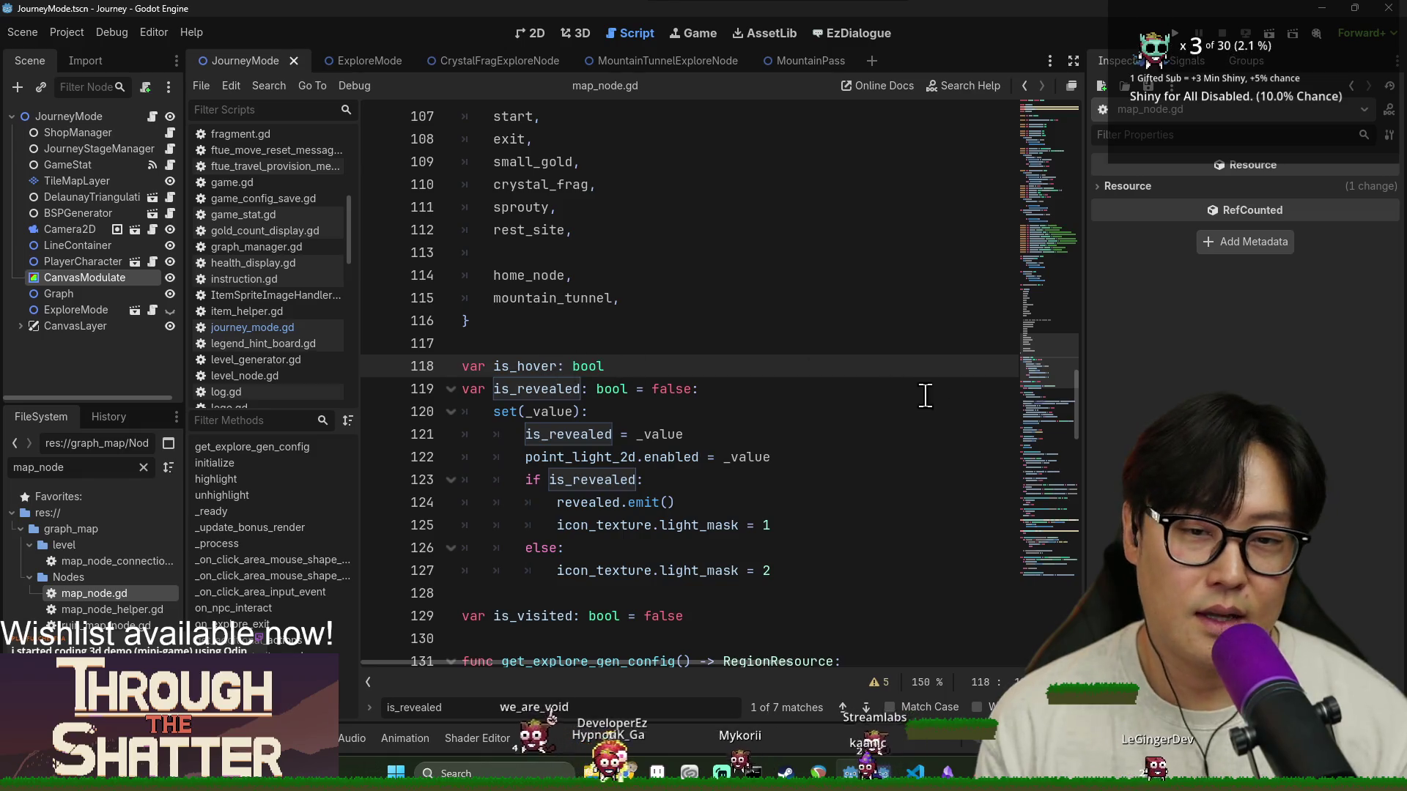
left_click(786, 600)
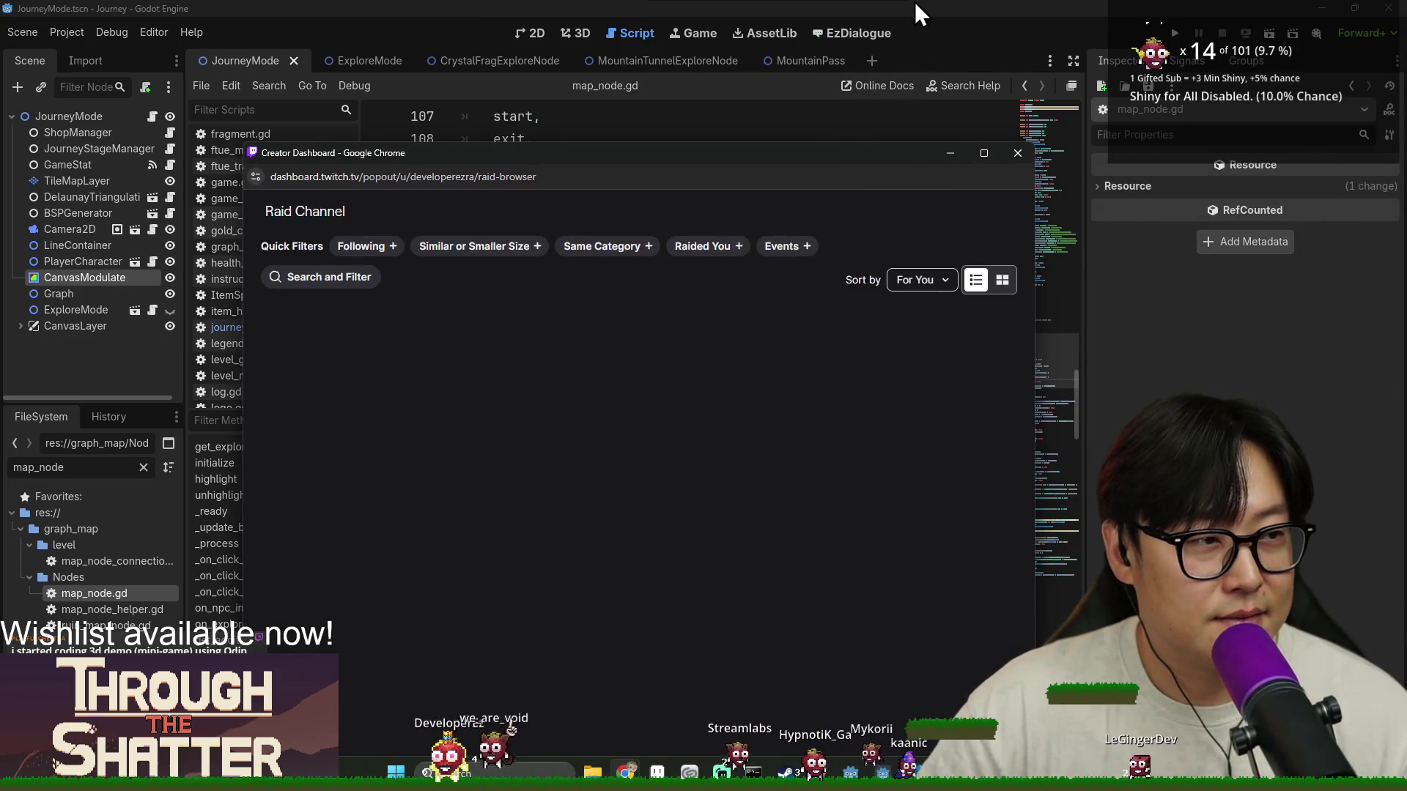
Bring up the Twitch raid browser, filter it to Following, and scroll the live followed channels
left_click(915, 8)
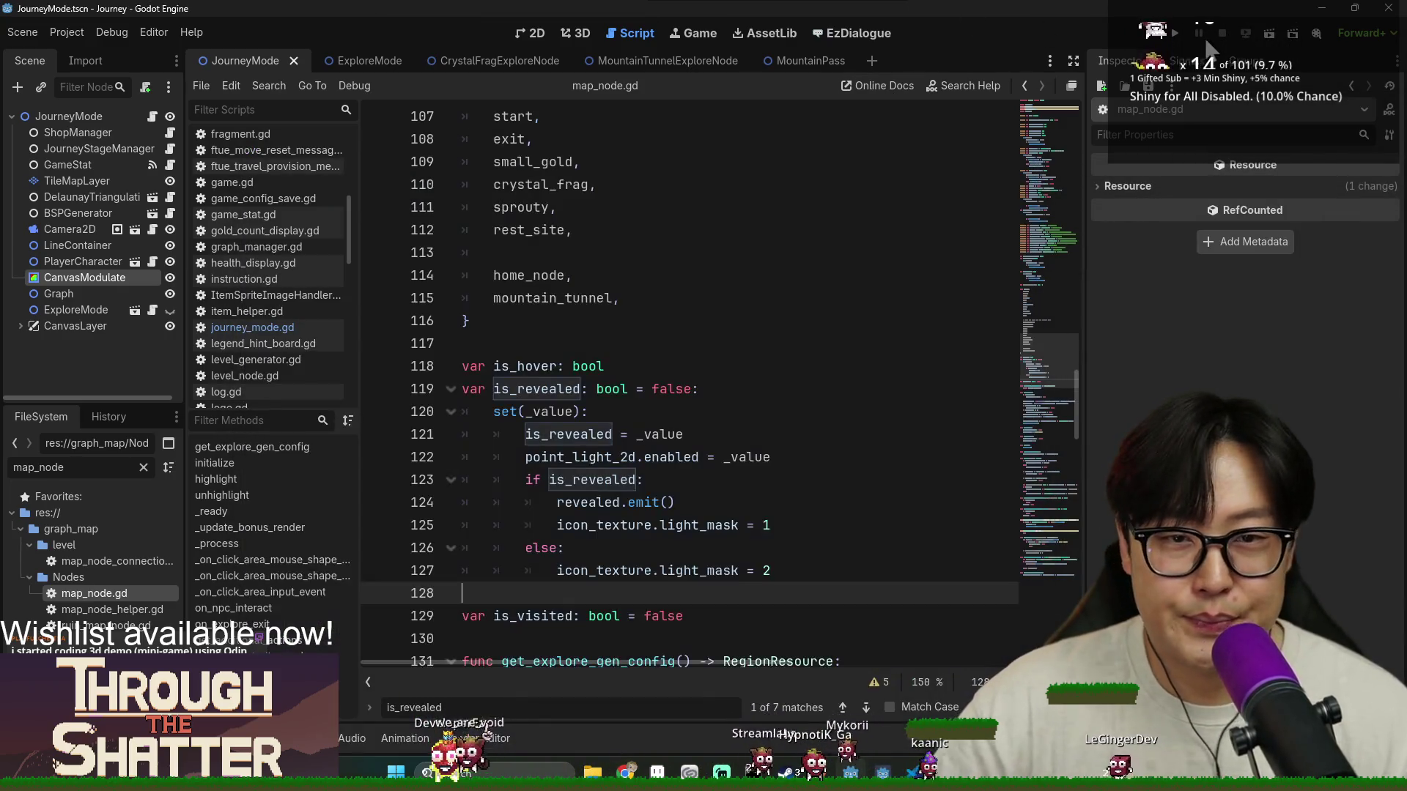
key("alt+Tab")
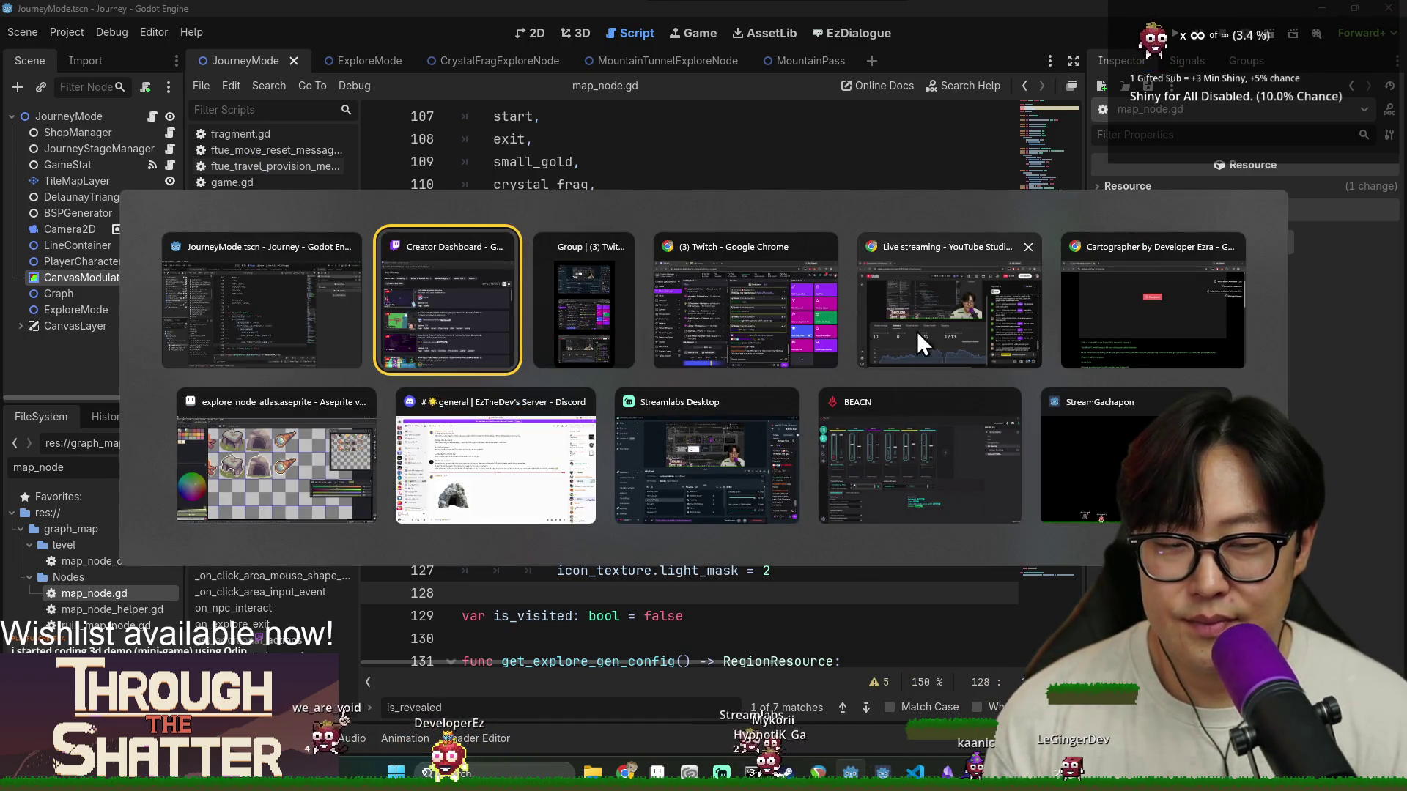
left_click(768, 328)
key("alt+Tab")
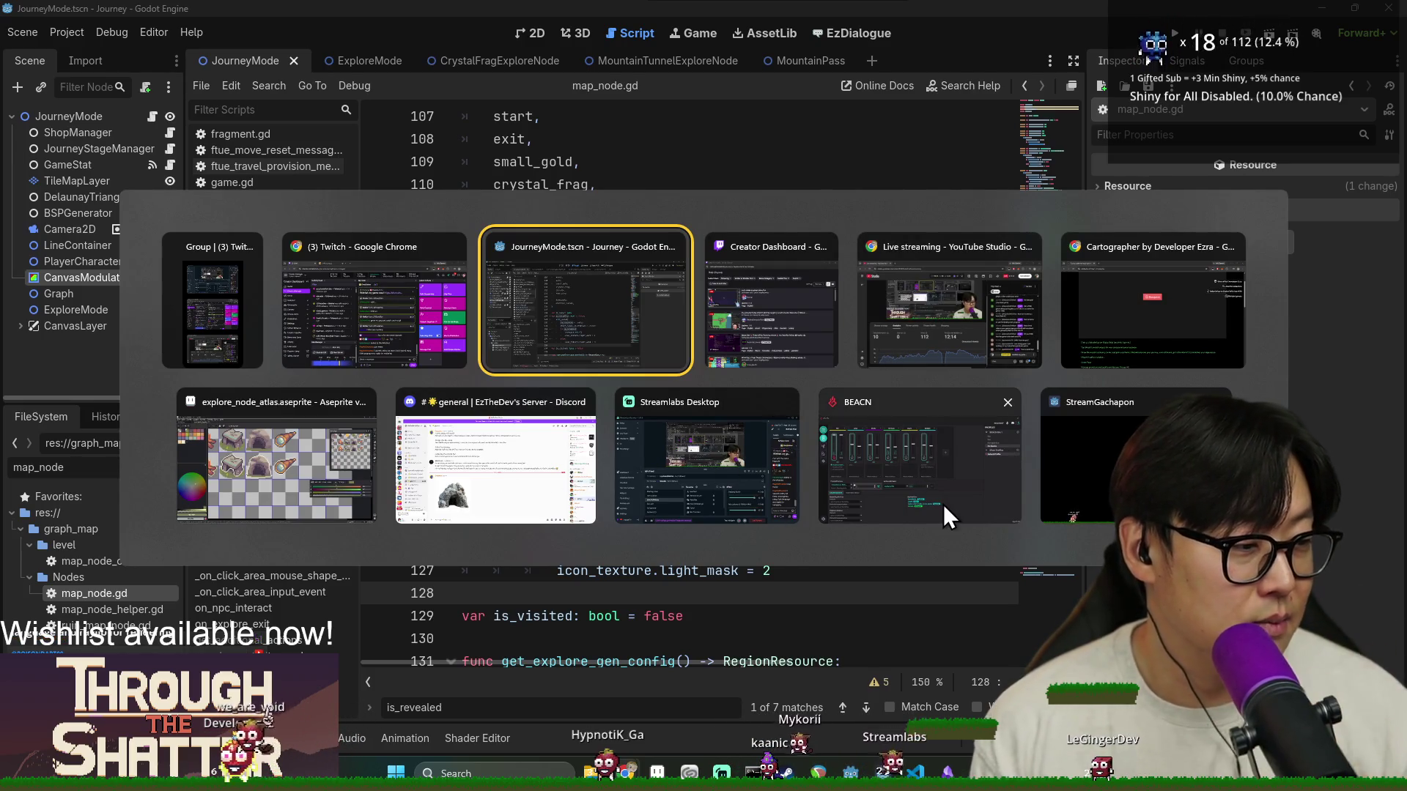
left_click(838, 334)
left_click(371, 256)
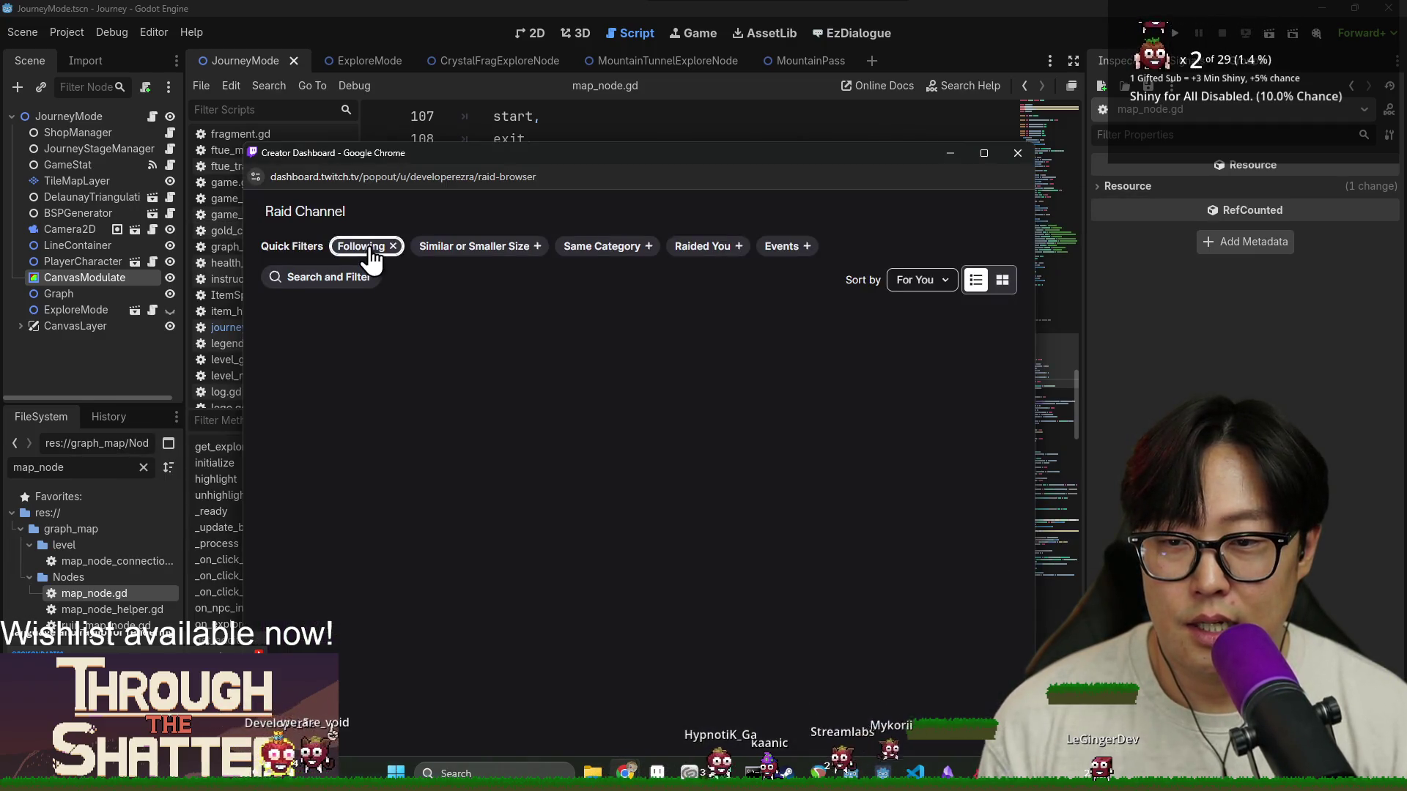
left_click_drag(468, 157, 457, 121)
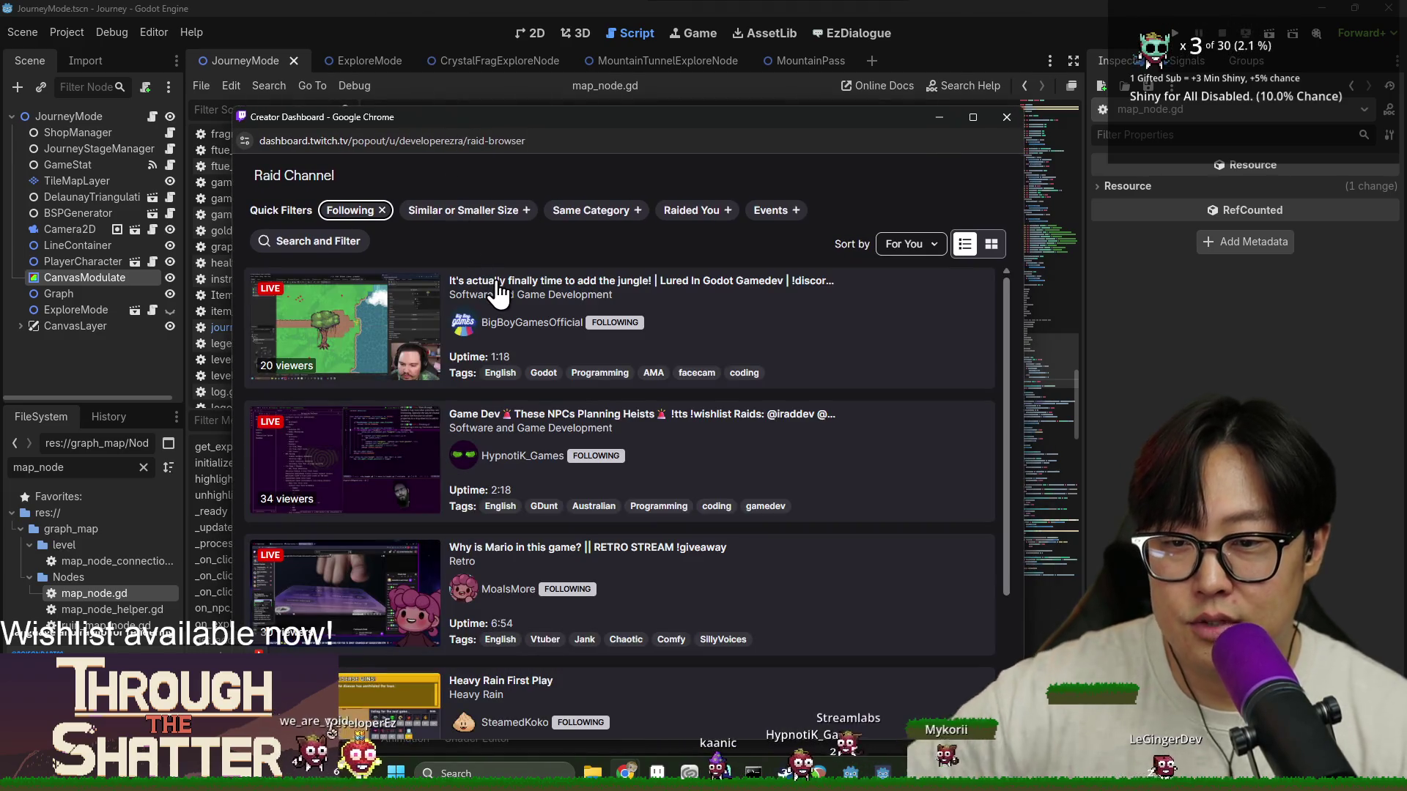
scroll(548, 352, "down", 3)
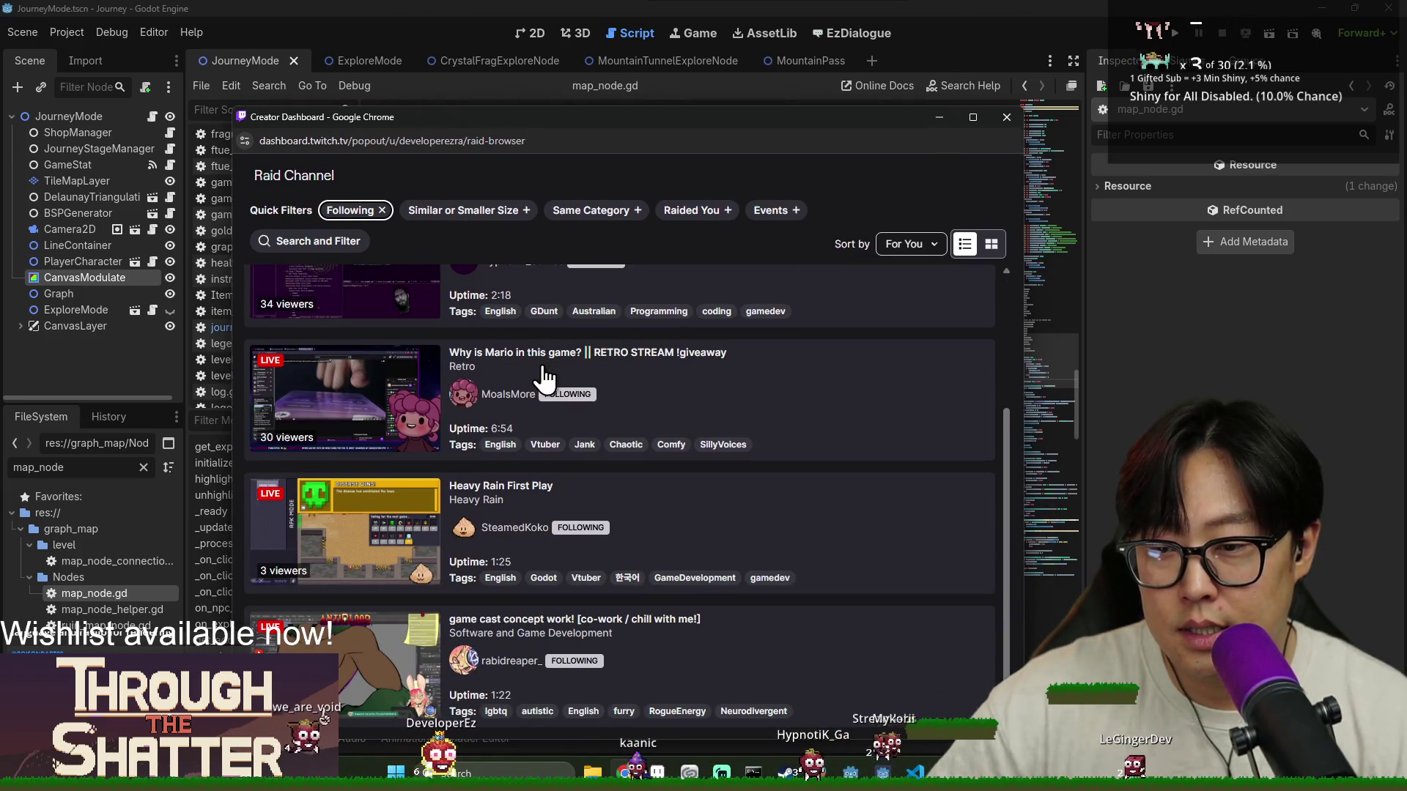